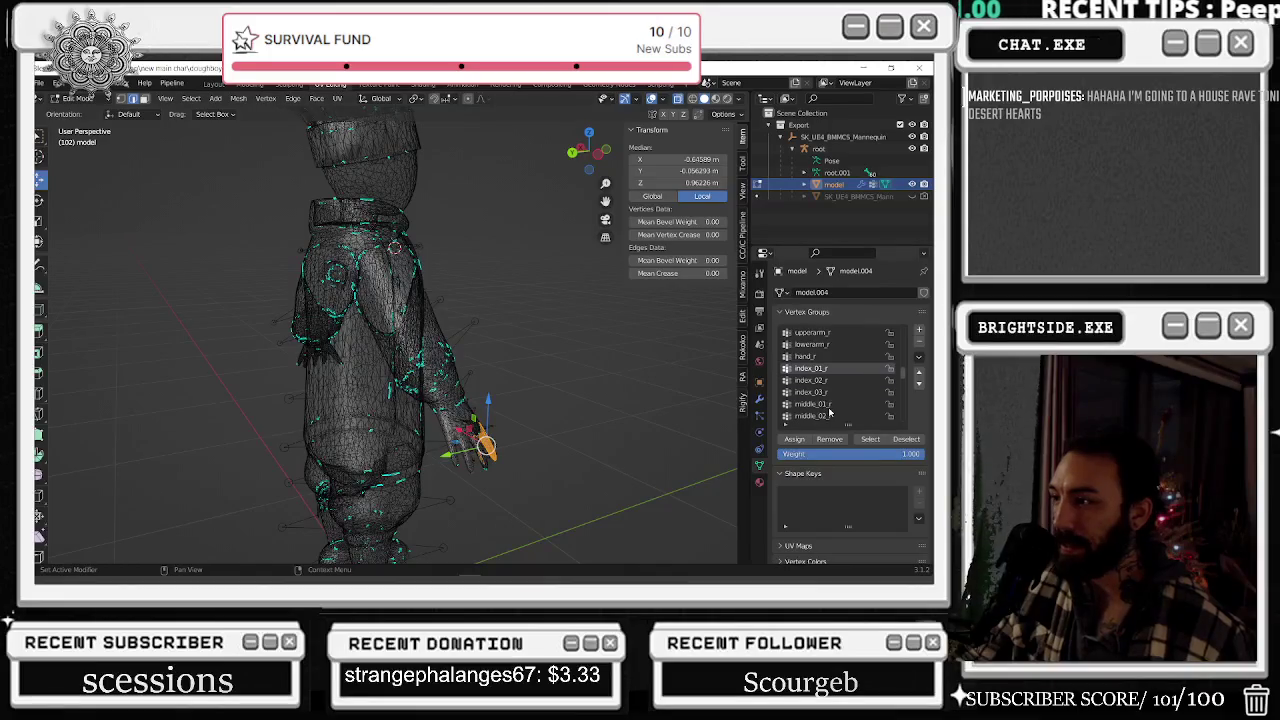
- Inspect the hand vertices of the middle_01_r, middle_02_r and middle_03_r groups, clearing between each
click(830, 393)
key(alt+a)
click(869, 440)
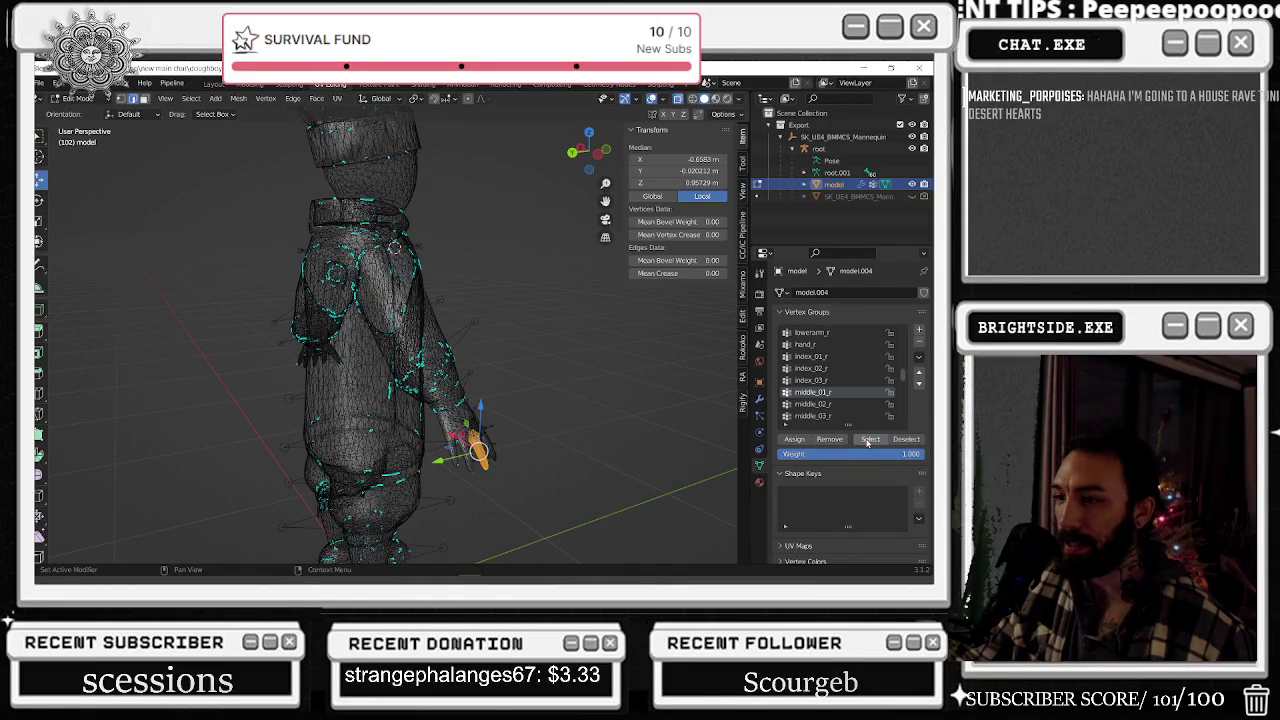
key(alt+a)
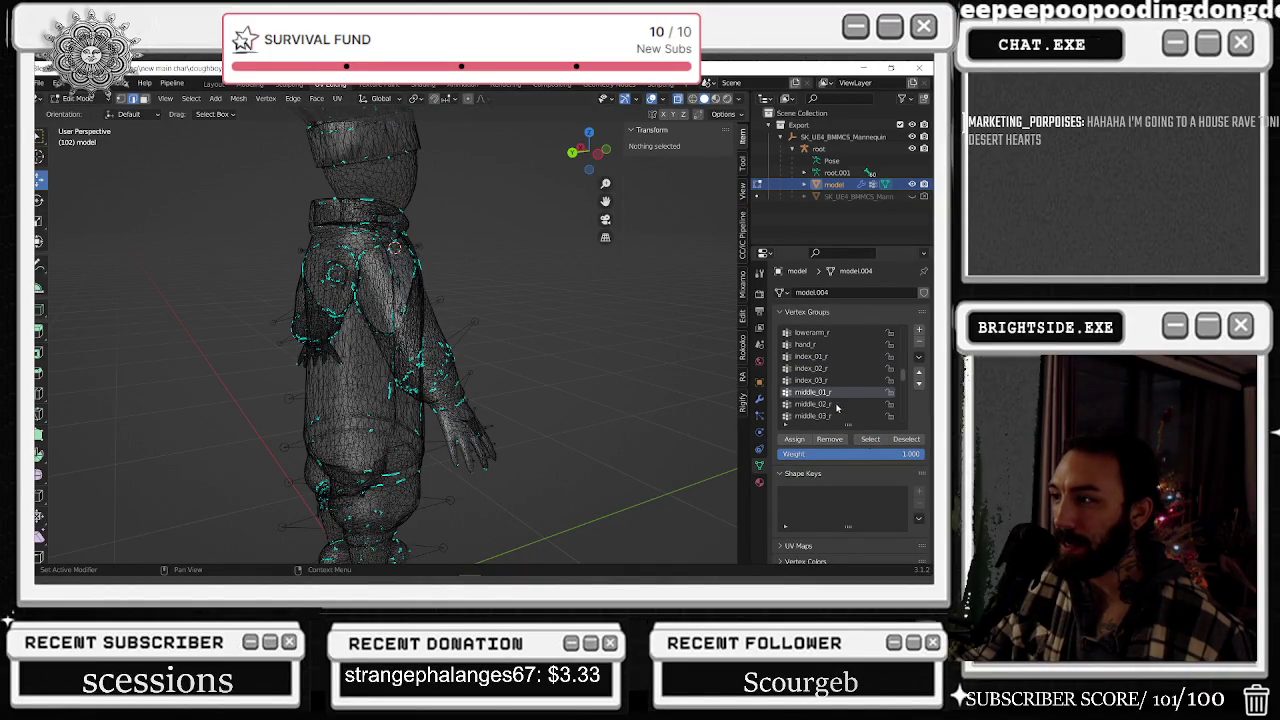
click(812, 404)
click(869, 440)
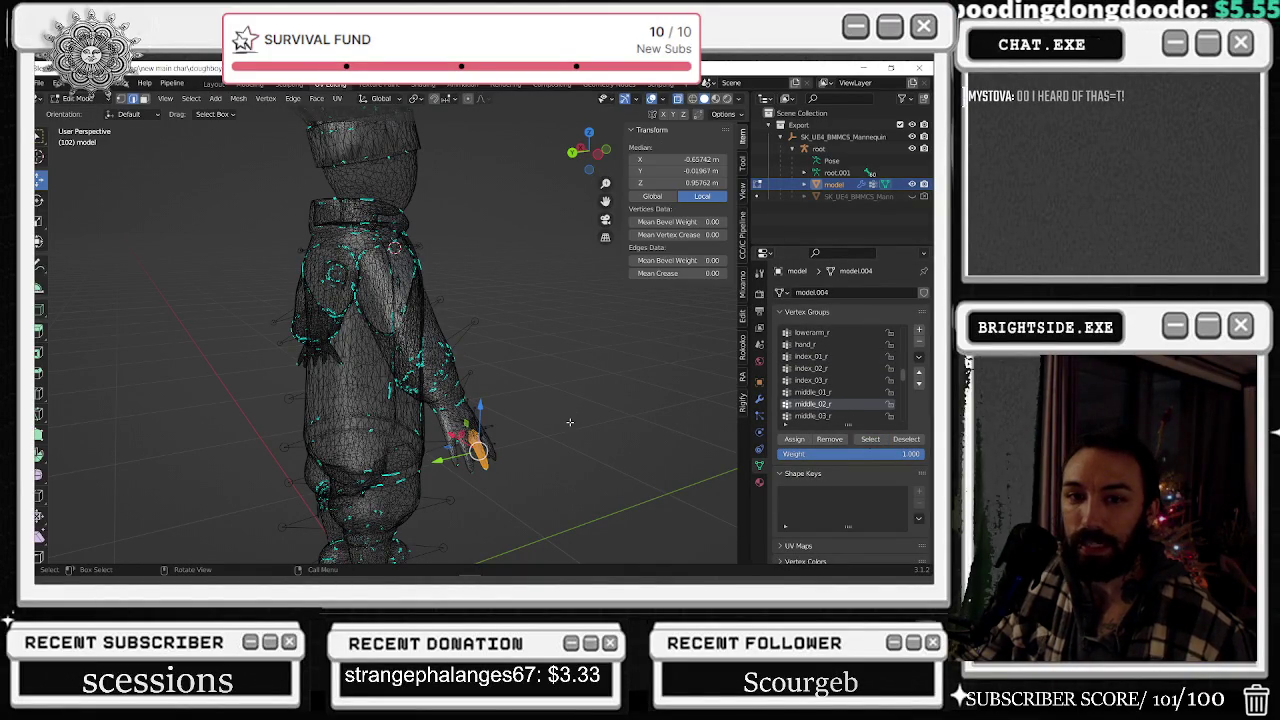
key(alt+a)
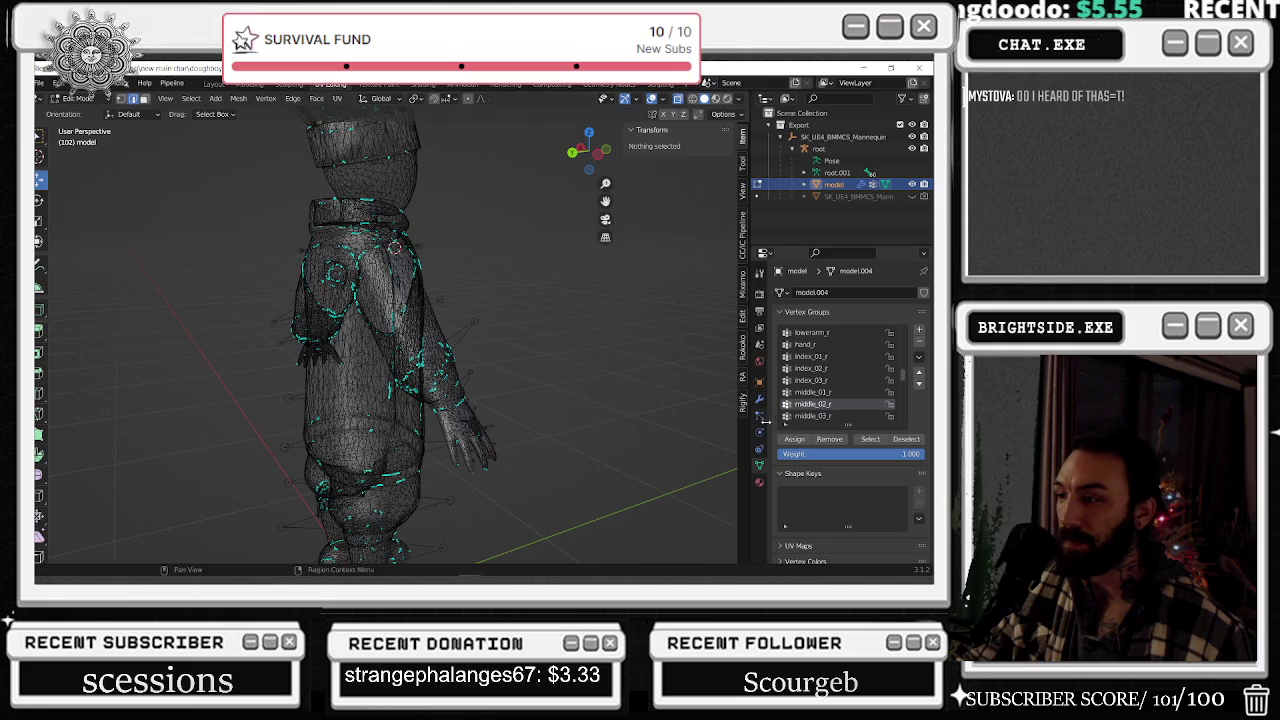
click(826, 417)
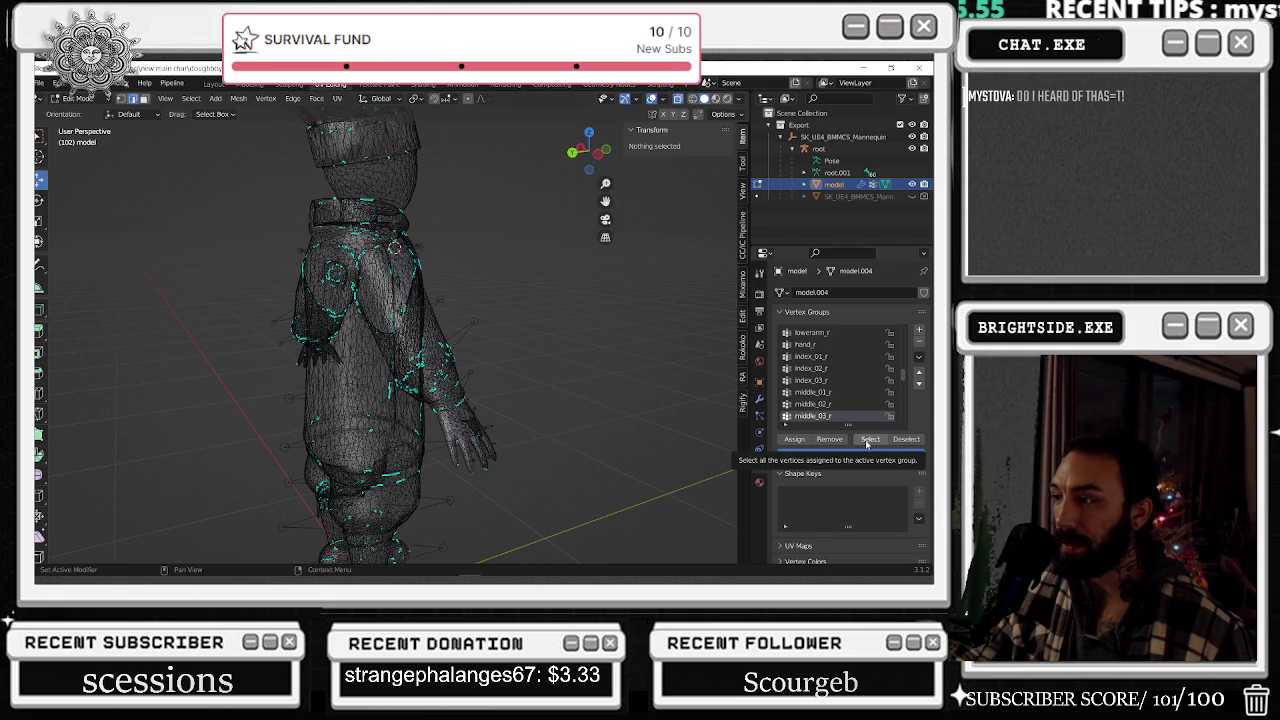
click(868, 440)
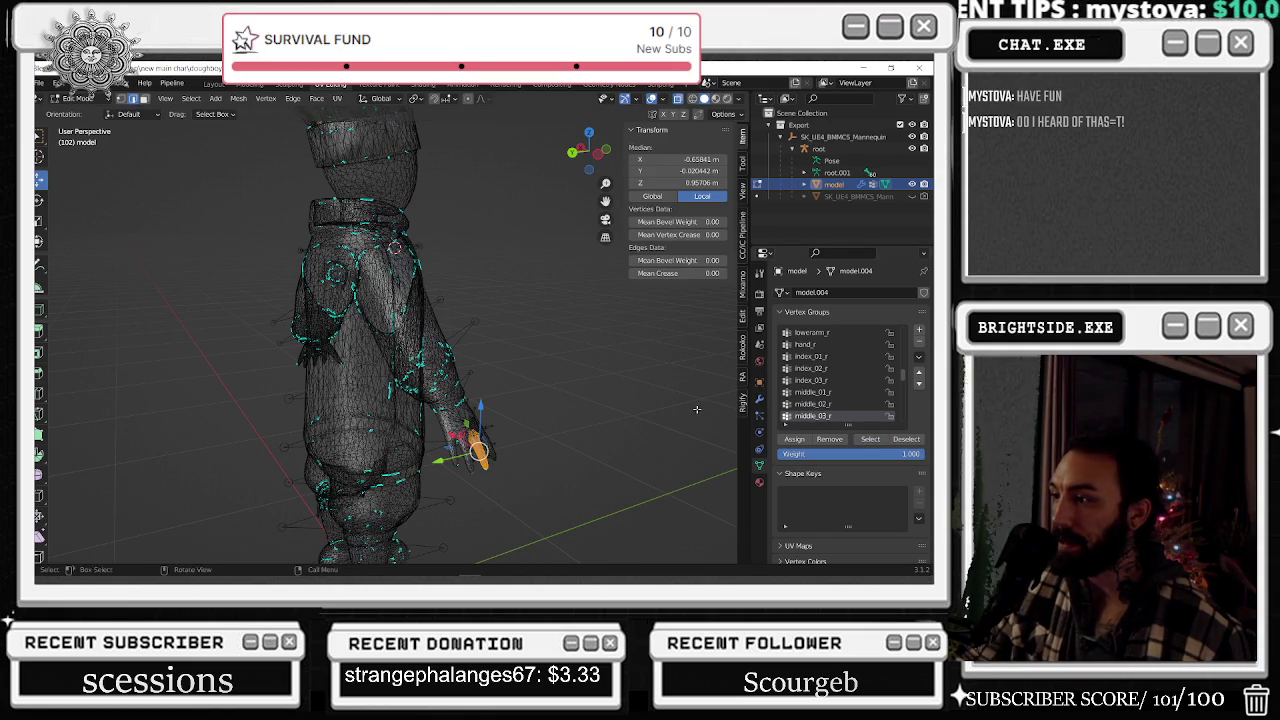
key(alt+a)
- Inspect the vertices of the pinky_01_r and pinky_02_r groups from a three-quarter front angle
scroll(830, 410, down, 1)
click(814, 417)
click(868, 440)
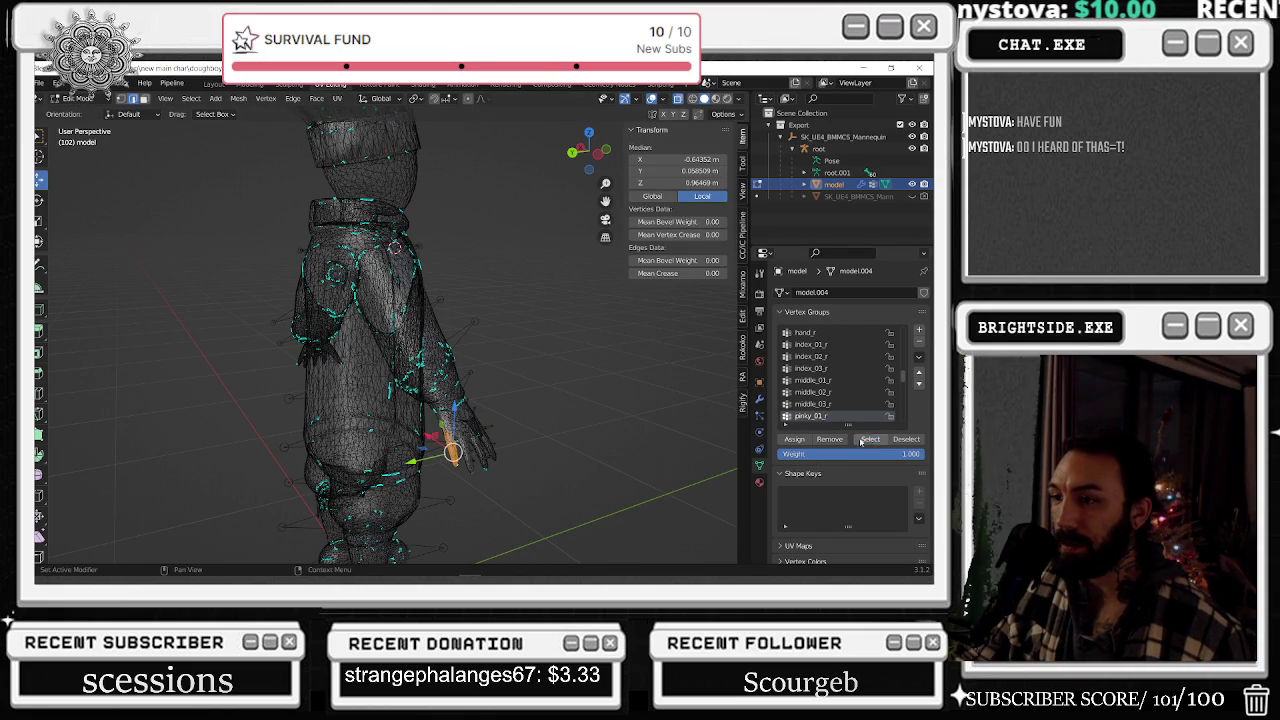
key(alt+a)
scroll(839, 418, down, 1)
click(839, 416)
click(870, 440)
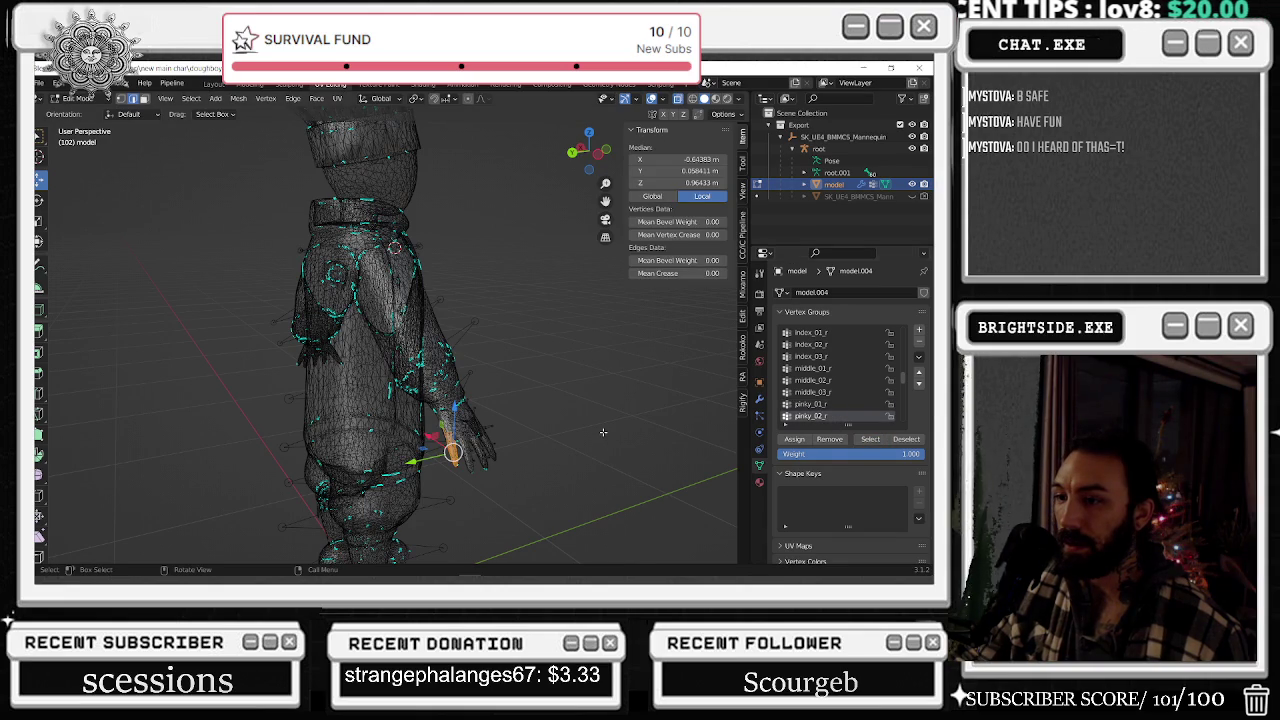
mouse_move(594, 428)
middle_down()
mouse_move(577, 423)
mouse_move(605, 431)
middle_up()
key(alt+a)
- Inspect the pinky_03_r vertices with torso and hand in view, then clear the selection
scroll(847, 400, down, 2)
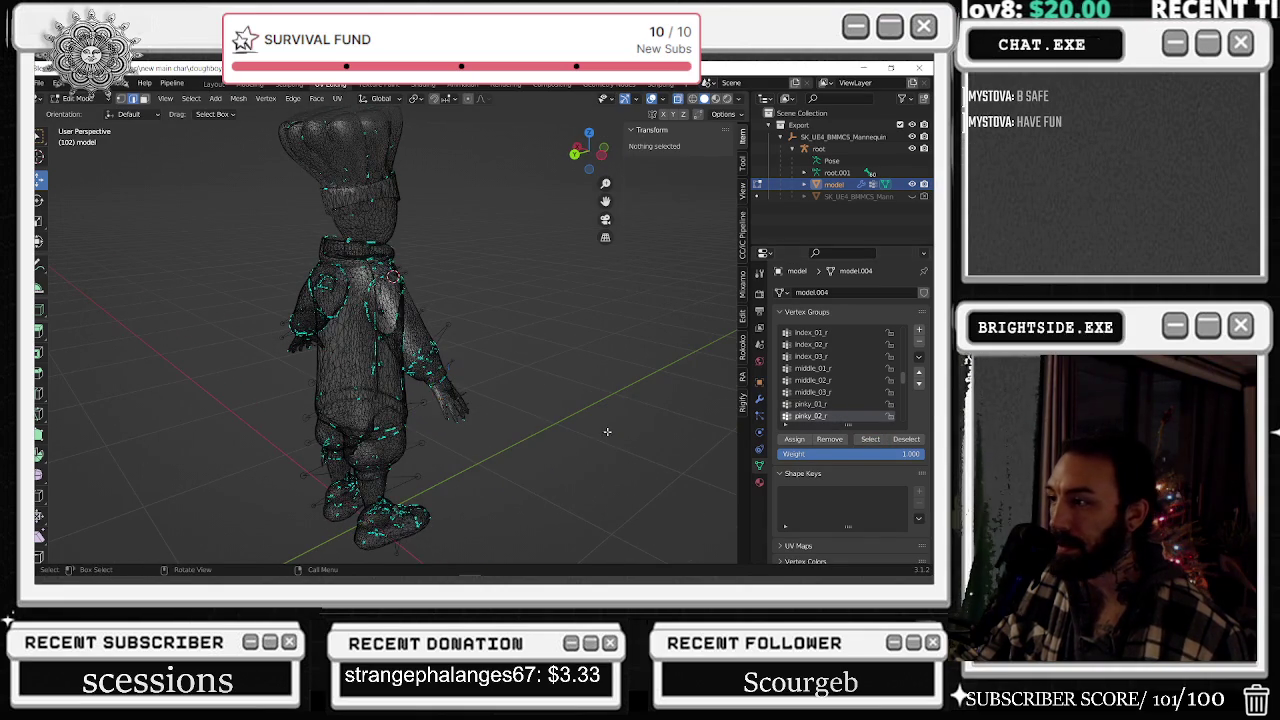
scroll(847, 424, down, 2)
click(812, 381)
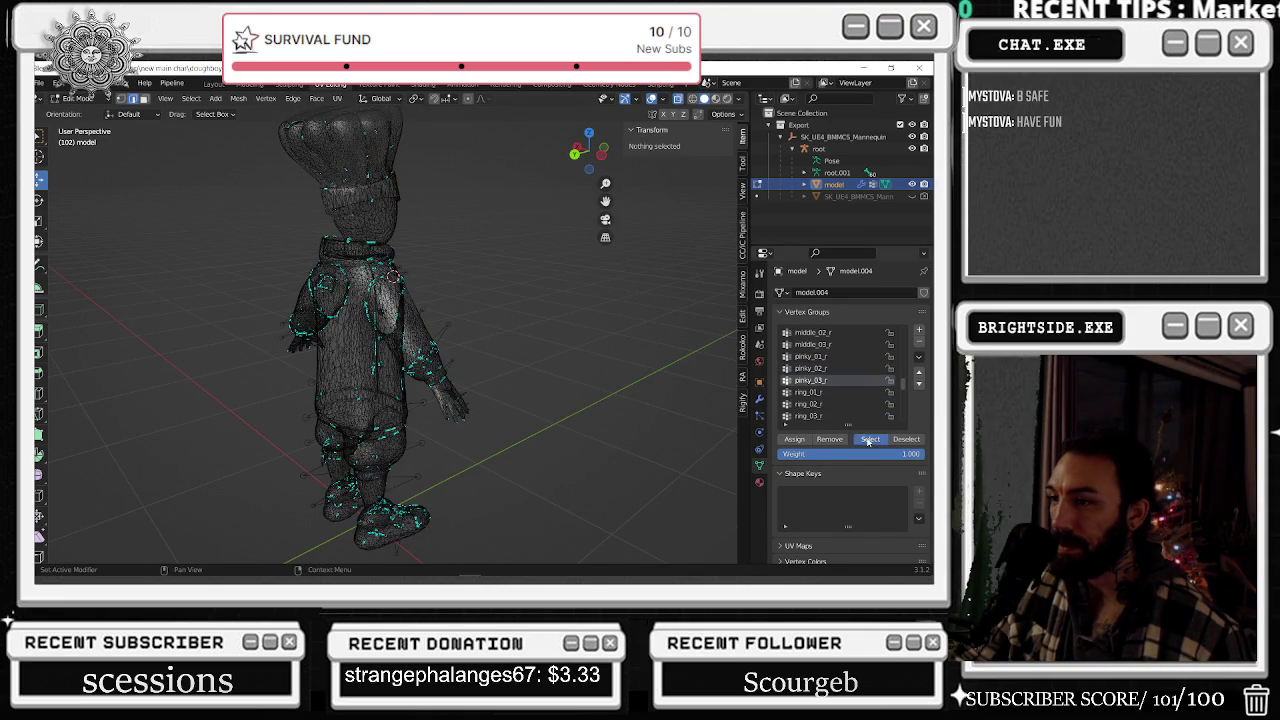
click(870, 440)
scroll(593, 397, up, 5)
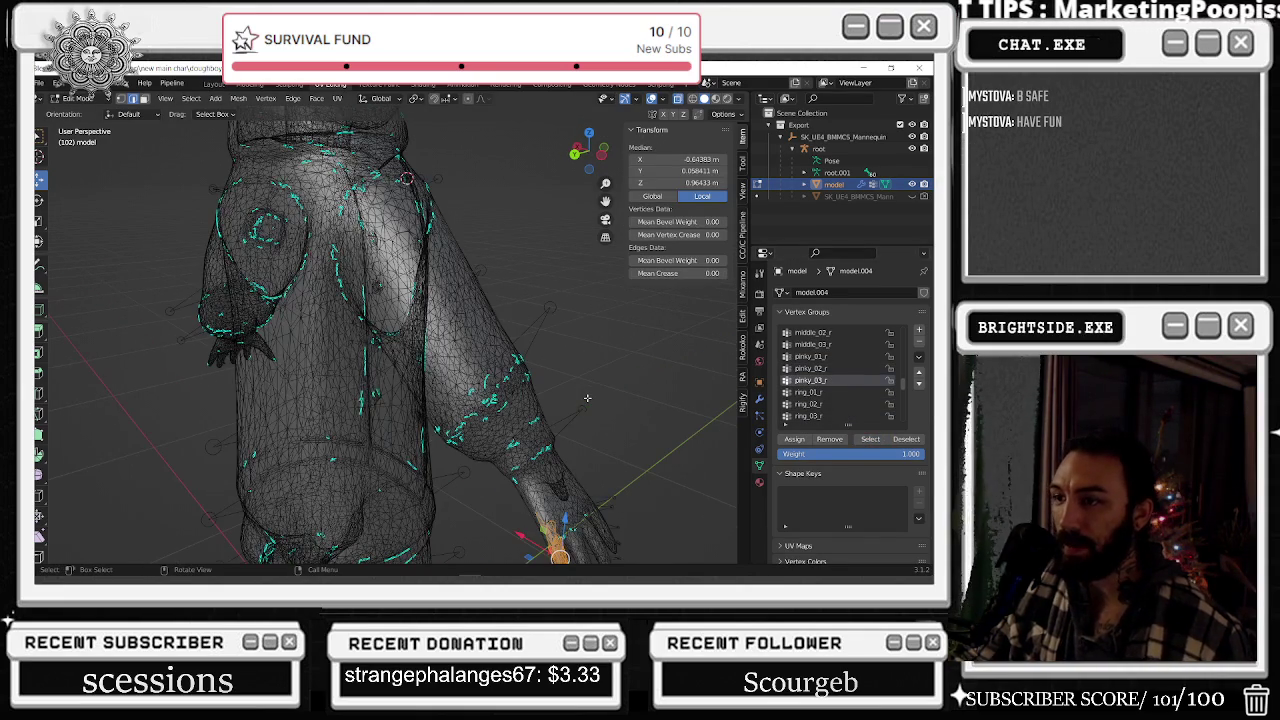
scroll(450, 242, down, 2)
mouse_move(500, 300)
shift+middle_down()
mouse_move(450, 242)
mouse_move(468, 293)
mouse_move(520, 300)
shift+middle_up()
key(alt+a)
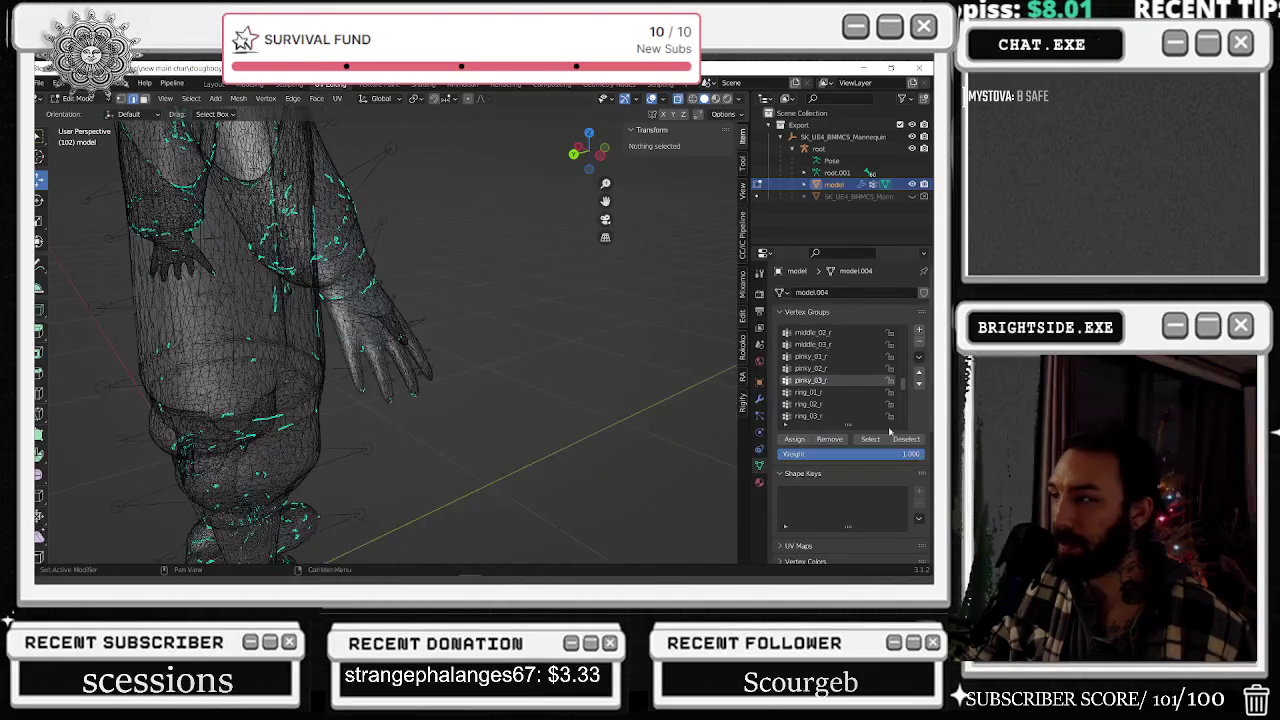
- Select and deselect the ring_01_r, ring_02_r and ring_03_r group vertices in turn
click(808, 392)
click(870, 440)
click(906, 439)
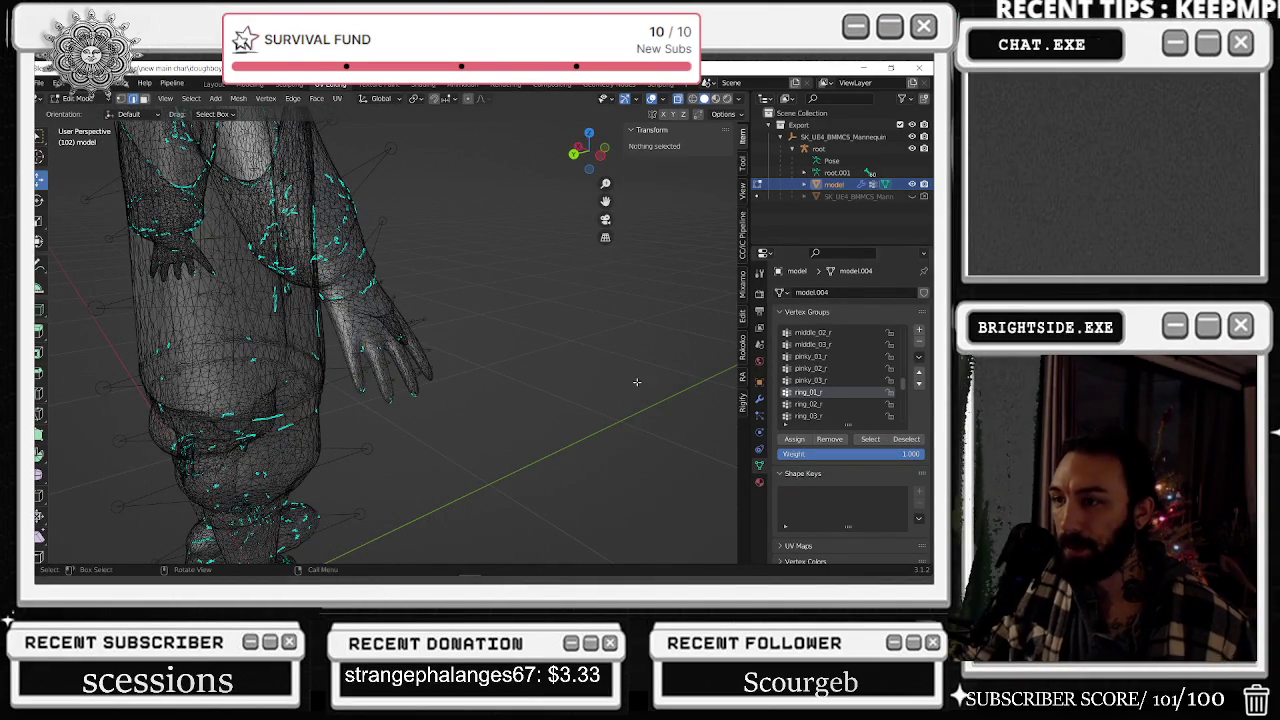
click(808, 404)
click(870, 440)
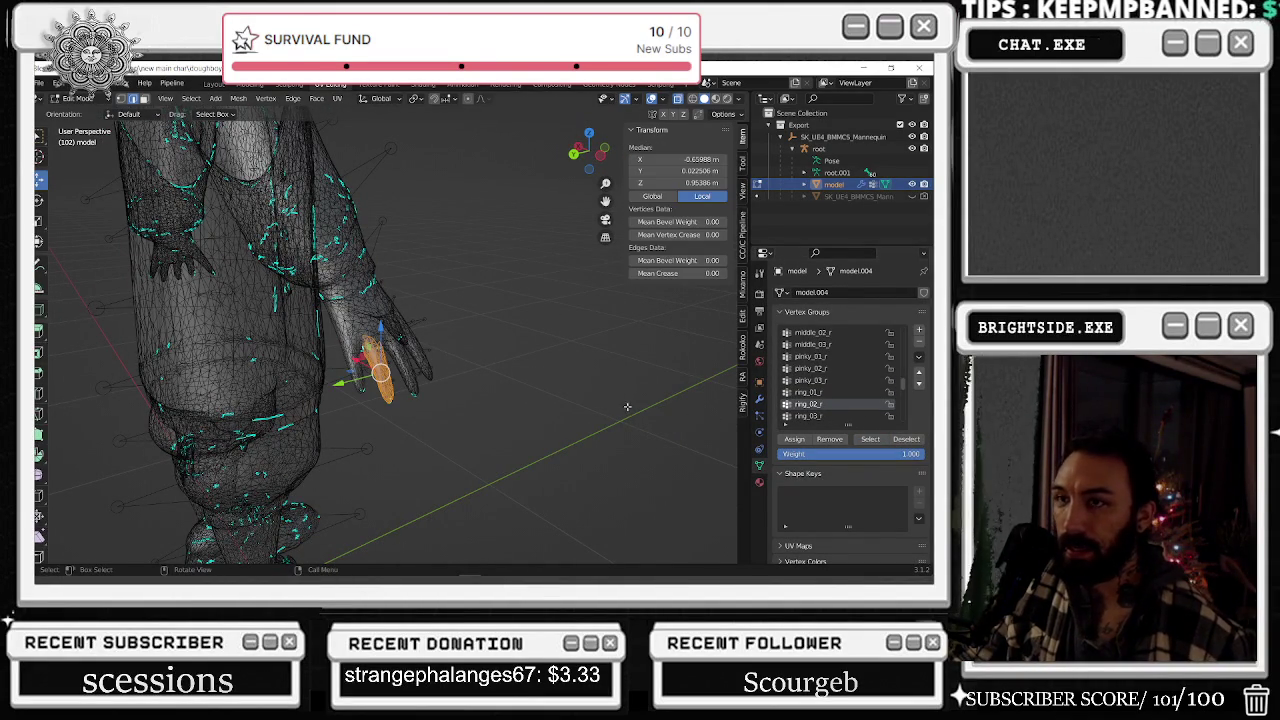
click(906, 439)
click(808, 416)
click(882, 441)
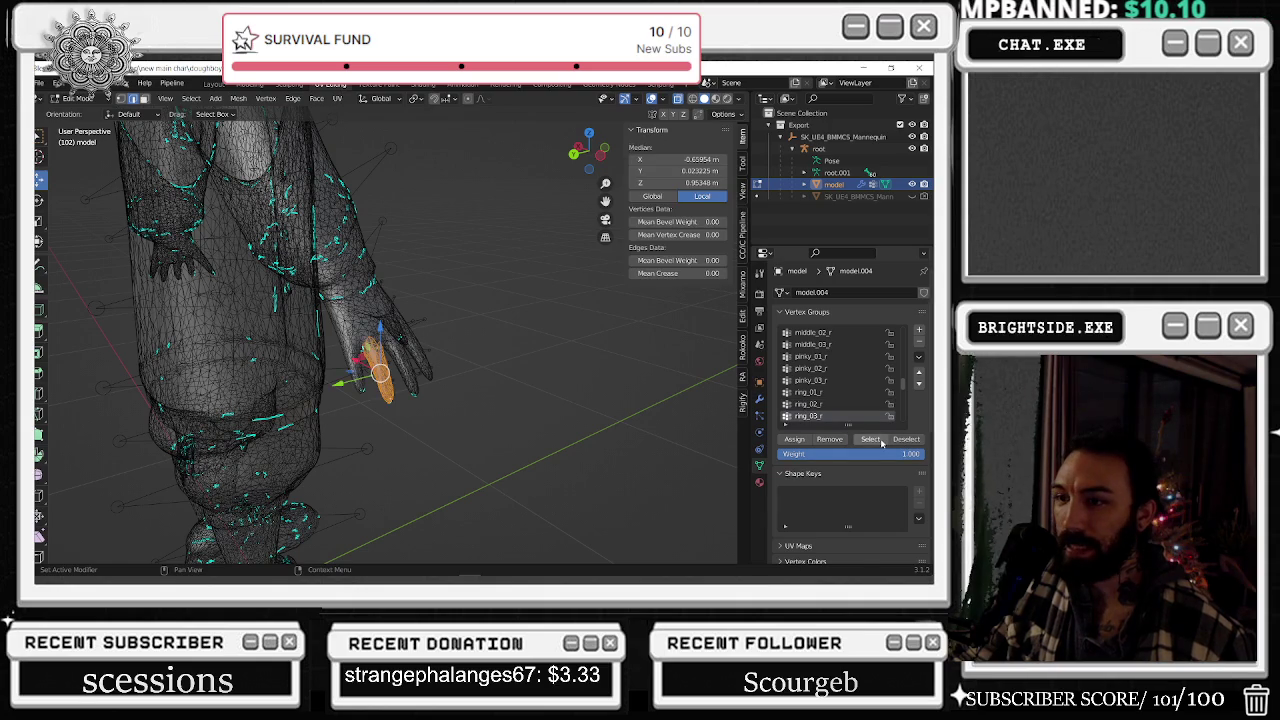
click(906, 439)
- Select and deselect the thumb_01_r, thumb_02_r and thumb_03_r group vertices, orbiting around the hand
scroll(823, 419, down, 1)
click(823, 416)
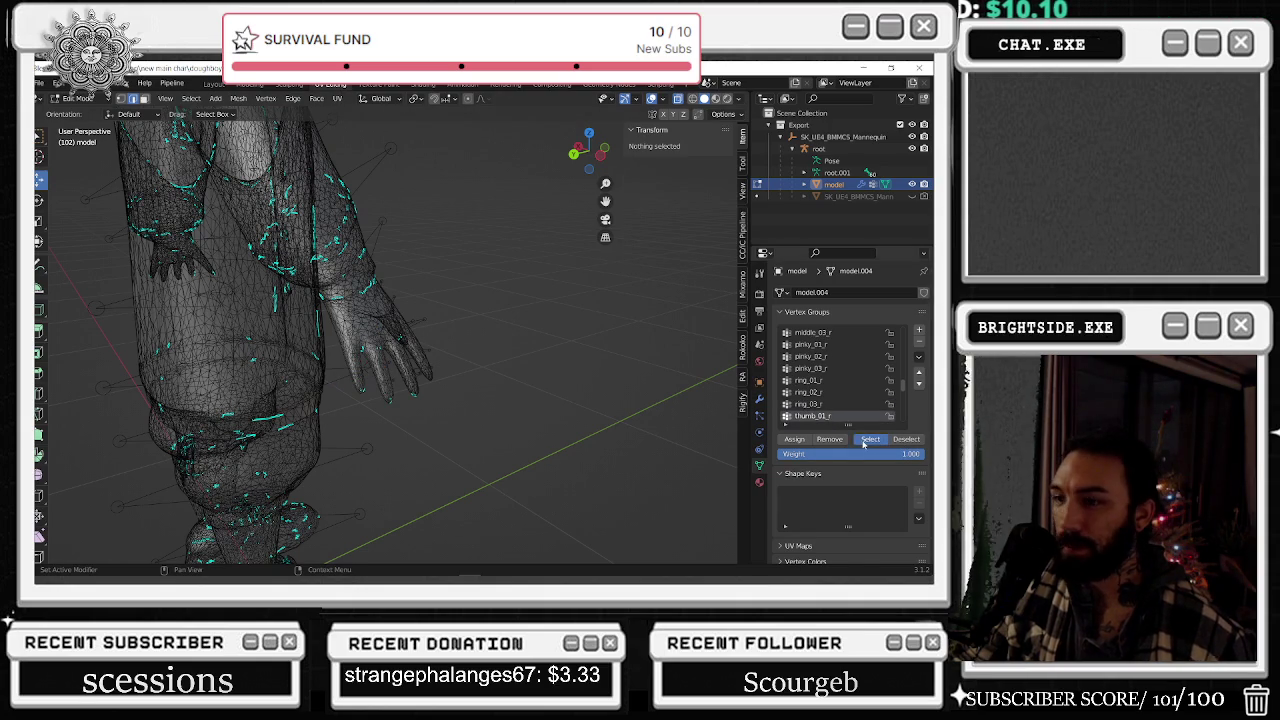
click(870, 439)
click(648, 401)
scroll(823, 416, down, 1)
click(812, 416)
click(870, 439)
click(705, 422)
scroll(818, 412, down, 2)
click(816, 405)
click(870, 441)
middle_drag(555, 367, 561, 368)
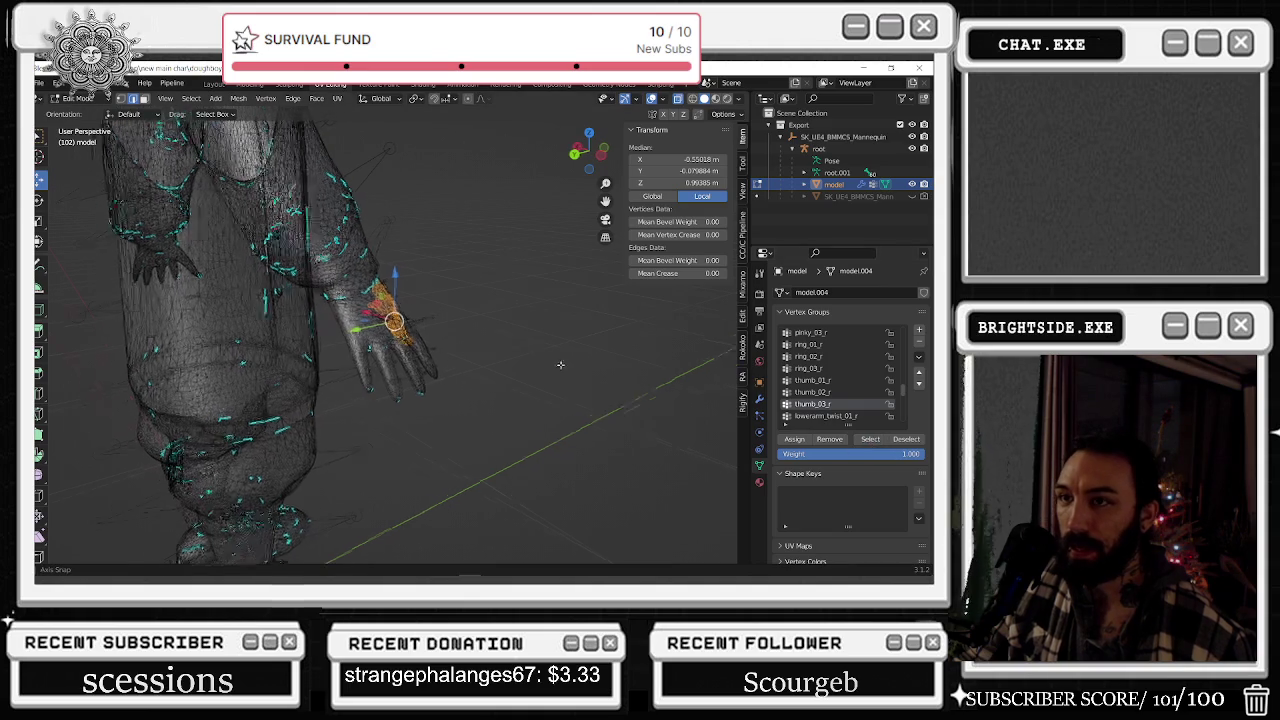
click(561, 368)
click(816, 416)
- Check the vertices of the lowerarm_twist_01_r and upperarm_twist_01_r groups
scroll(816, 410, down, 1)
click(870, 439)
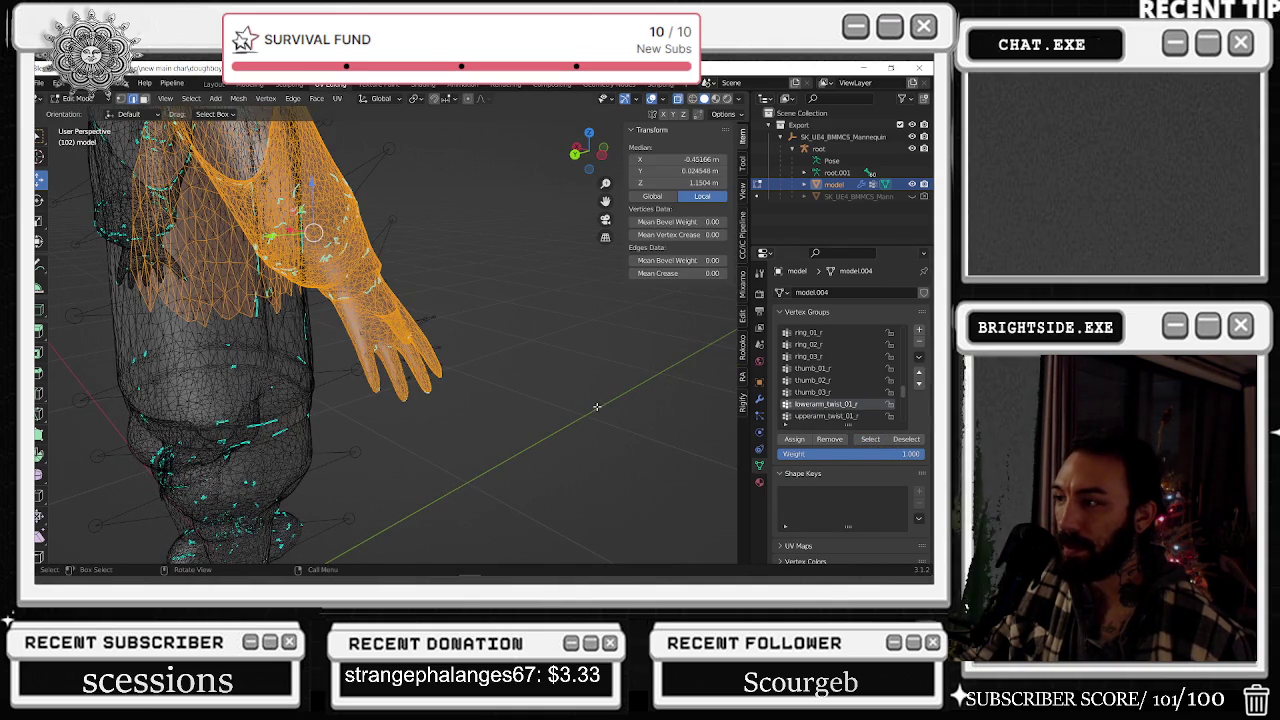
click(597, 407)
click(816, 416)
click(870, 439)
click(635, 392)
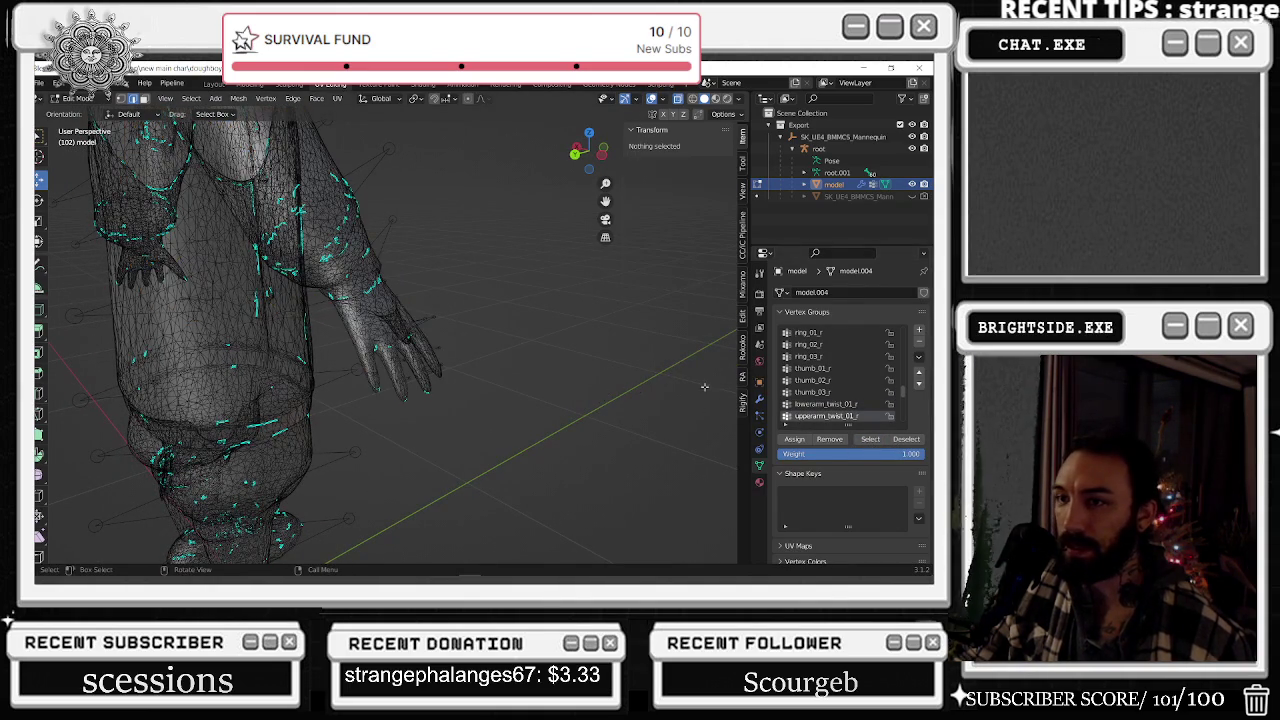
- Check the vertices assigned to the neck_01 and head groups
scroll(826, 408, down, 2)
click(876, 442)
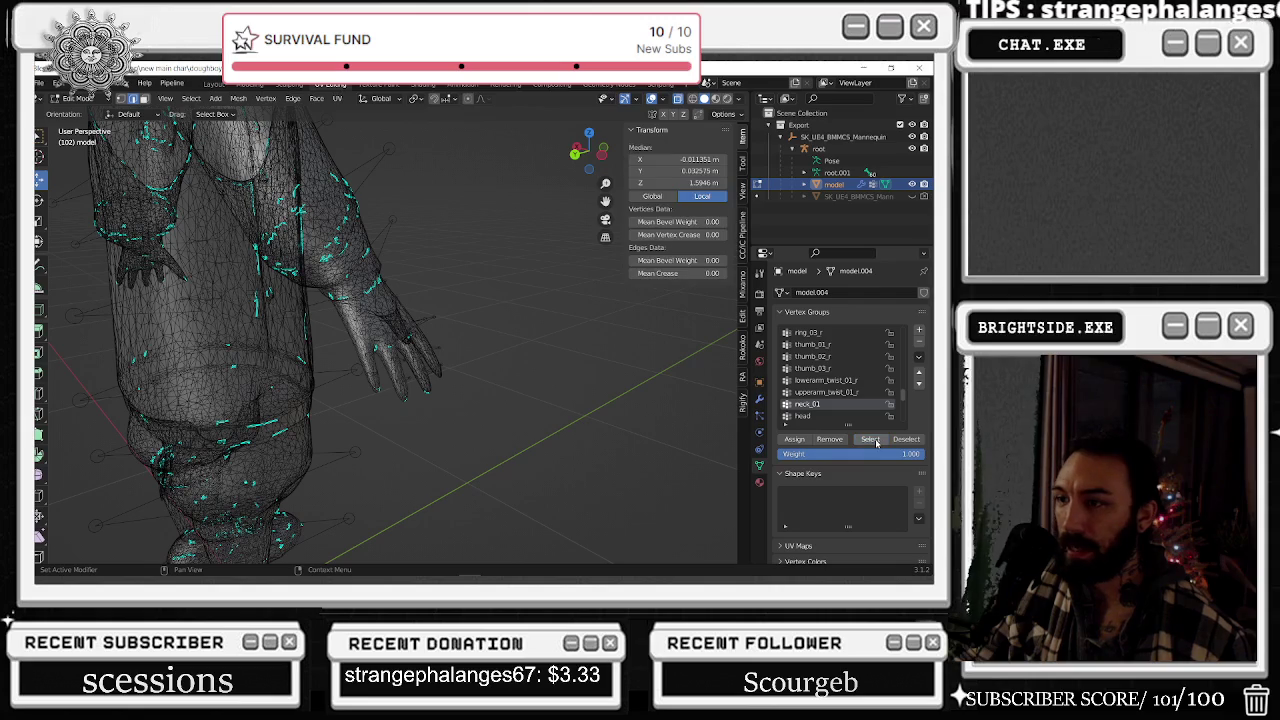
click(673, 428)
click(815, 416)
click(870, 439)
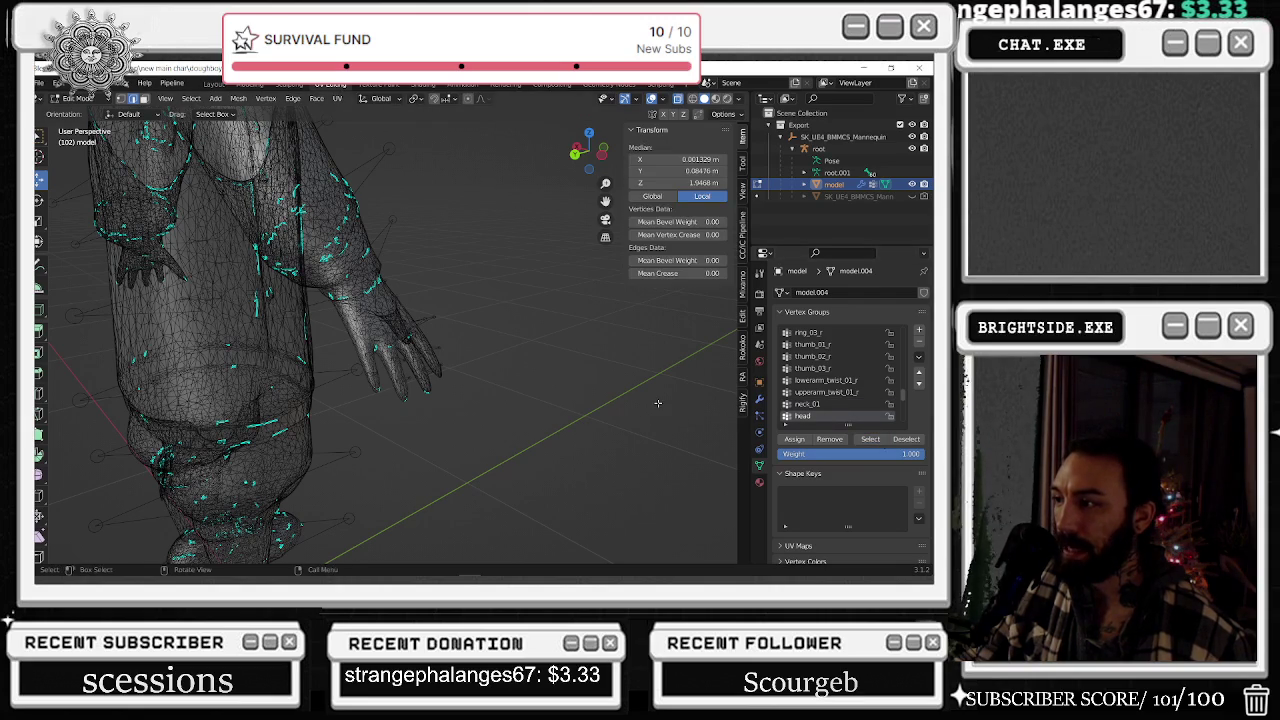
- Go back to pinky_01_r and reselect its hand vertices from a side view
scroll(824, 400, up, 3)
scroll(826, 380, up, 2)
scroll(828, 366, up, 2)
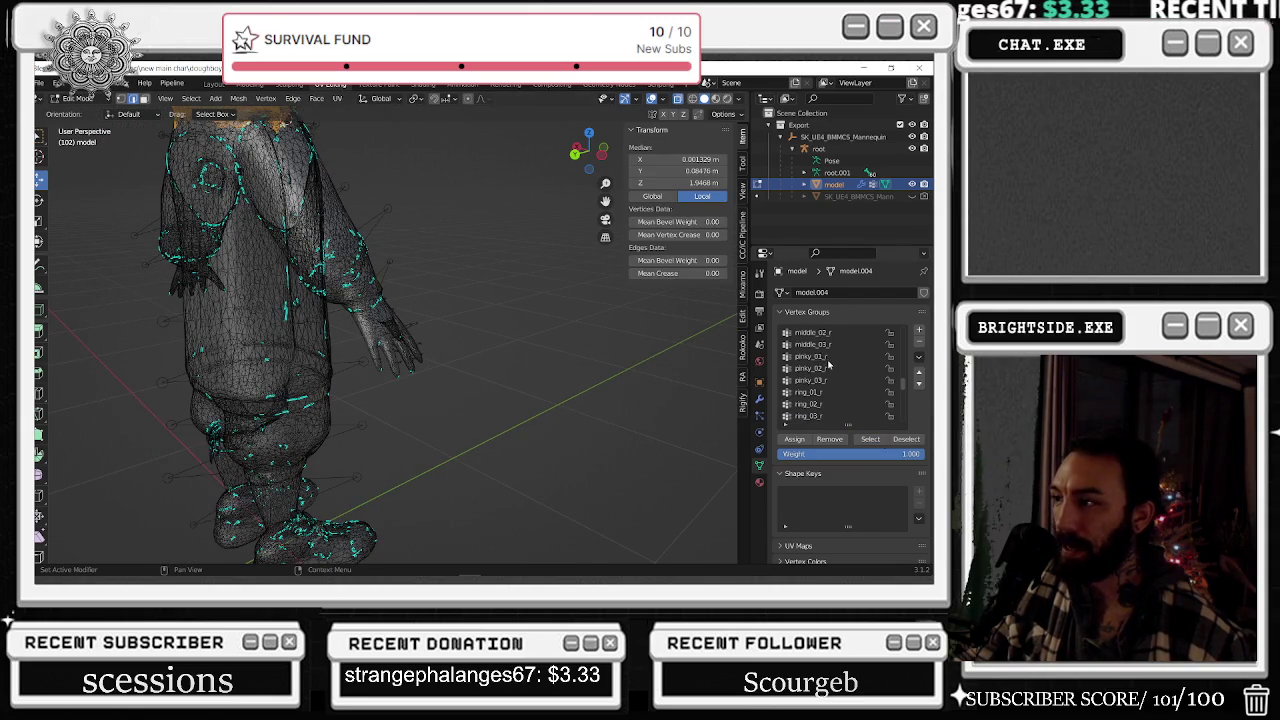
click(870, 439)
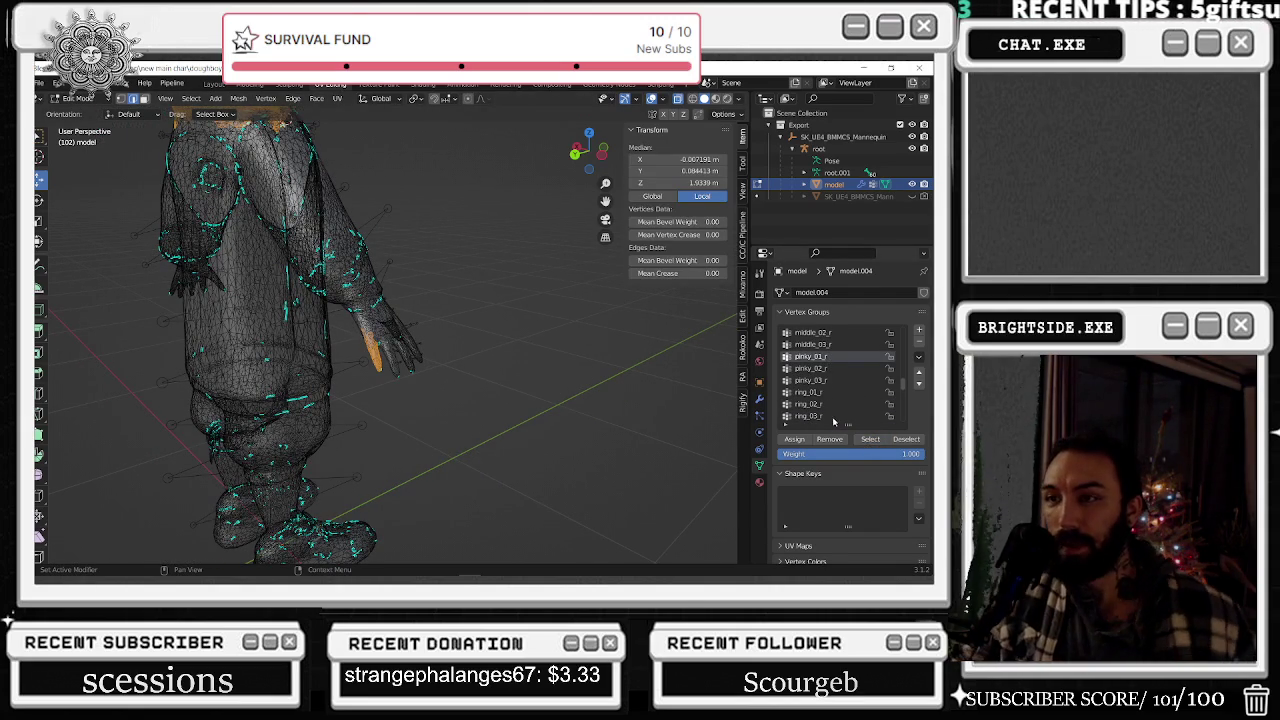
middle_drag(520, 330, 580, 320)
click(673, 428)
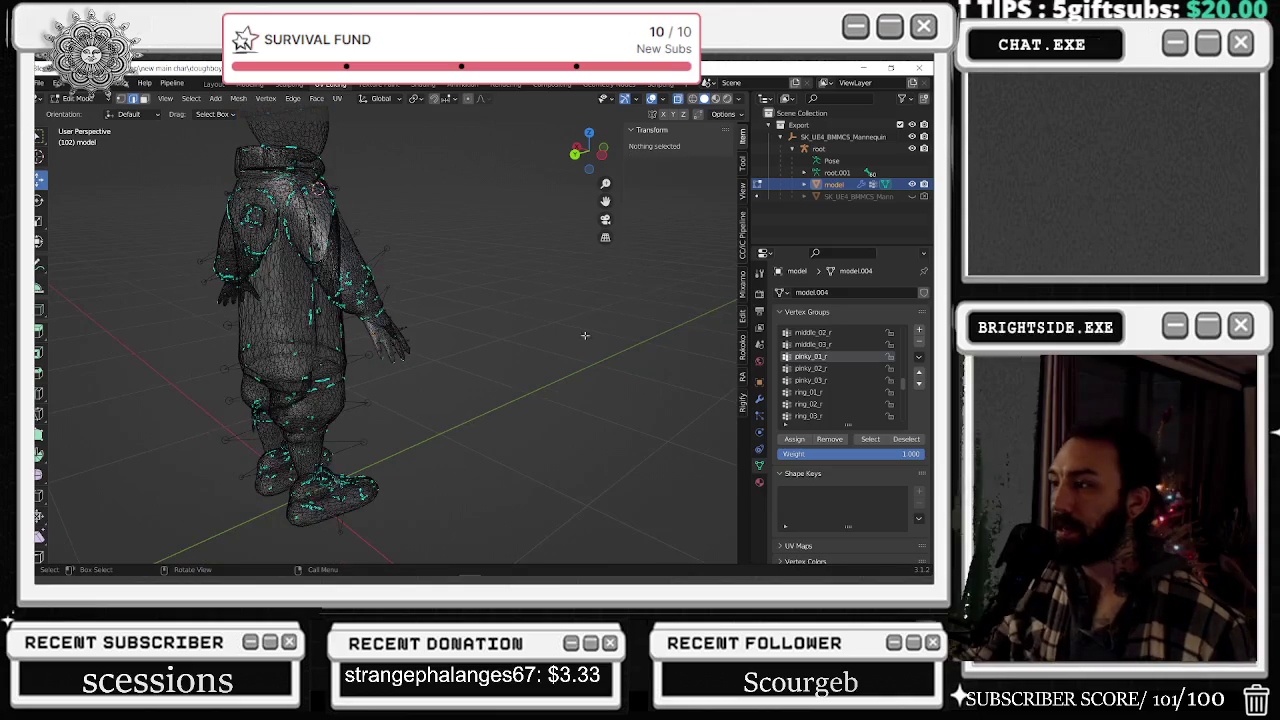
click(870, 439)
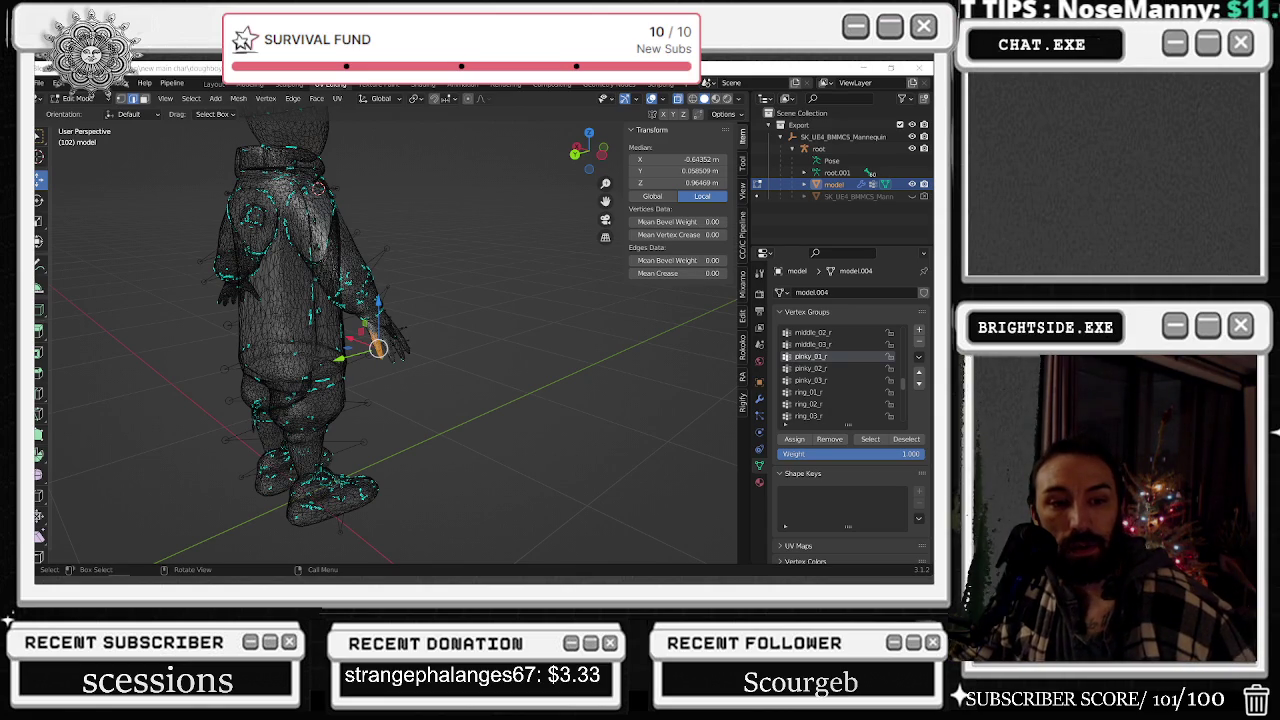
- Switch from Blender to the browser playing 'Hamdi at DEF: Warehouse'
key(alt+Tab)
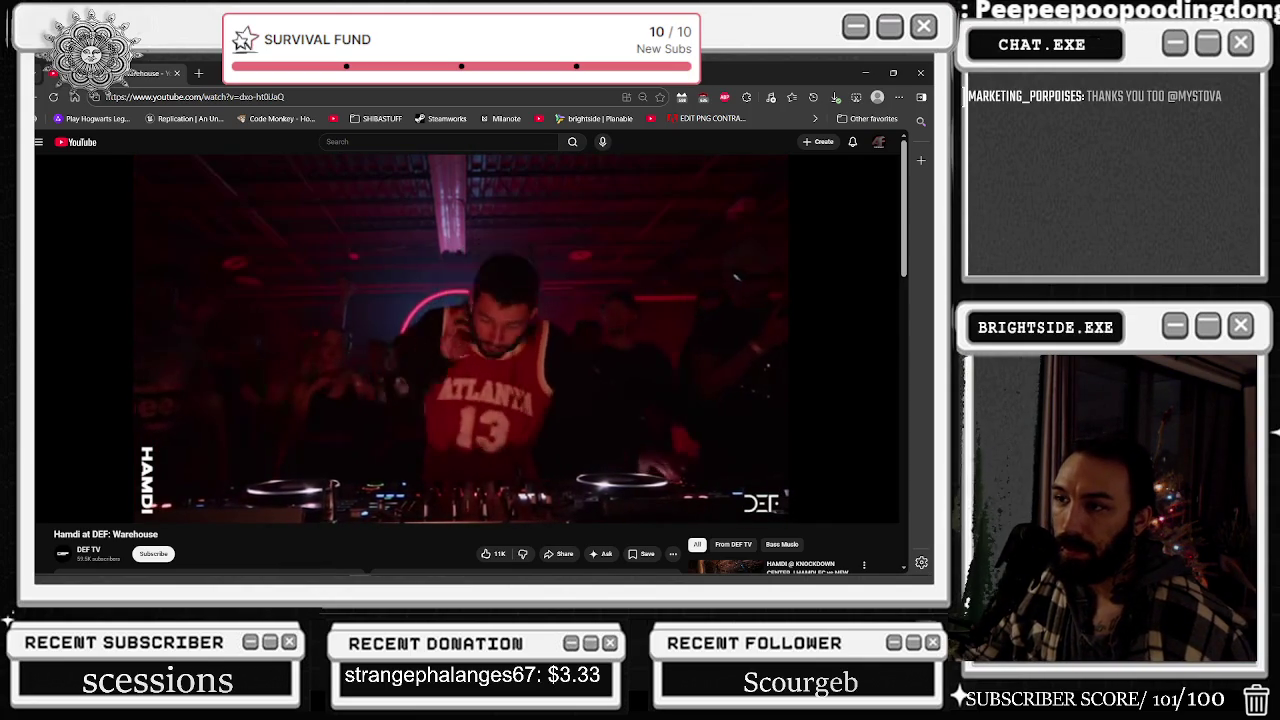
- Pick a new playback resolution under the video's Quality settings, then return to Blender
click(838, 510)
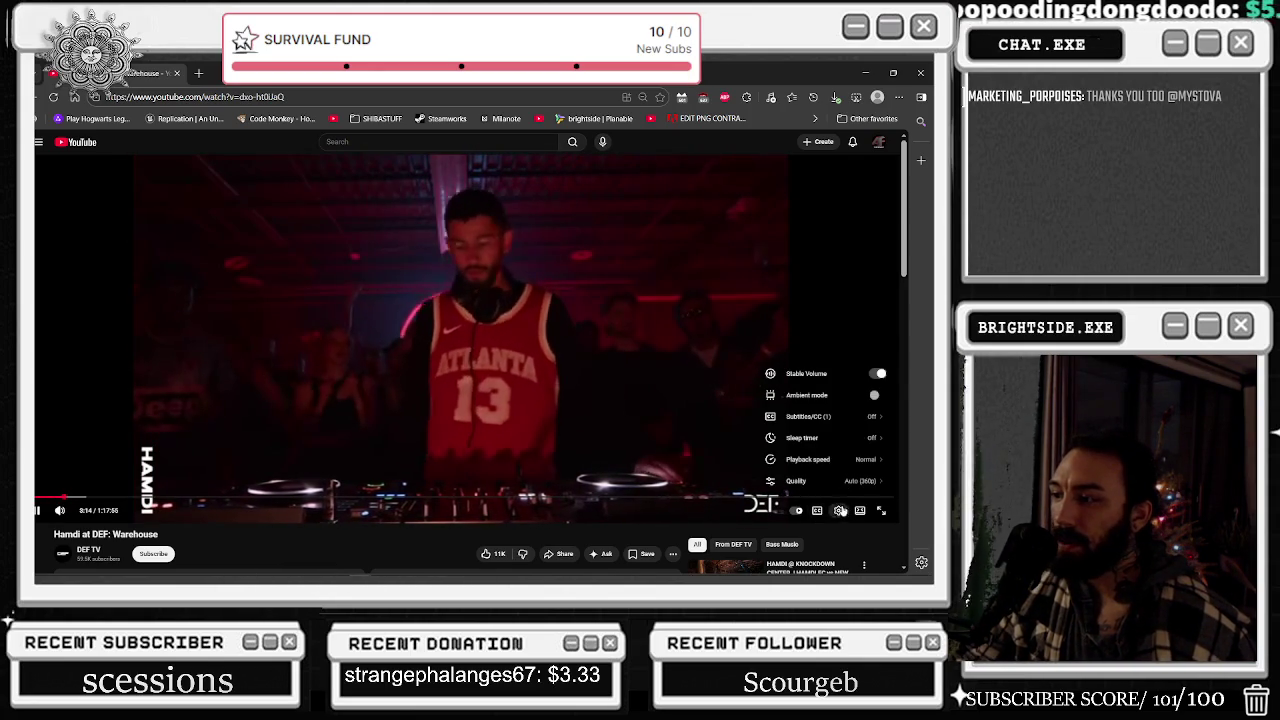
click(810, 472)
click(808, 468)
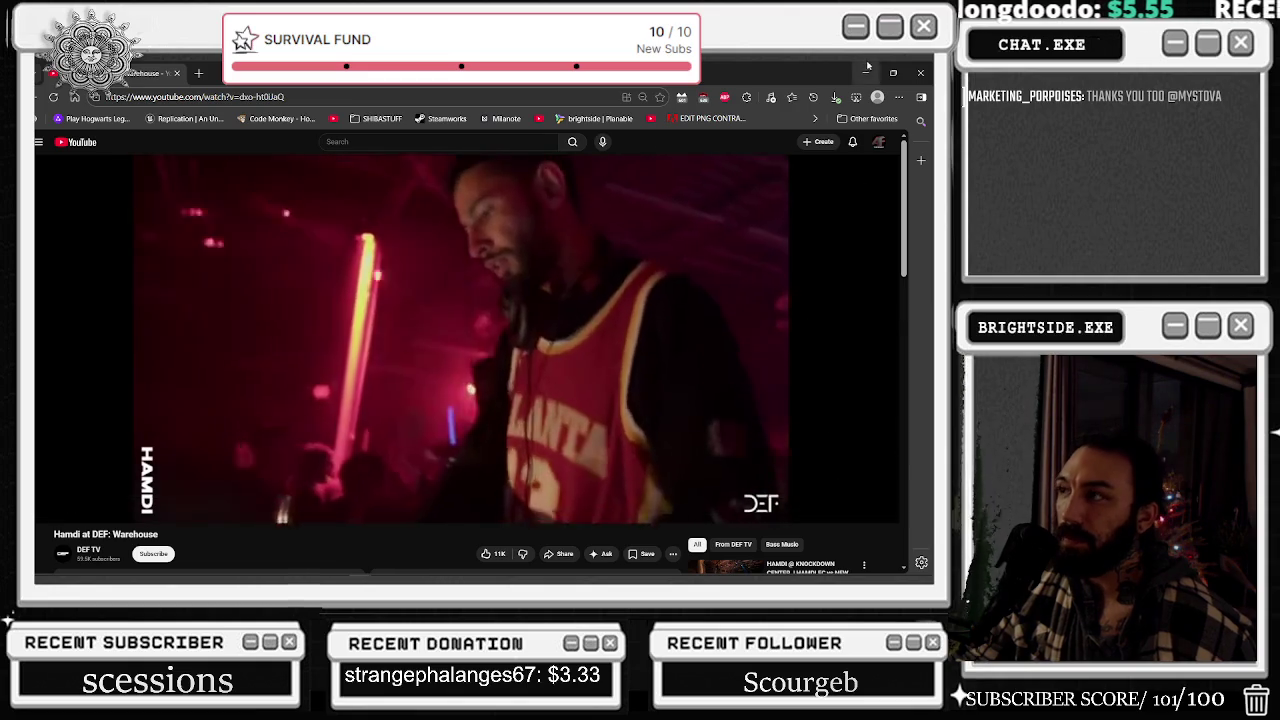
key(alt+Tab)
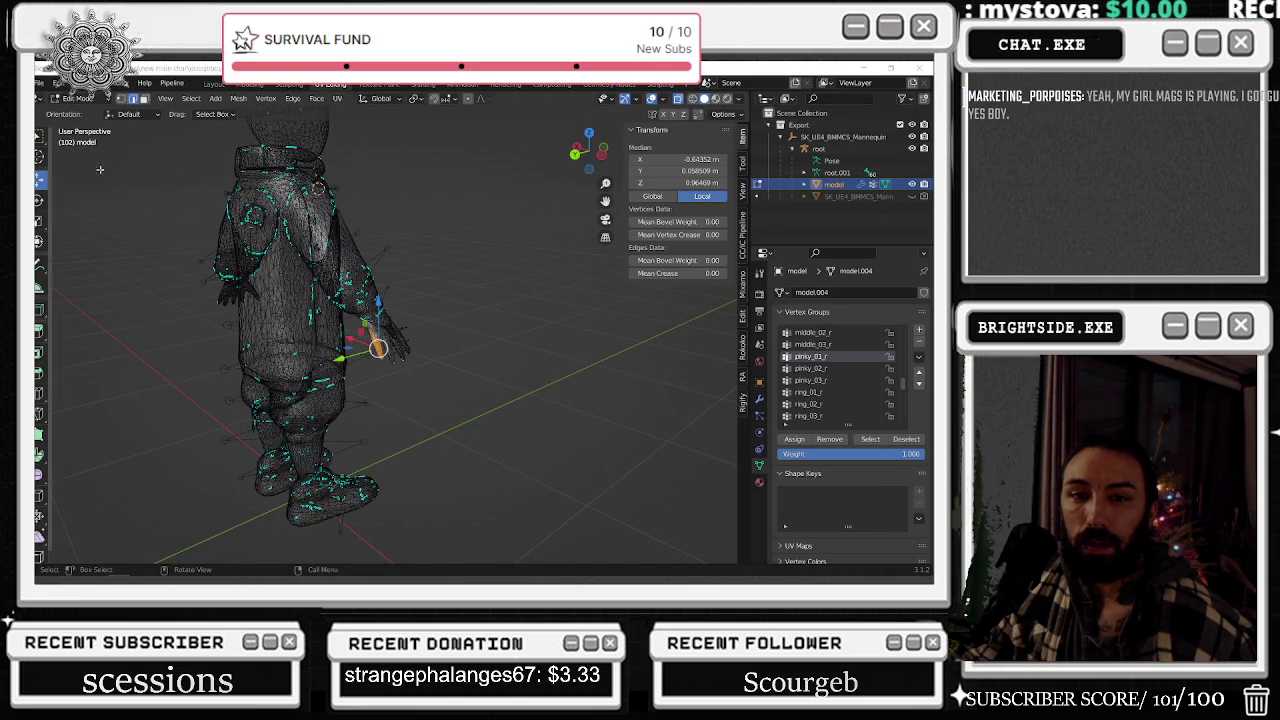
- Clear the vertex selection and orbit to a close side view of the character
scroll(463, 340, up, 2)
scroll(456, 340, up, 2)
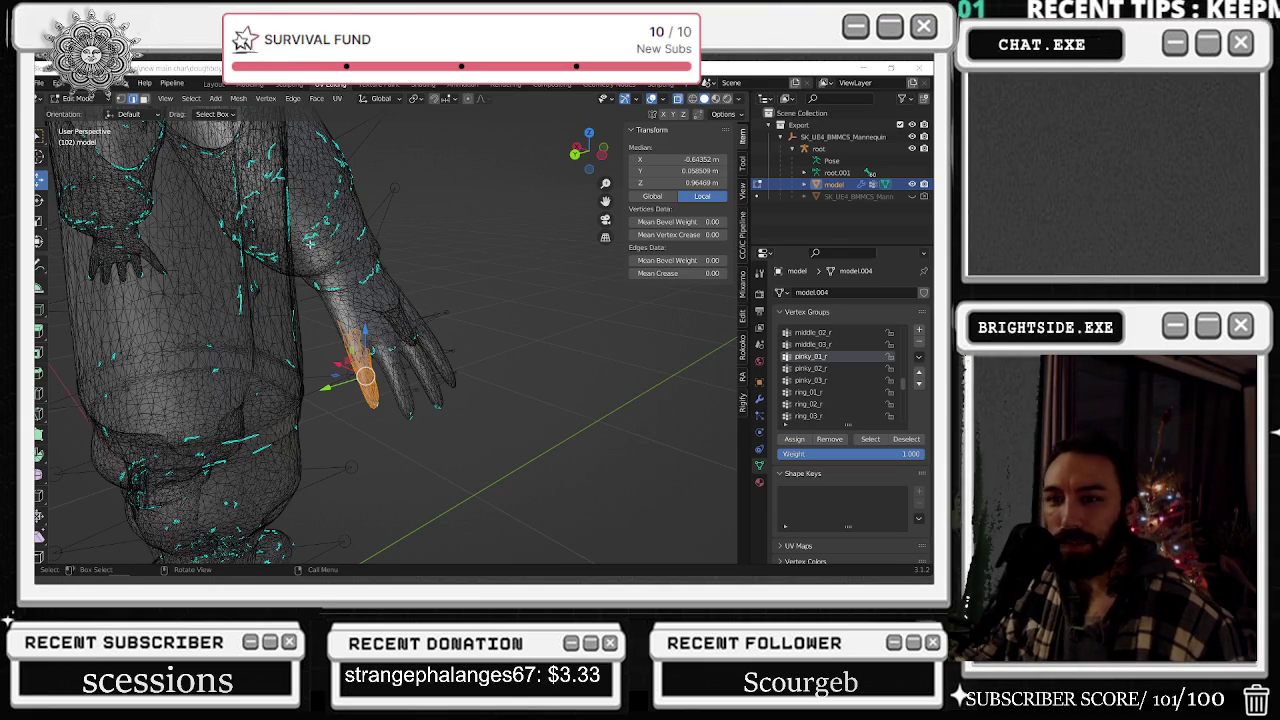
scroll(286, 254, down, 5)
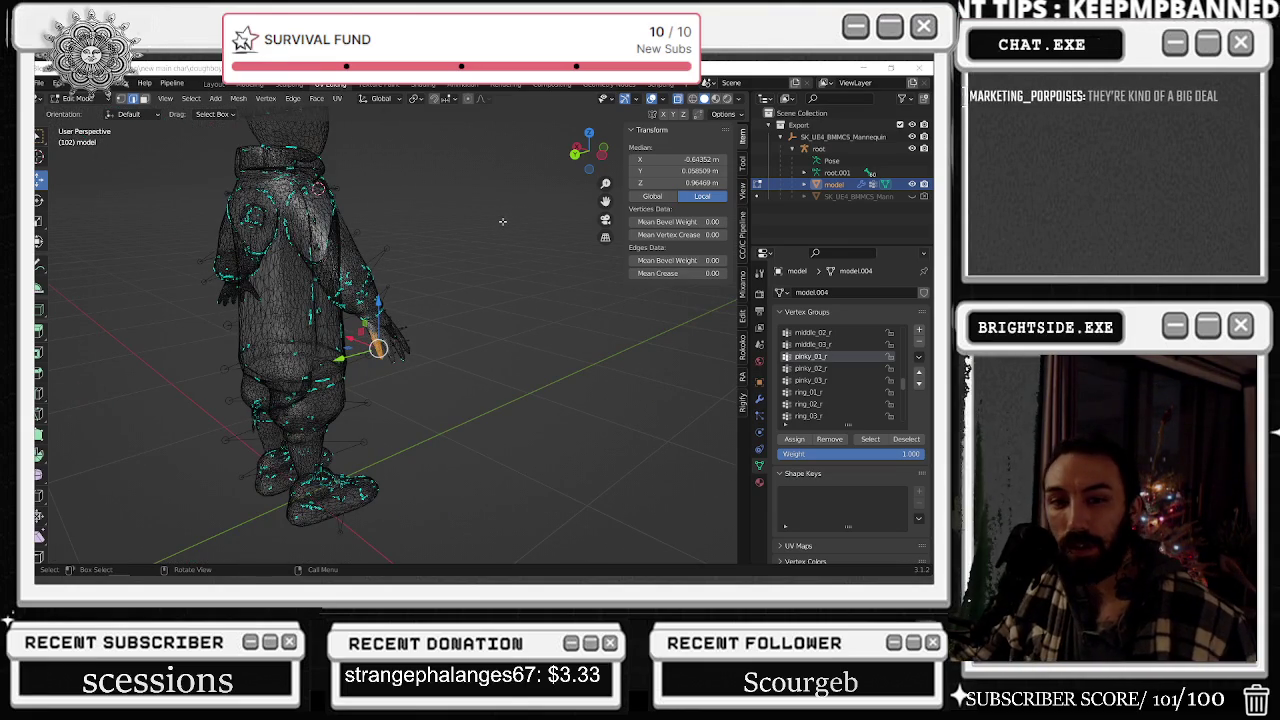
click(438, 253)
mouse_move(423, 273)
middle_down()
mouse_move(371, 283)
mouse_move(390, 231)
mouse_move(408, 233)
middle_up()
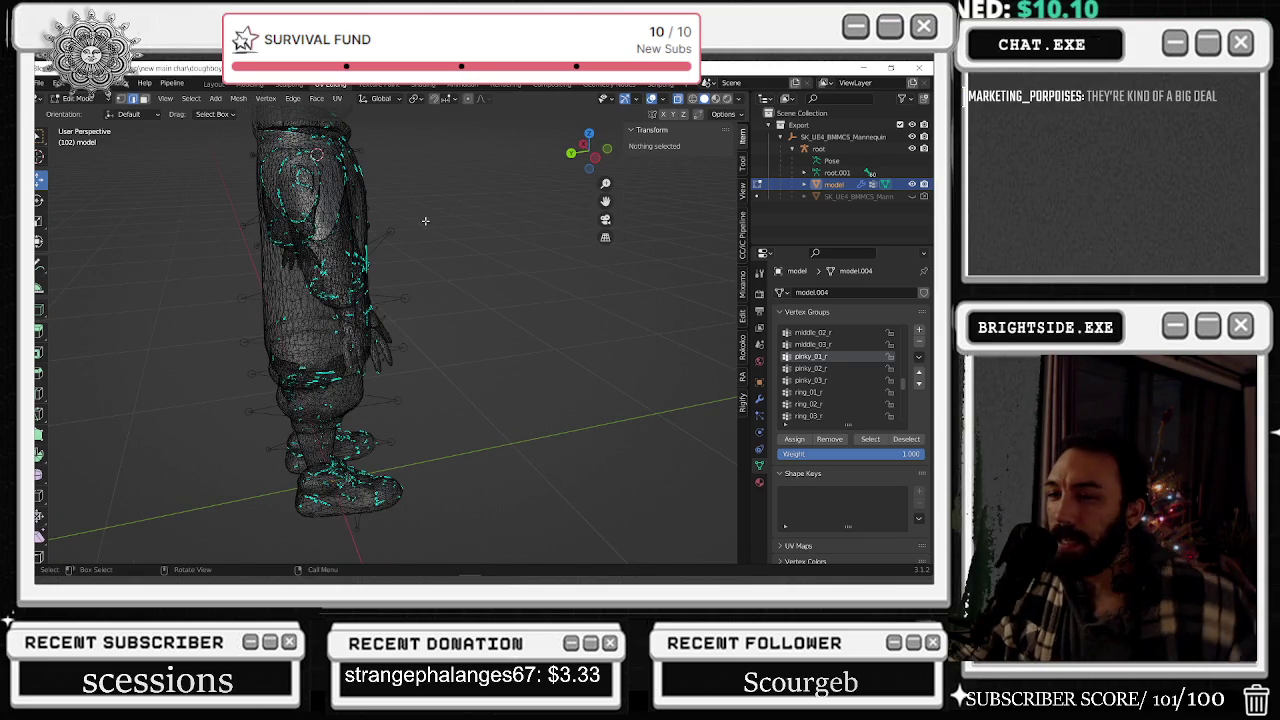
key(super)
key(super)
mouse_move(426, 221)
middle_down()
mouse_move(517, 298)
mouse_move(584, 316)
middle_up()
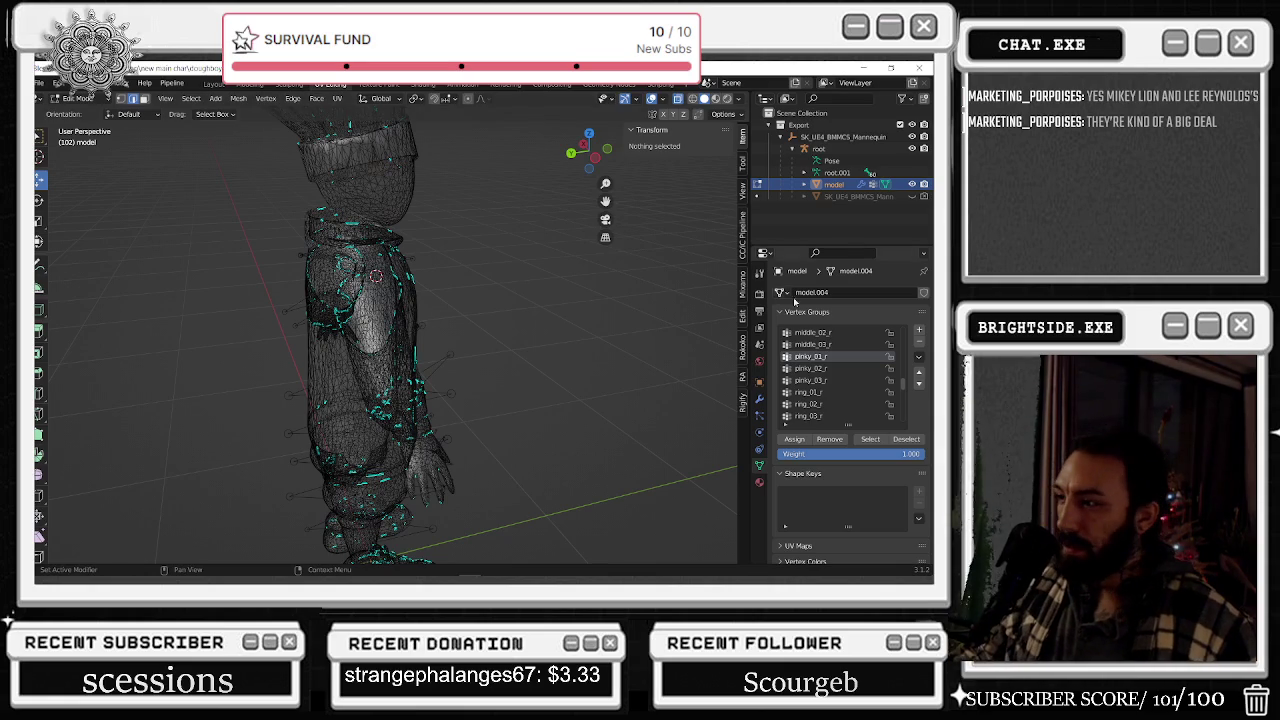
- Inspect the hand vertices of the middle_03_r and middle_02_r groups from the side
click(820, 345)
click(870, 439)
mouse_move(560, 380)
middle_down()
mouse_move(588, 385)
mouse_move(630, 366)
middle_up()
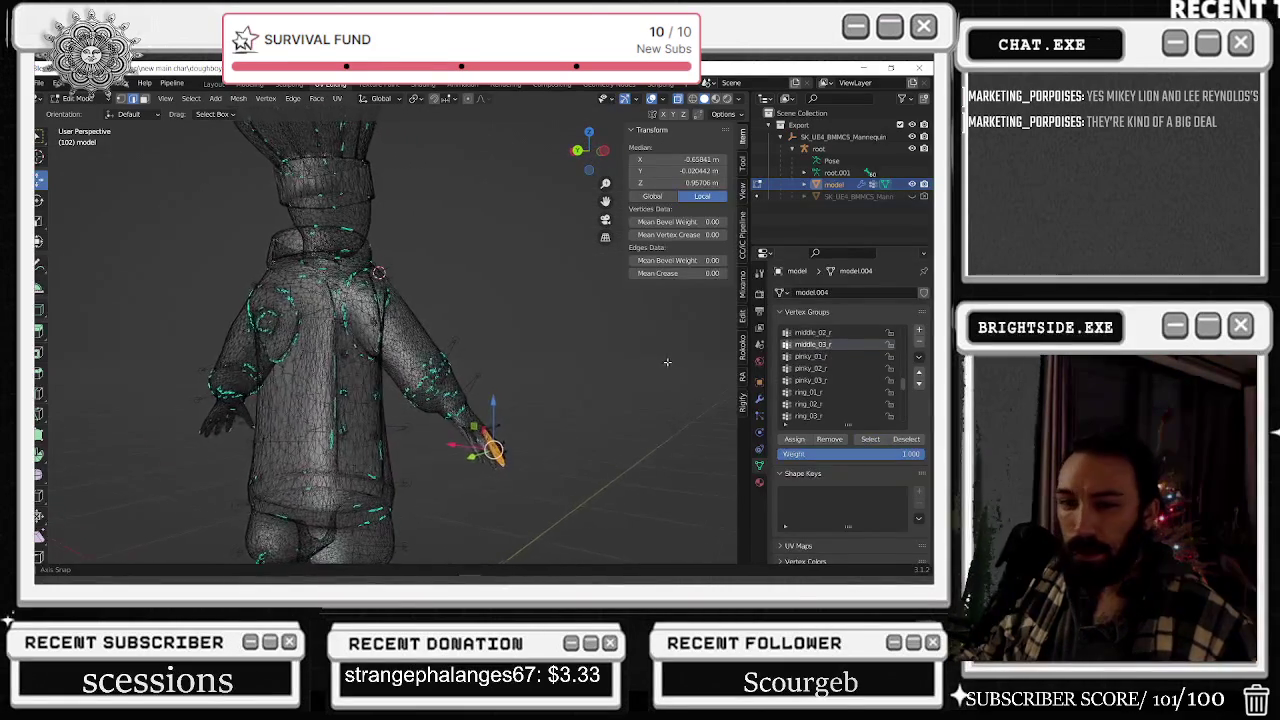
key(alt+a)
click(816, 332)
click(870, 439)
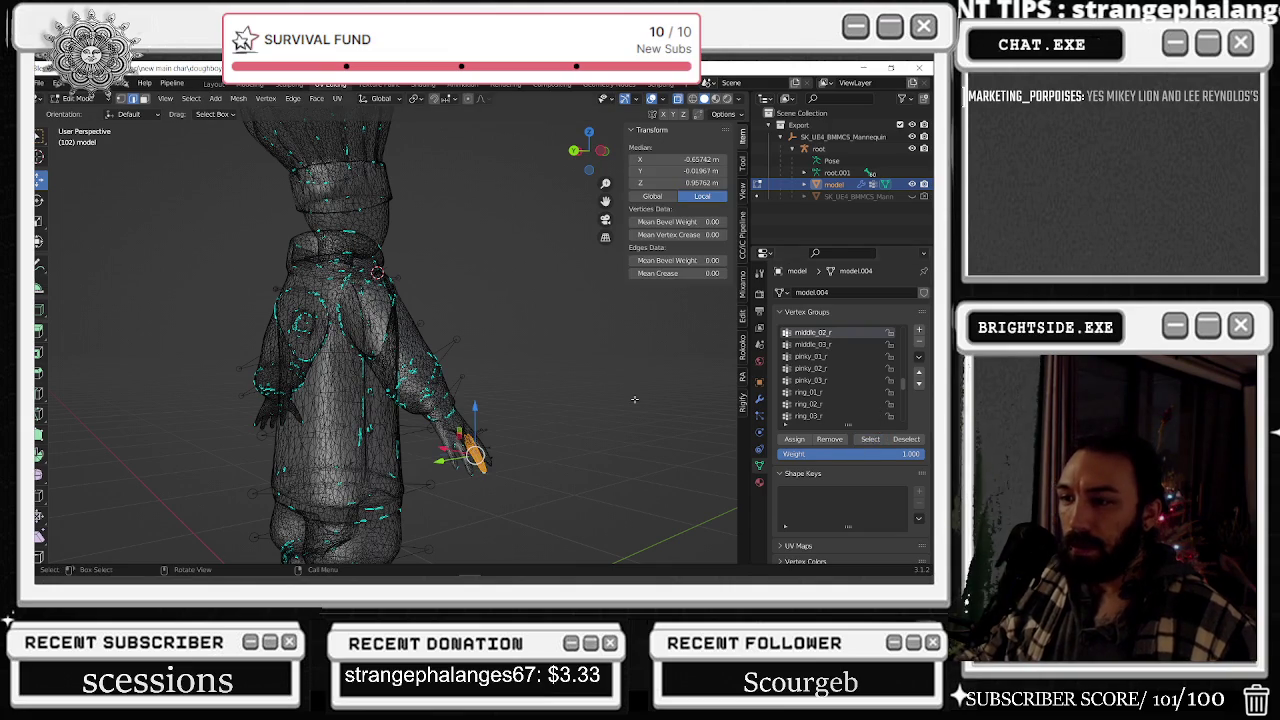
mouse_move(519, 485)
middle_down()
mouse_move(503, 447)
mouse_move(460, 430)
middle_up()
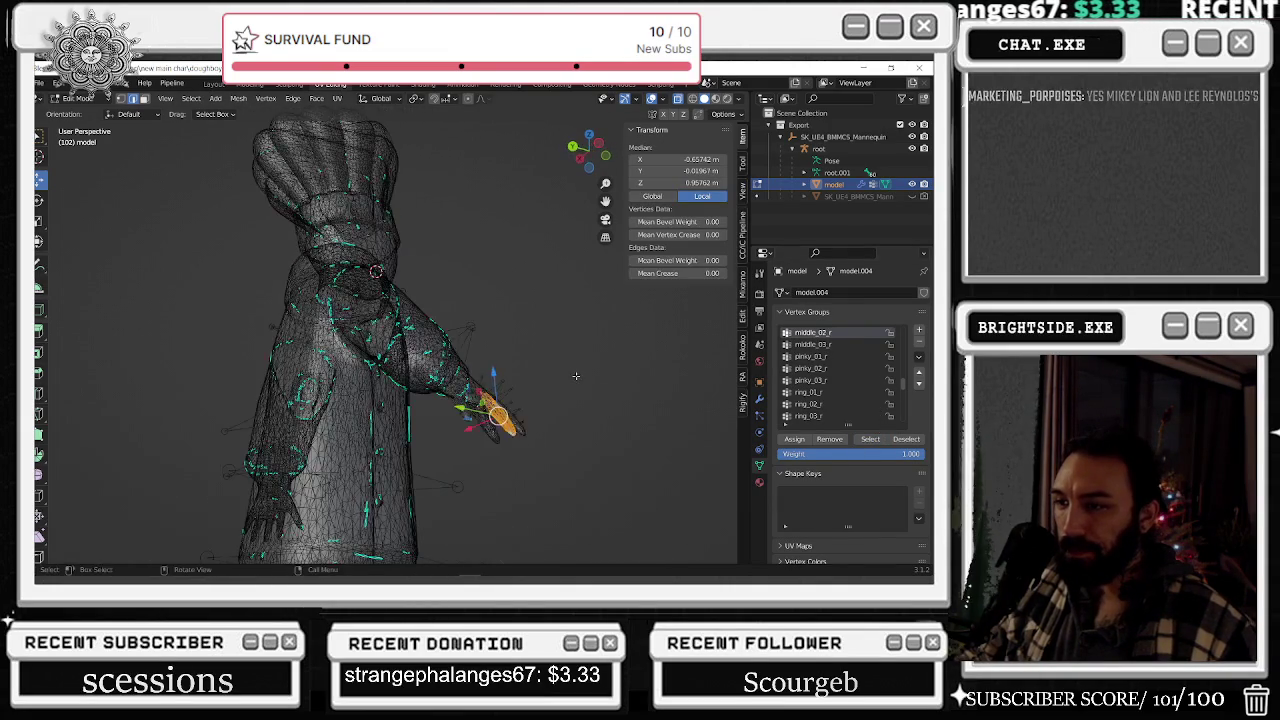
key(alt+a)
- Check the pinky_01_r through pinky_03_r groups, orbiting from front to three-quarter rear view
click(823, 360)
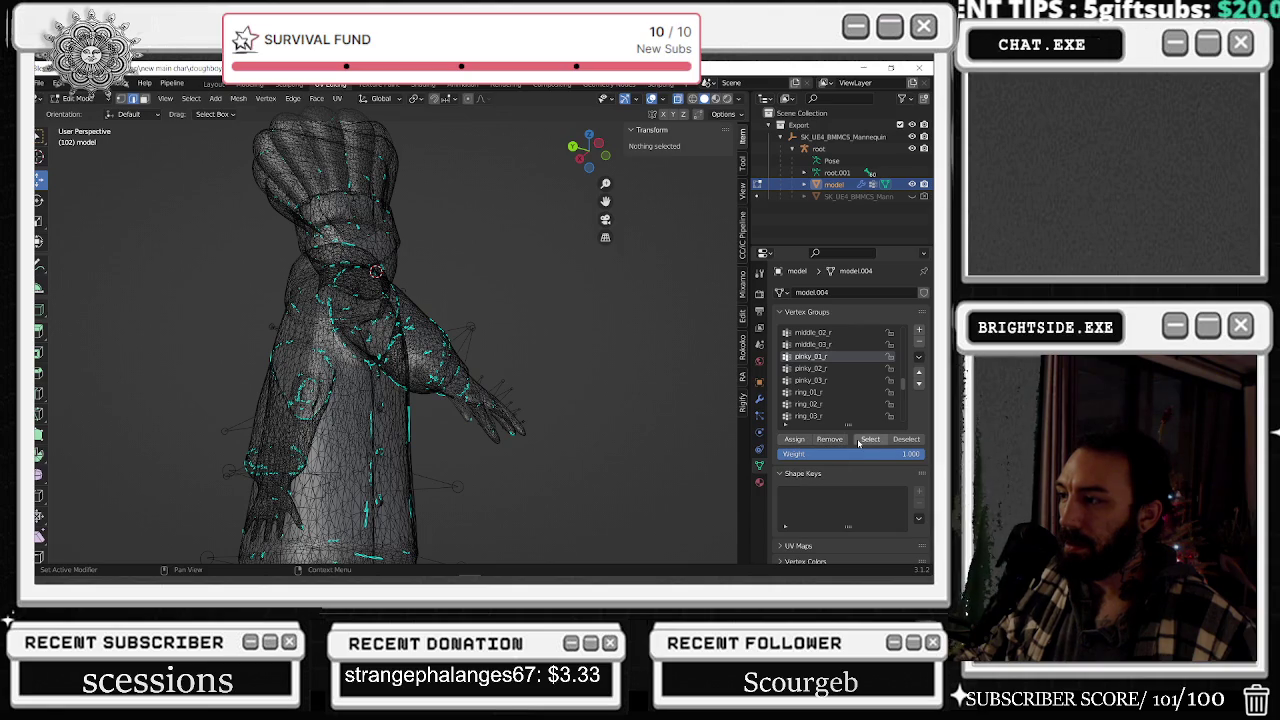
click(862, 440)
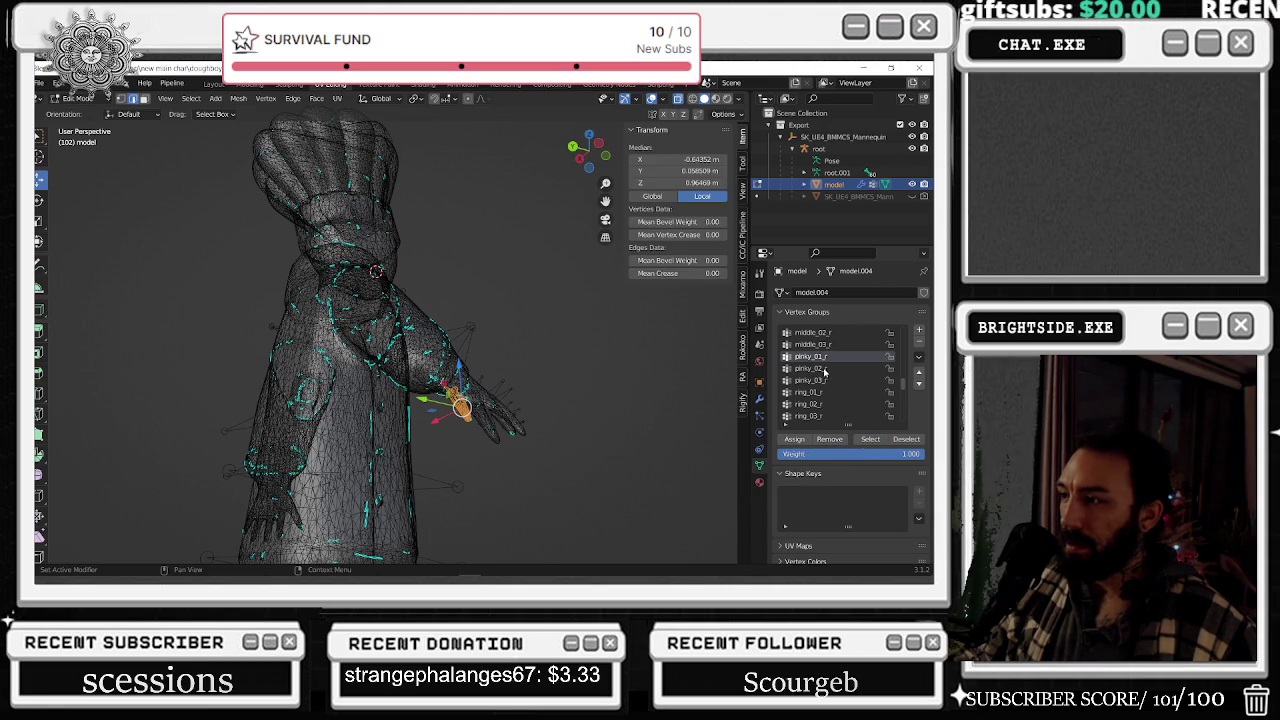
click(825, 370)
click(811, 381)
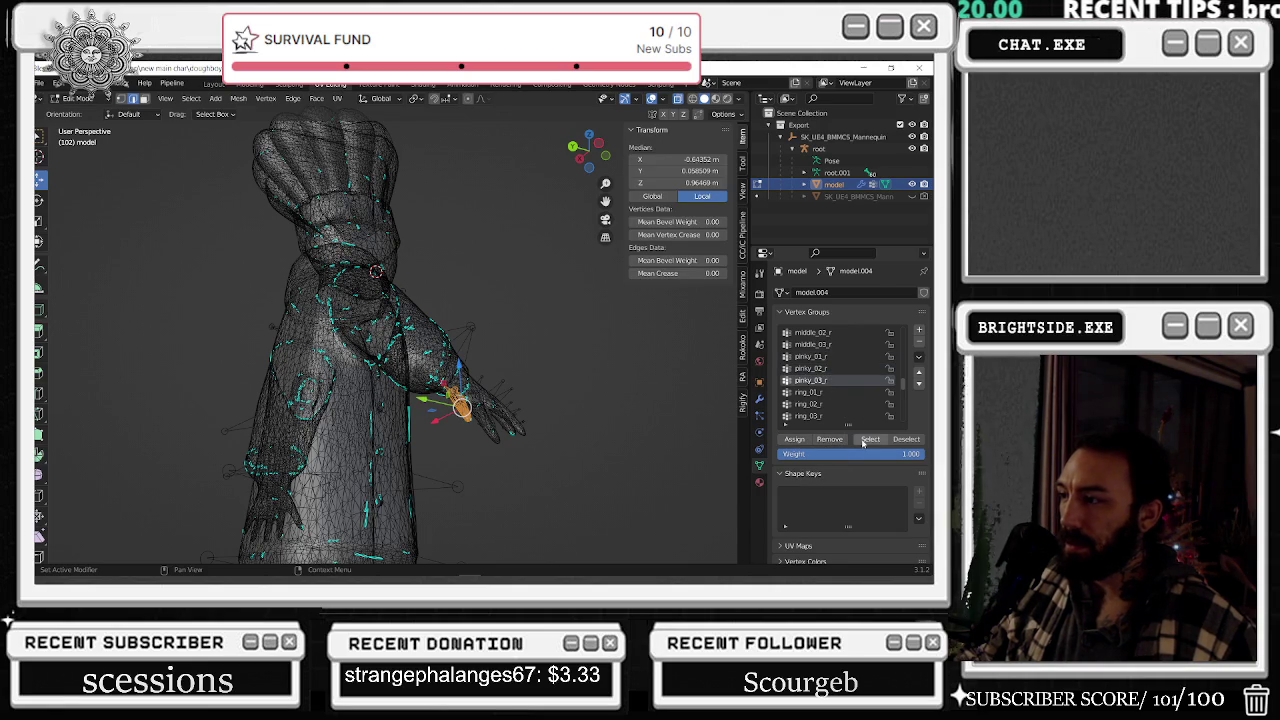
scroll(600, 390, down, 5)
mouse_move(600, 390)
middle_down()
mouse_move(687, 389)
mouse_move(478, 467)
mouse_move(484, 357)
mouse_move(438, 318)
mouse_move(564, 317)
middle_up()
scroll(478, 467, up, 3)
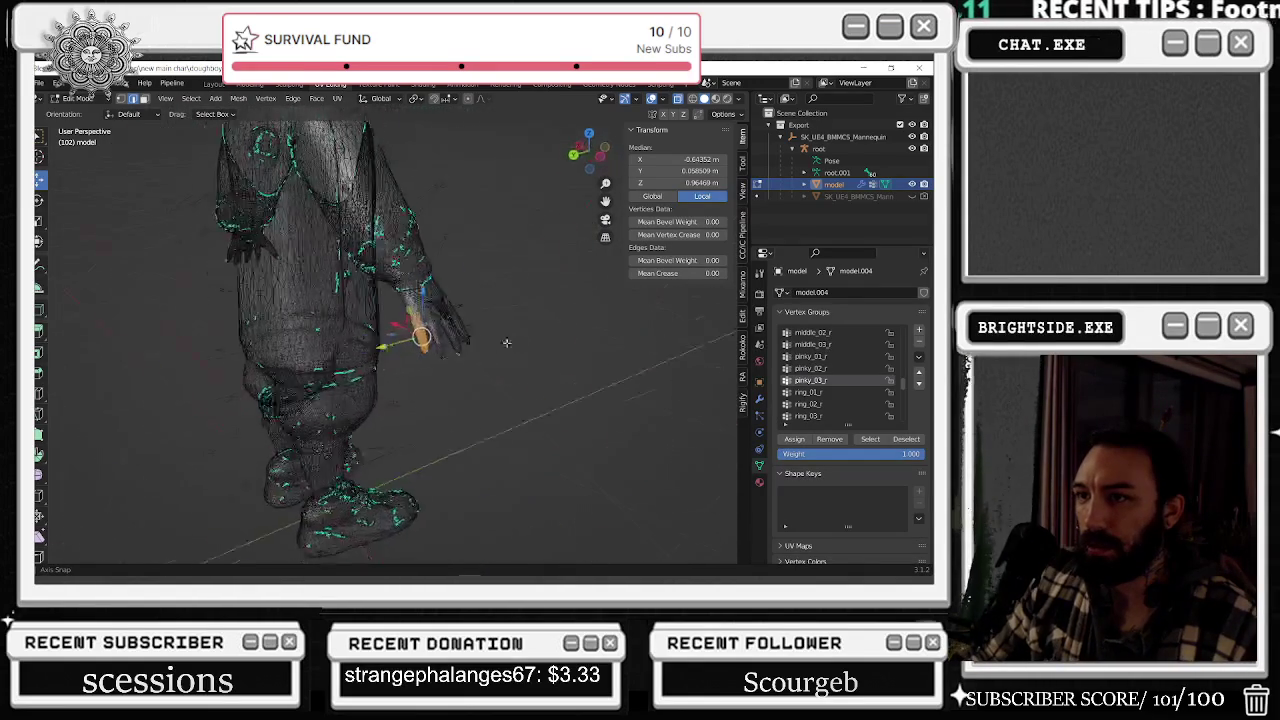
scroll(564, 317, down, 4)
middle_drag(447, 339, 403, 350)
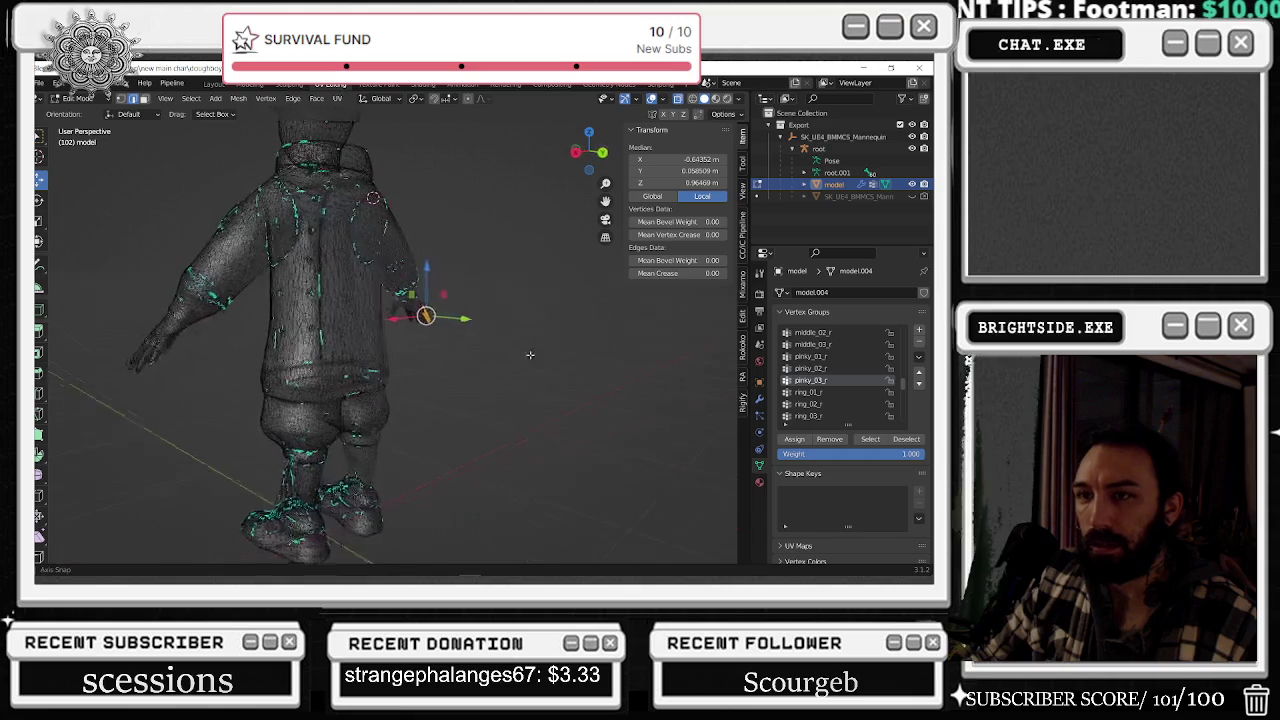
scroll(387, 346, up, 4)
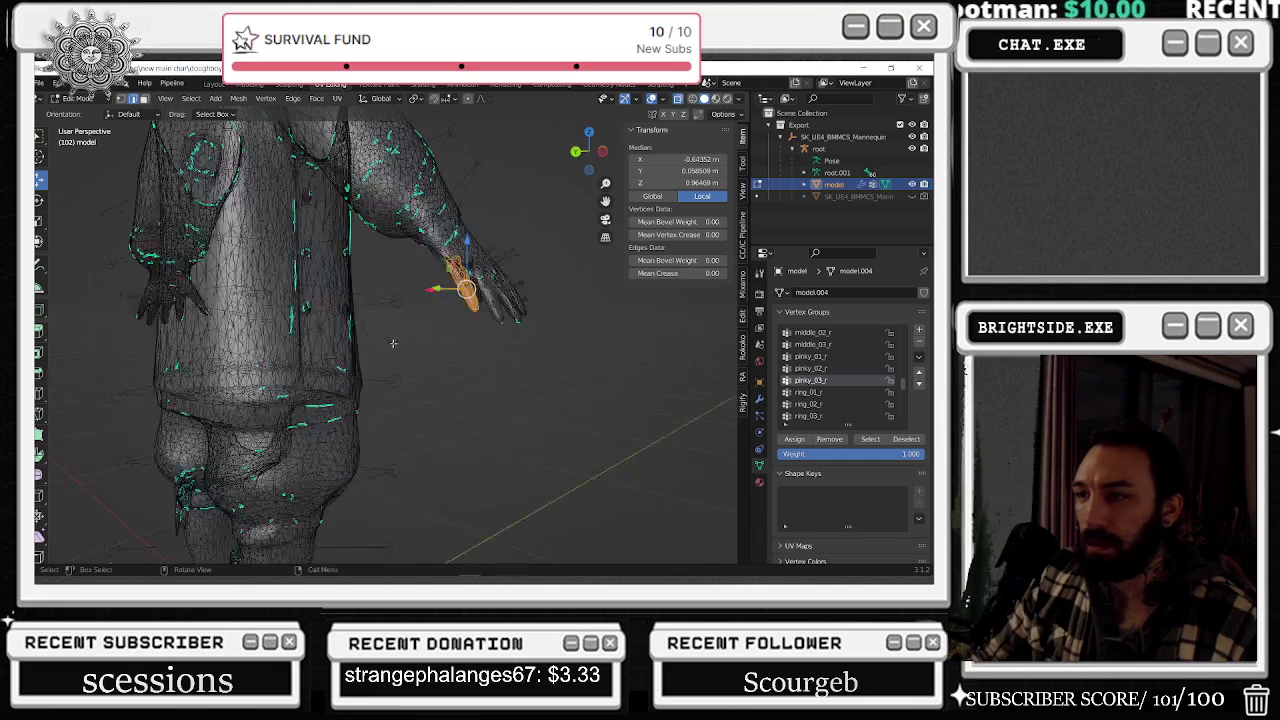
- Dissolve the selected edges near the hand and select another set of edges
right_click(461, 288)
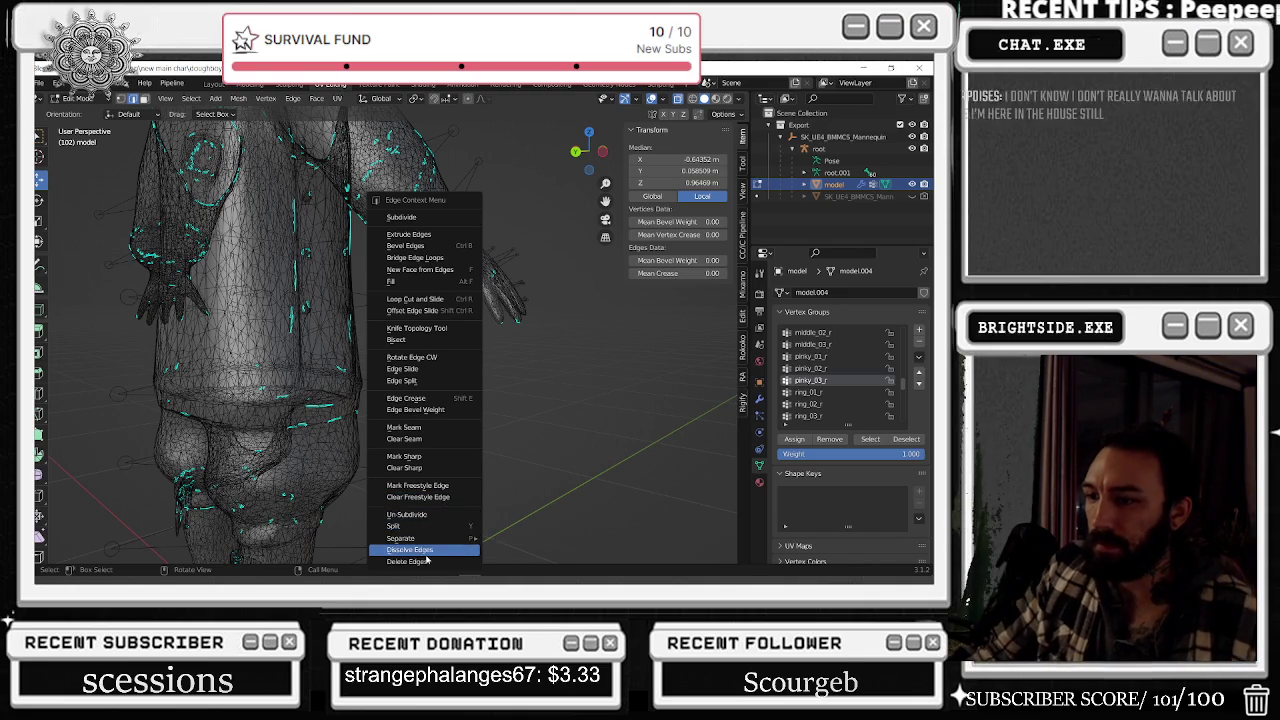
click(427, 552)
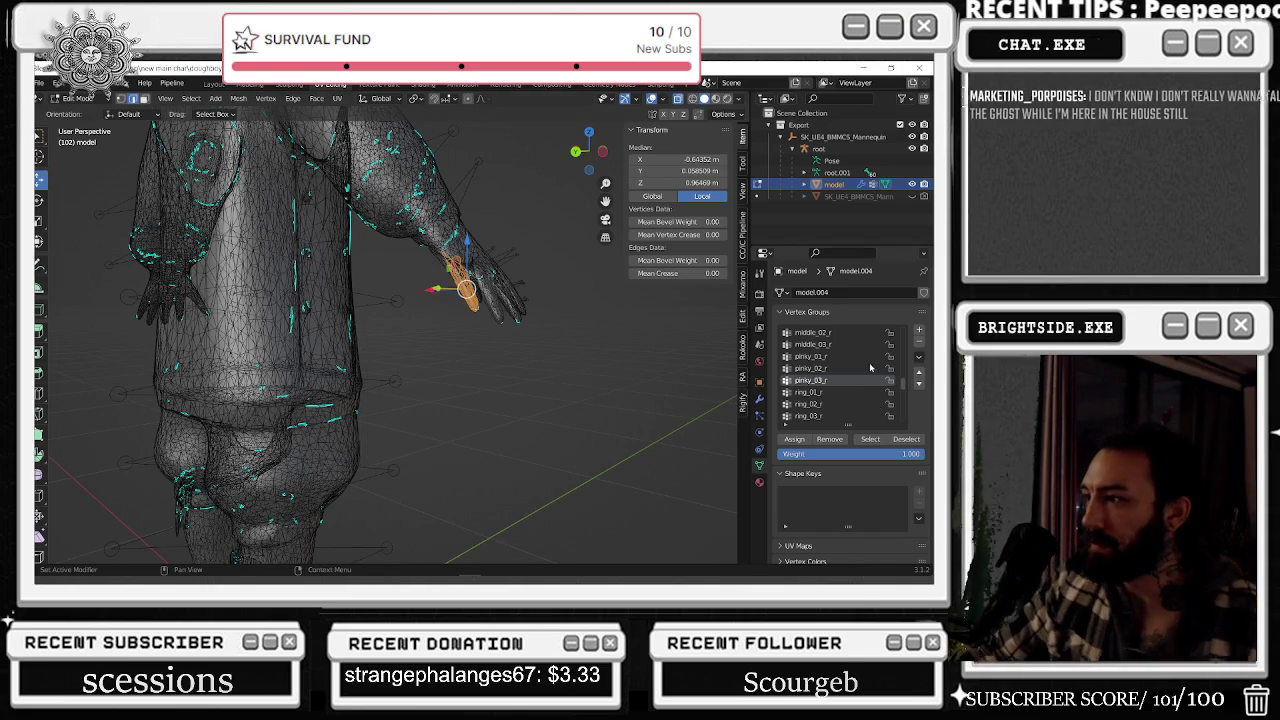
scroll(860, 488, down, 1)
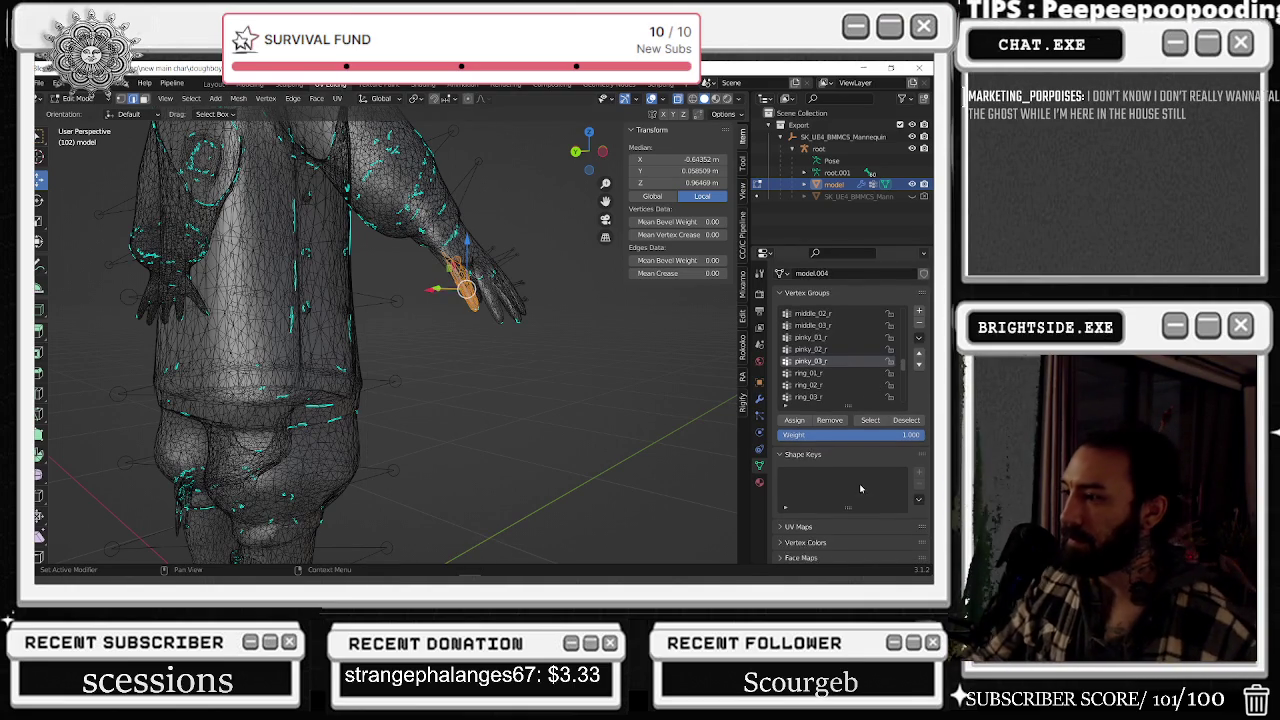
scroll(860, 488, down, 1)
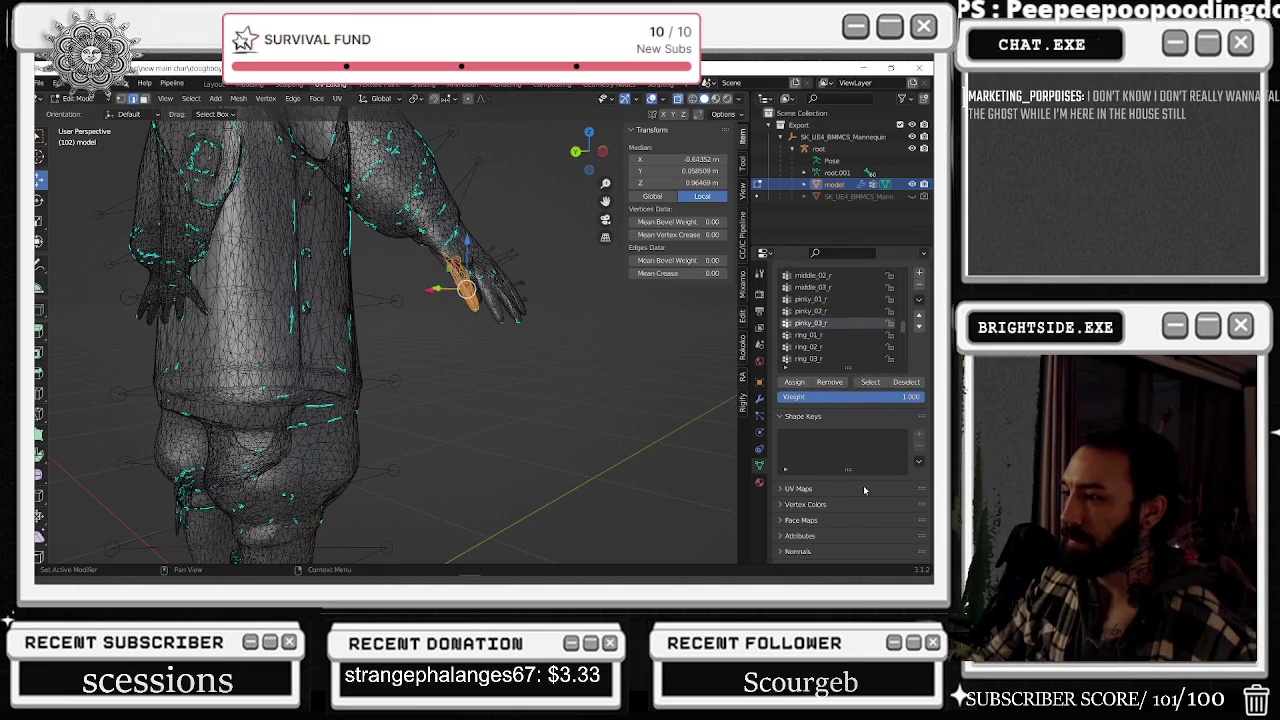
click(488, 312)
middle_drag(561, 291, 416, 149)
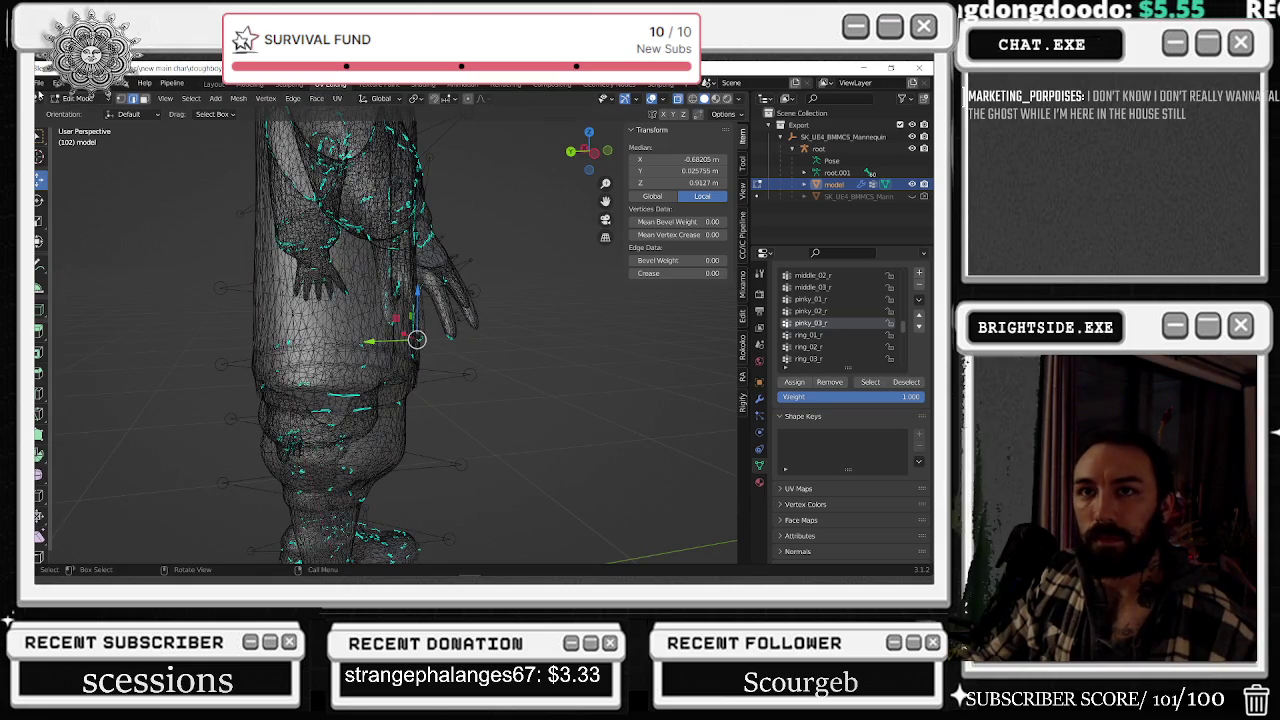
click(80, 98)
- In Object Mode, select the root armature together with the model mesh
click(78, 120)
middle_drag(437, 178, 520, 260)
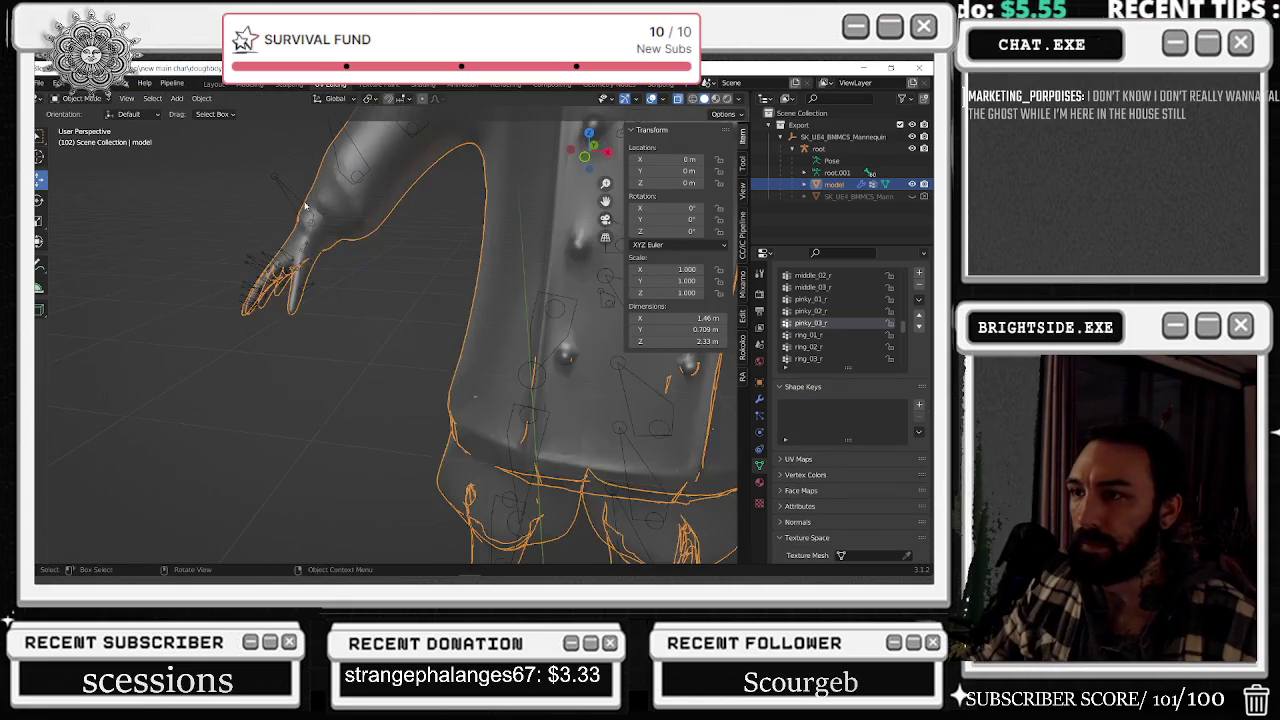
click(818, 148)
shift+click(836, 186)
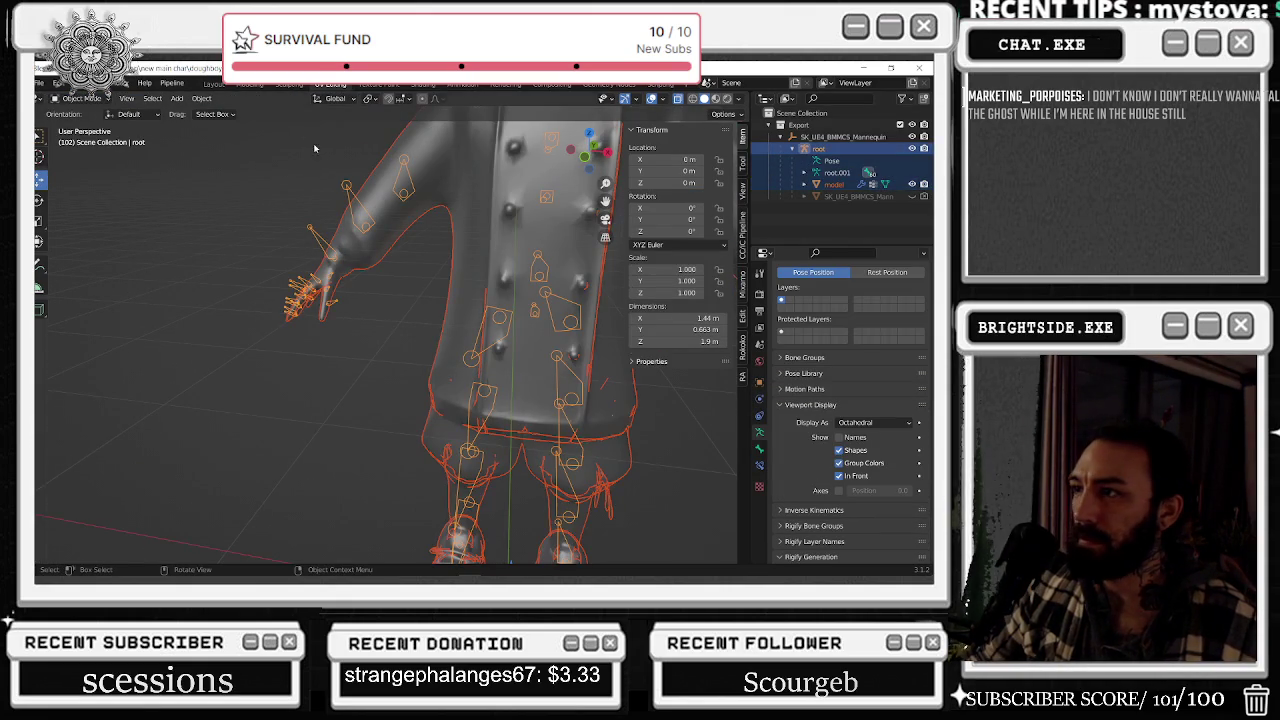
- Export the selected objects as NEWMAIN_doughboyupdate_RIGGED.fbx, then reselect the model mesh alone
click(38, 81)
mouse_move(60, 255)
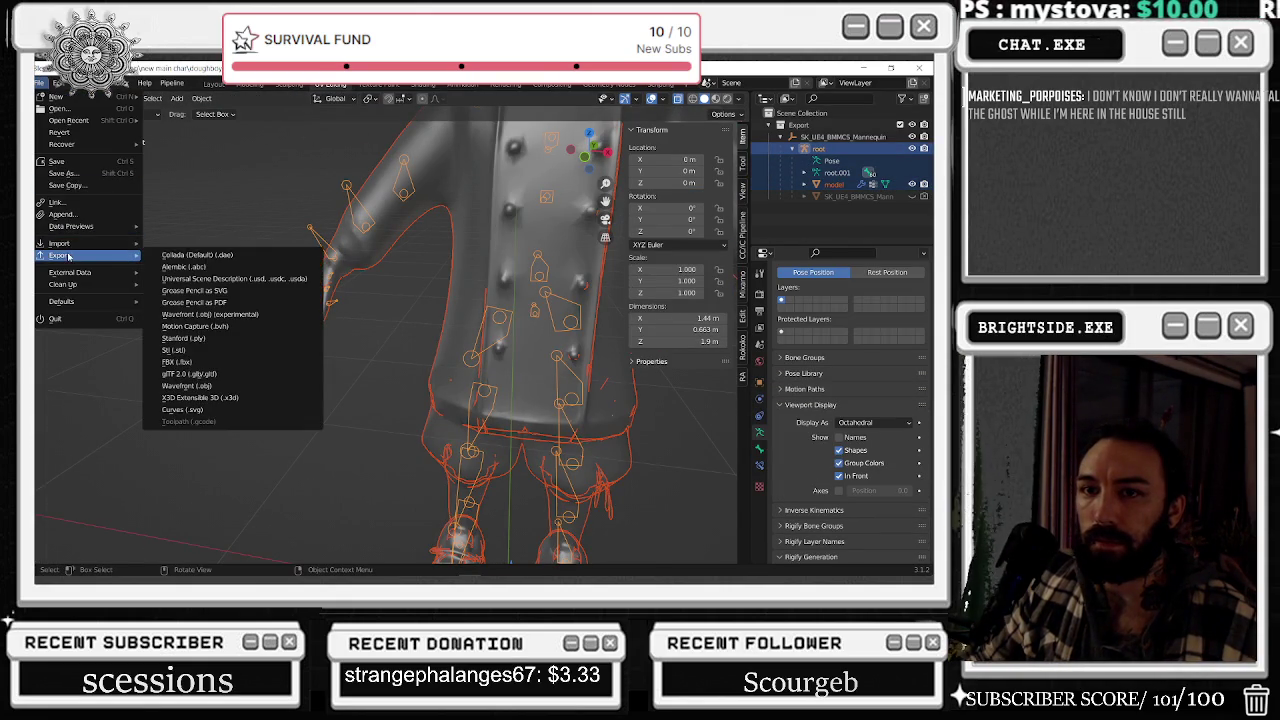
click(190, 373)
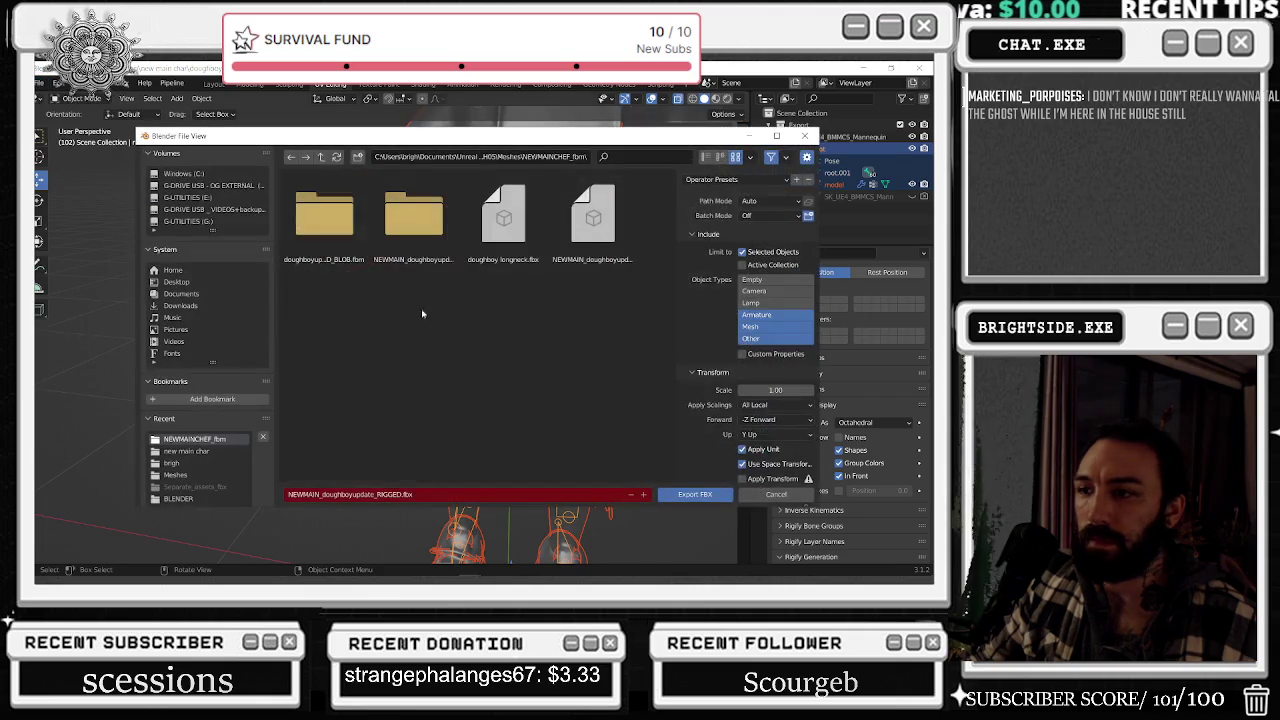
key(Escape)
click(600, 230)
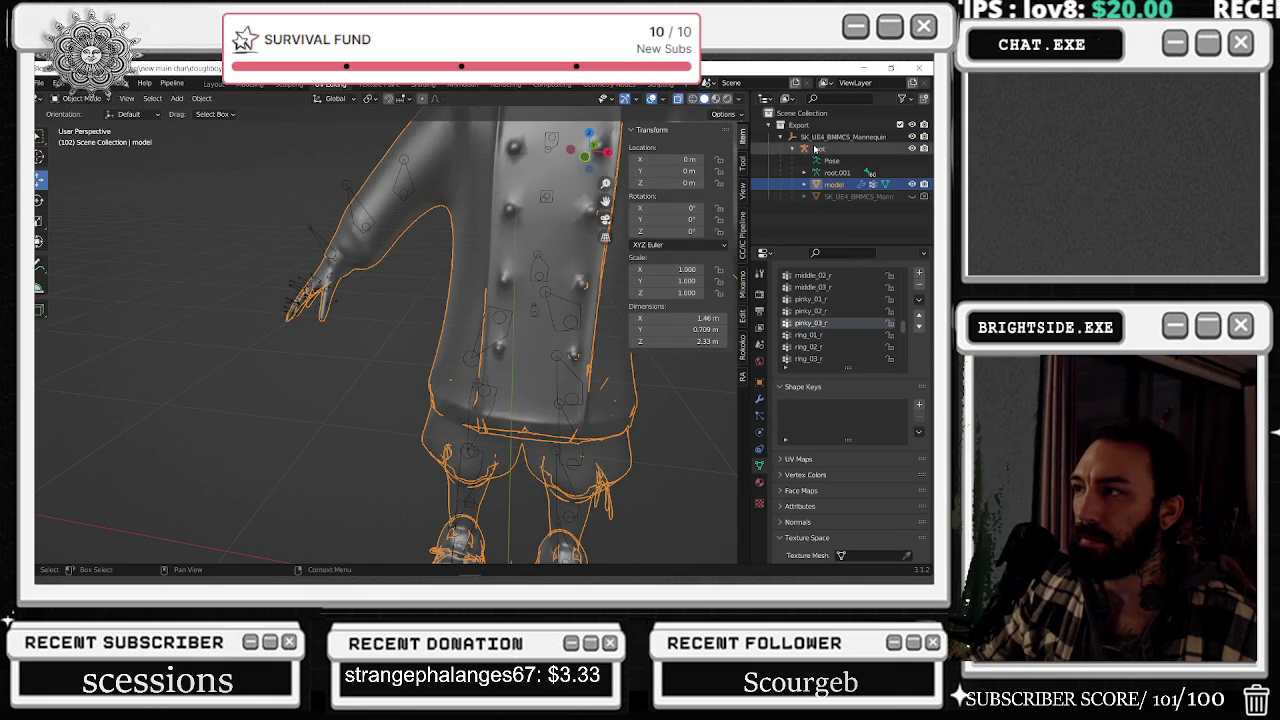
key(alt+Tab)
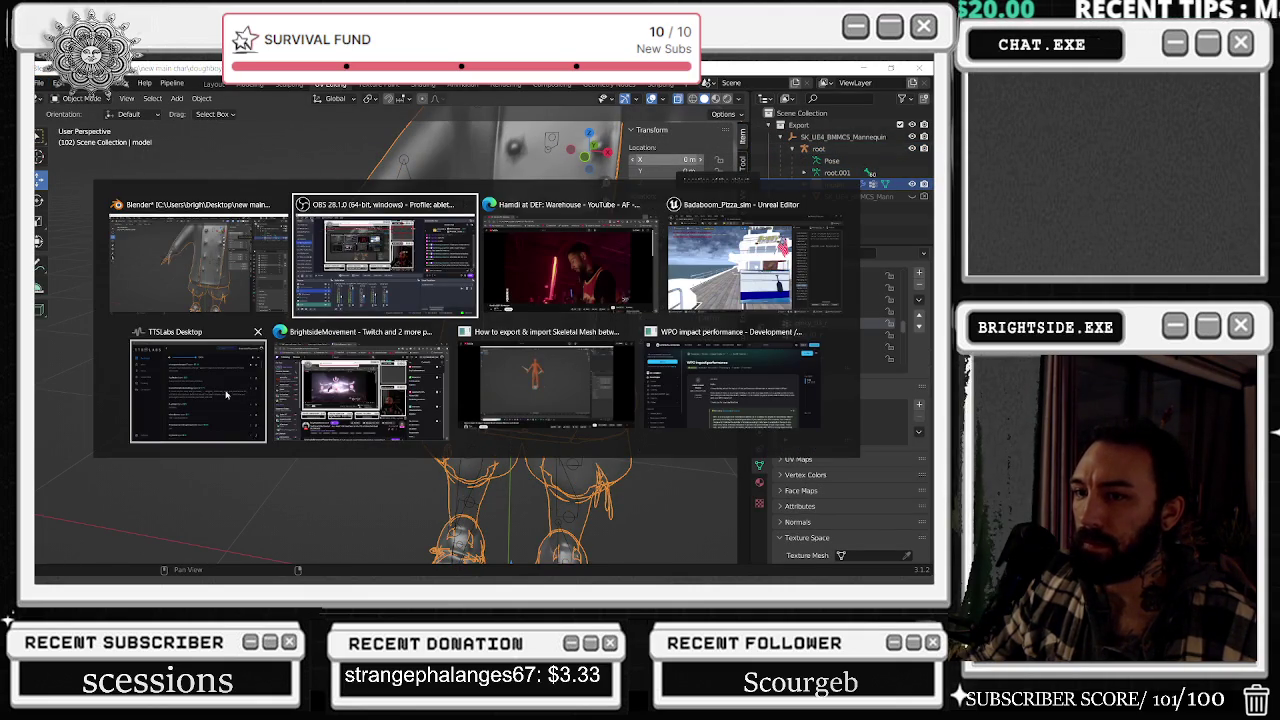
- In Unreal, bring up BP_MainCharacter and zoom its preview onto the gloved hand
key(alt+Tab)
key(alt+Tab)
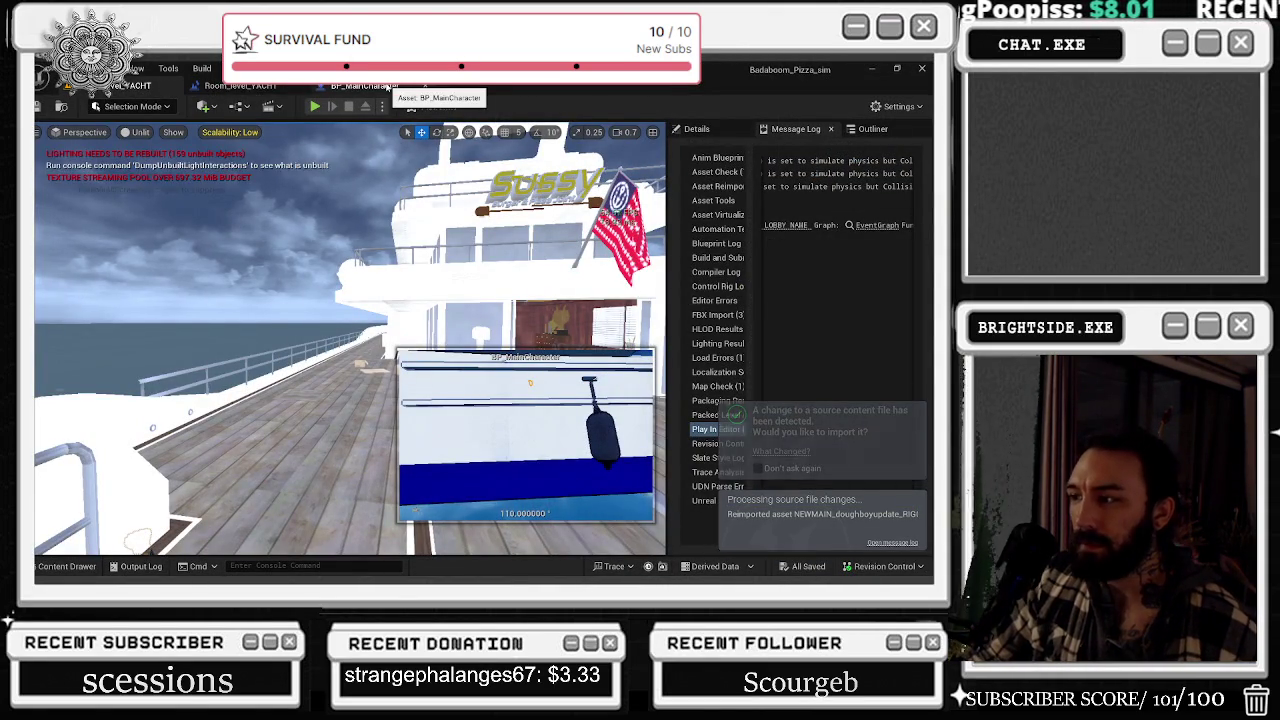
click(386, 88)
drag(384, 209, 357, 199)
scroll(420, 290, up, 2)
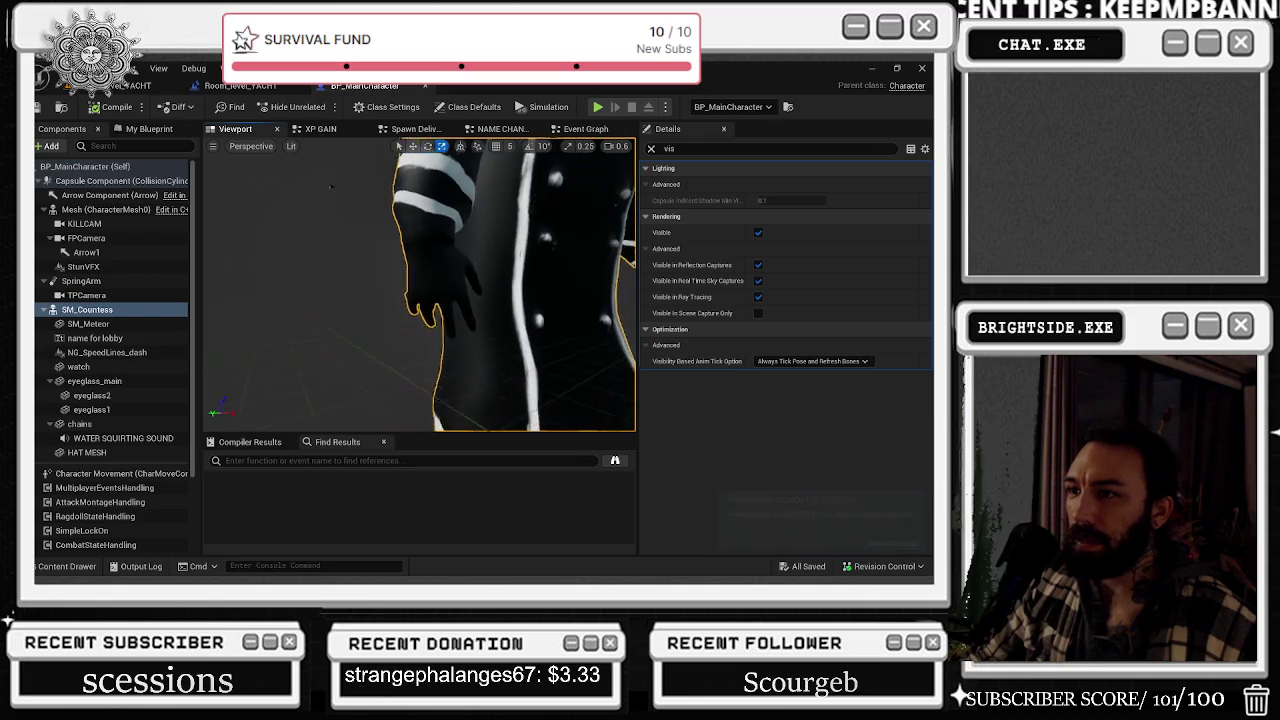
scroll(420, 290, up, 2)
scroll(420, 290, up, 2)
scroll(420, 290, up, 2)
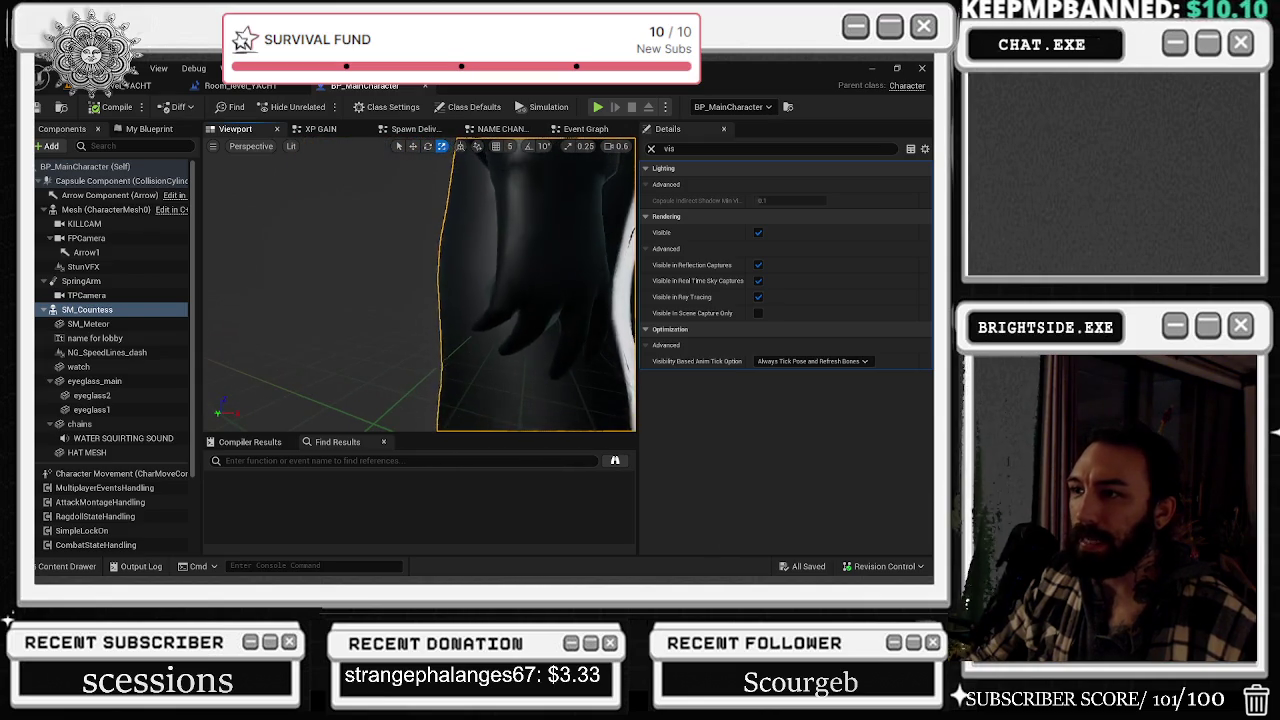
right_drag(297, 169, 321, 174)
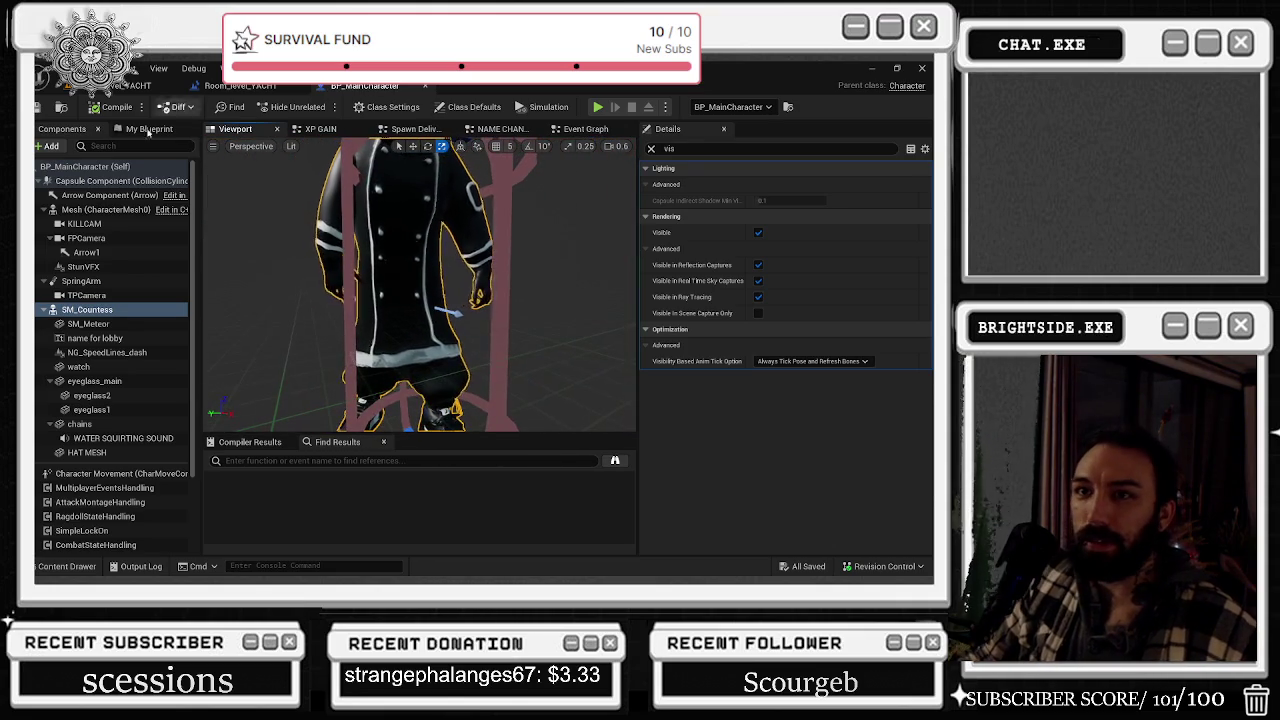
- Save doughboy.blend in Blender
key(alt+Tab)
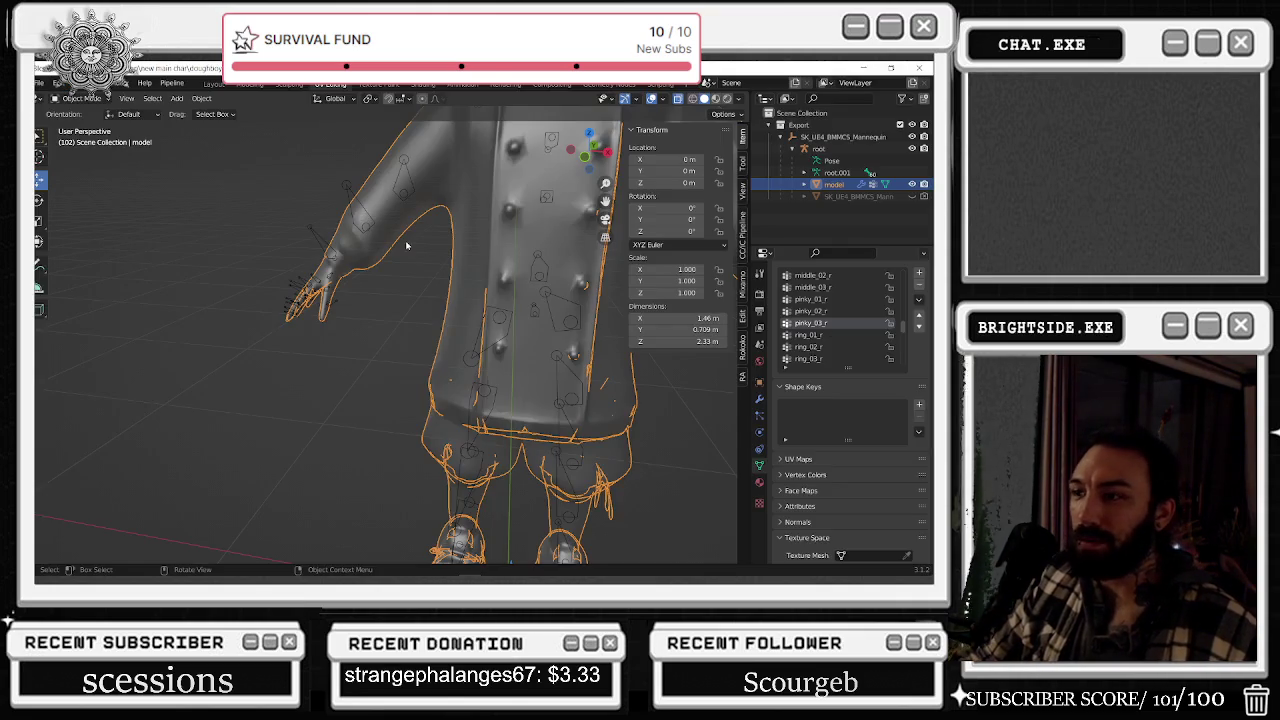
key(ctrl+s)
click(366, 210)
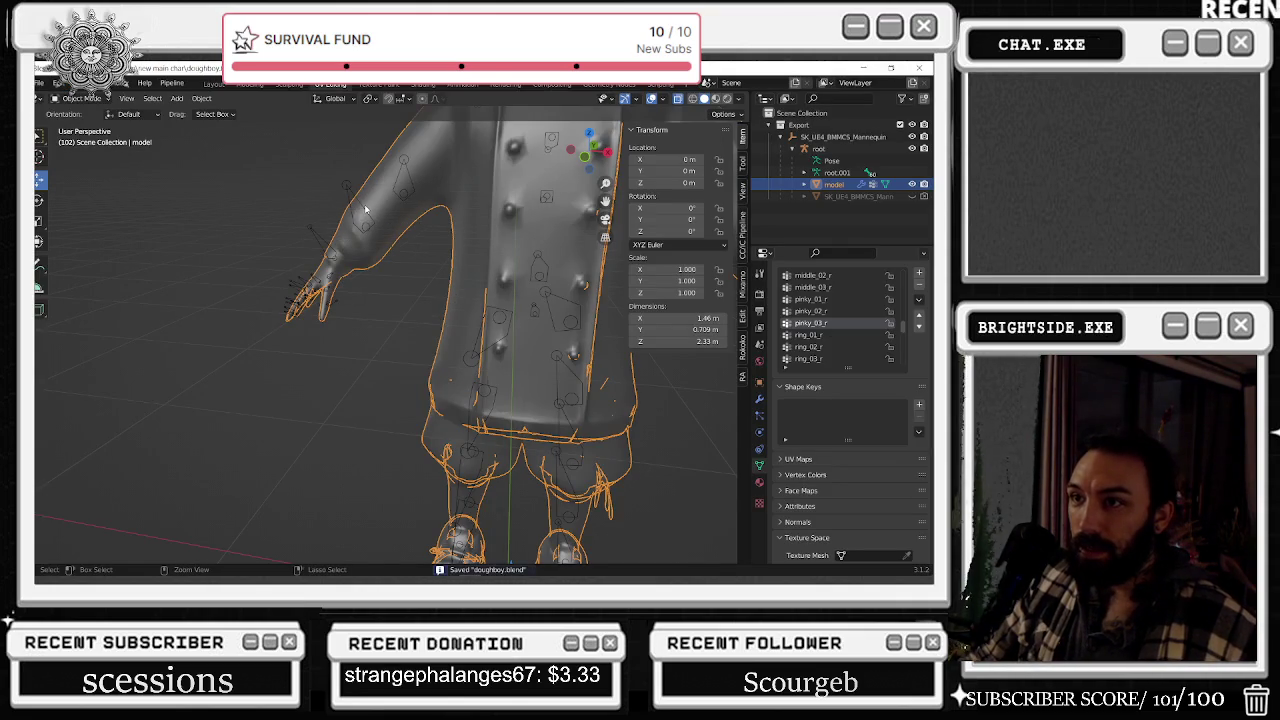
- Save all modified Unreal packages and launch a Play In Editor session
key(alt+Tab)
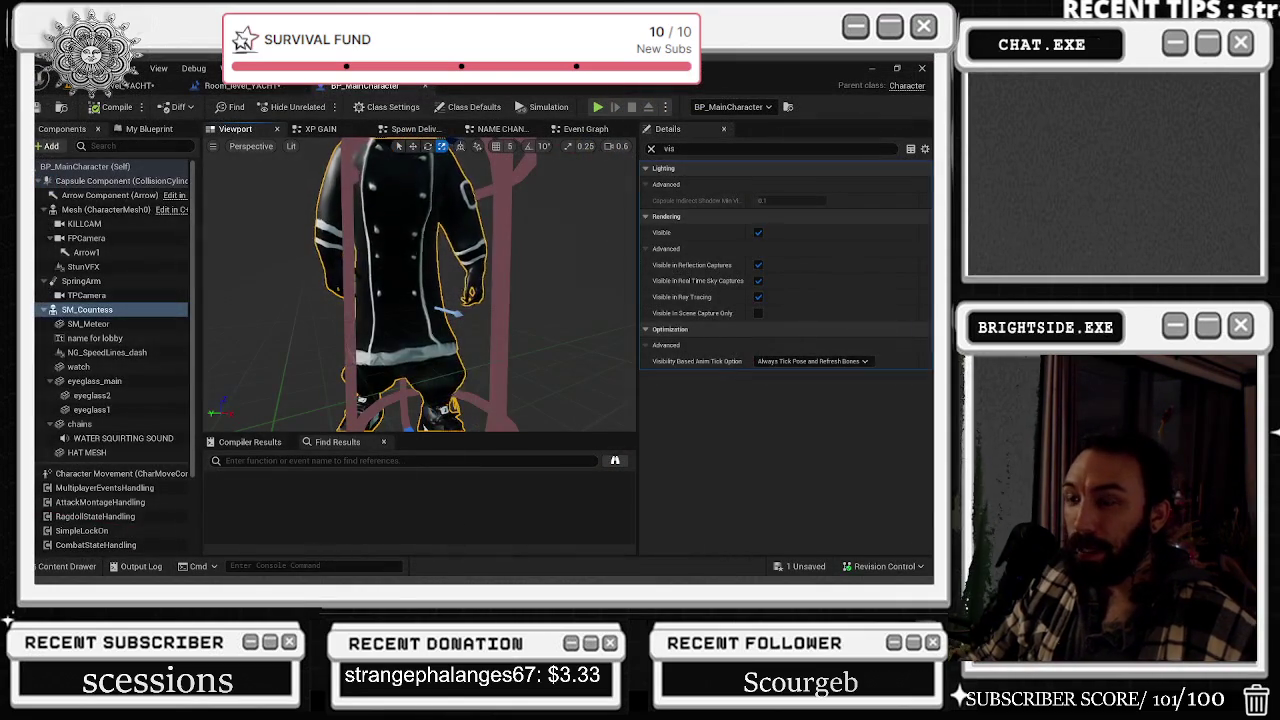
key(ctrl+s)
click(240, 85)
click(315, 106)
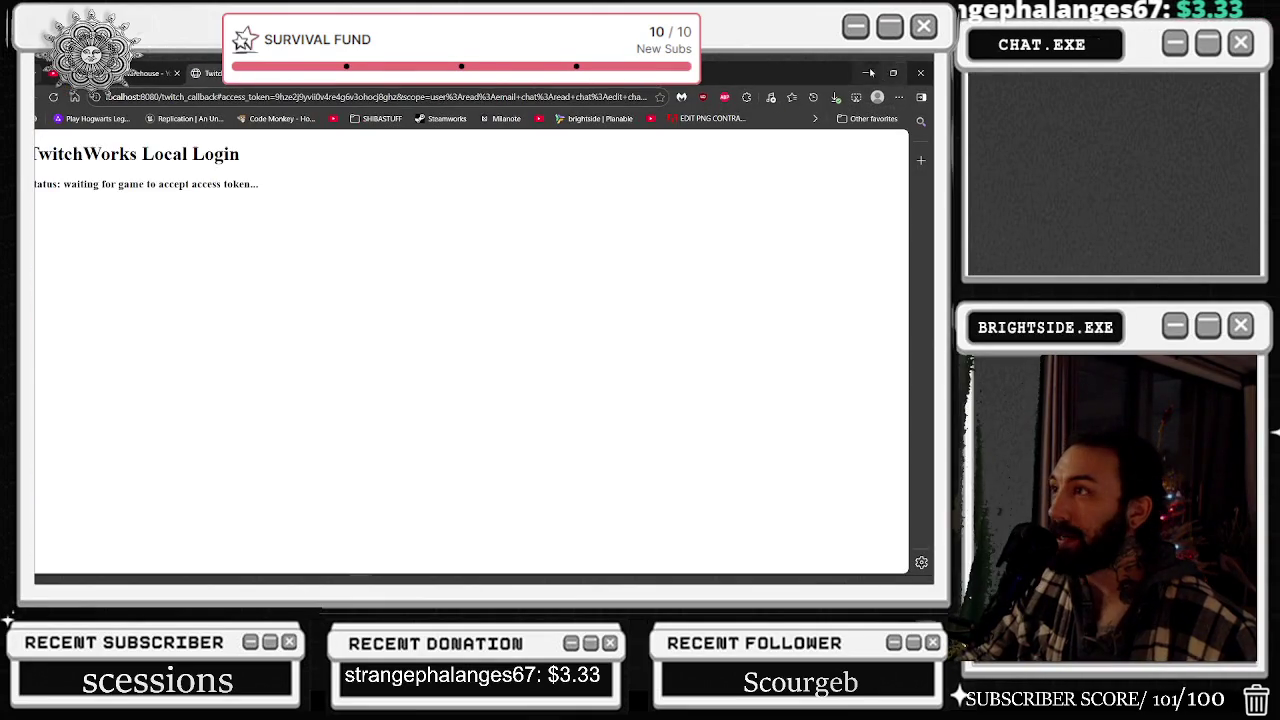
click(868, 73)
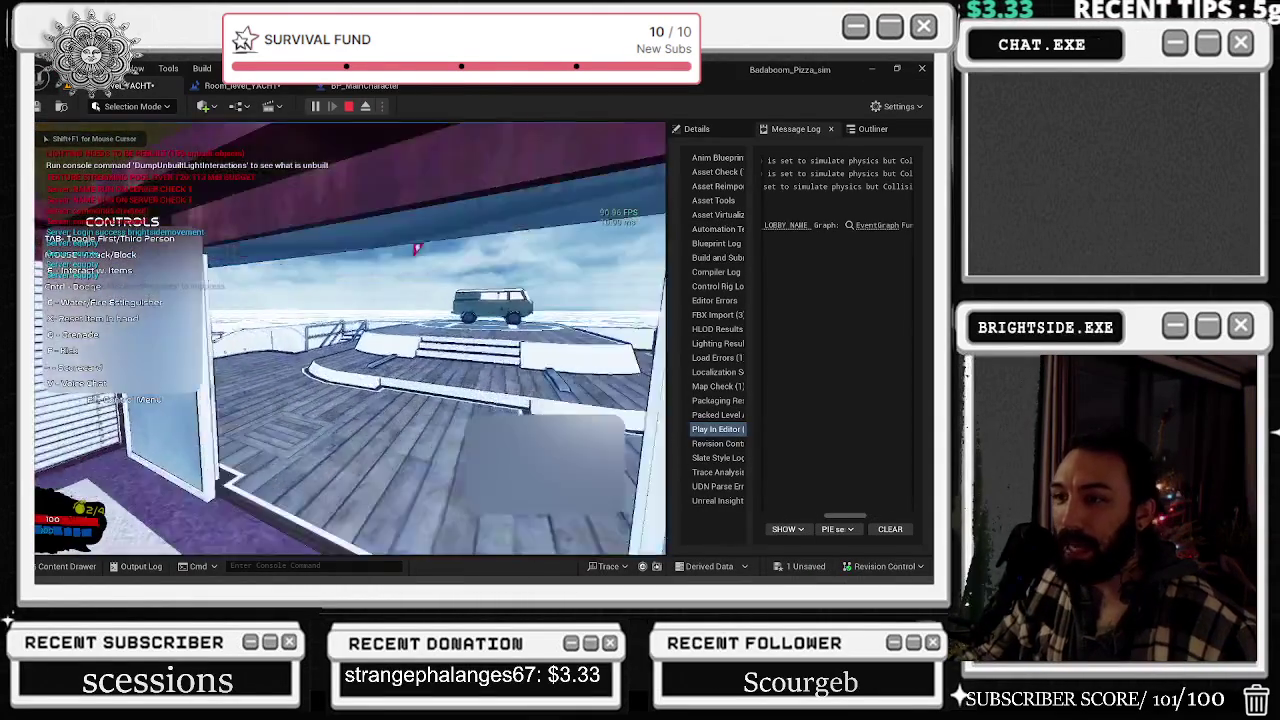
- Run the chef from the helipad back onto the wooden yacht deck and switch the held item
key(w)
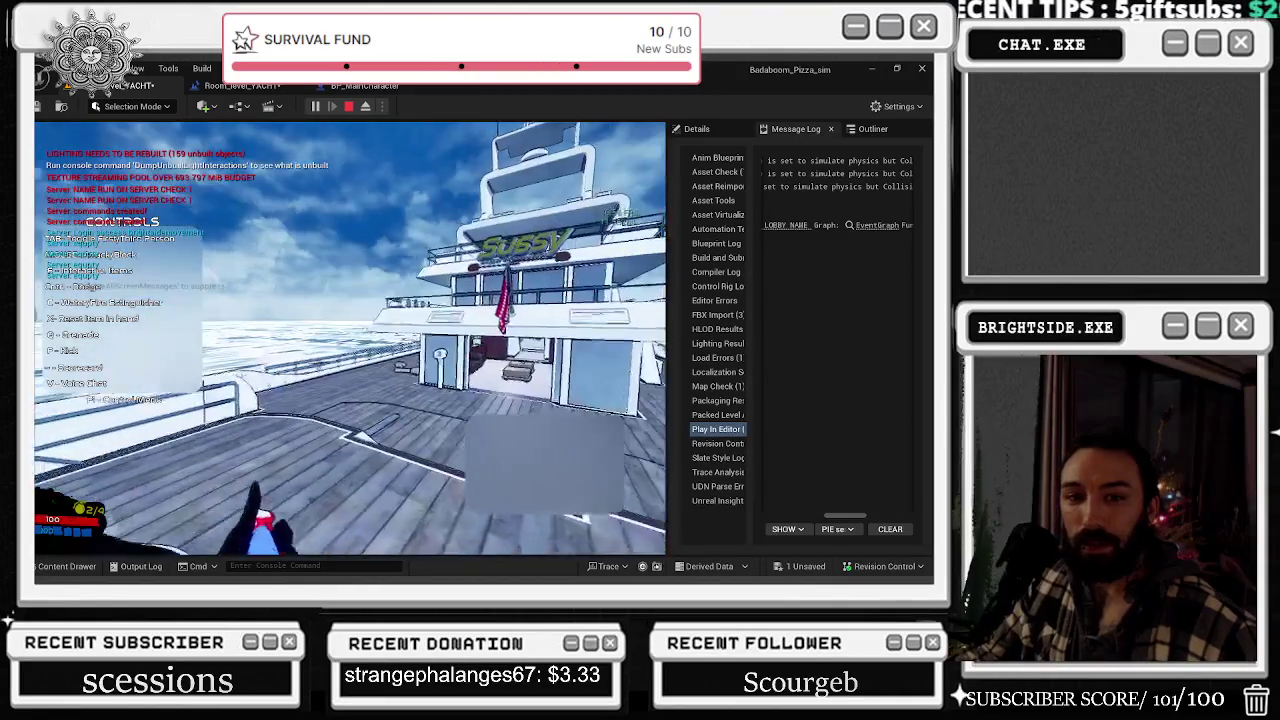
key(w)
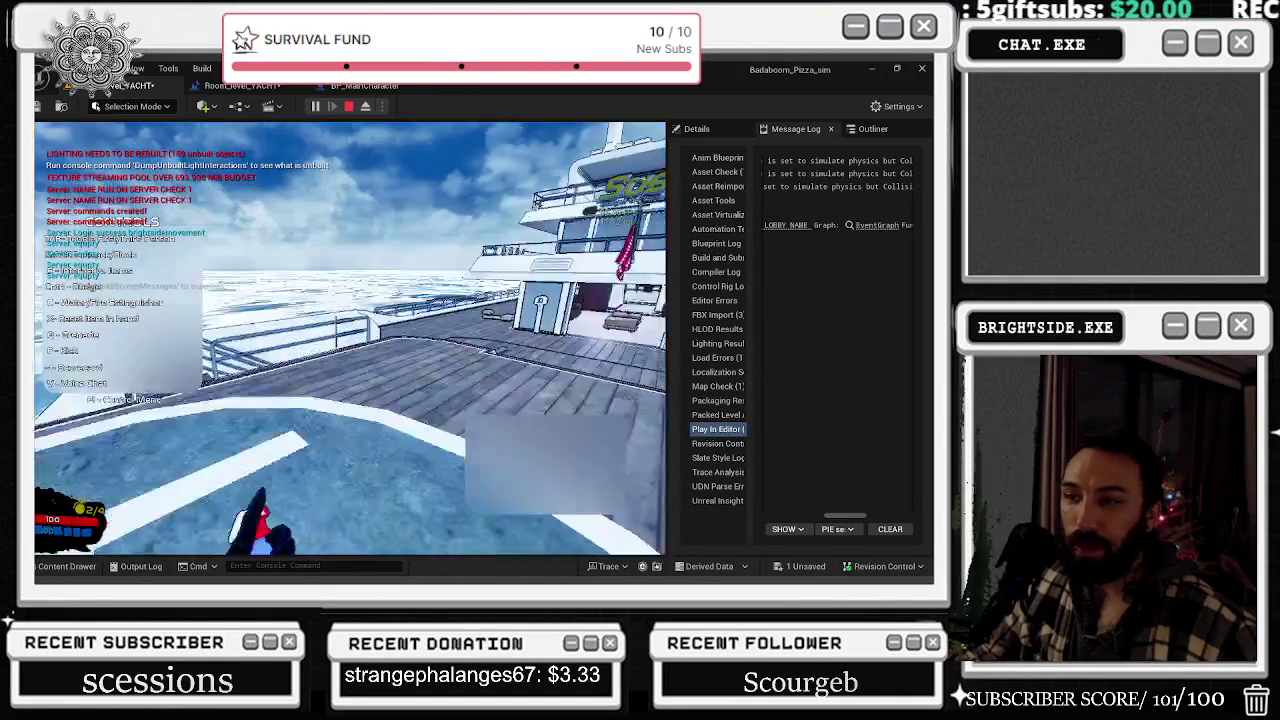
key(w)
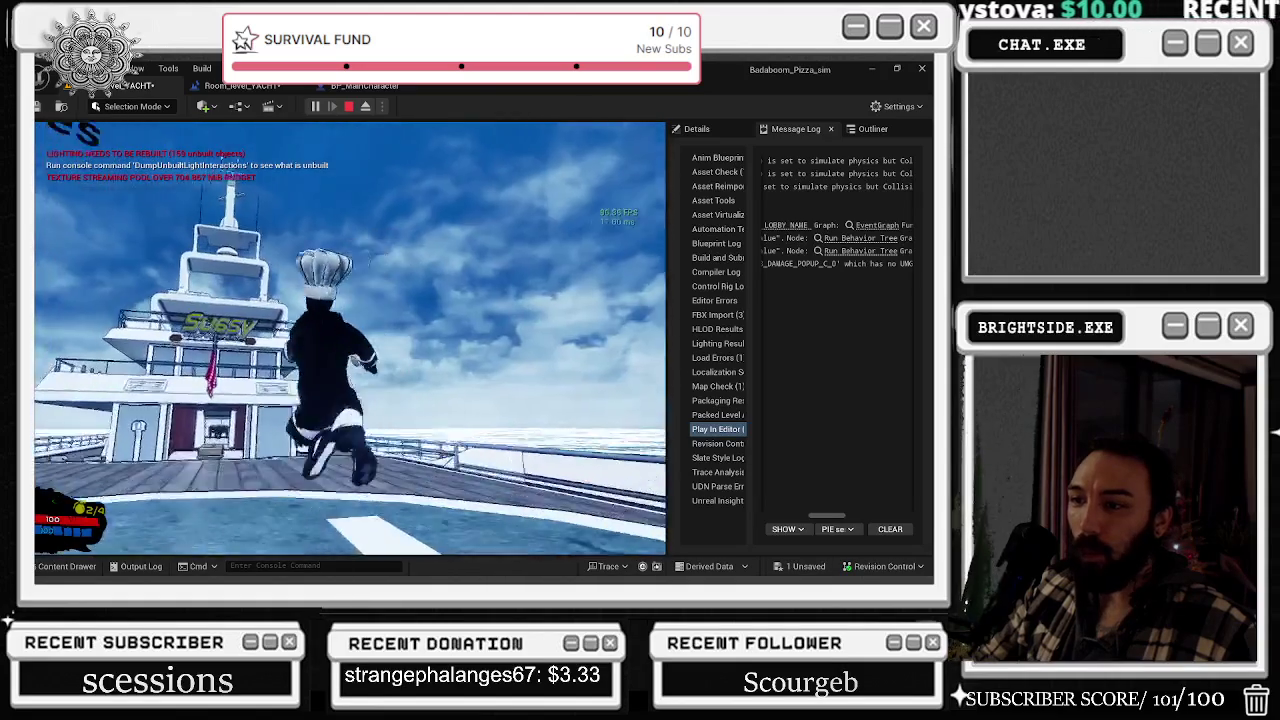
- Run the chef along the yacht's side deck toward the van and cabin
key(w)
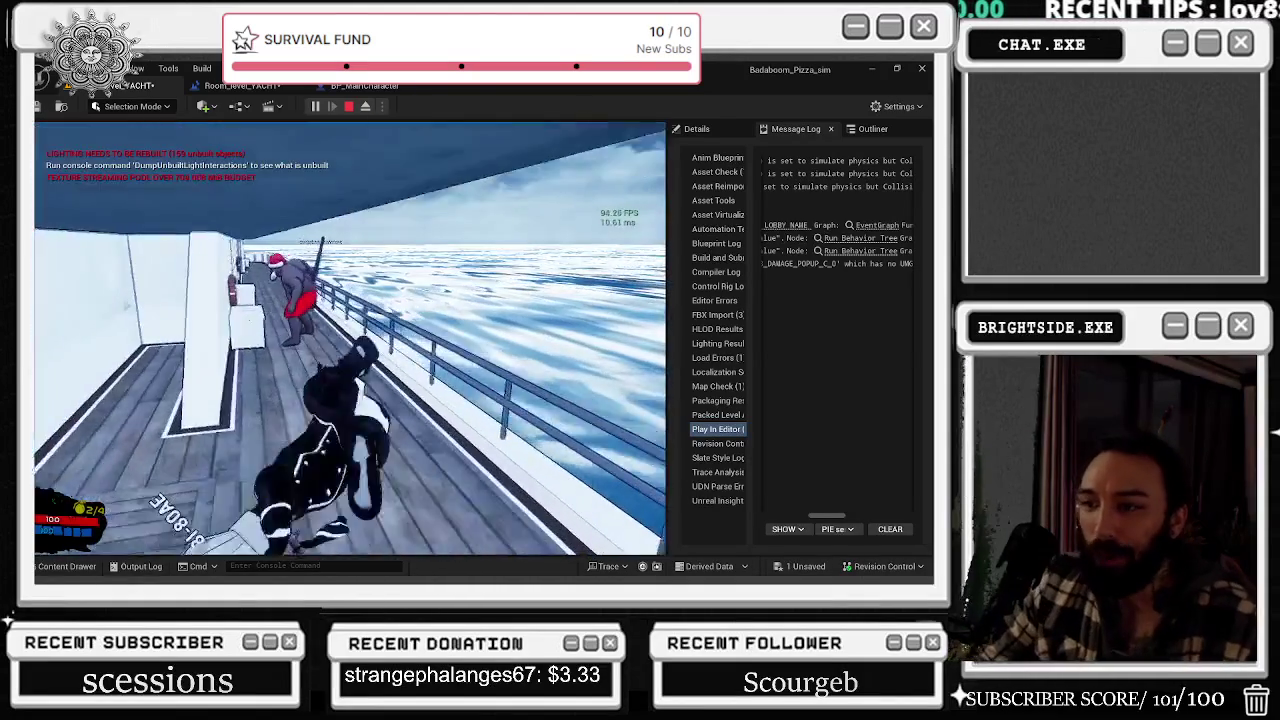
key(w)
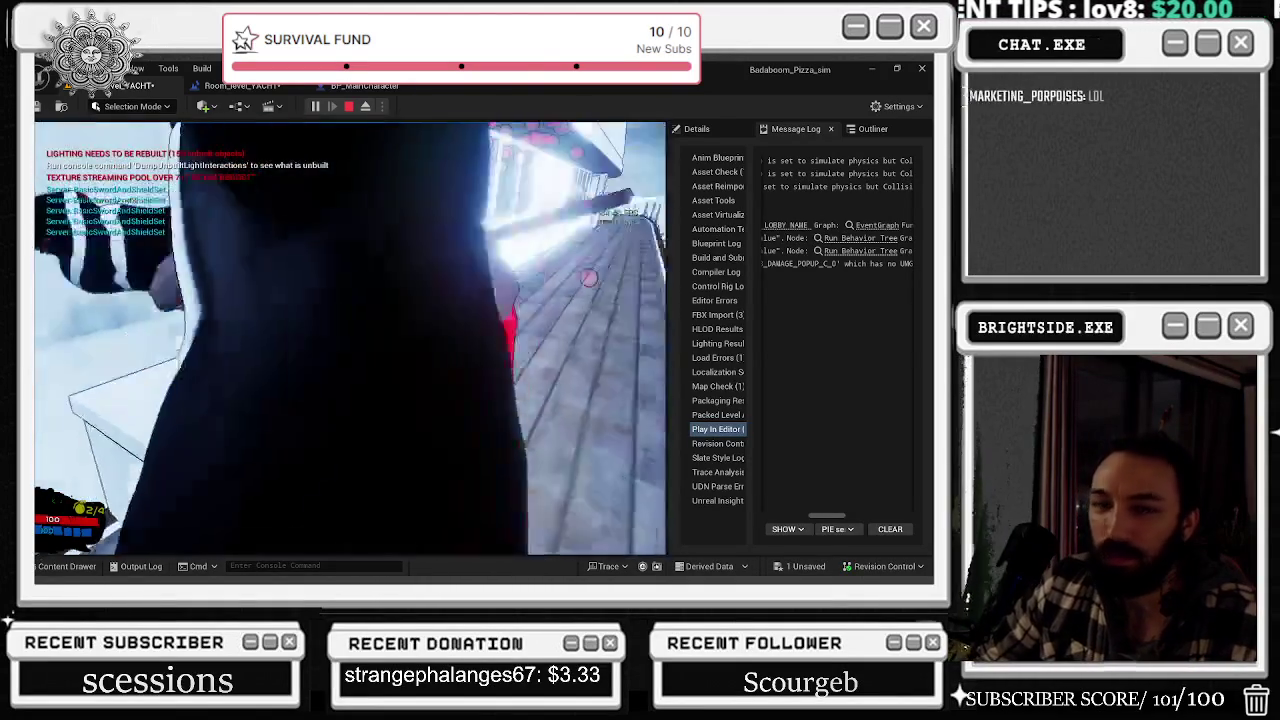
key(w)
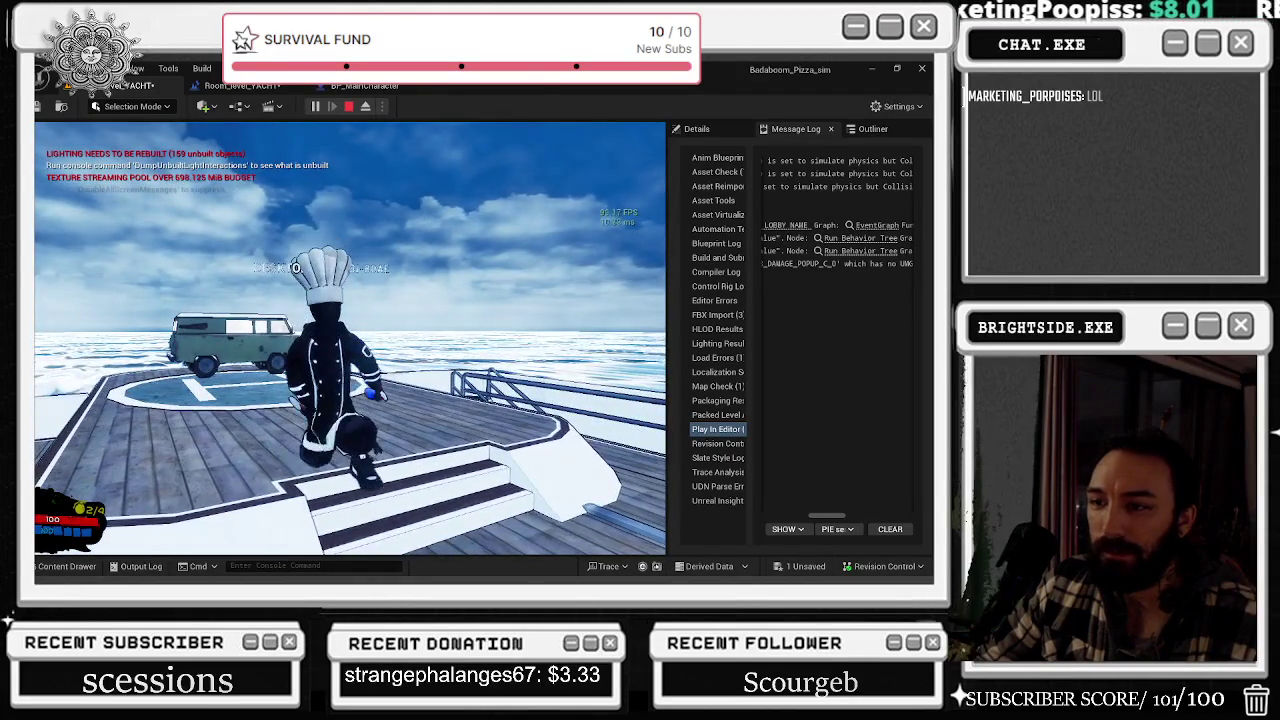
key(d)
key(w)
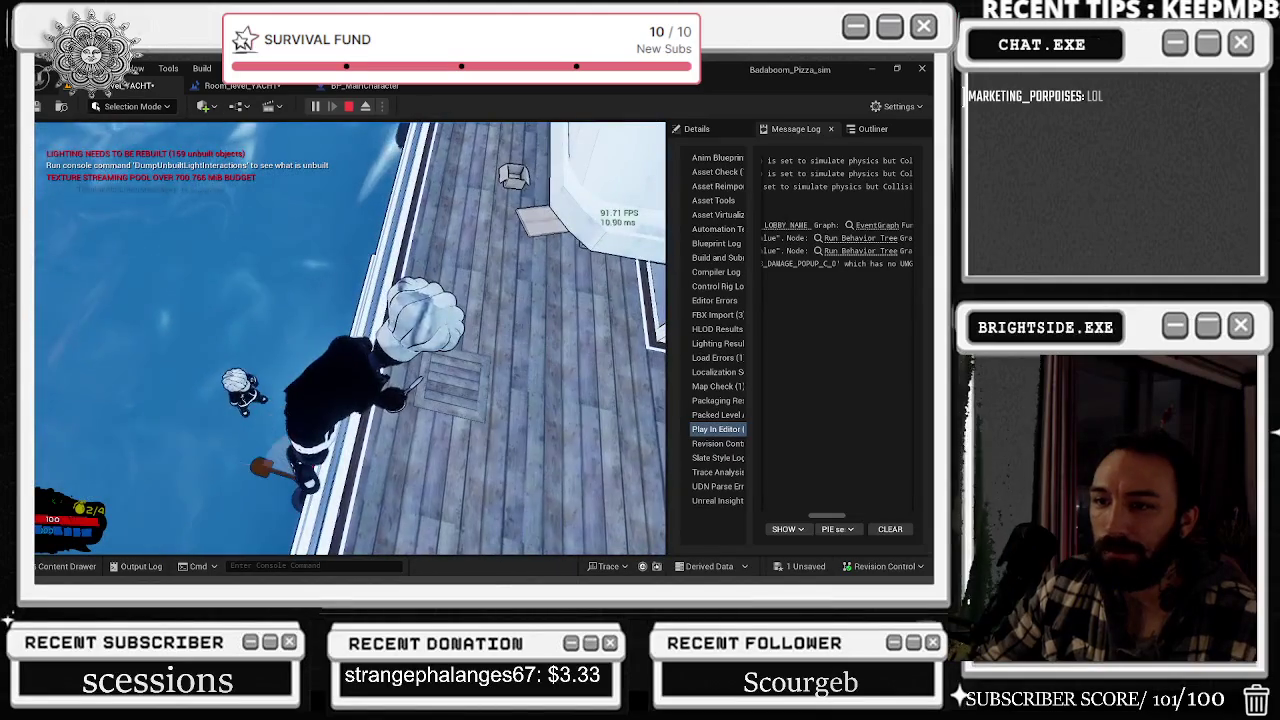
- Stop the play test and fly the editor view down toward the deck
key(Escape)
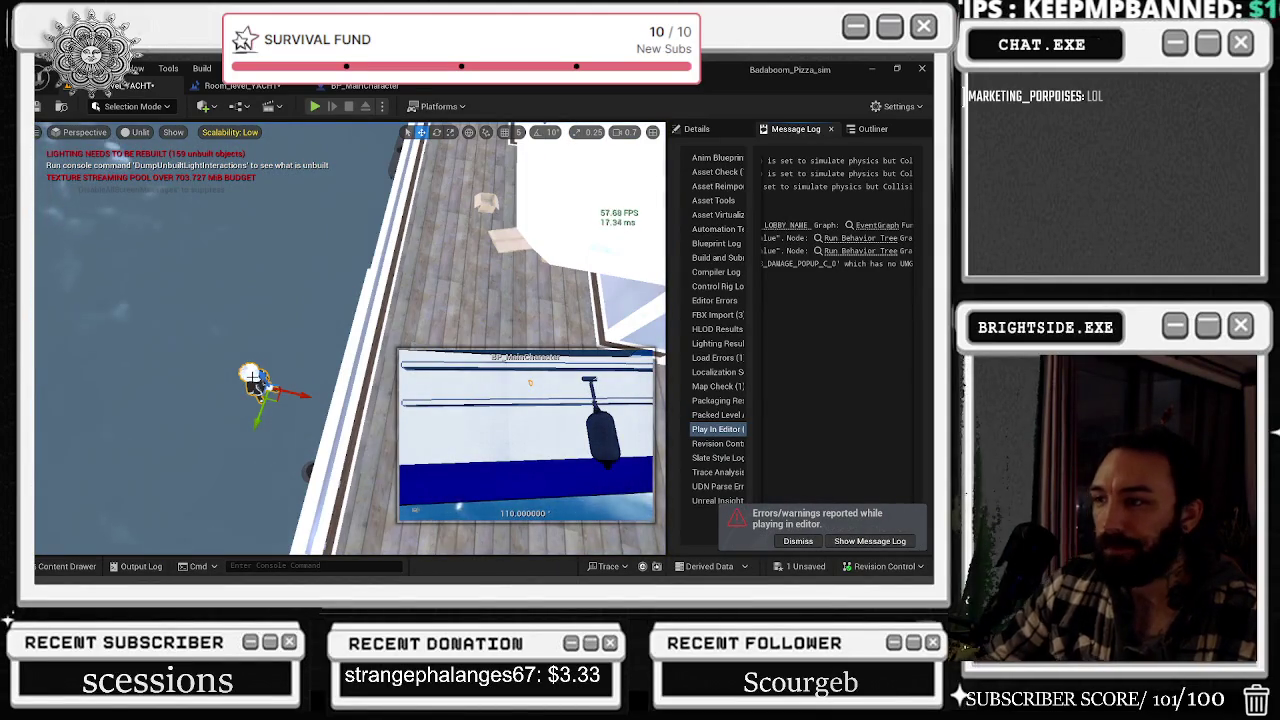
key(Escape)
right_drag(350, 340, 380, 330)
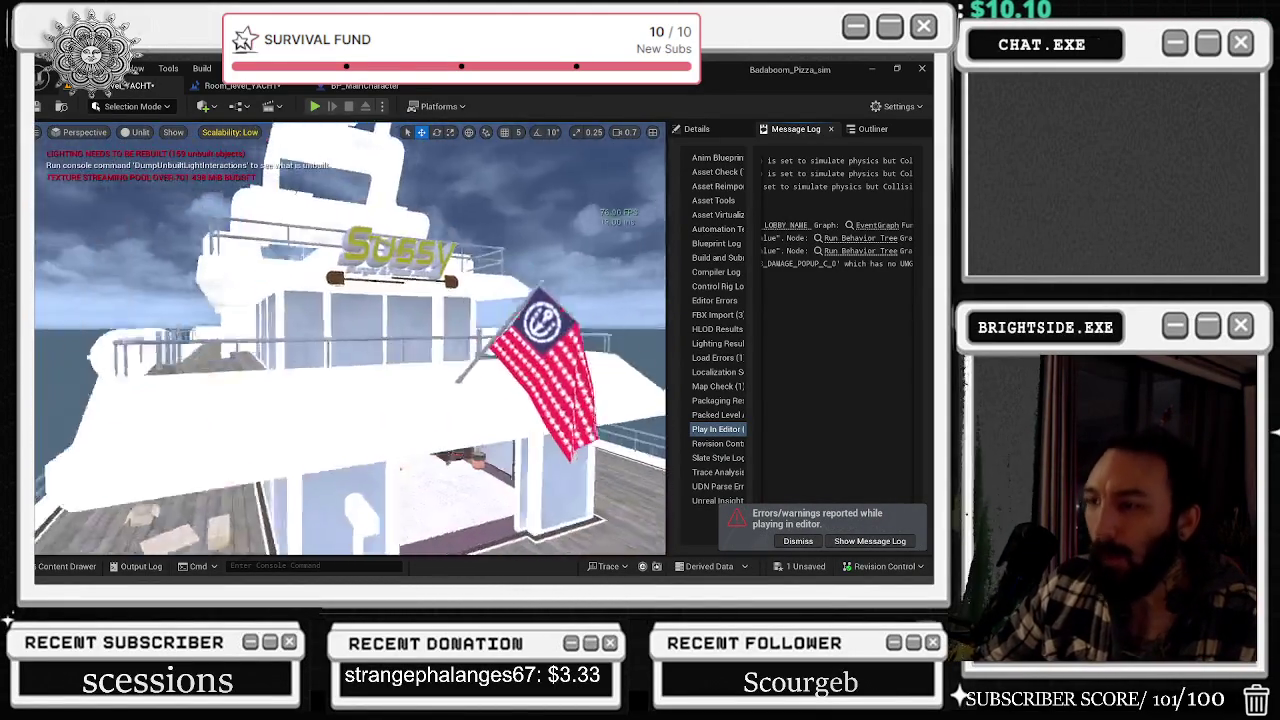
- Save the Room_level_YACHT level and dismiss the play errors notification
click(799, 568)
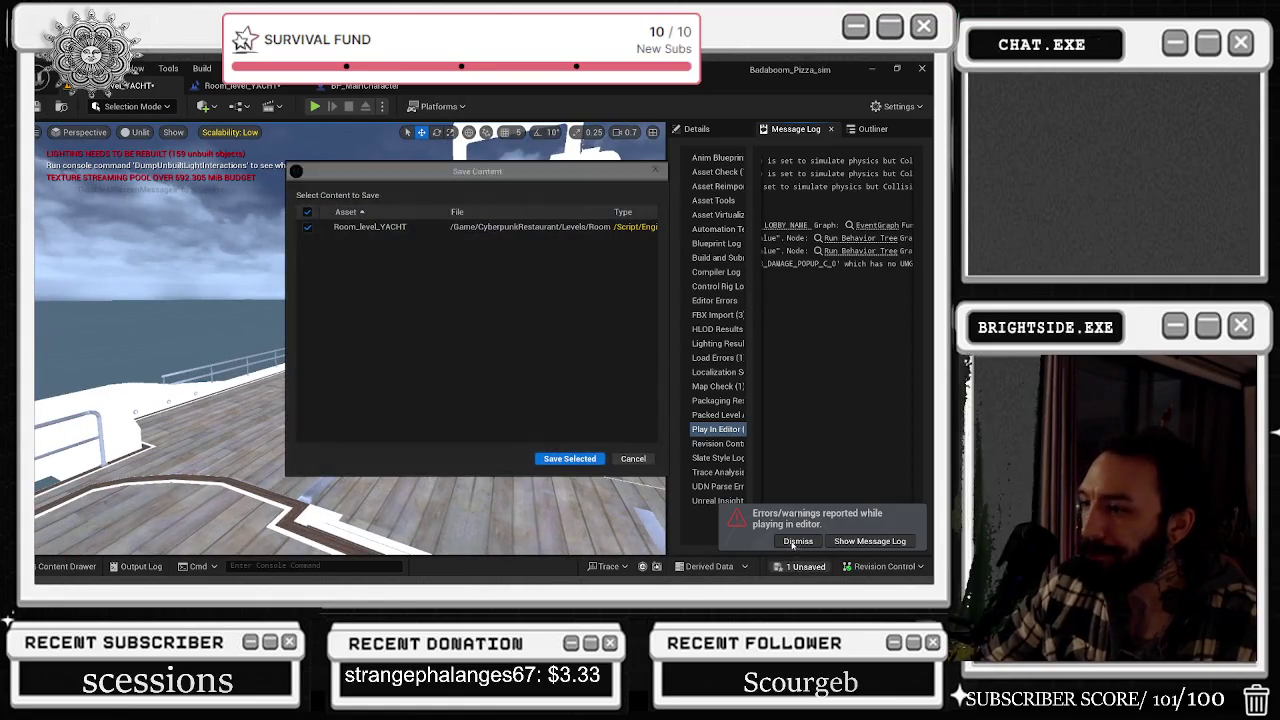
click(568, 455)
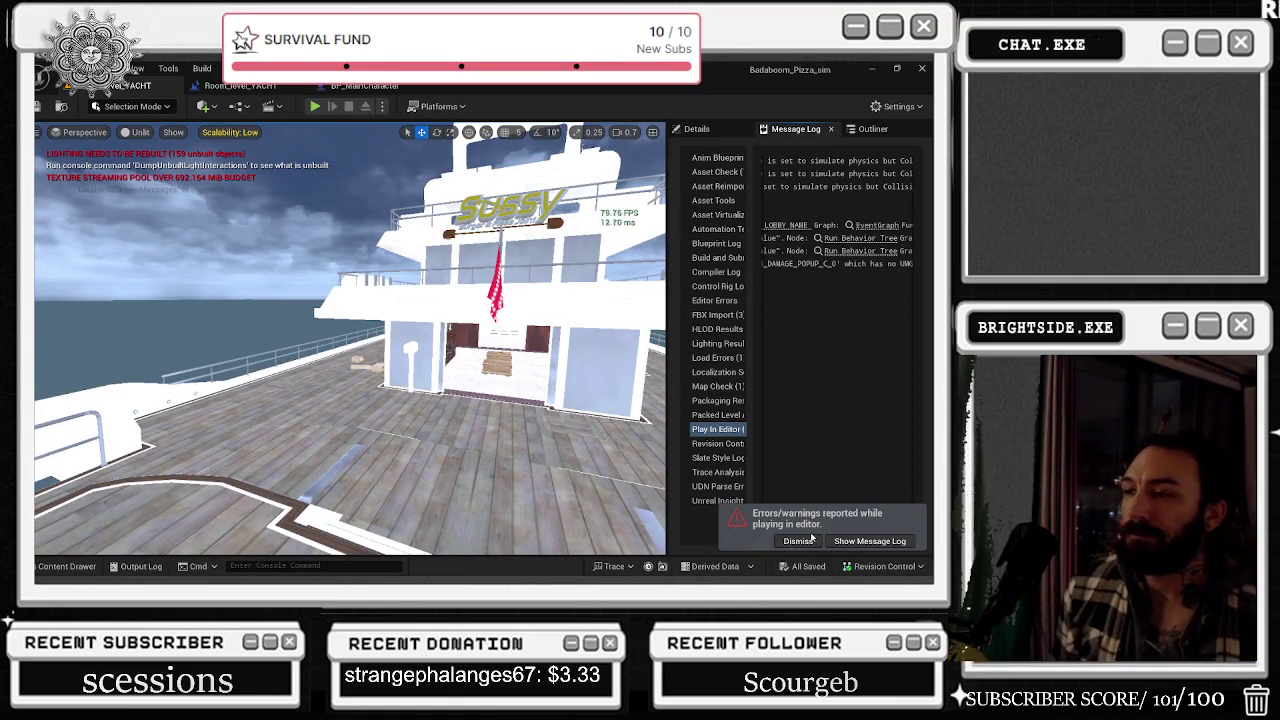
click(799, 540)
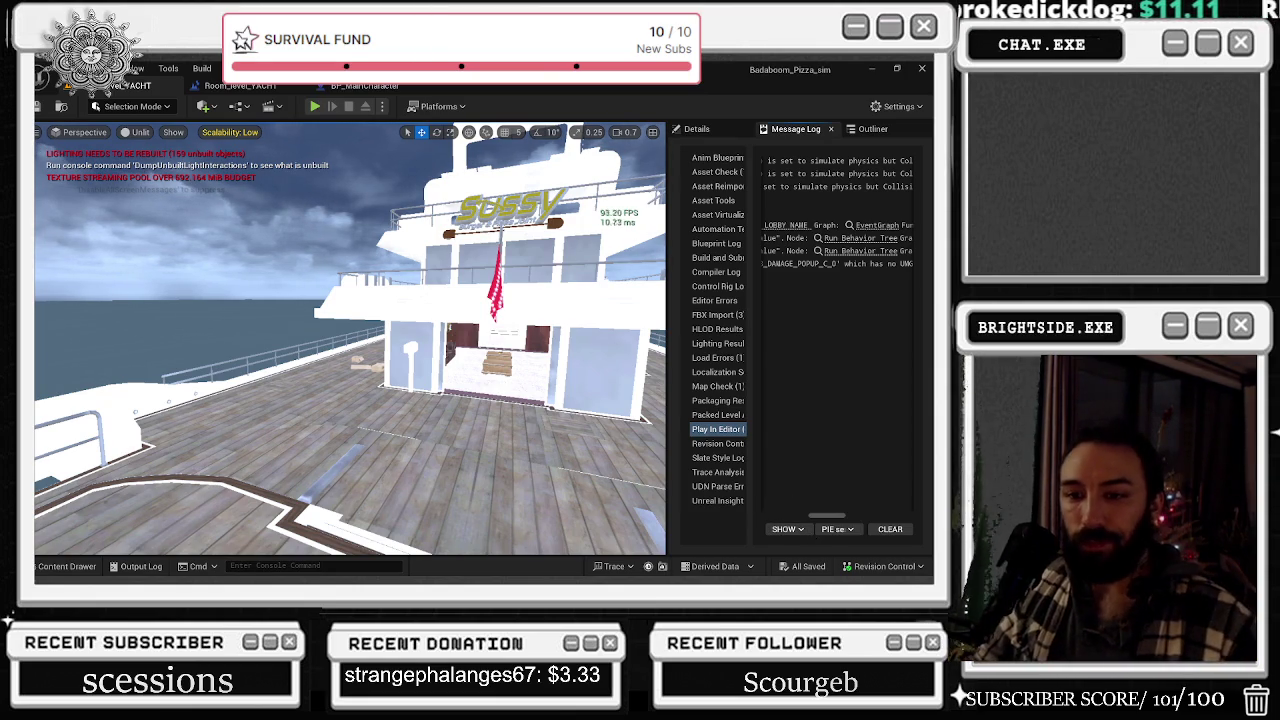
- Open the Content Drawer showing the NEWMAINCHEF_fbm chef materials, textures and meshes
click(64, 566)
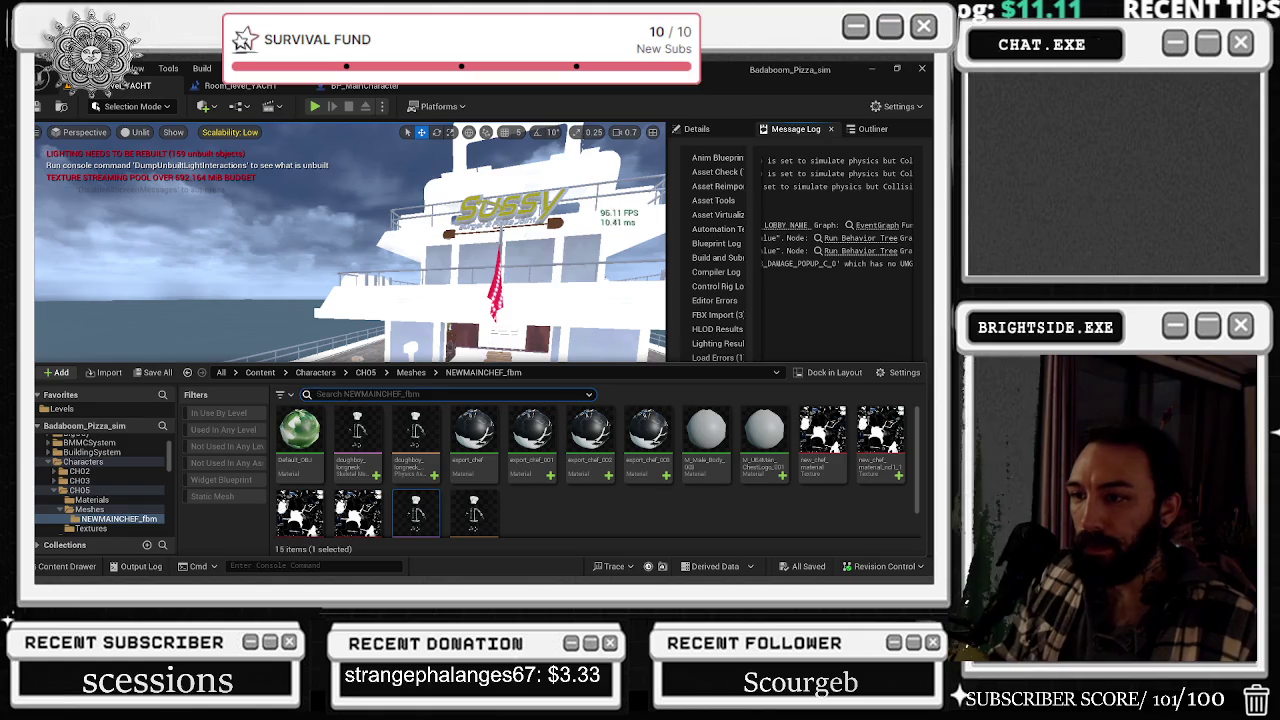
- Show all content folders from the top and open the BP_MainCharacter blueprint
text(jetski)
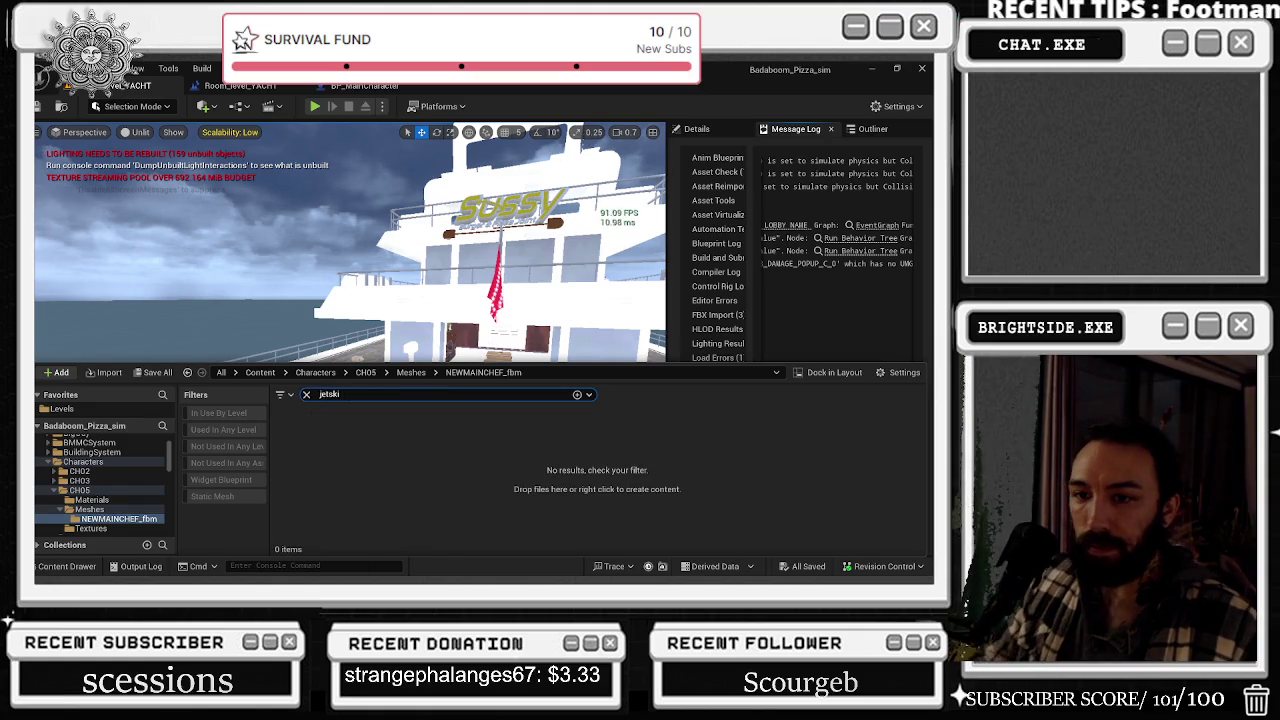
scroll(53, 463, up, 3)
click(56, 441)
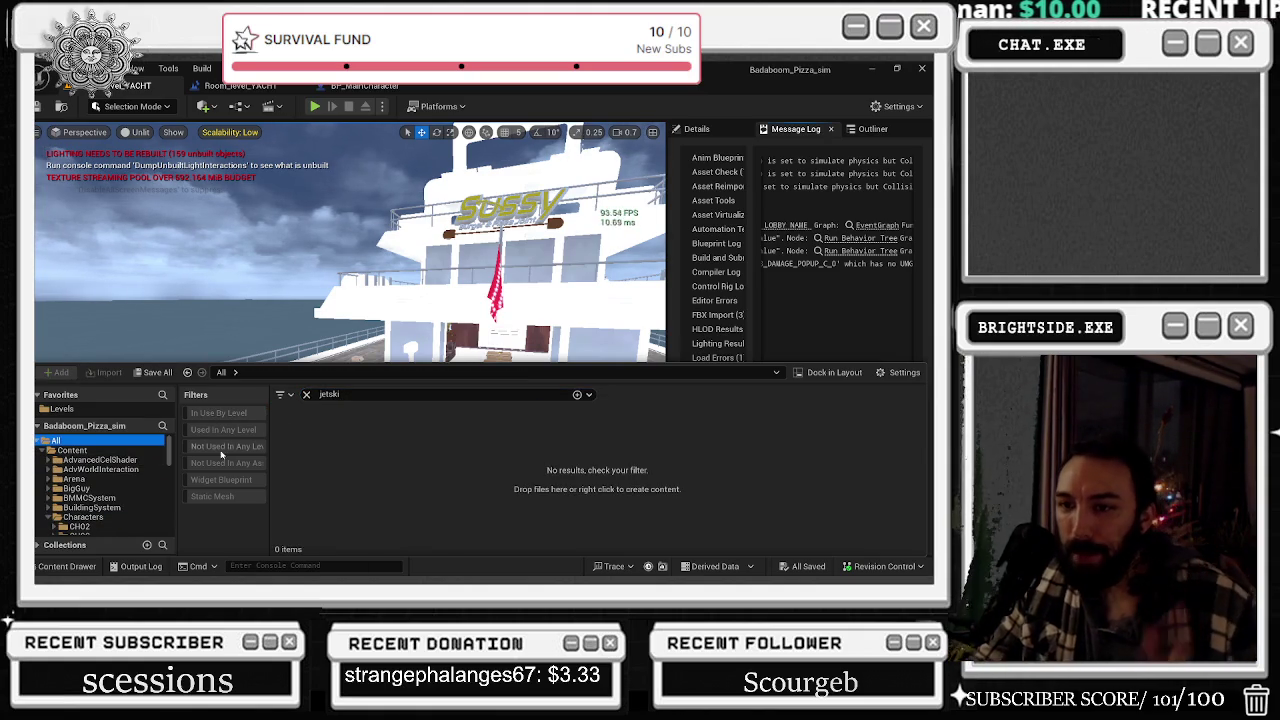
click(364, 86)
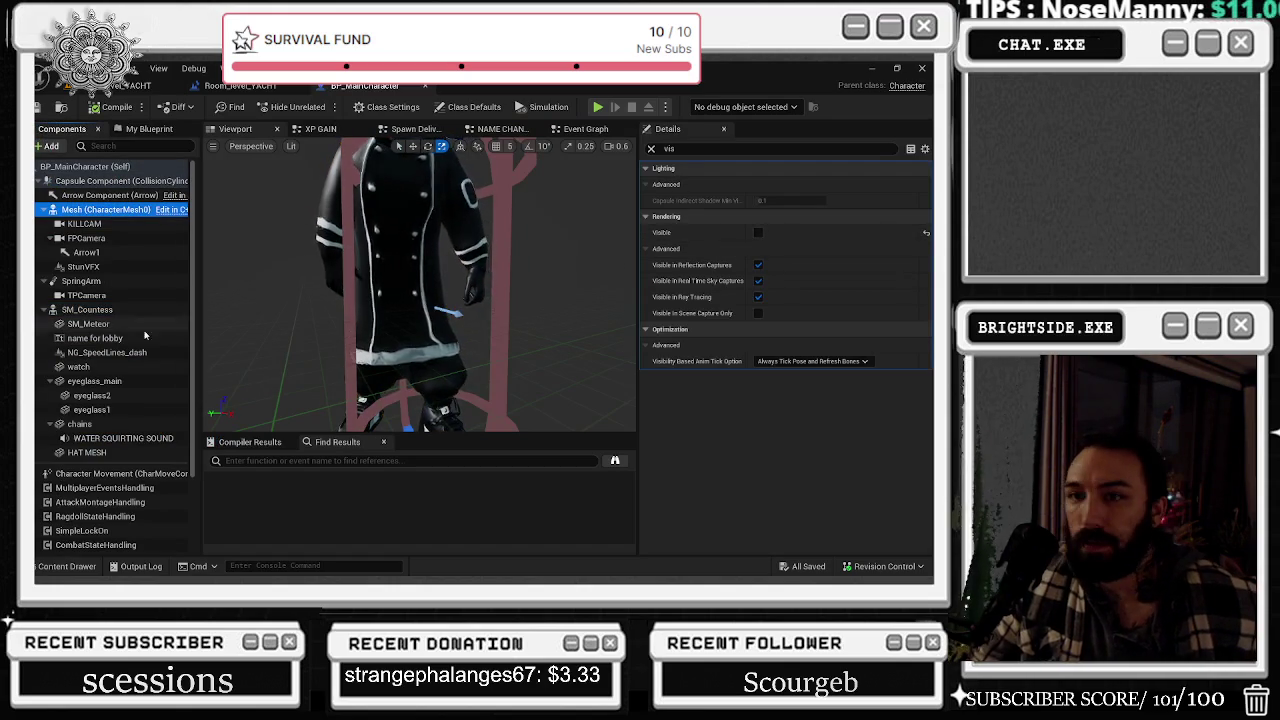
- Inspect the Capsule, Mesh, SpringArm and SM_Countess components in the blueprint
mouse_move(420, 300)
right_down()
mouse_move(470, 300)
mouse_move(430, 400)
mouse_move(452, 410)
right_up()
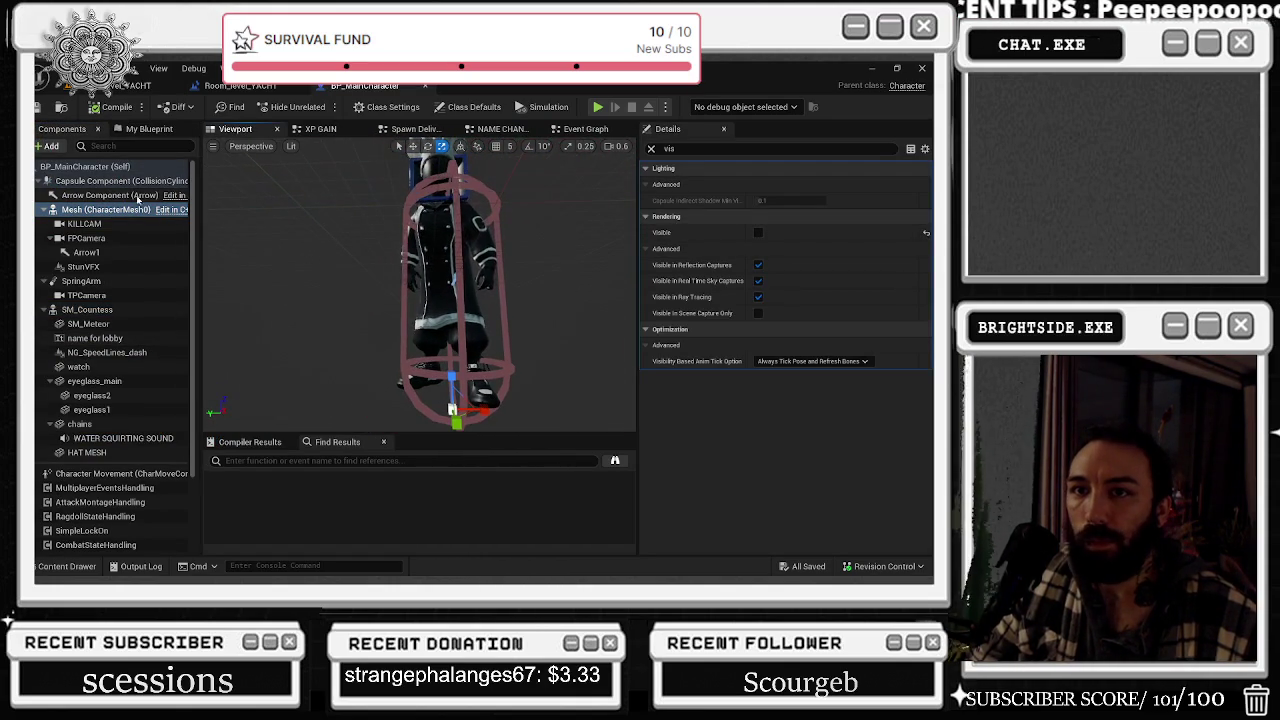
click(115, 181)
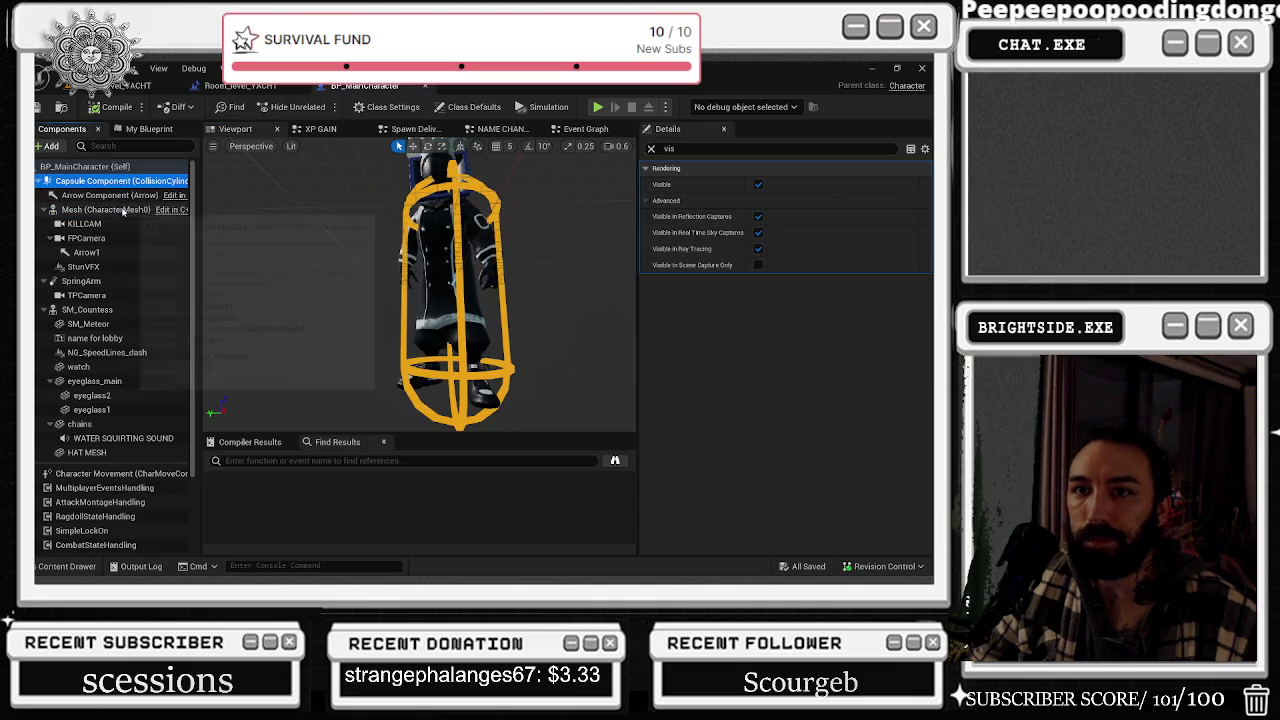
click(110, 209)
click(45, 209)
click(45, 224)
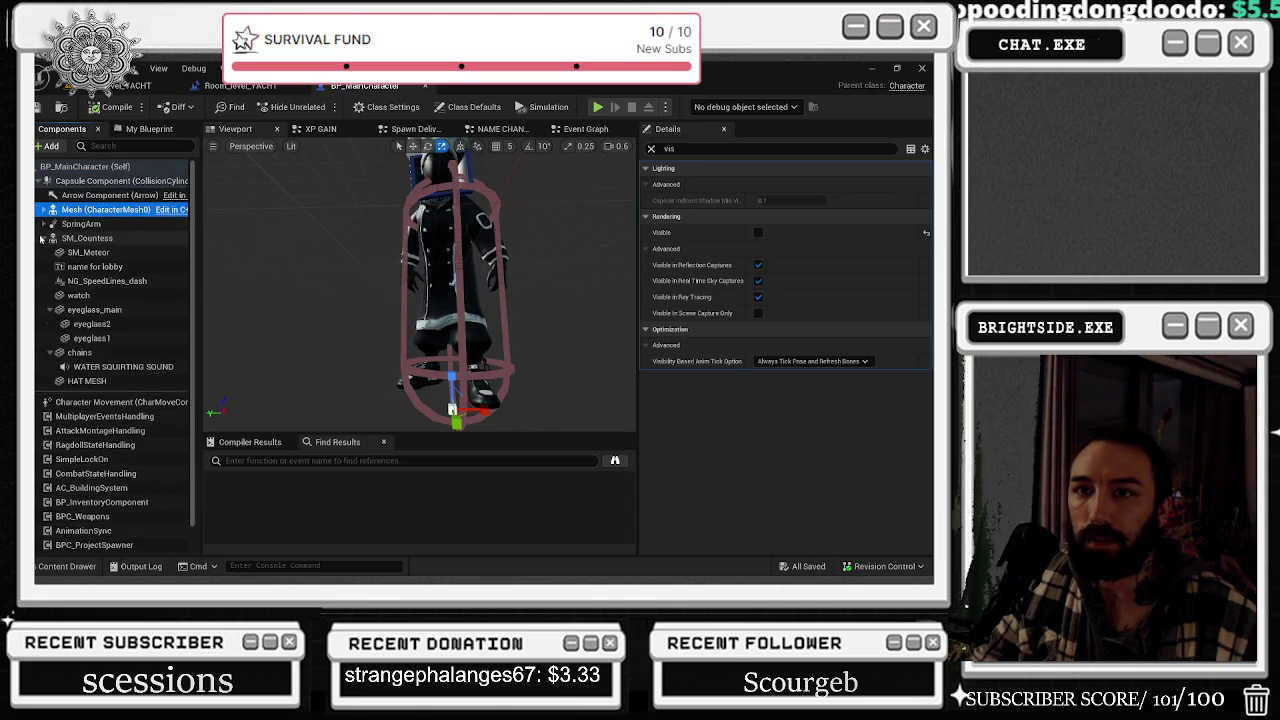
click(45, 238)
shift+click(150, 238)
- Orbit the preview around the chef, then compile and save BP_MainCharacter
right_drag(540, 300, 570, 300)
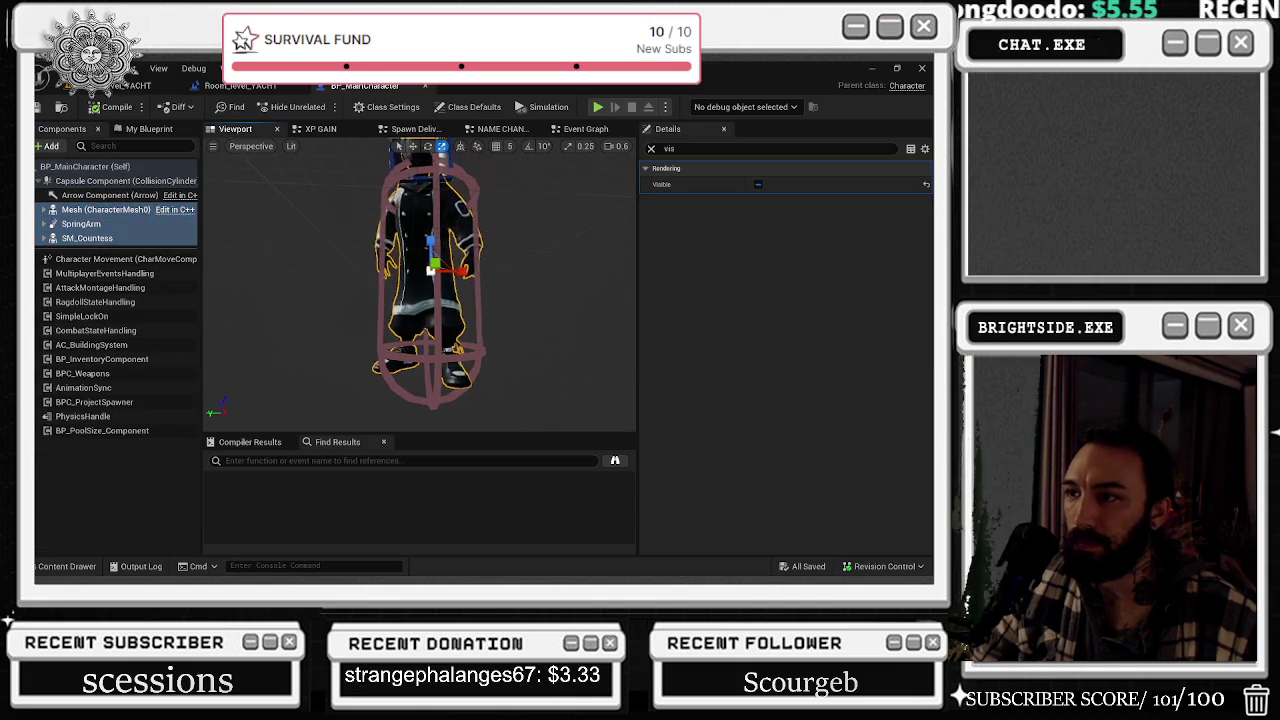
right_drag(489, 247, 520, 247)
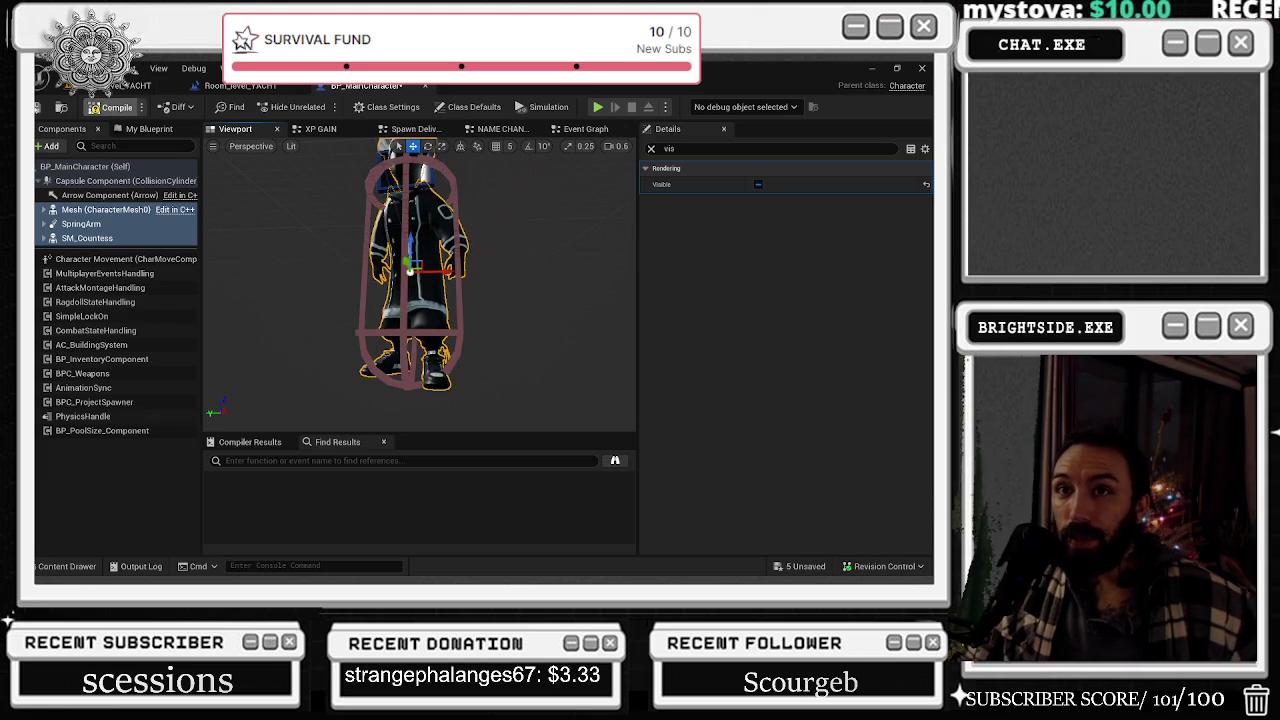
click(110, 107)
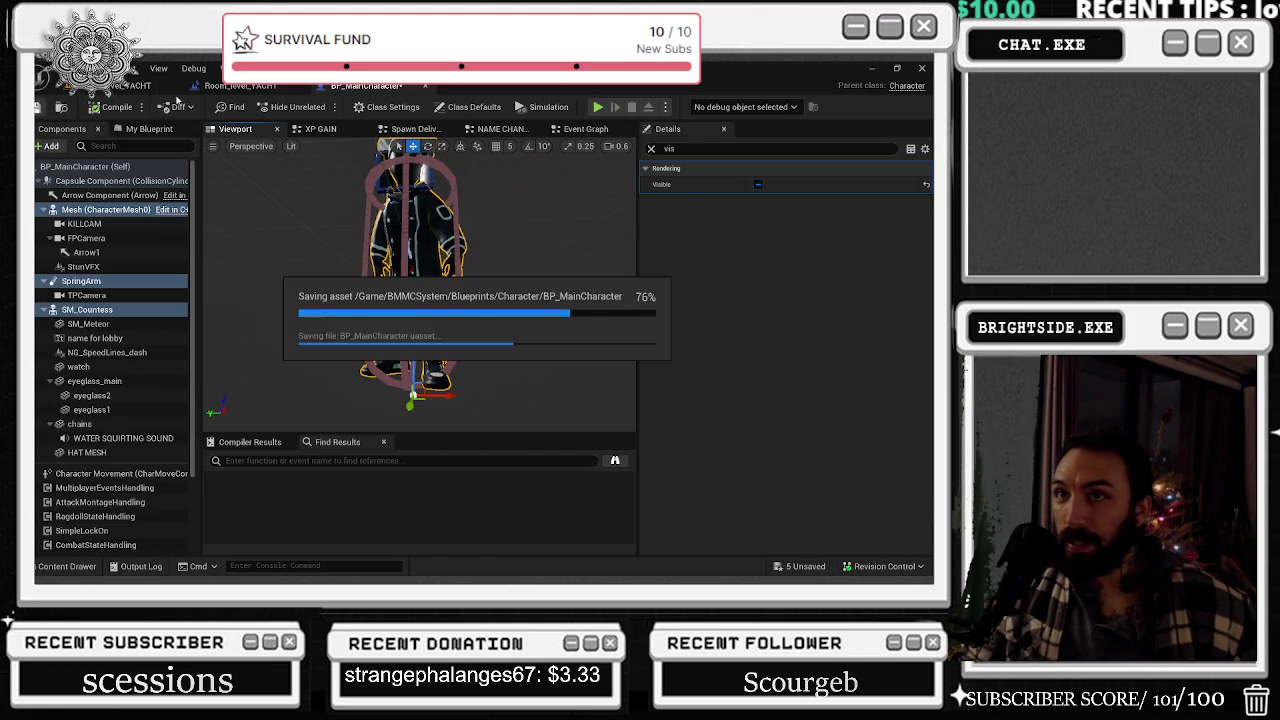
click(230, 86)
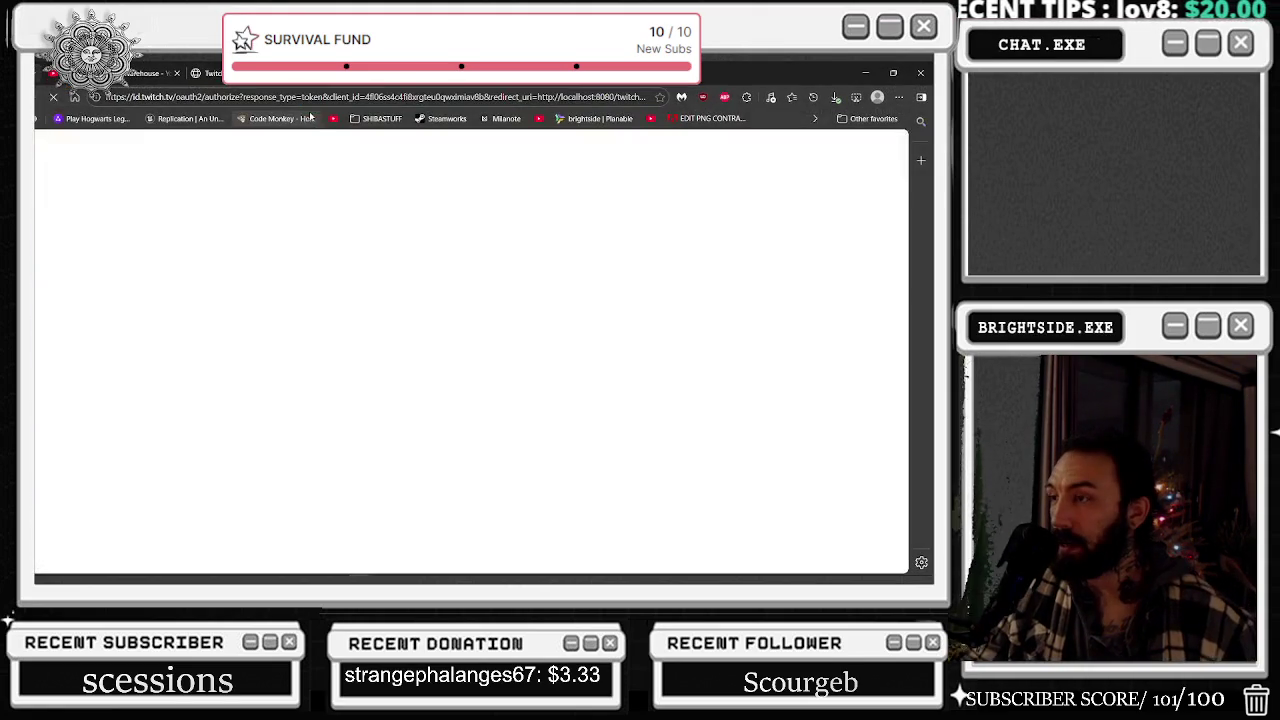
- Return to the running game in third-person view and run the chef across the yacht deck
key(alt+Tab)
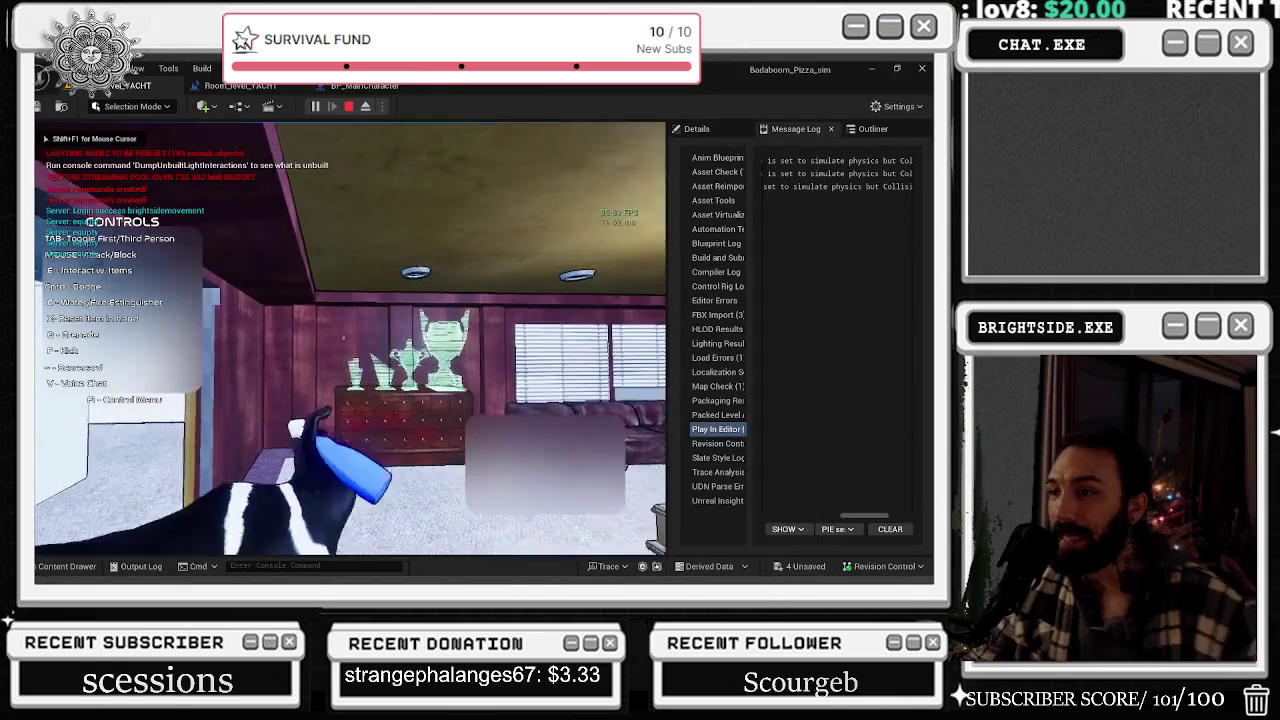
key(Tab)
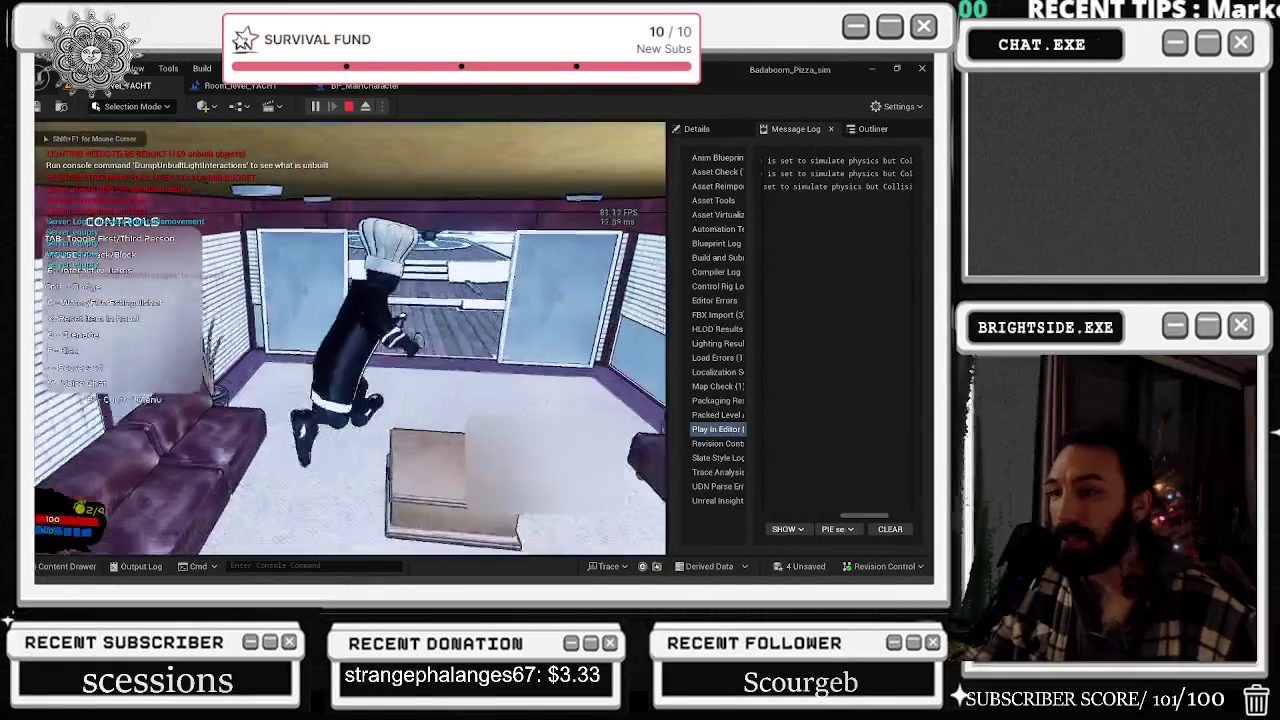
key(w)
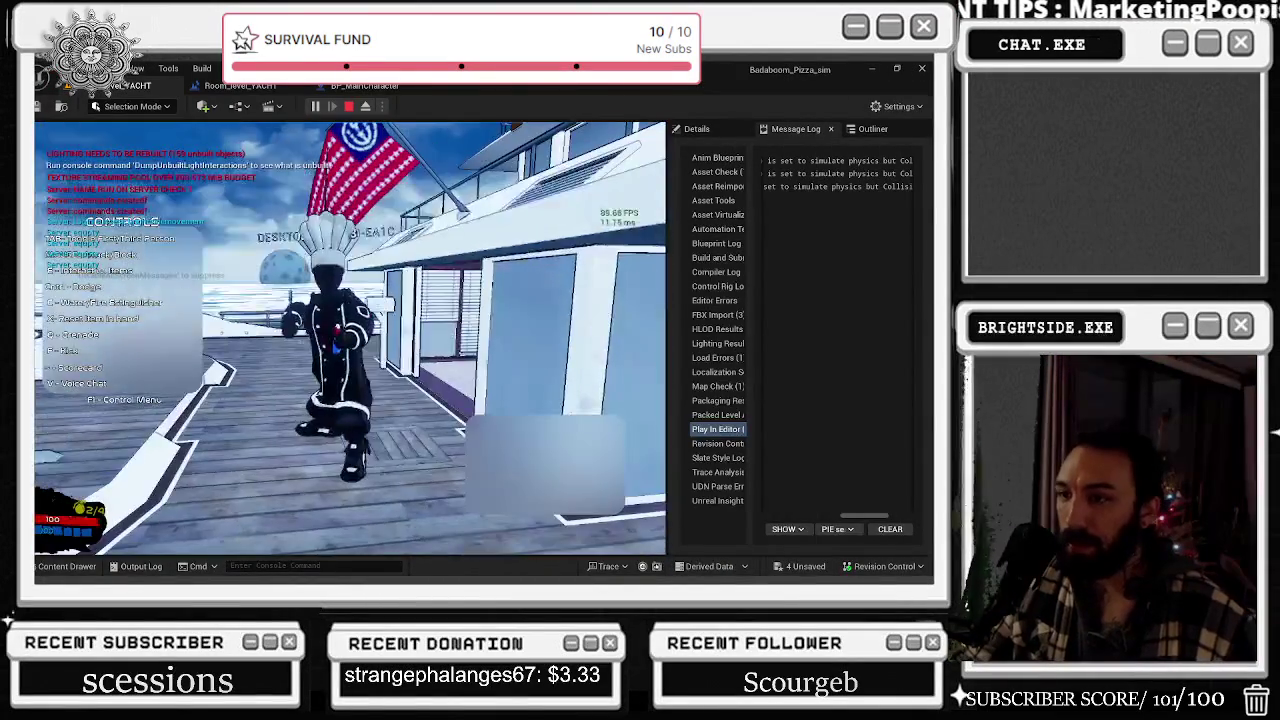
key(w)
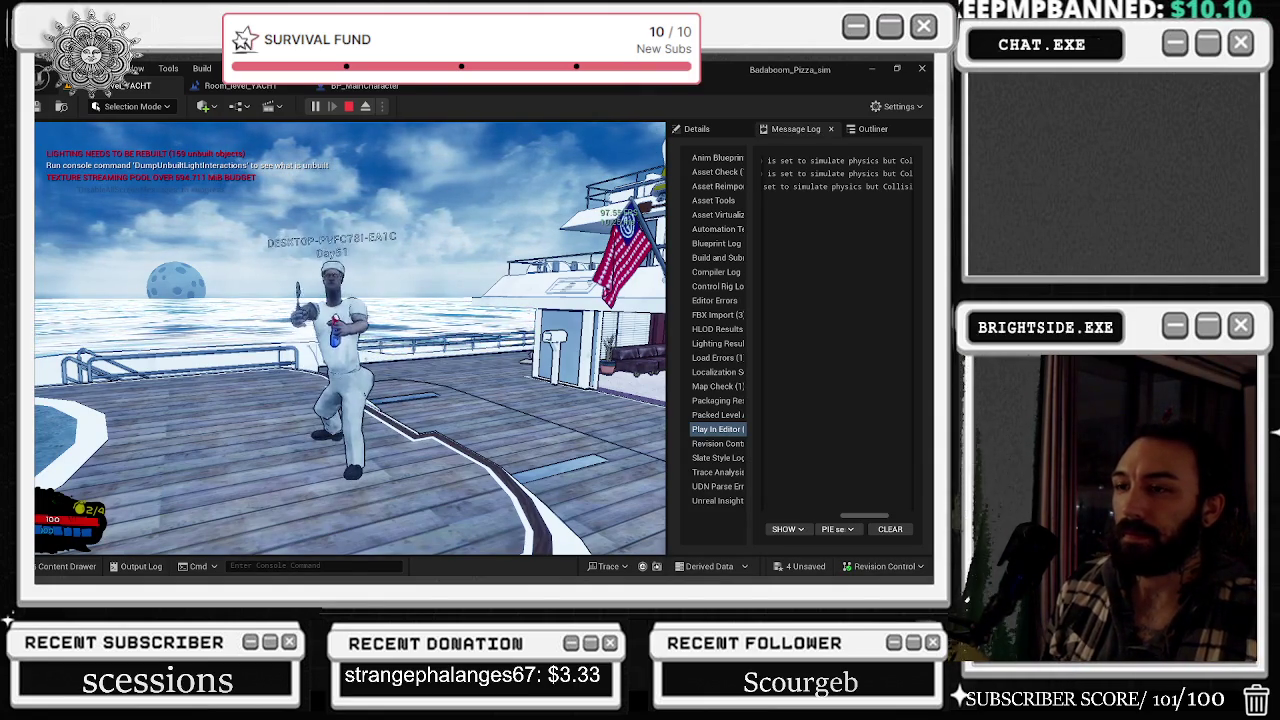
- Stop the Play-In-Editor session with Esc
key(Escape)
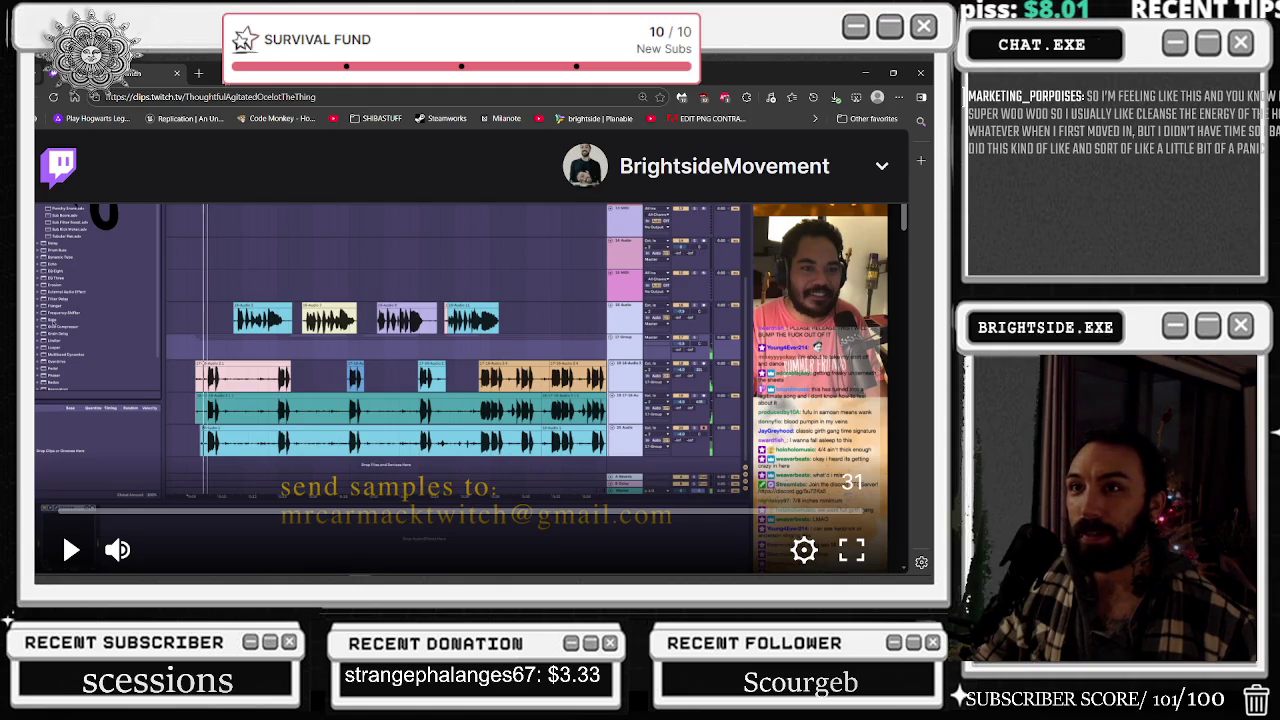
- Load the YouTube home page in a new tab and scroll through the recommendations
click(196, 76)
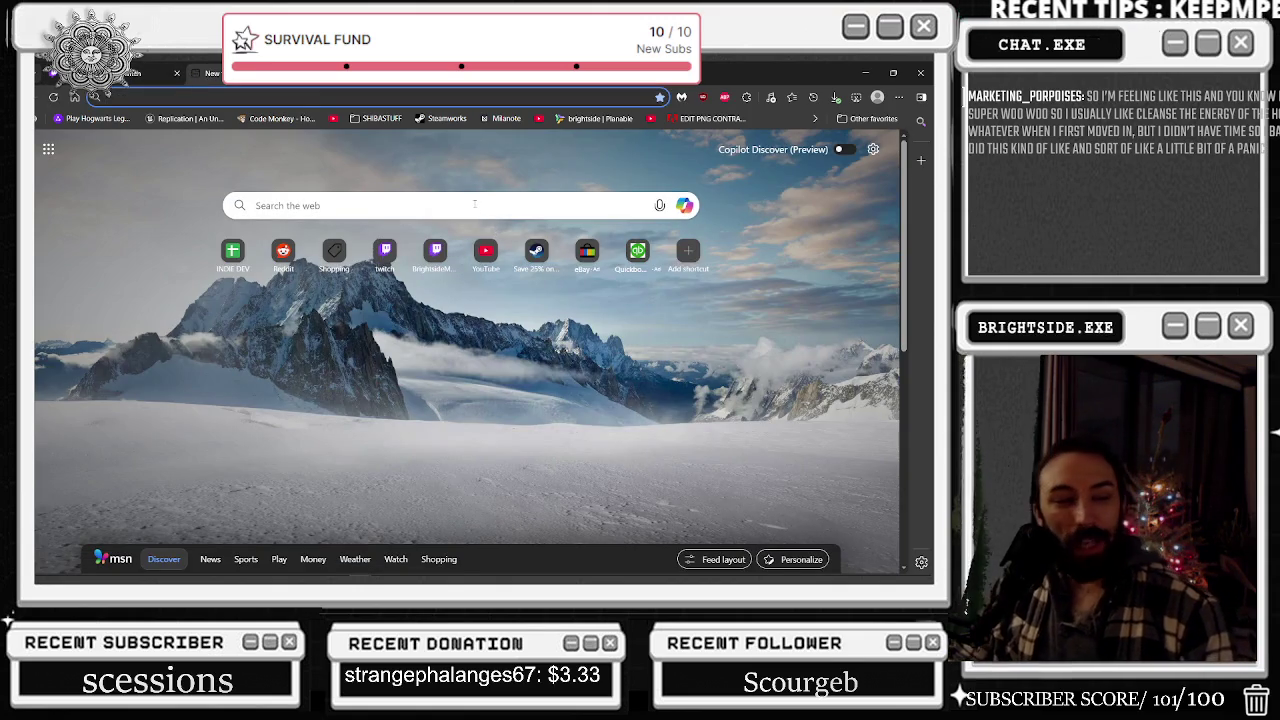
click(487, 253)
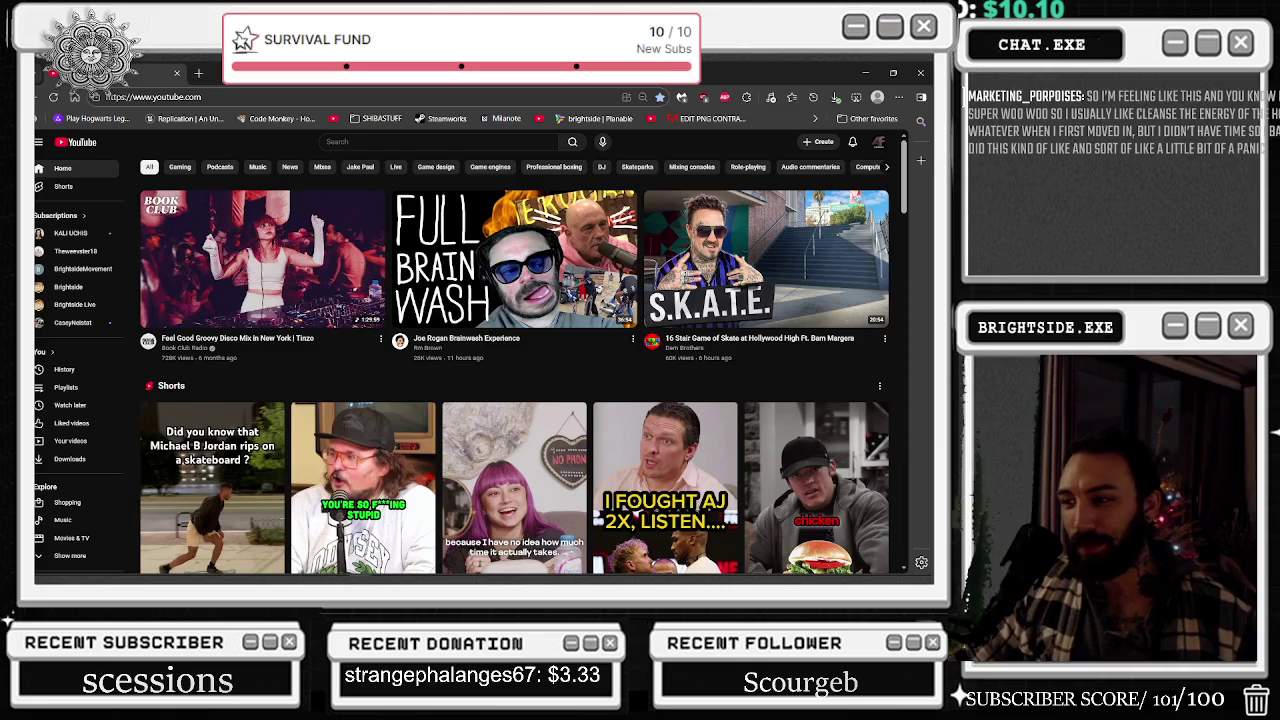
scroll(307, 142, down, 3)
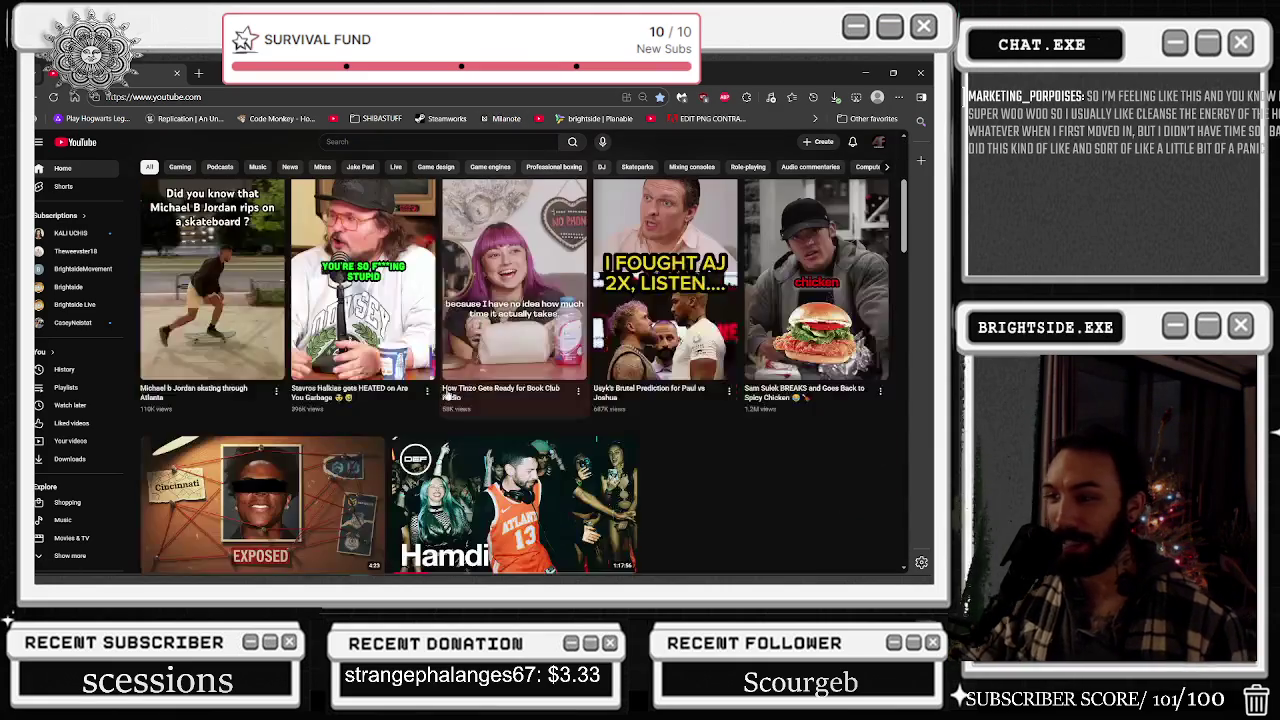
scroll(307, 142, down, 1)
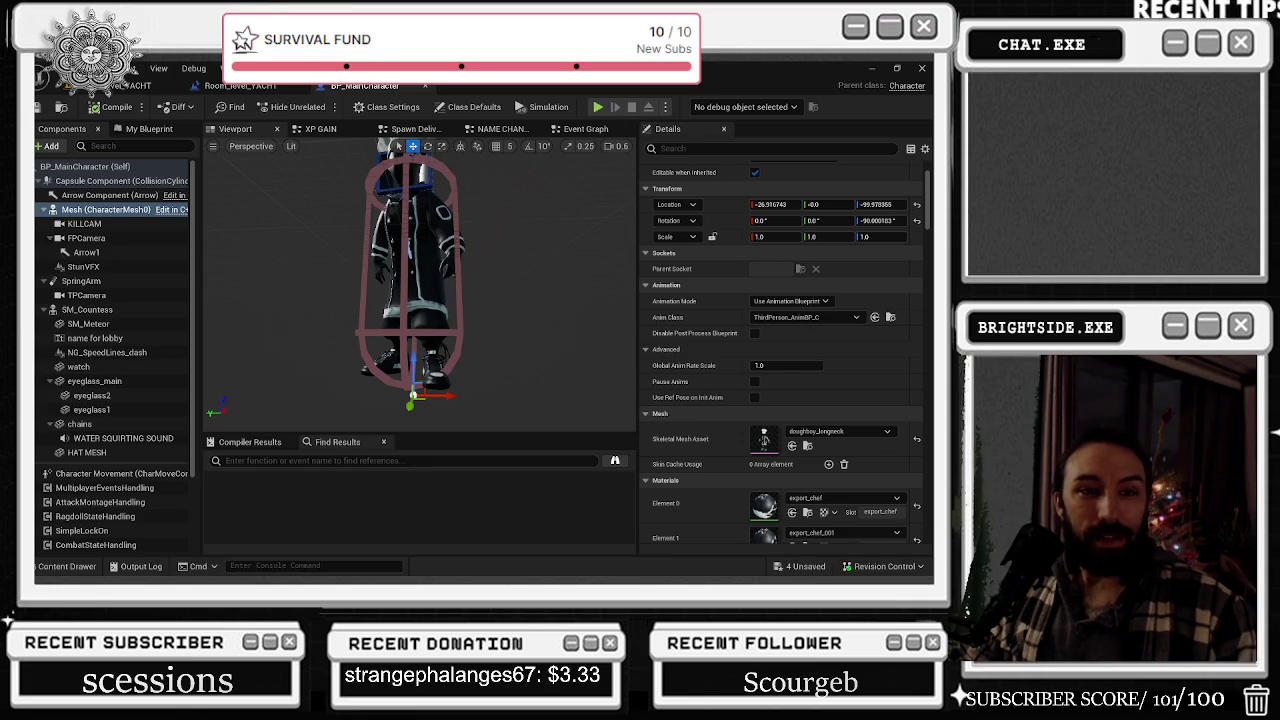
- Start a Play-In-Editor session of the yacht level, then bring the Hamdi at DEF: Warehouse video forward
key(alt+Tab)
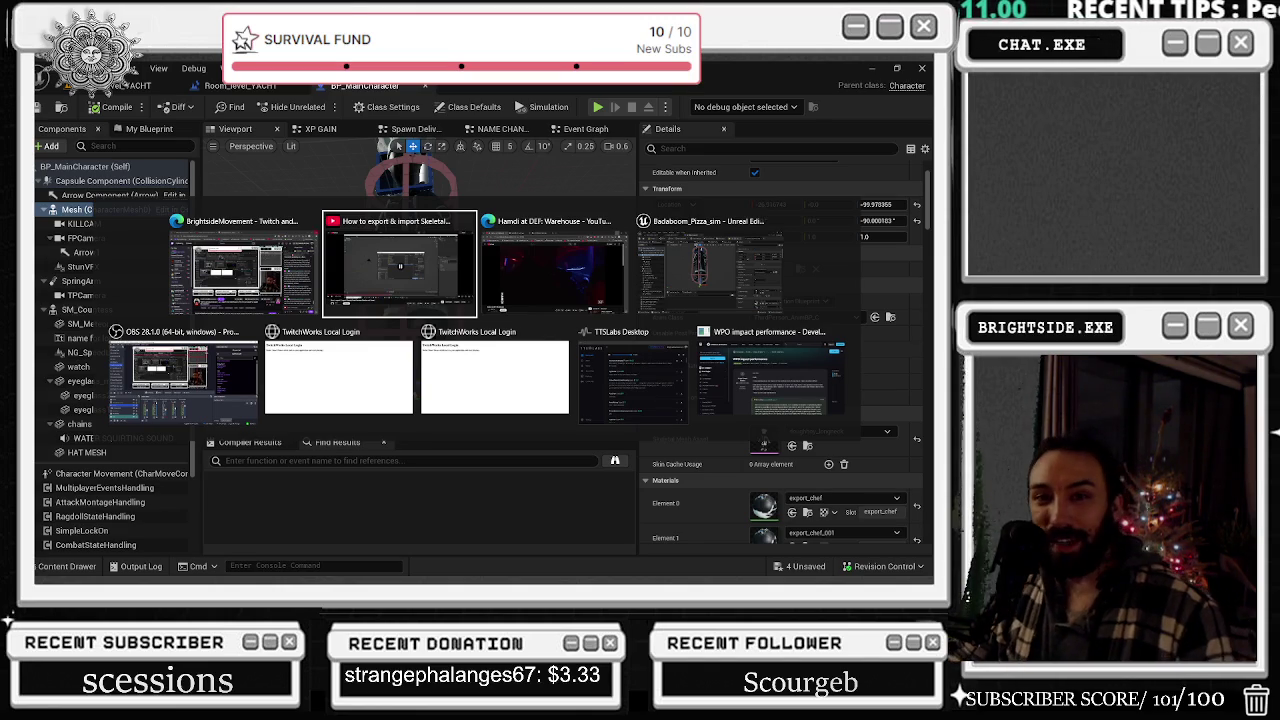
key(Escape)
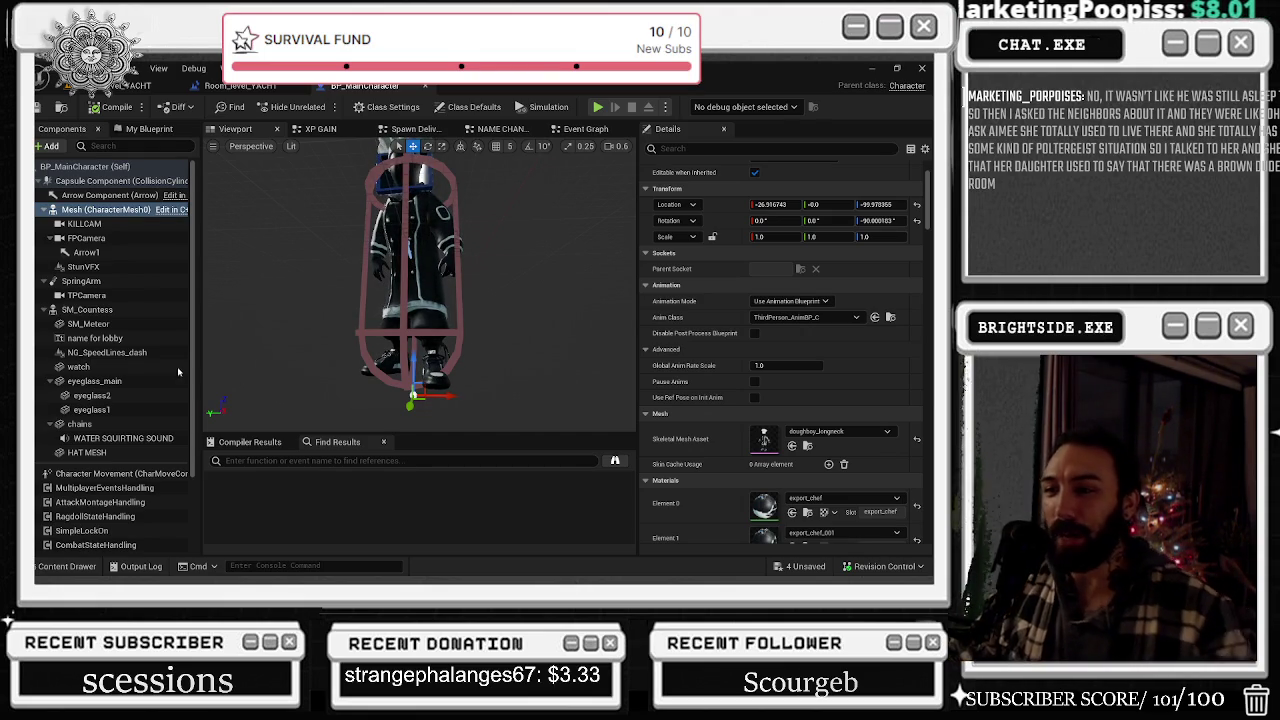
click(120, 85)
click(314, 106)
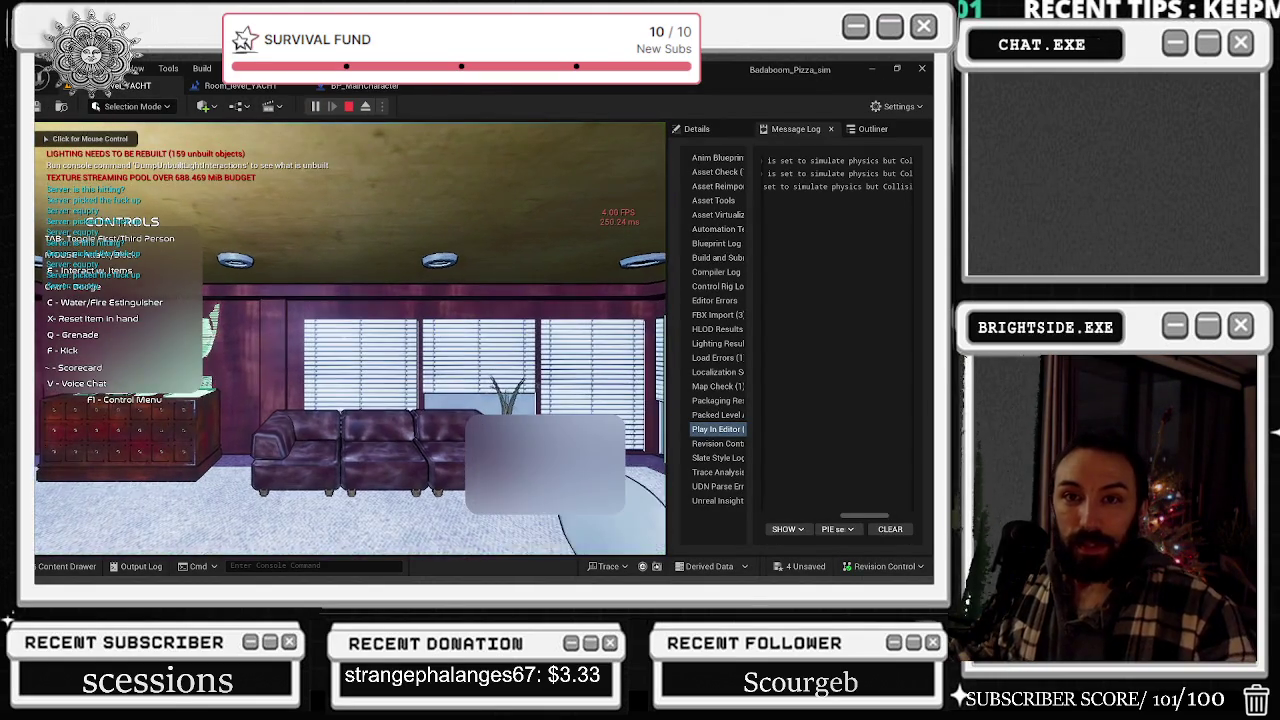
key(alt+Tab)
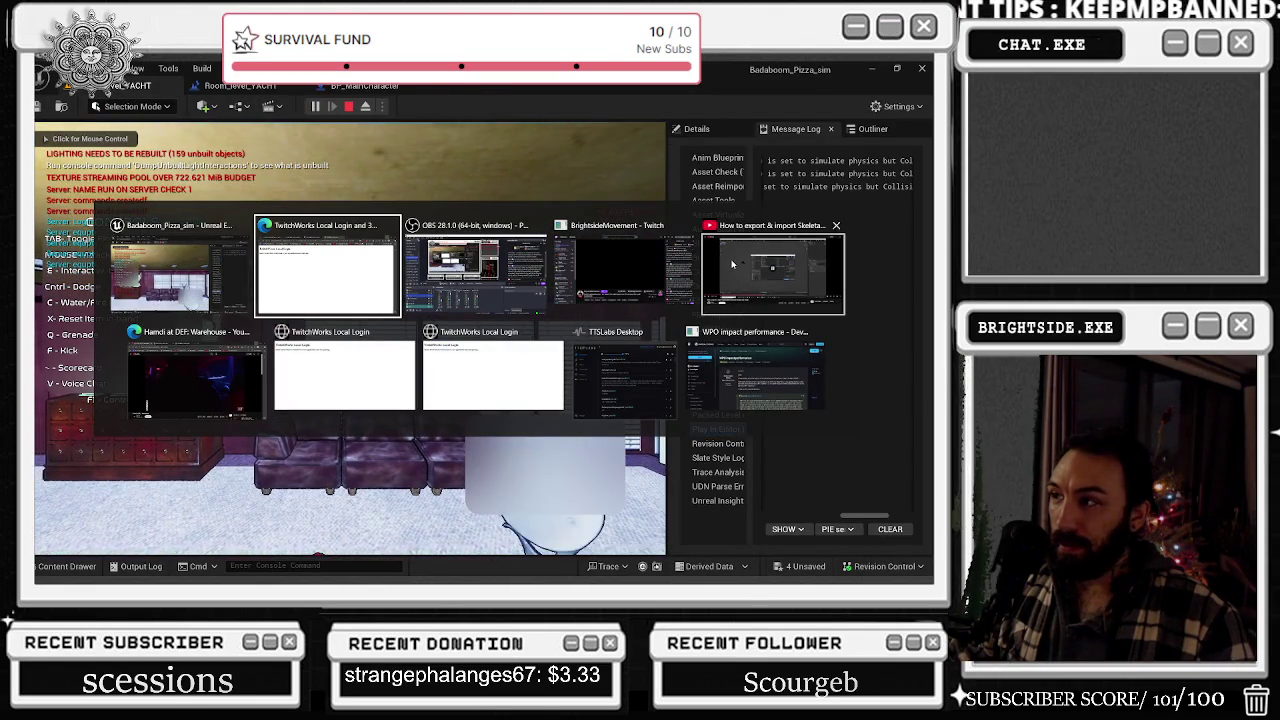
click(133, 370)
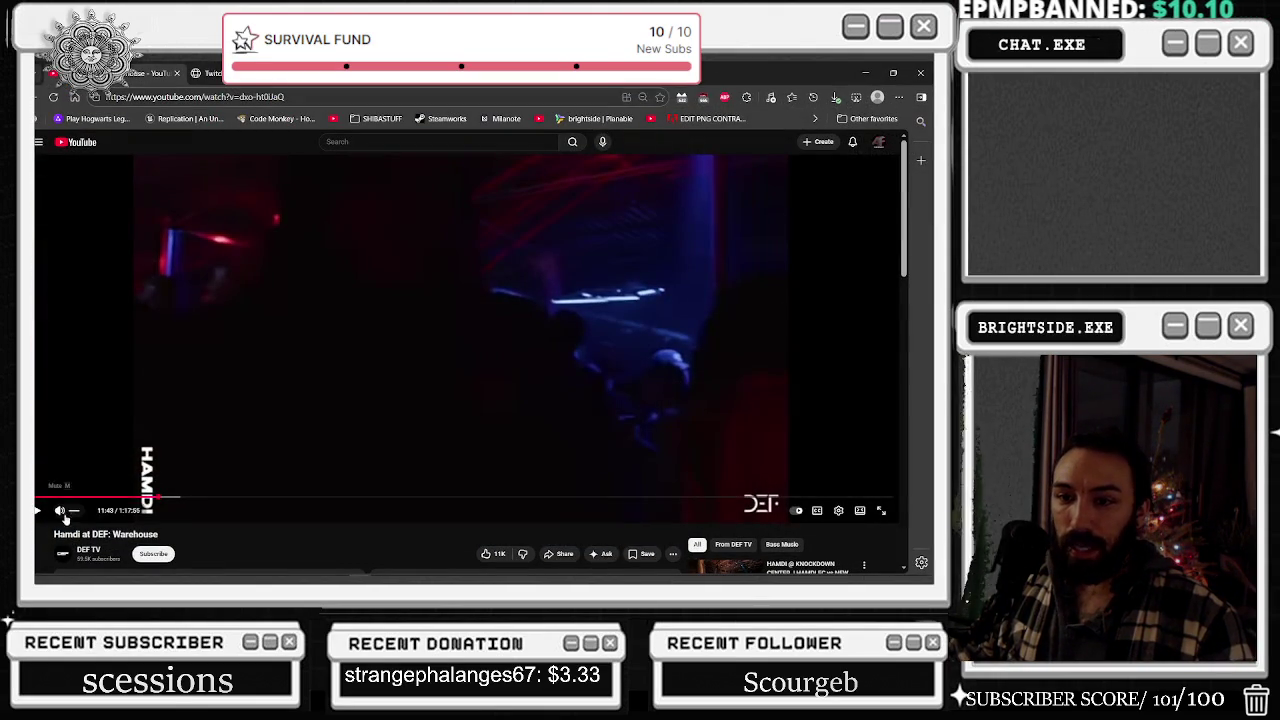
- Adjust the Hamdi video's playback, then return to the running game and end the play test
key(Right)
key(space)
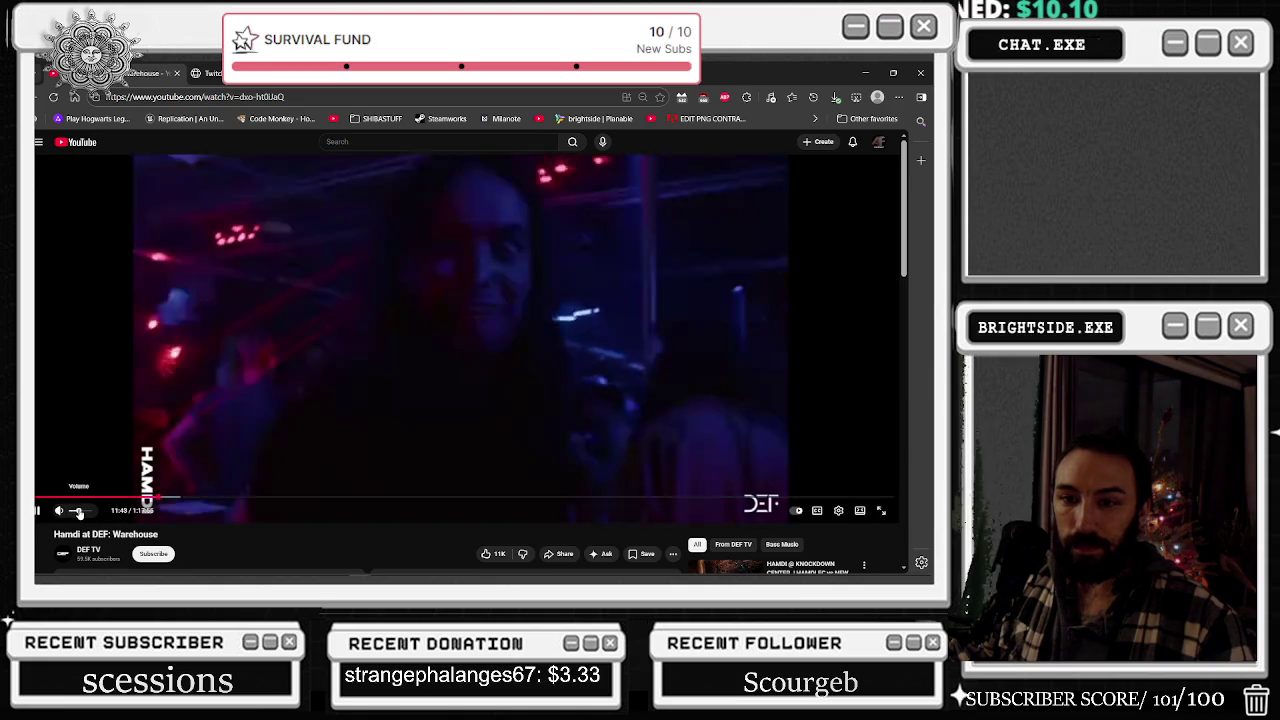
key(Left)
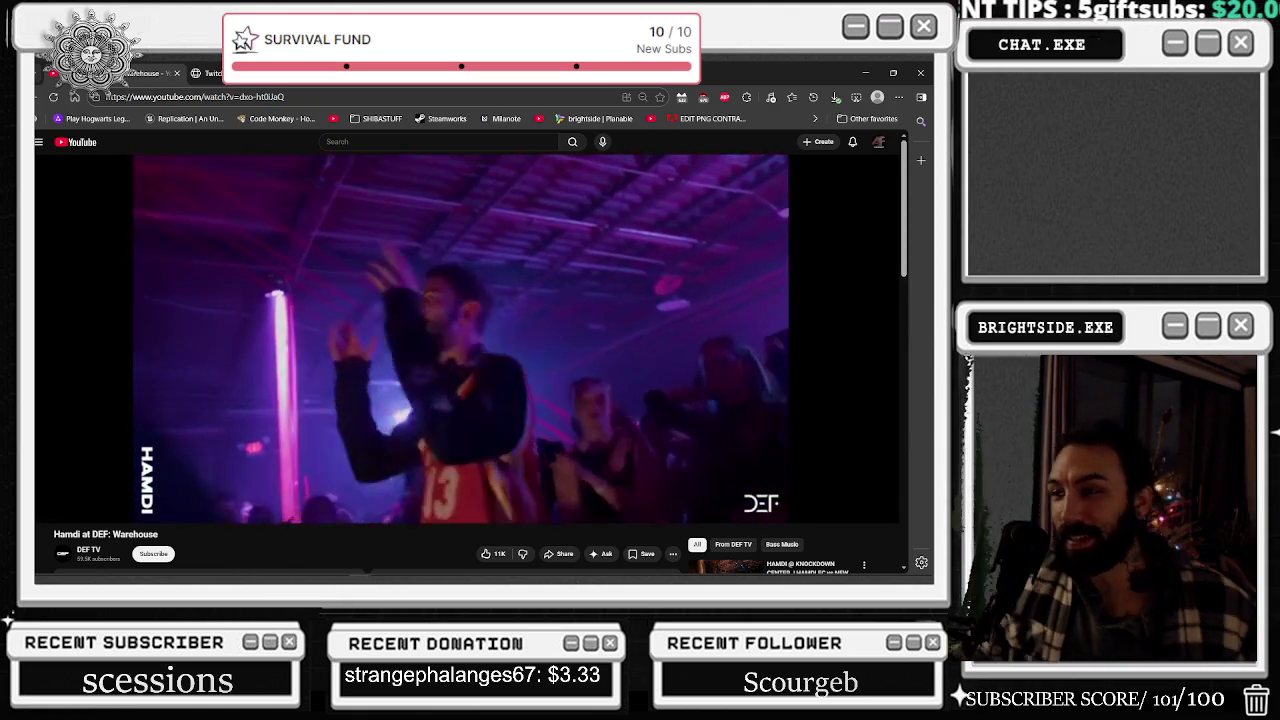
click(865, 72)
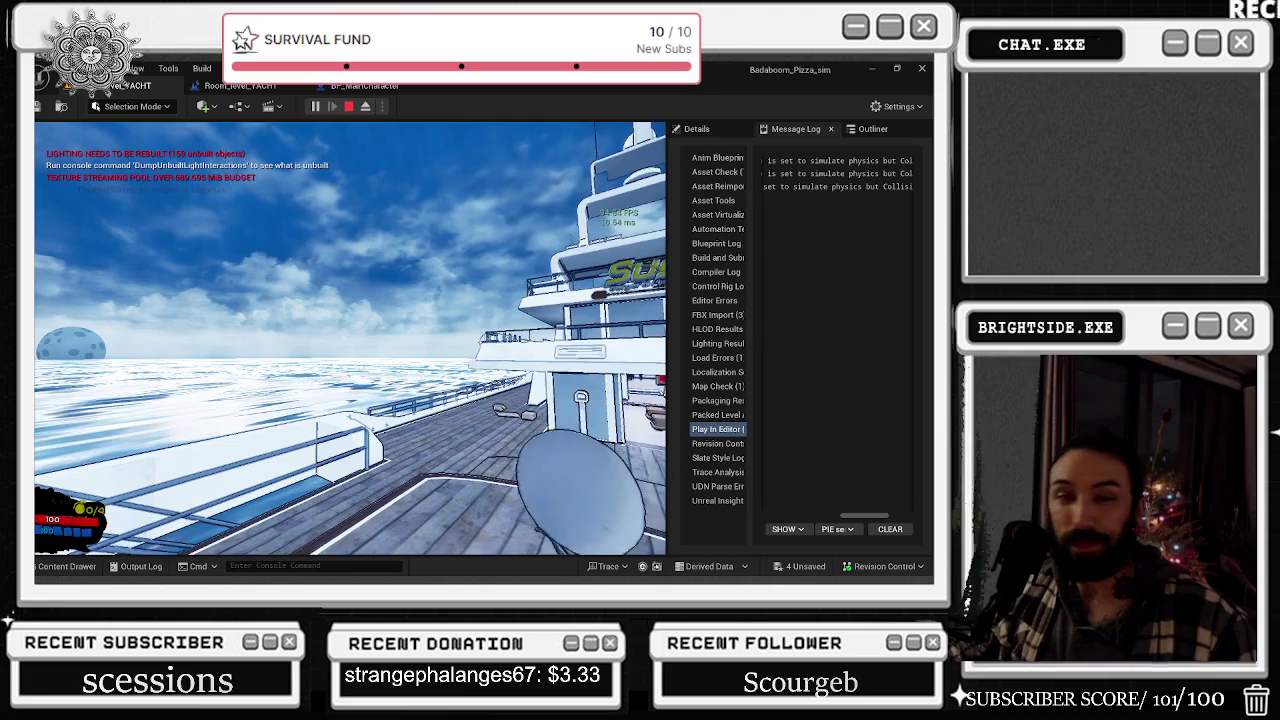
key(Escape)
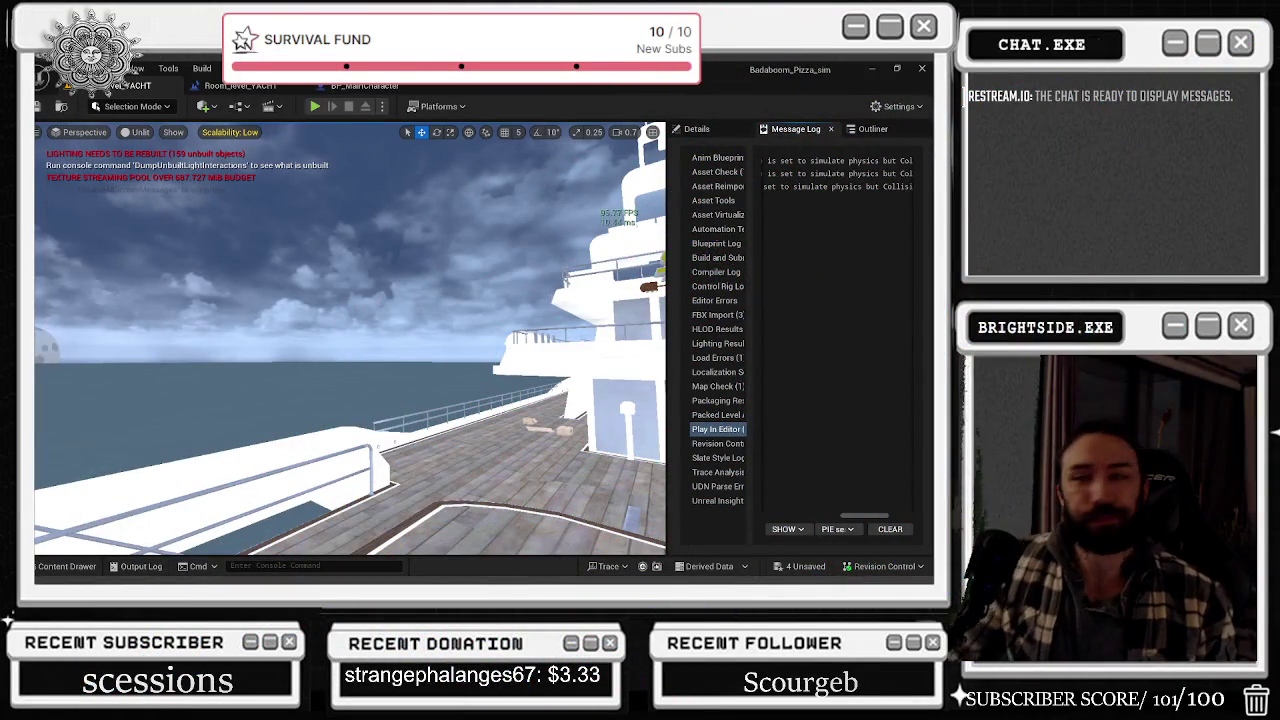
click(372, 87)
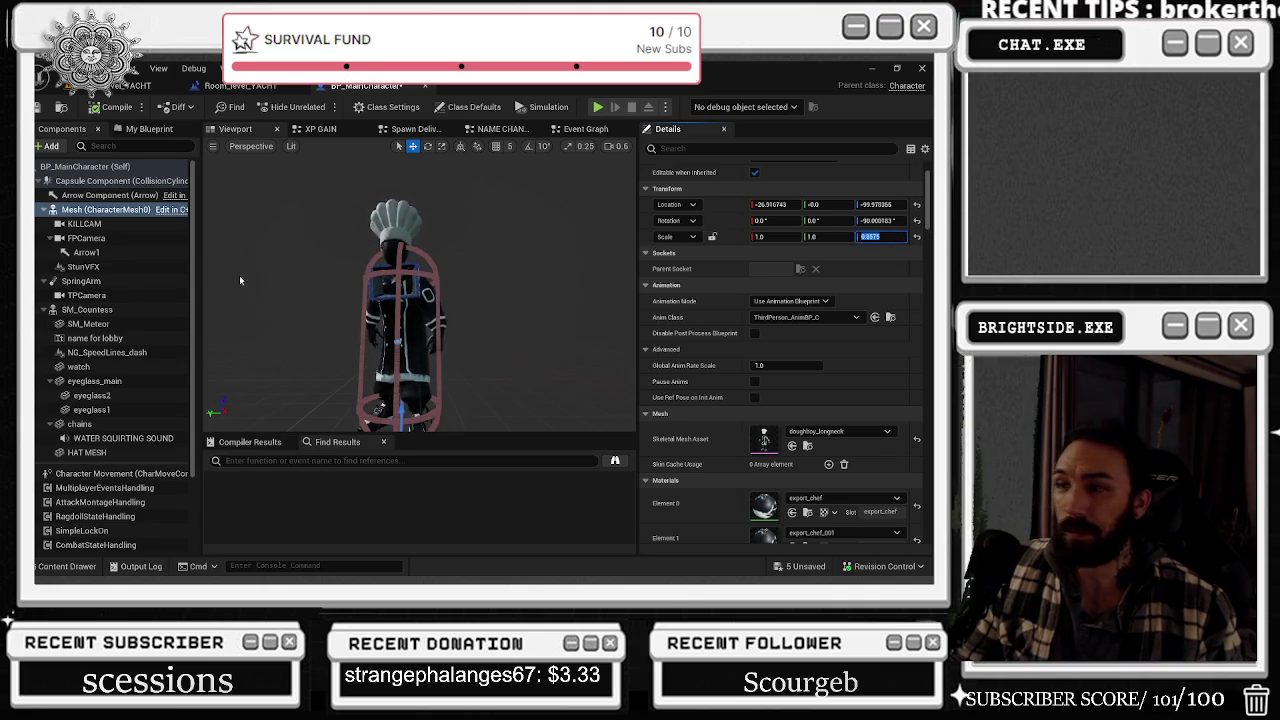
- Inspect BP_MainCharacter's SM_Countess and Mesh components, then play-test the yacht level
click(75, 311)
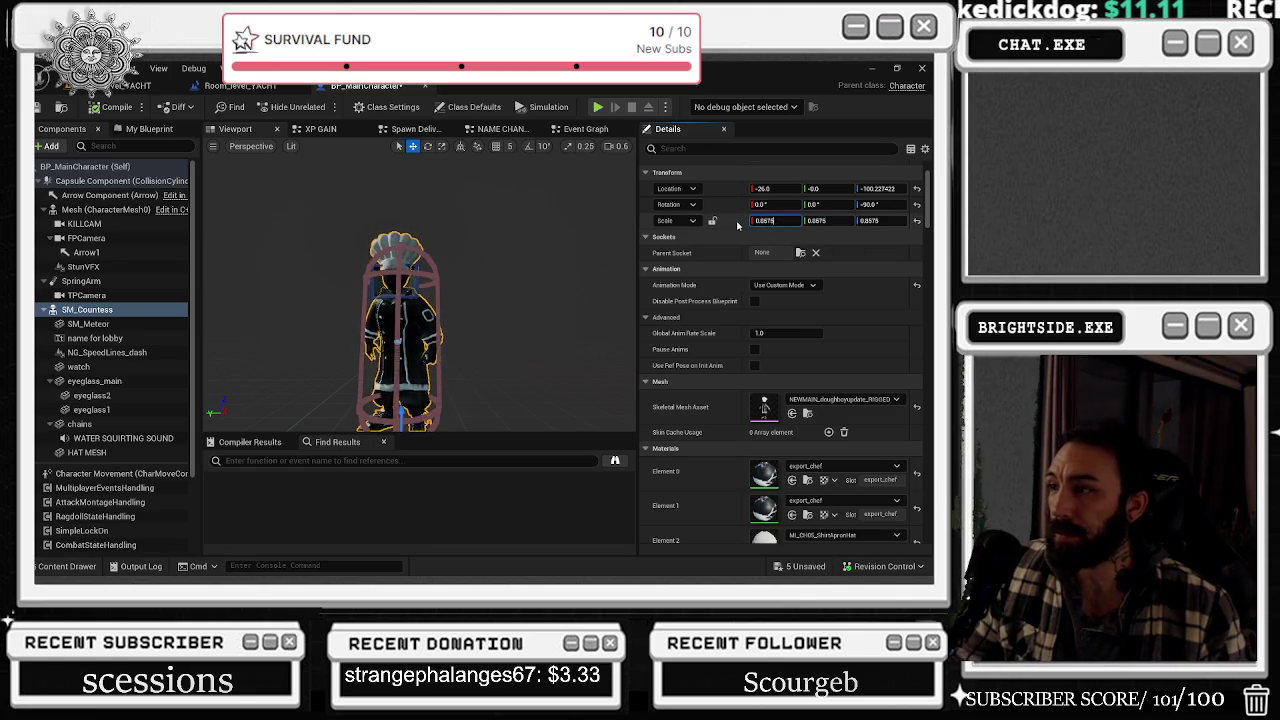
click(105, 210)
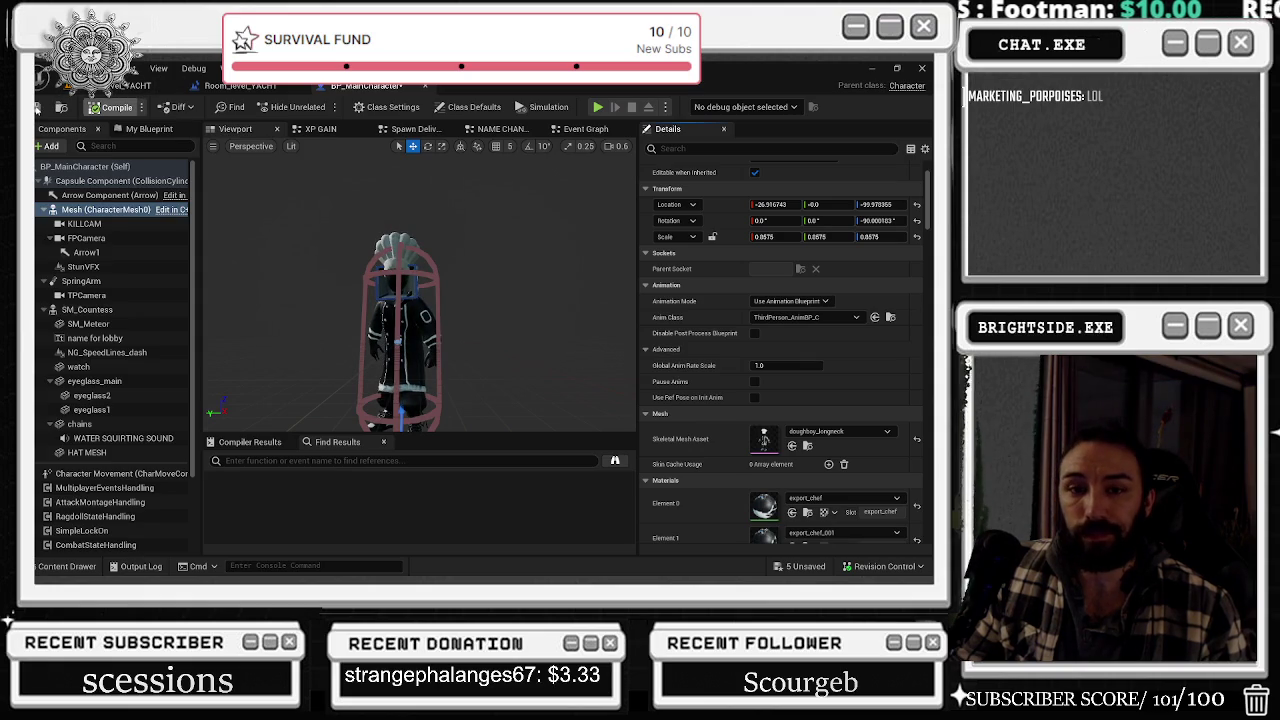
click(240, 86)
click(316, 106)
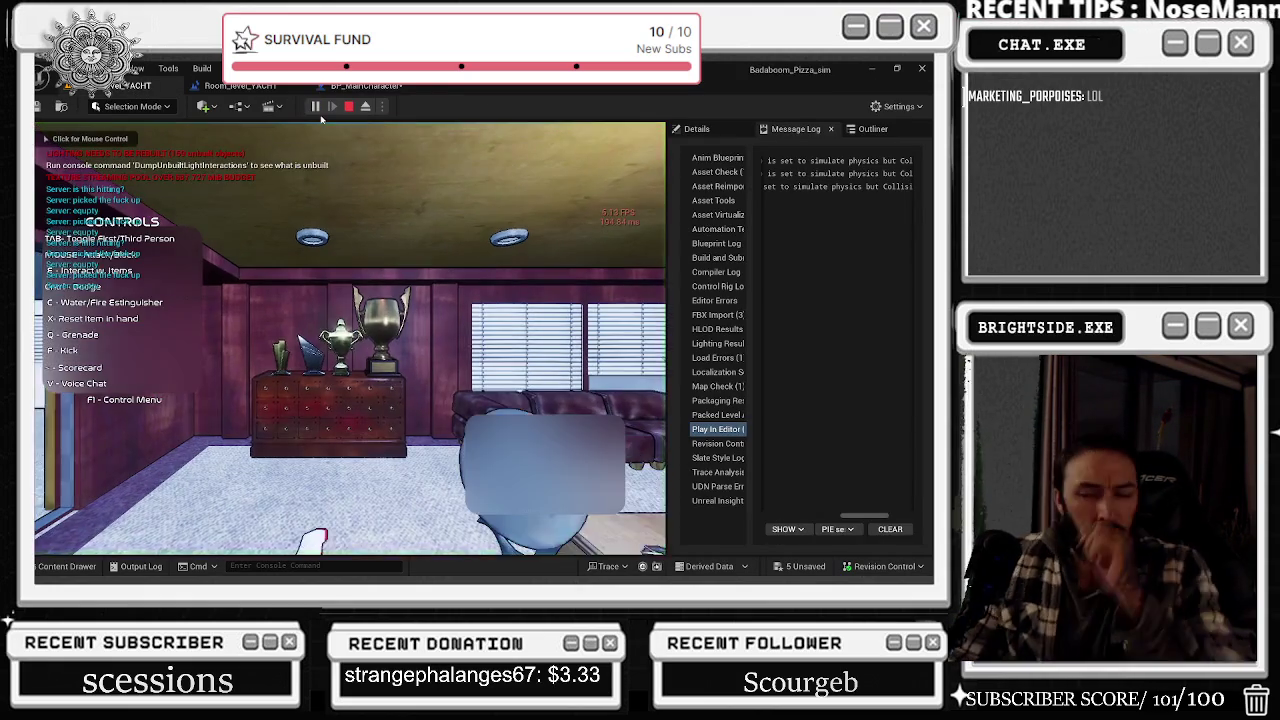
- Walk the hooded chef forward with W onto the yacht's helipad, then stop the play-test
click(197, 237)
key(Tab)
key(w)
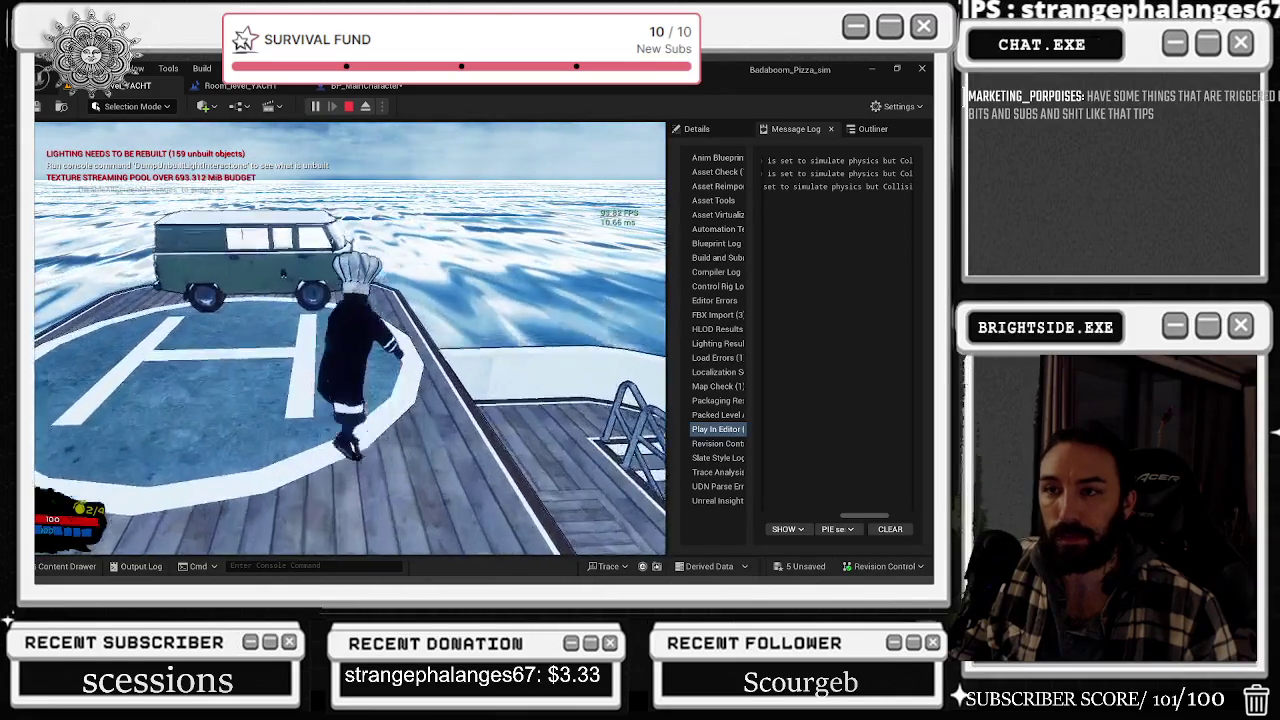
key(Escape)
- Select the SM_Car01 van, filter its Details by 'lod', and leave Detail Mode at Low
click(255, 275)
click(866, 130)
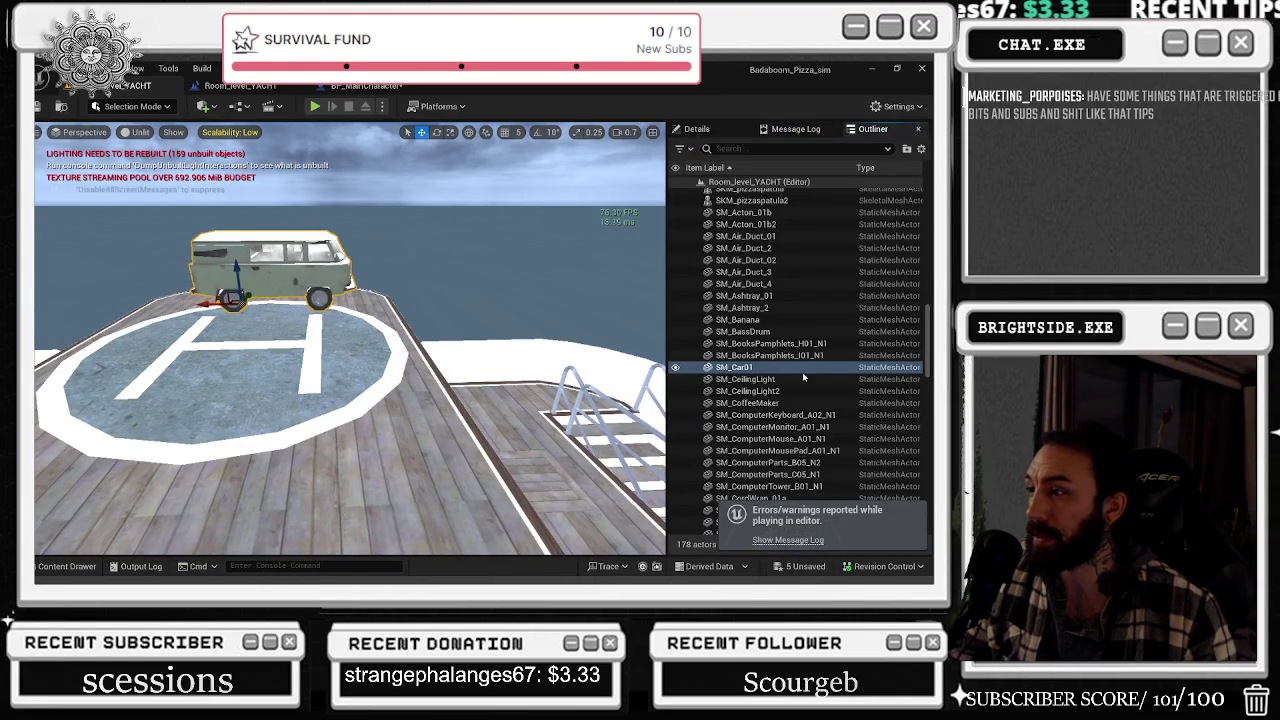
click(697, 129)
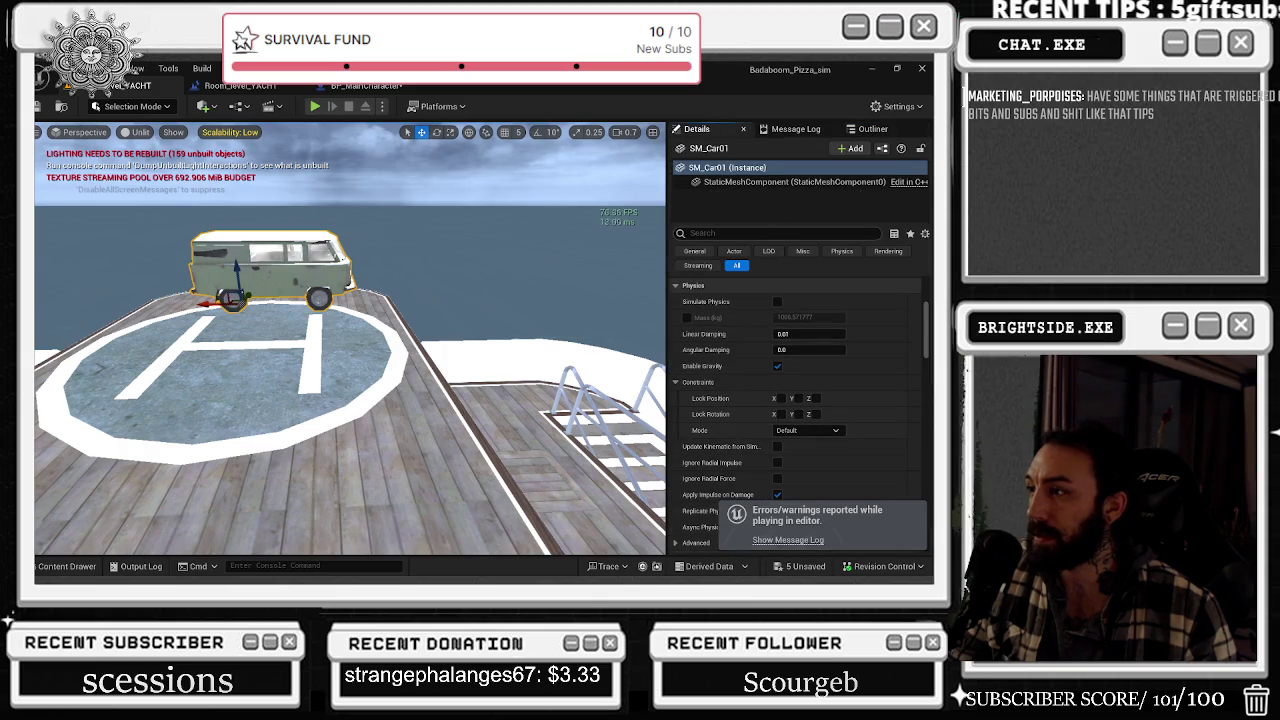
click(750, 233)
text(lod)
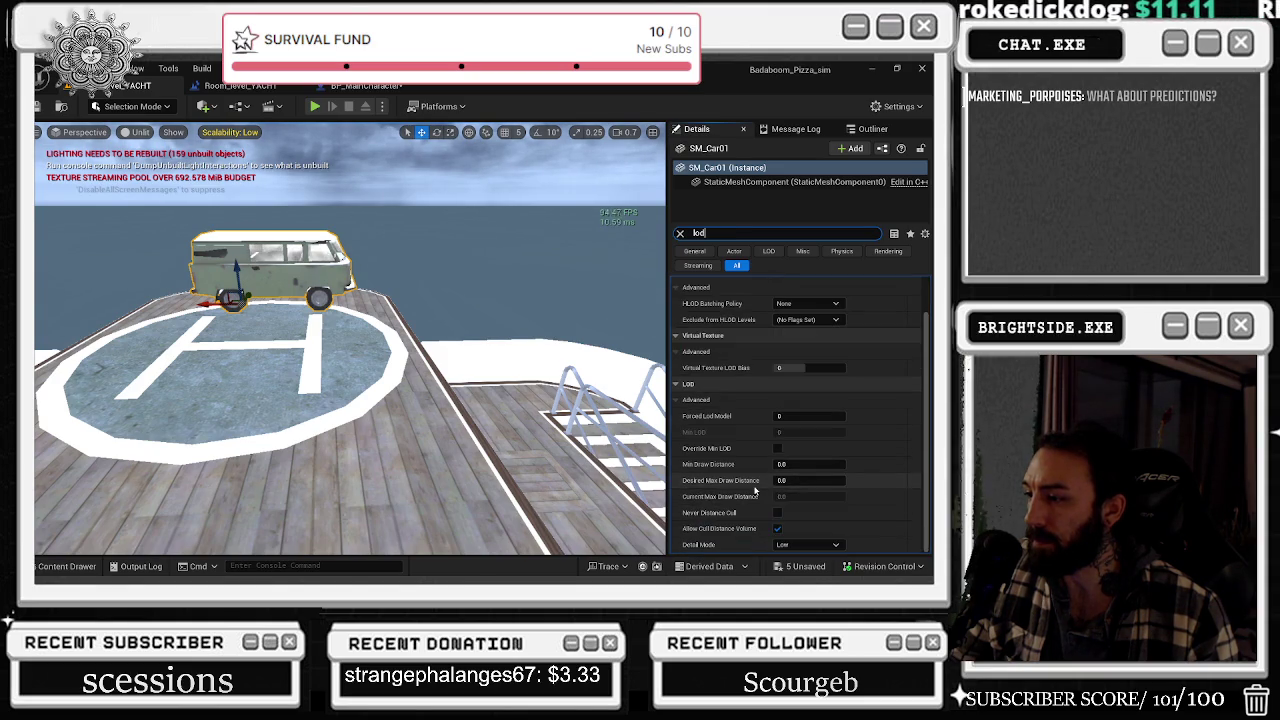
click(810, 545)
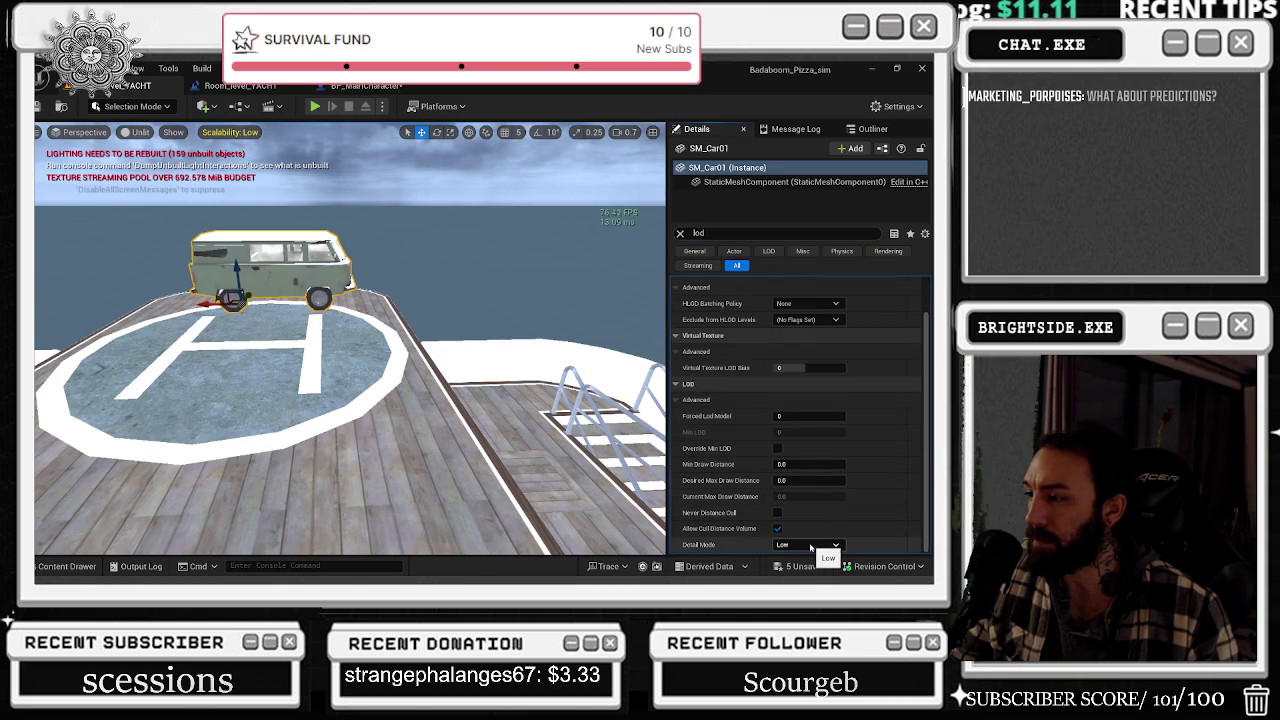
click(800, 500)
- Search the van's properties for 'distance' and swing the view to its side
click(680, 233)
scroll(796, 420, down, 5)
text(distan)
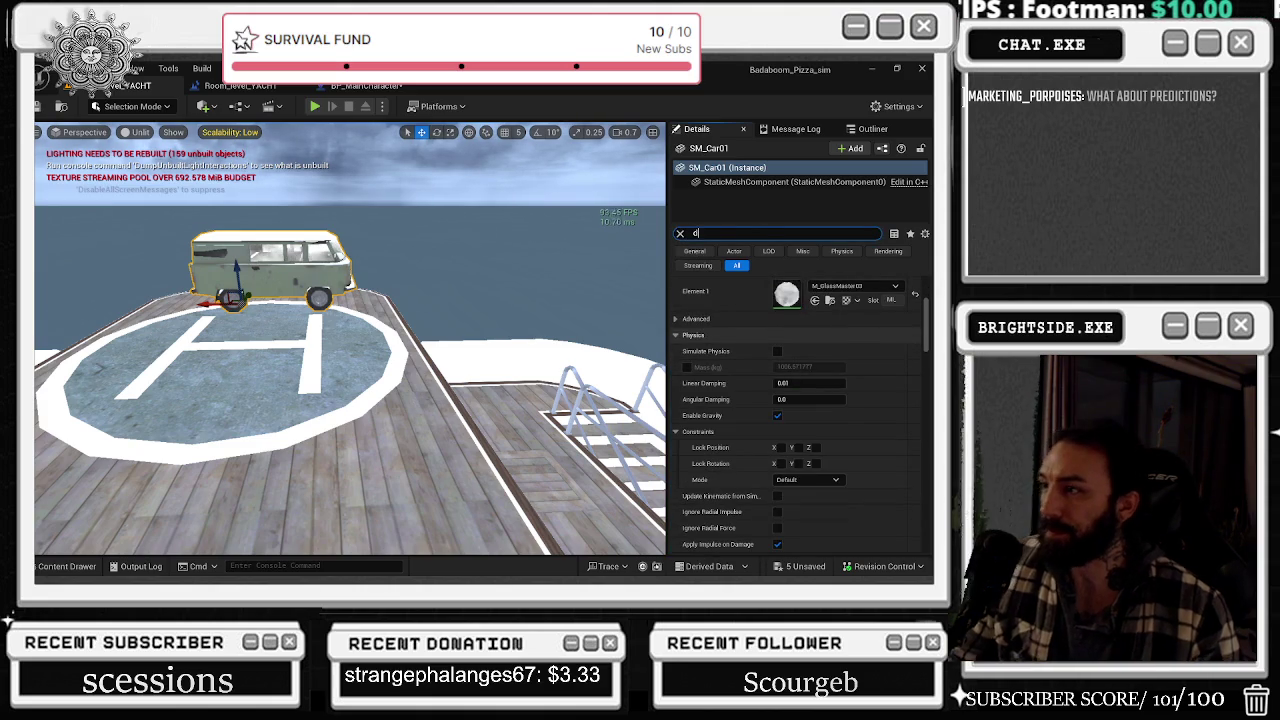
text(ce)
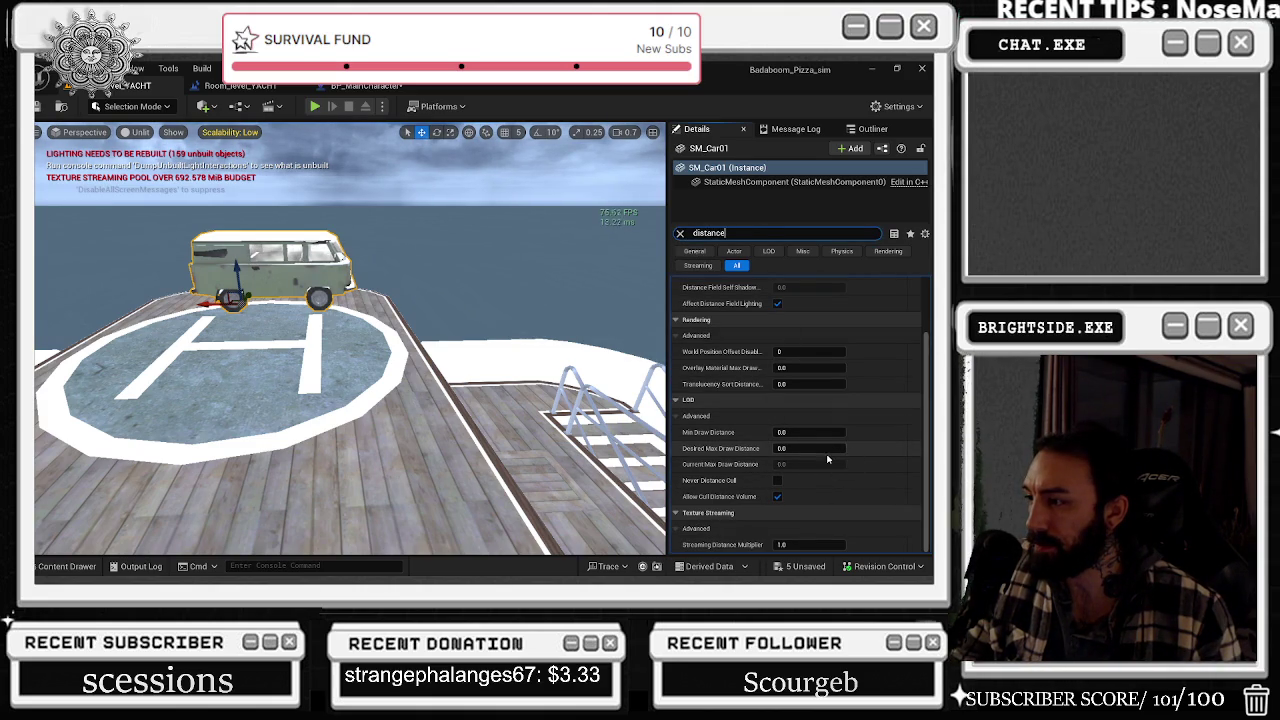
alt+drag(500, 430, 570, 420)
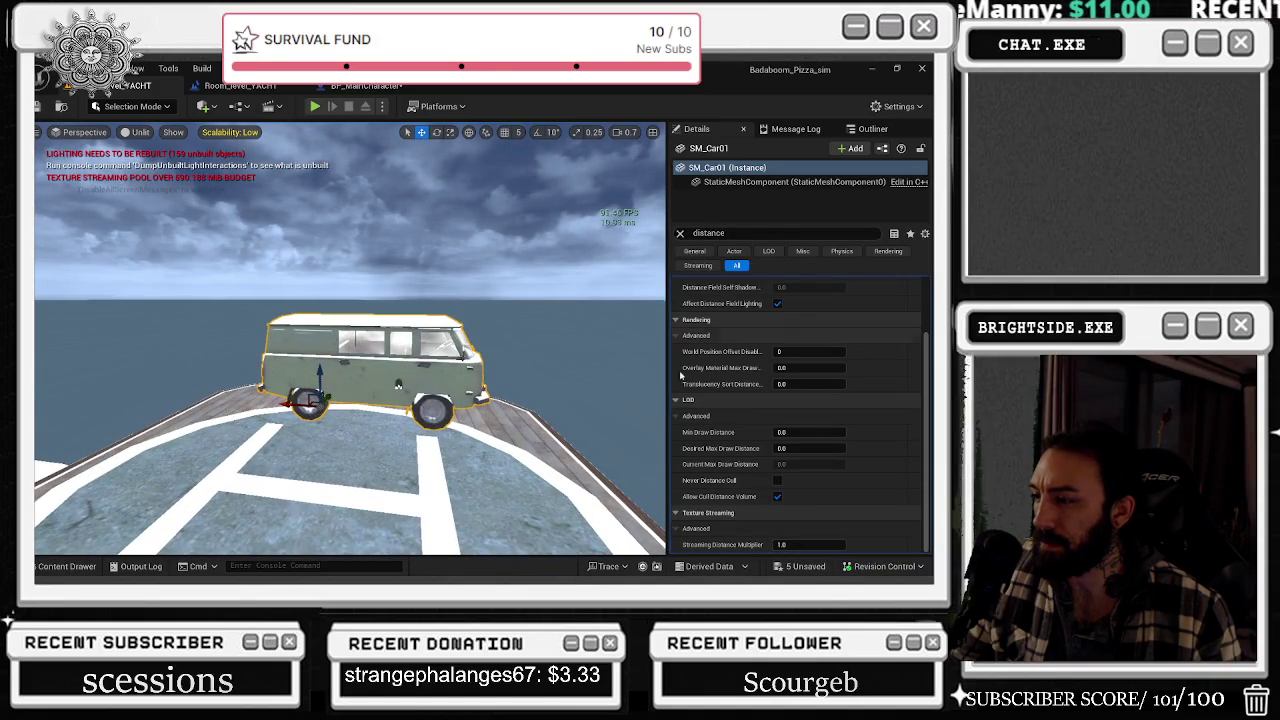
- Uncheck Allow Cull Distance Volume in the van's LOD section
click(680, 233)
scroll(797, 399, down, 3)
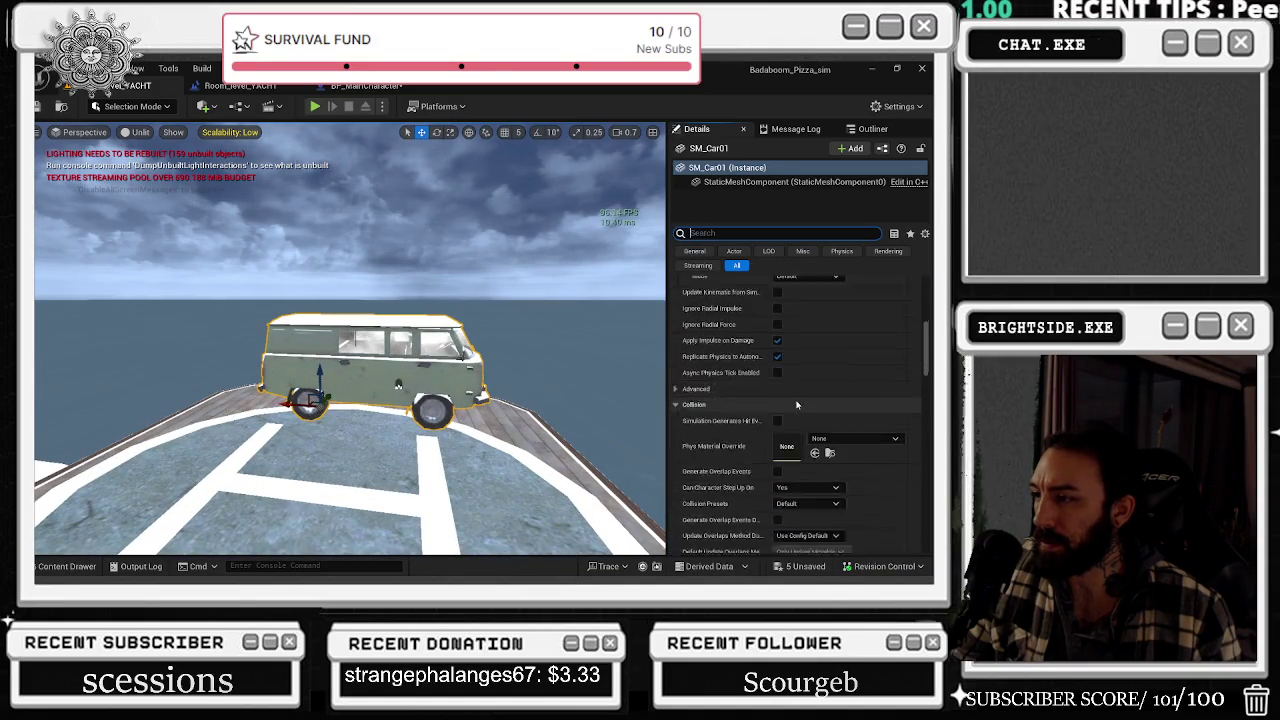
scroll(797, 399, down, 3)
scroll(797, 399, down, 3)
scroll(787, 427, down, 3)
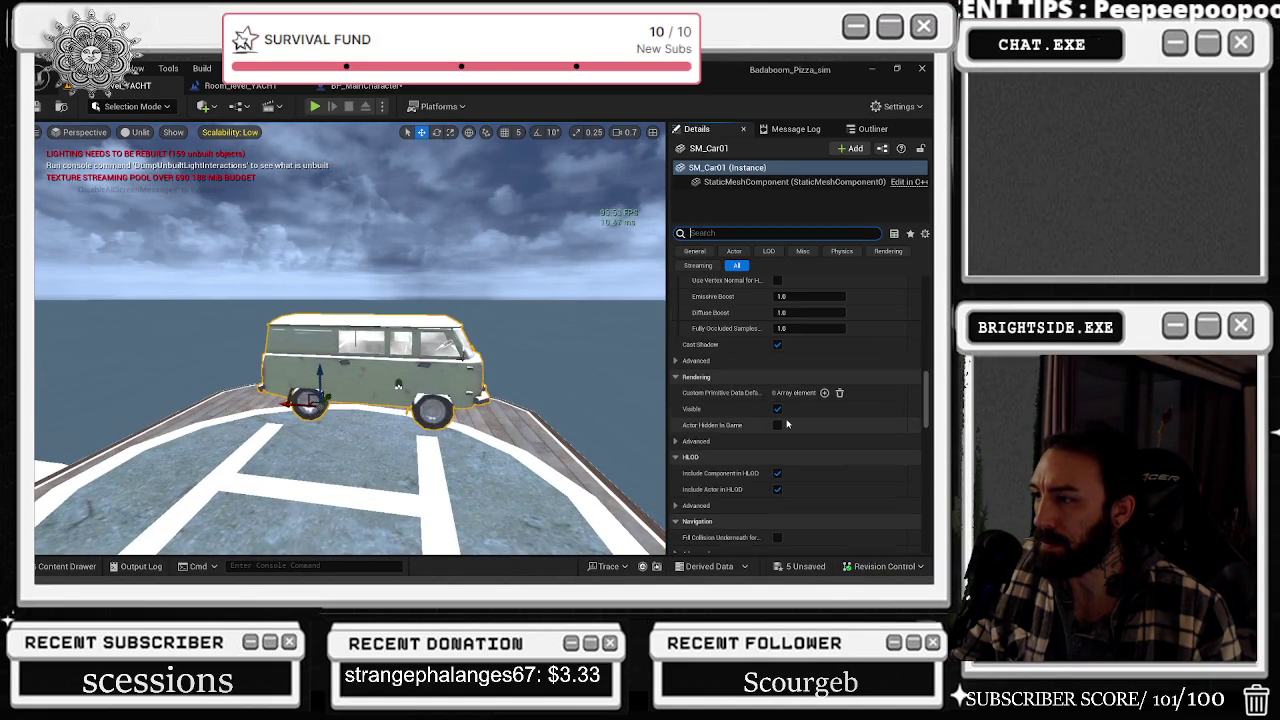
scroll(787, 425, down, 3)
scroll(787, 425, down, 3)
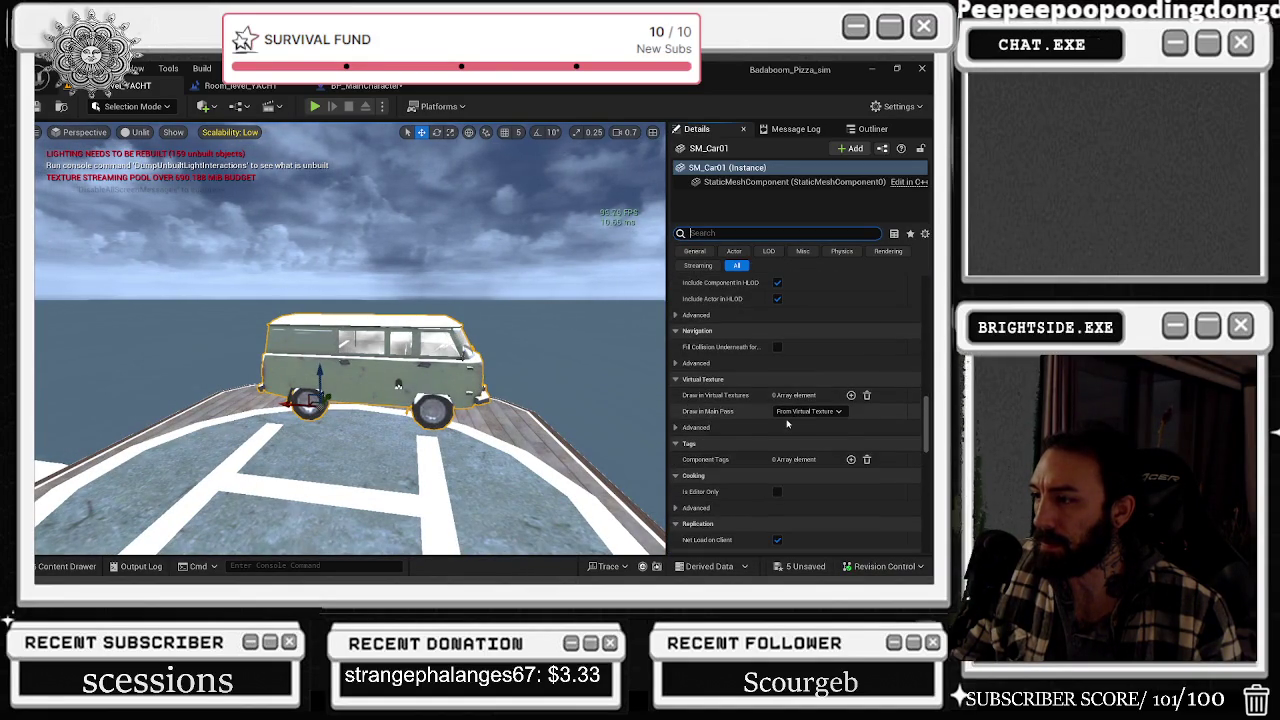
scroll(787, 425, down, 2)
scroll(787, 425, down, 2)
scroll(787, 425, down, 2)
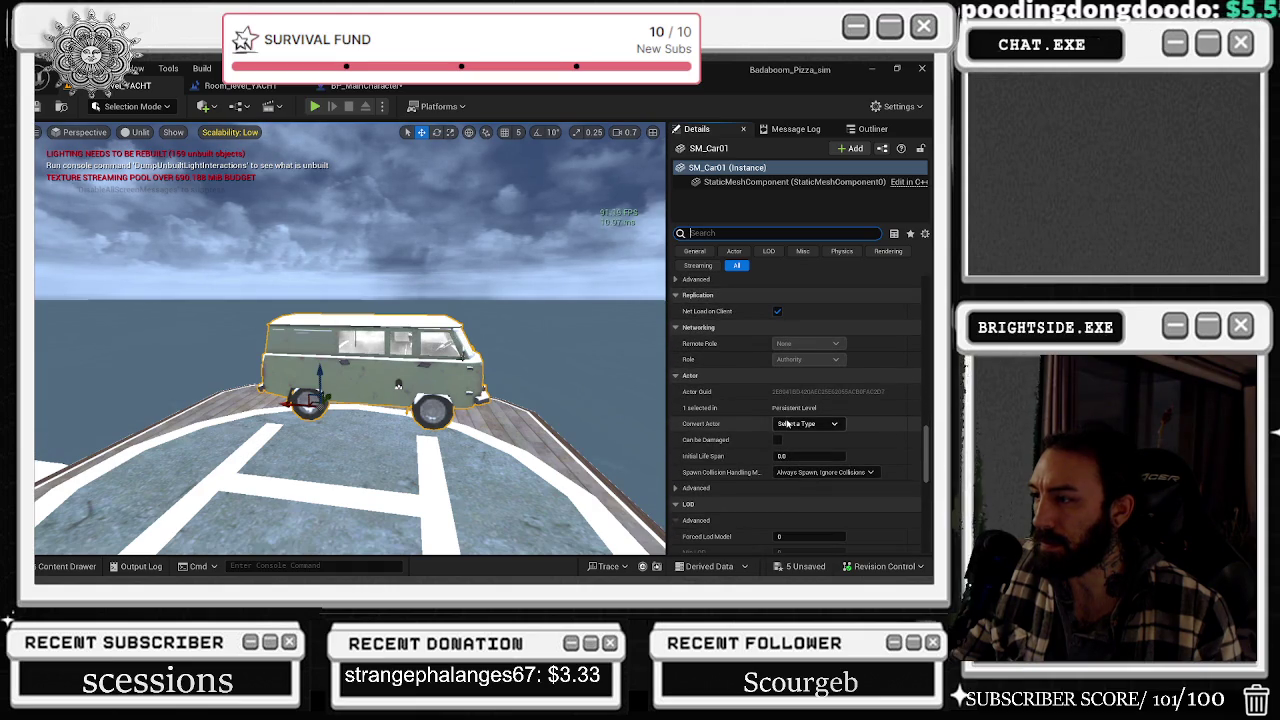
scroll(776, 427, down, 2)
scroll(760, 425, down, 1)
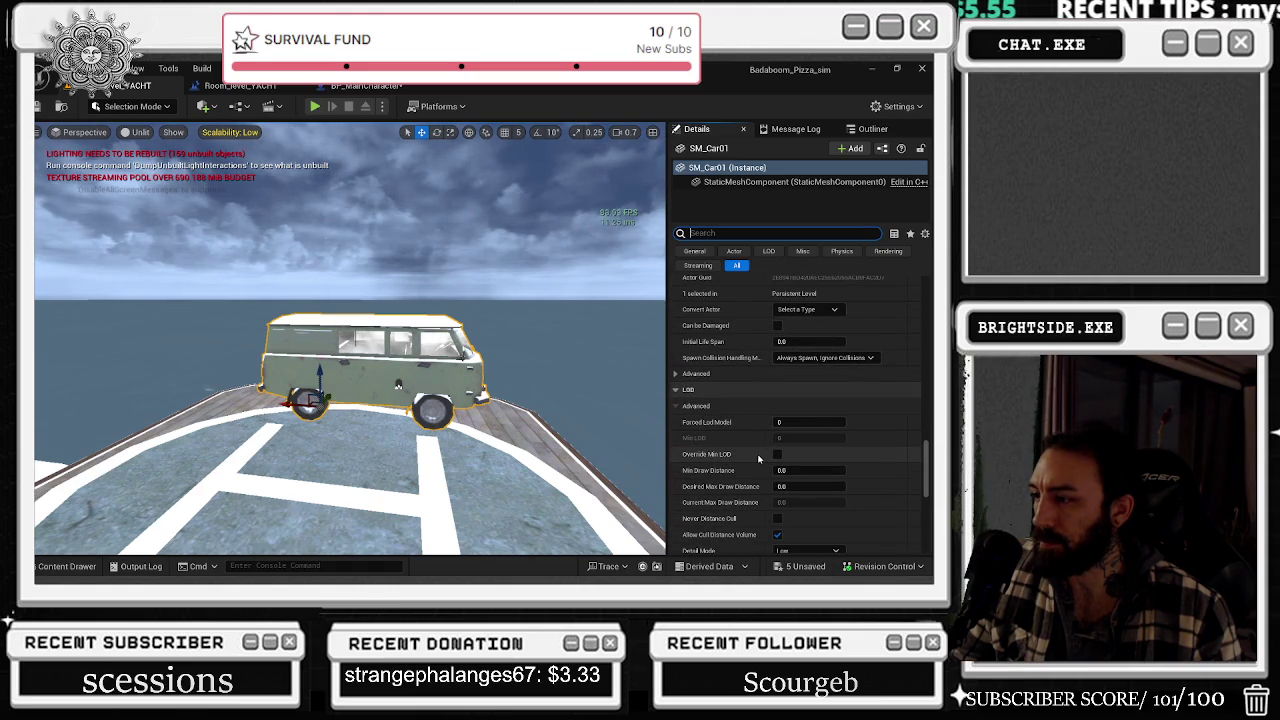
scroll(758, 458, down, 1)
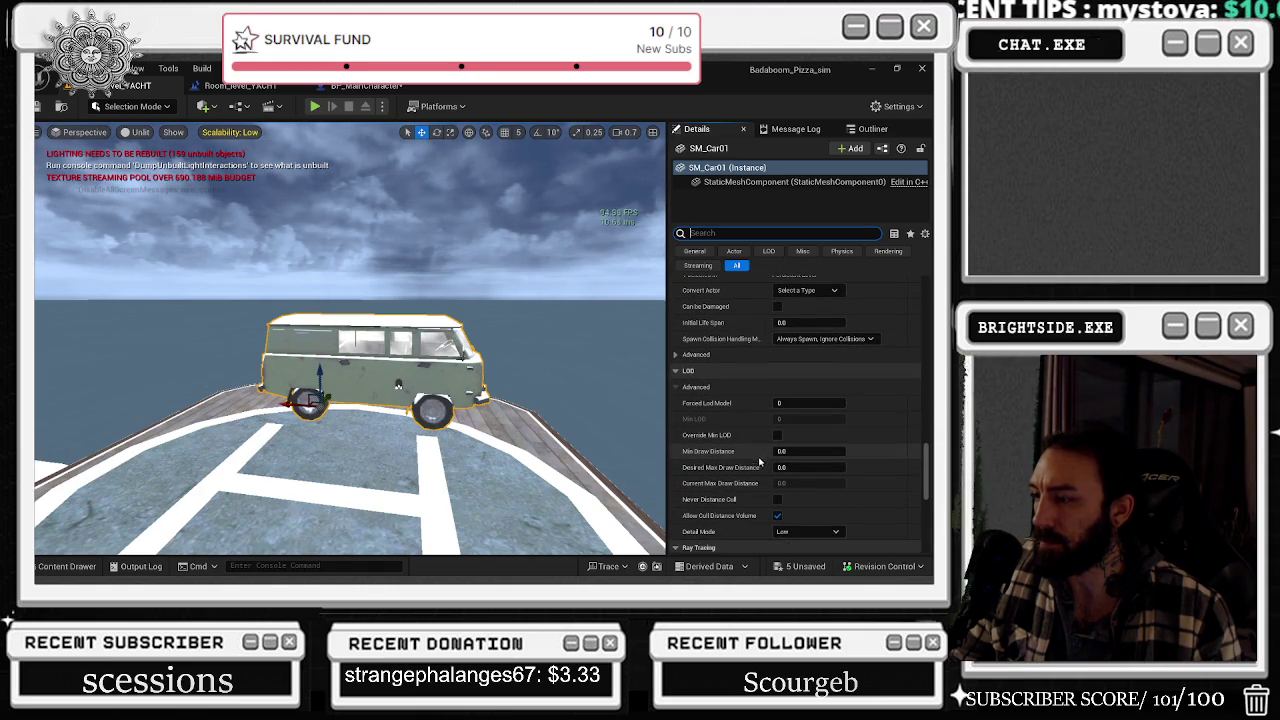
click(779, 517)
right_drag(551, 381, 551, 381)
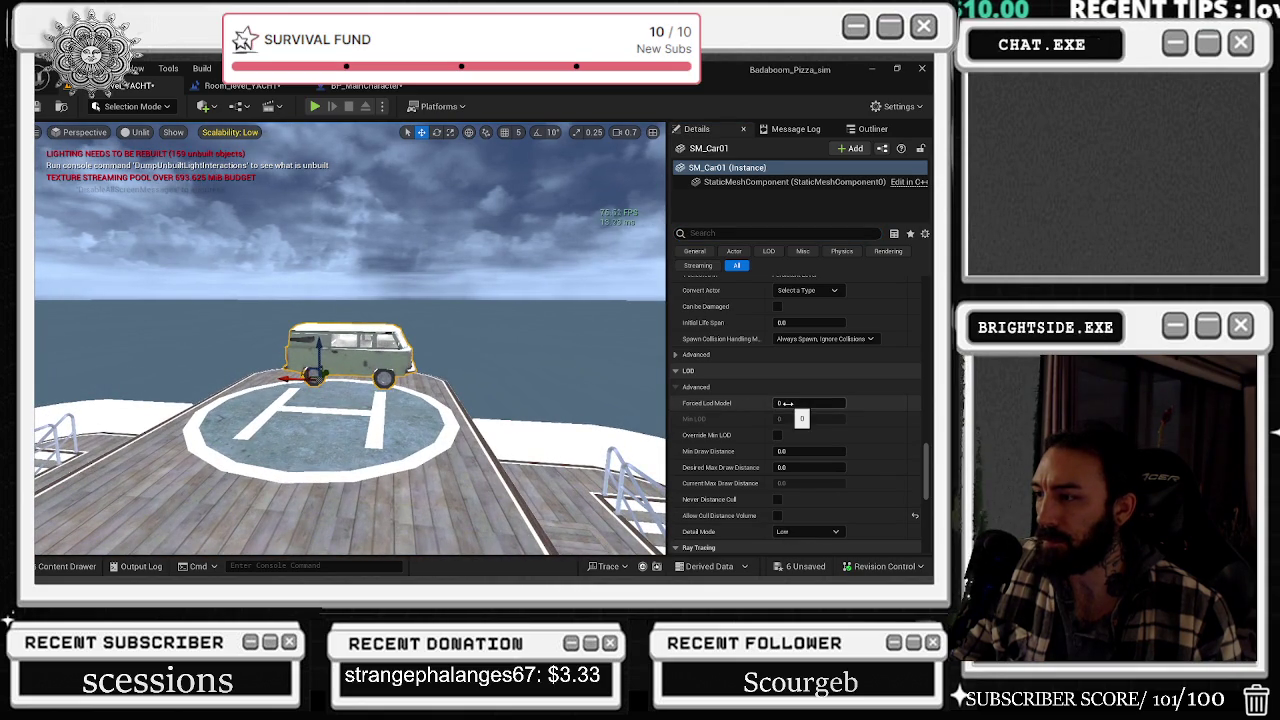
click(790, 181)
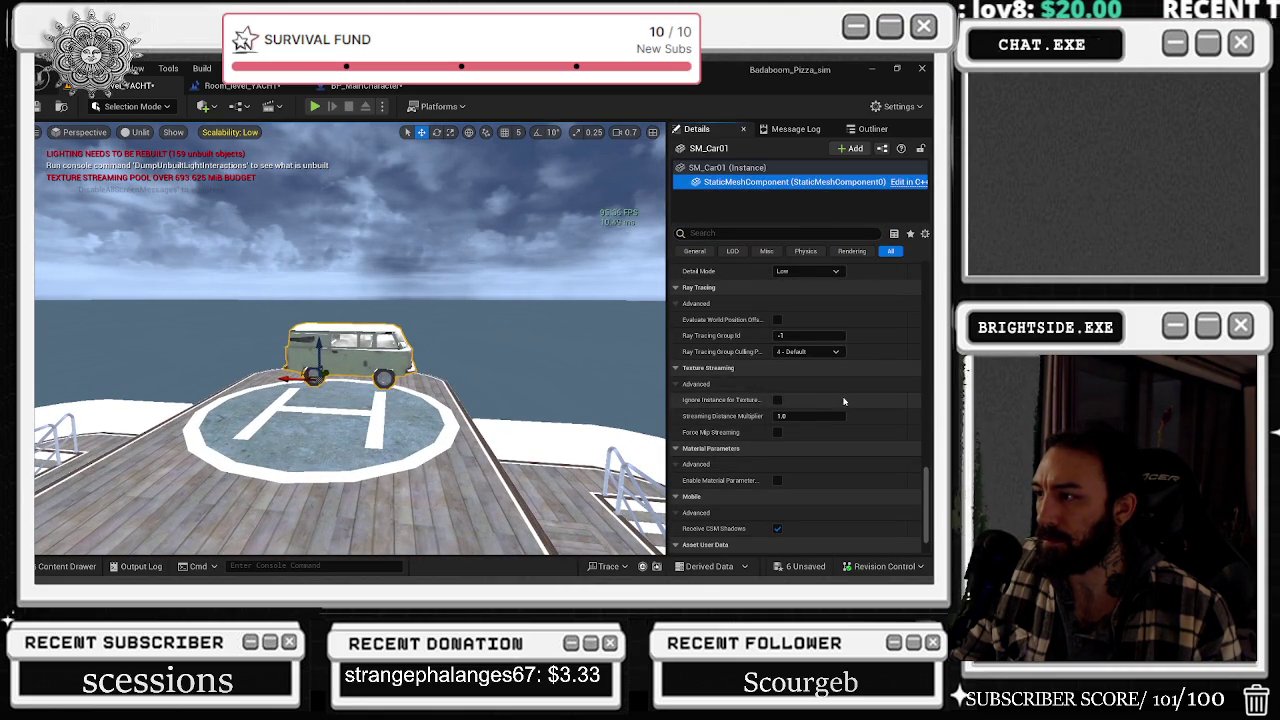
- Check the Forced Lod Model setting on the van's StaticMeshComponent
scroll(842, 398, up, 1)
scroll(837, 380, up, 1)
scroll(828, 370, up, 2)
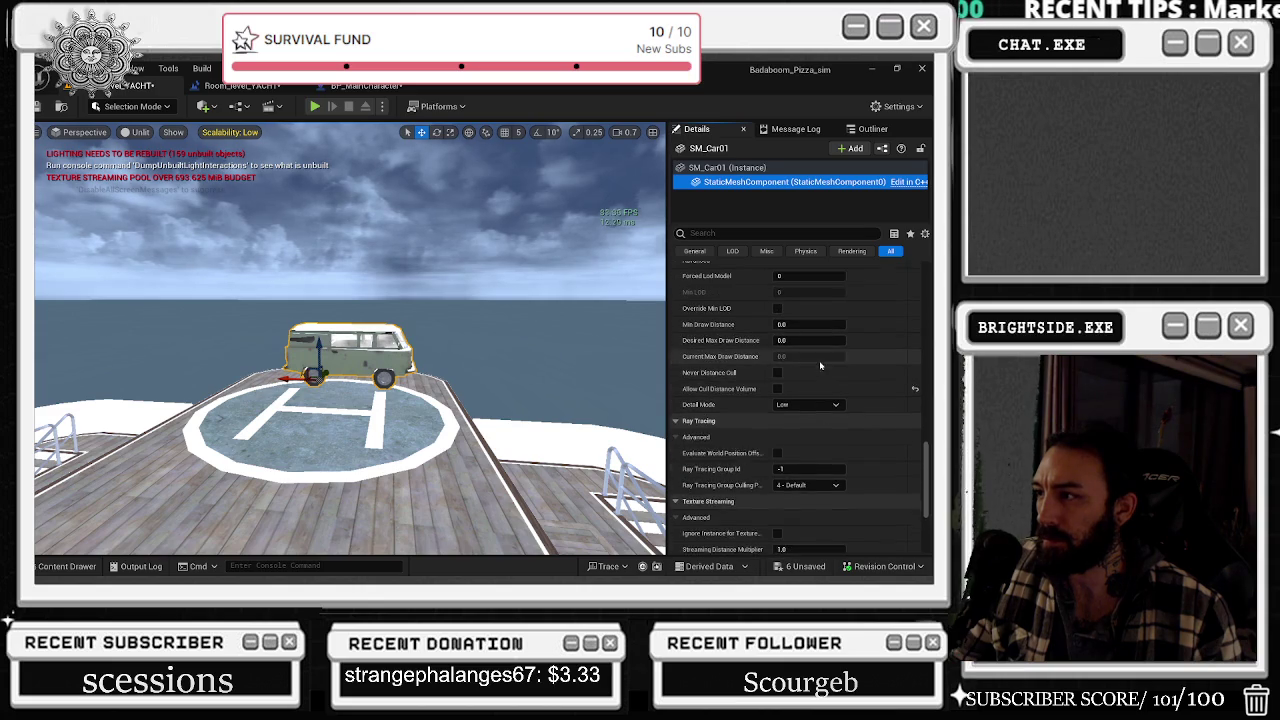
scroll(819, 360, up, 1)
scroll(817, 356, up, 1)
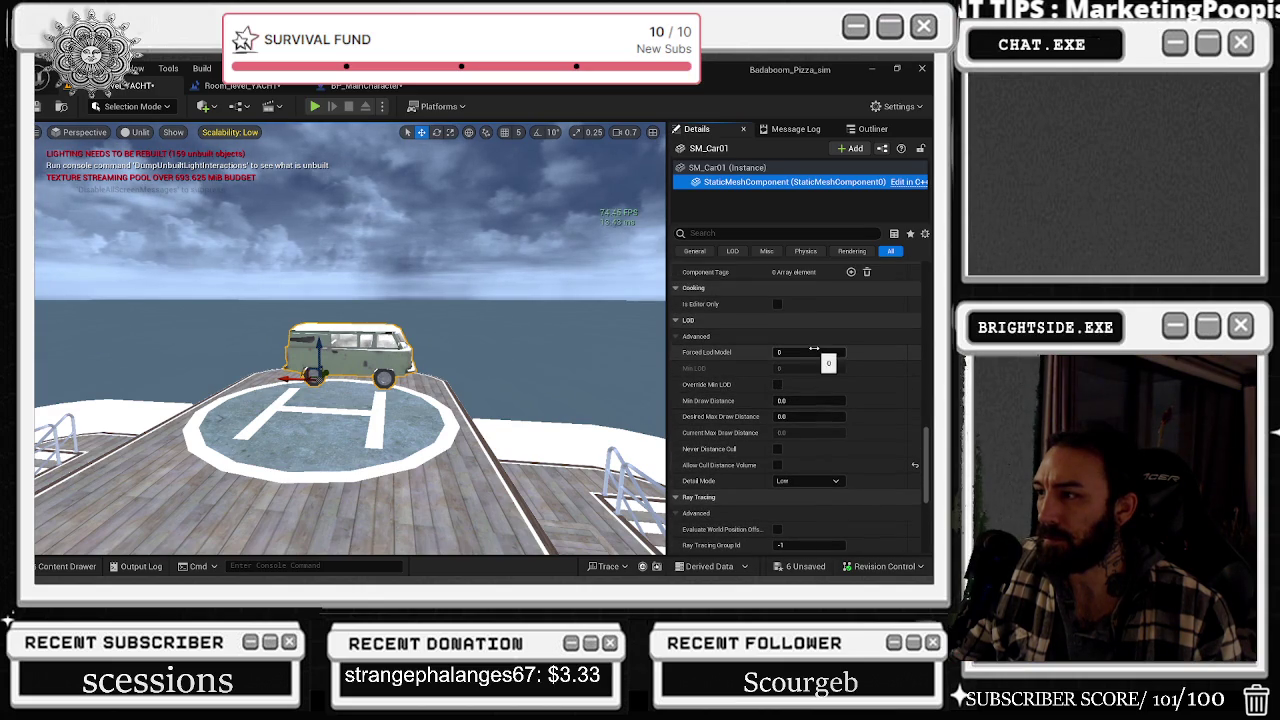
click(814, 351)
- Save all six modified assets, including Room_level_YACHT and BP_MainCharacter, and start a play test
scroll(780, 362, up, 3)
scroll(748, 371, up, 3)
scroll(748, 371, up, 3)
scroll(765, 392, up, 2)
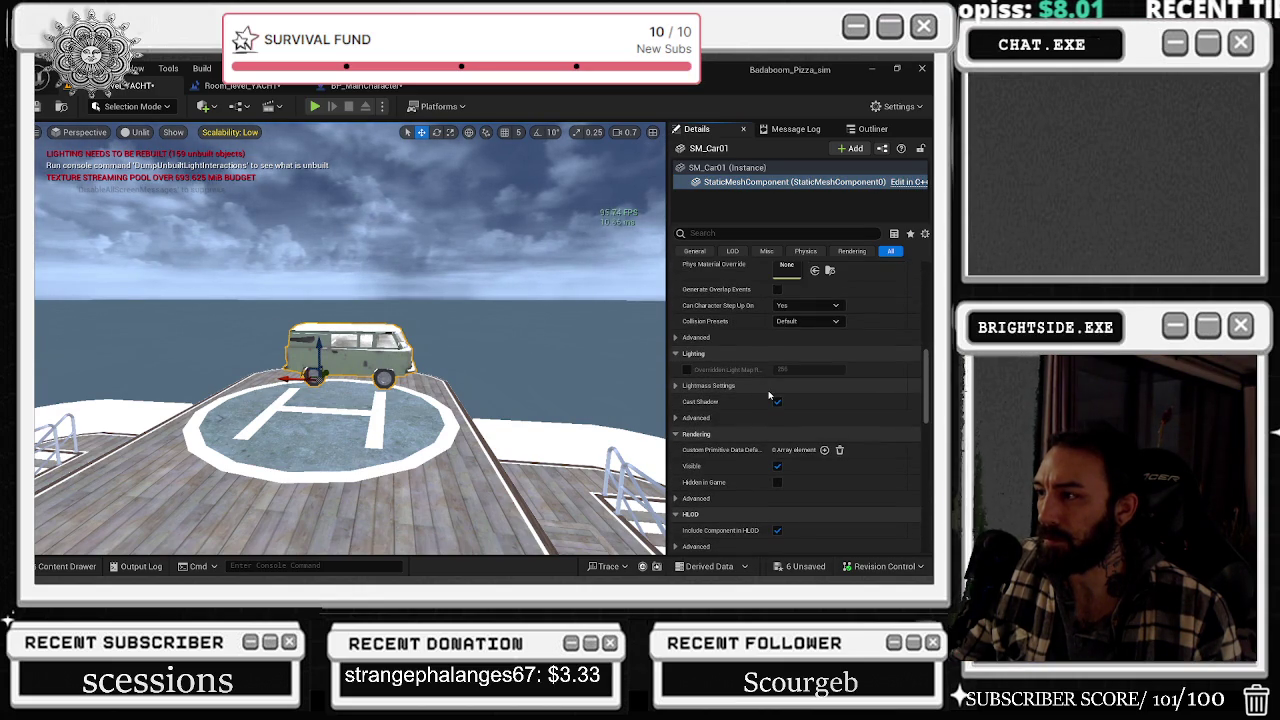
scroll(769, 397, up, 3)
scroll(771, 398, up, 3)
scroll(774, 399, up, 2)
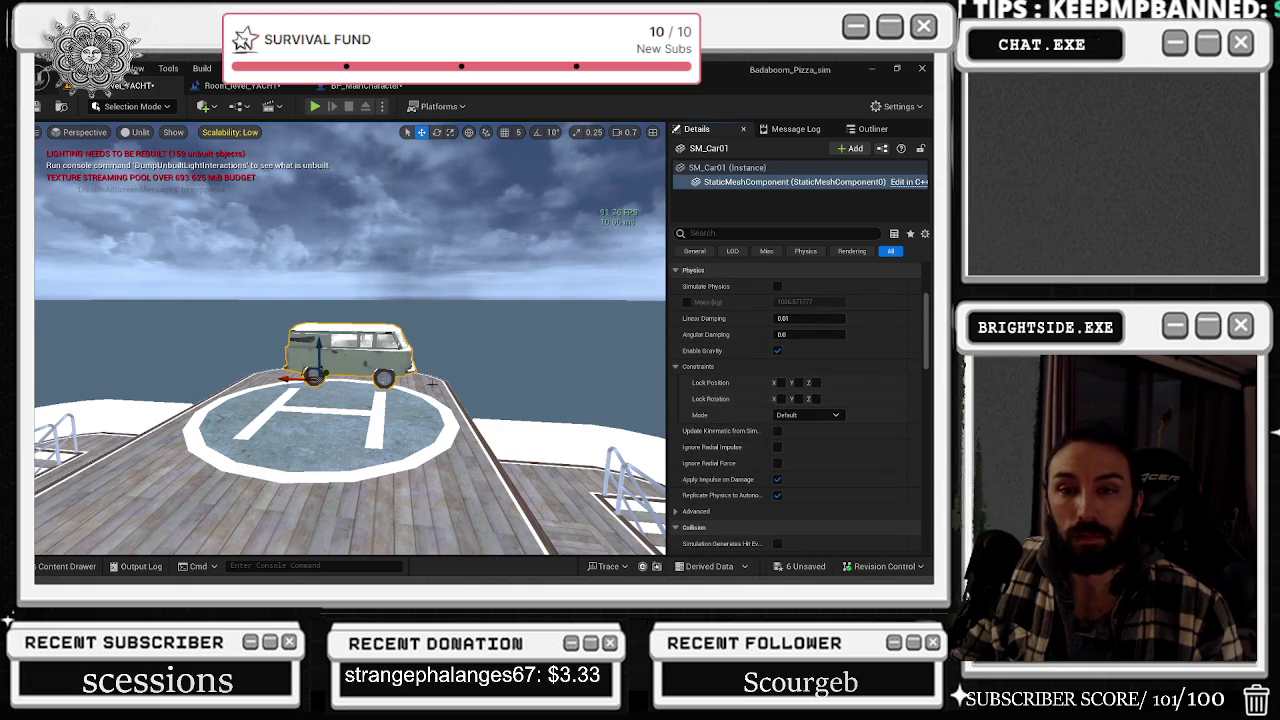
click(805, 566)
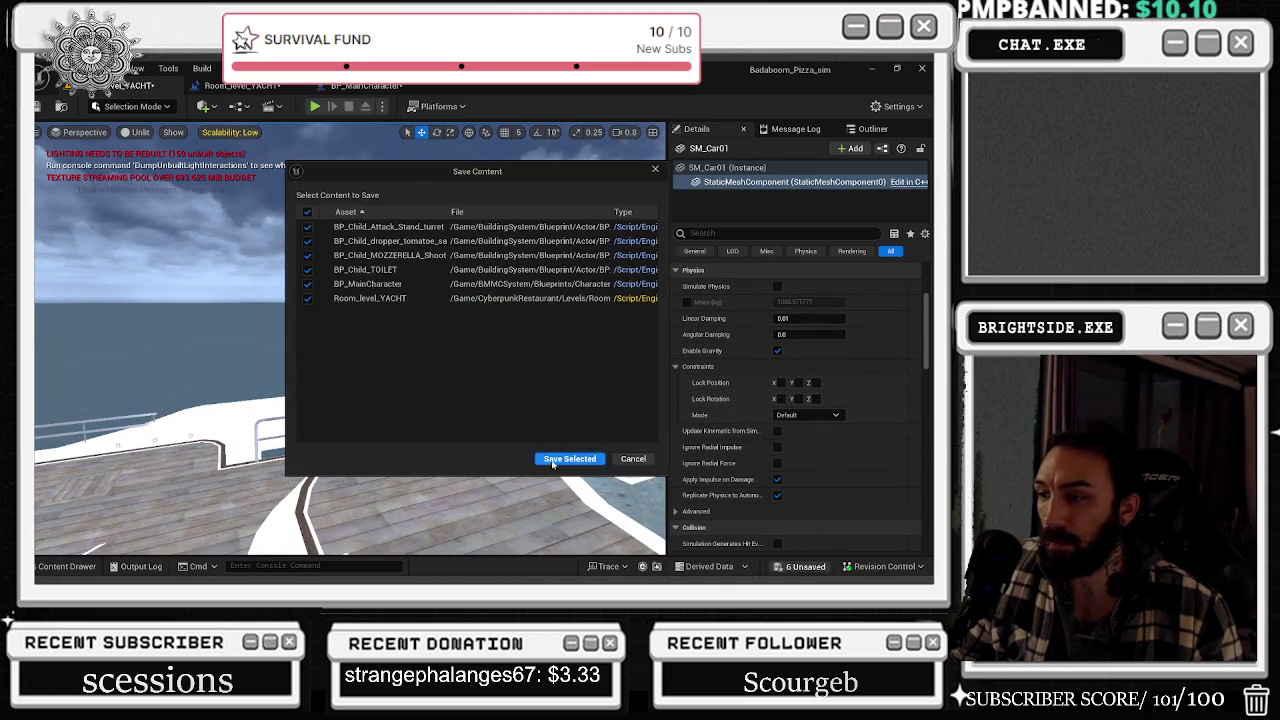
click(570, 461)
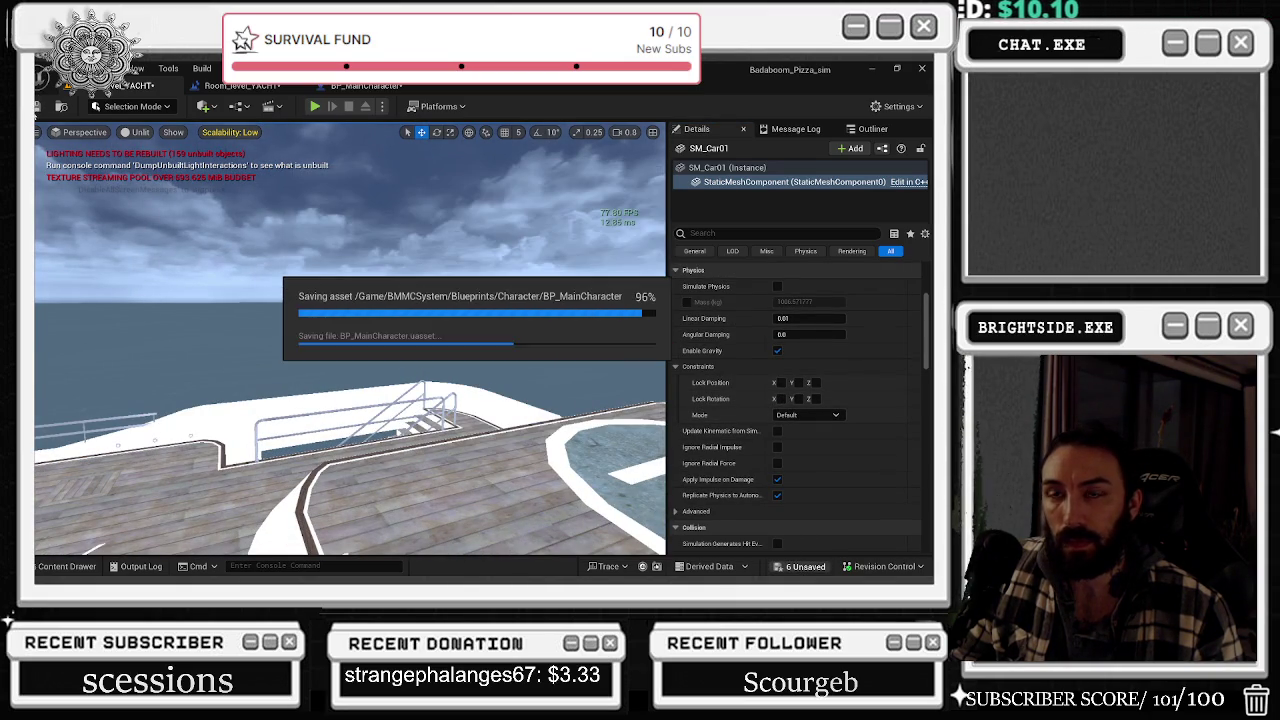
click(313, 110)
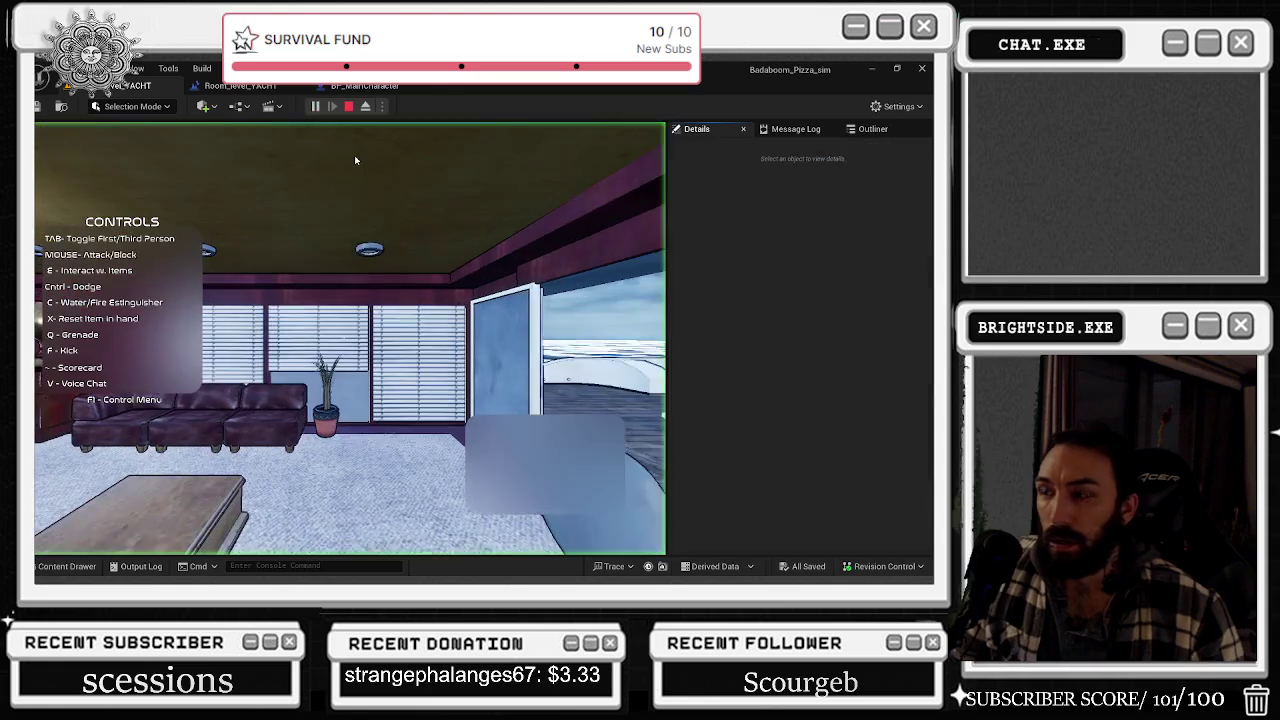
- Take control of the running game, test the chef around the yacht, then stop the session
key(alt+Tab)
click(350, 340)
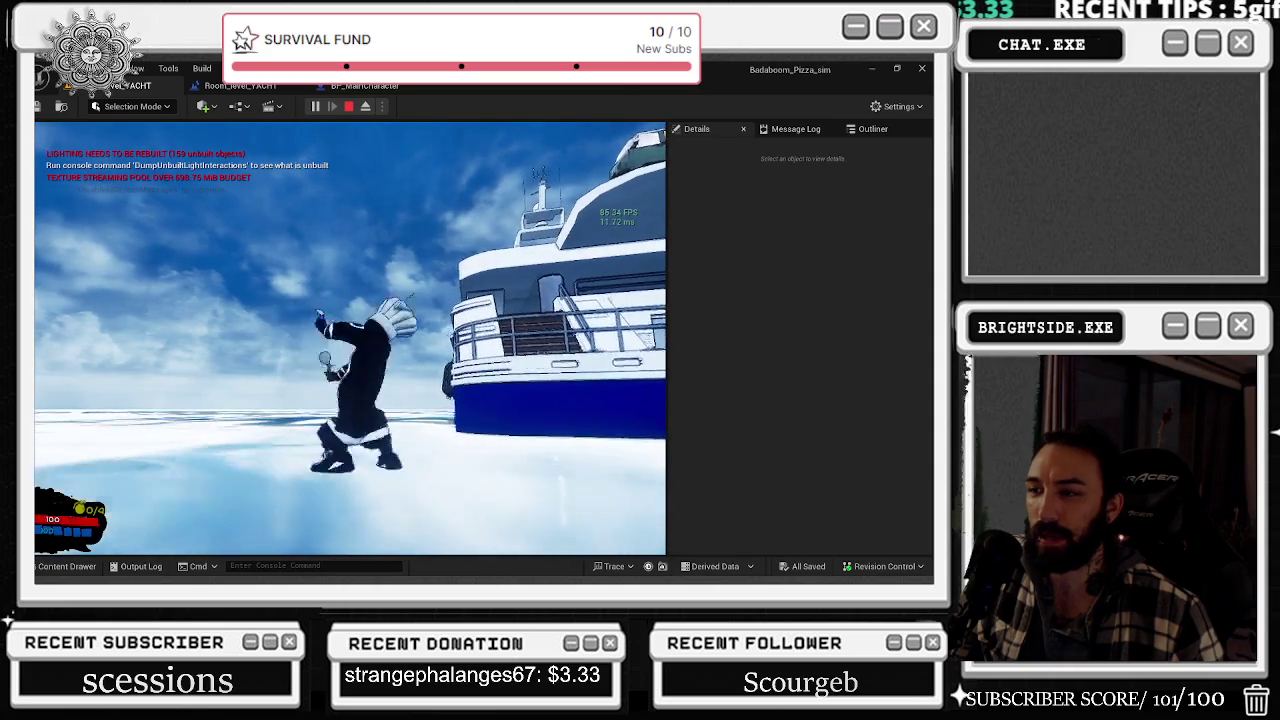
key(Escape)
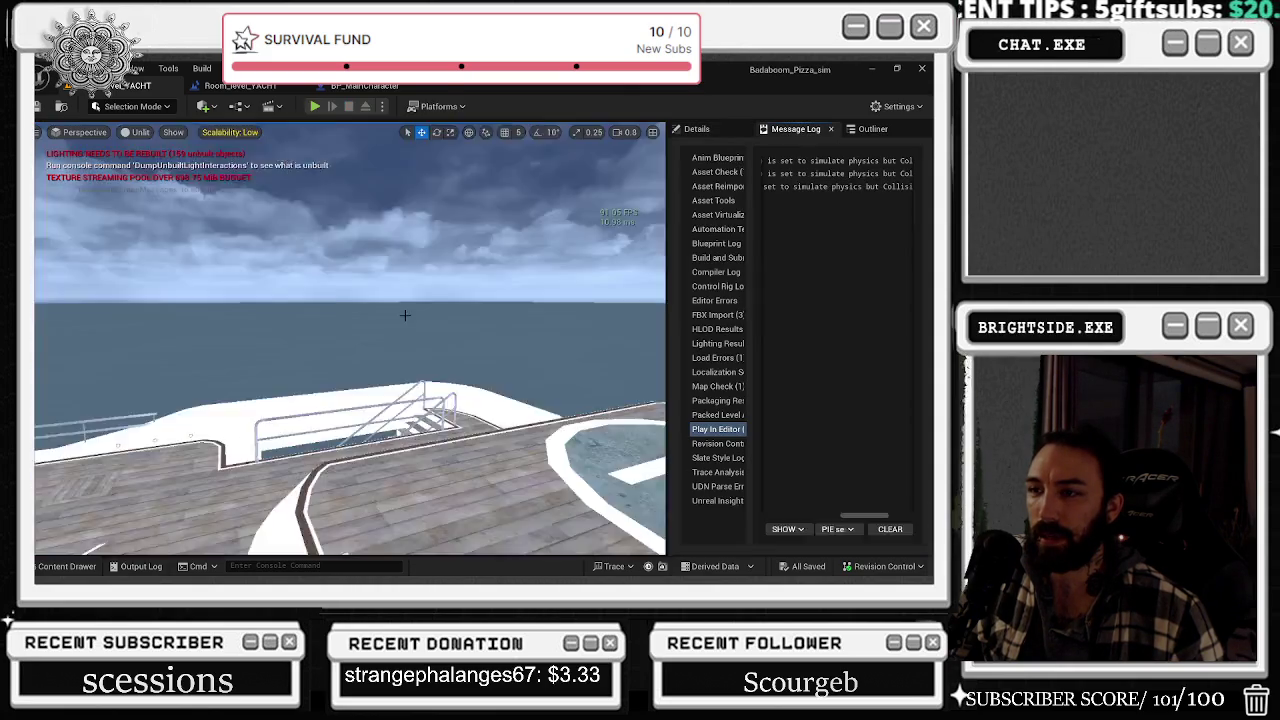
- Switch to the BP_MainCharacter blueprint and show its Viewport with the chef mesh
right_drag(350, 340, 350, 340)
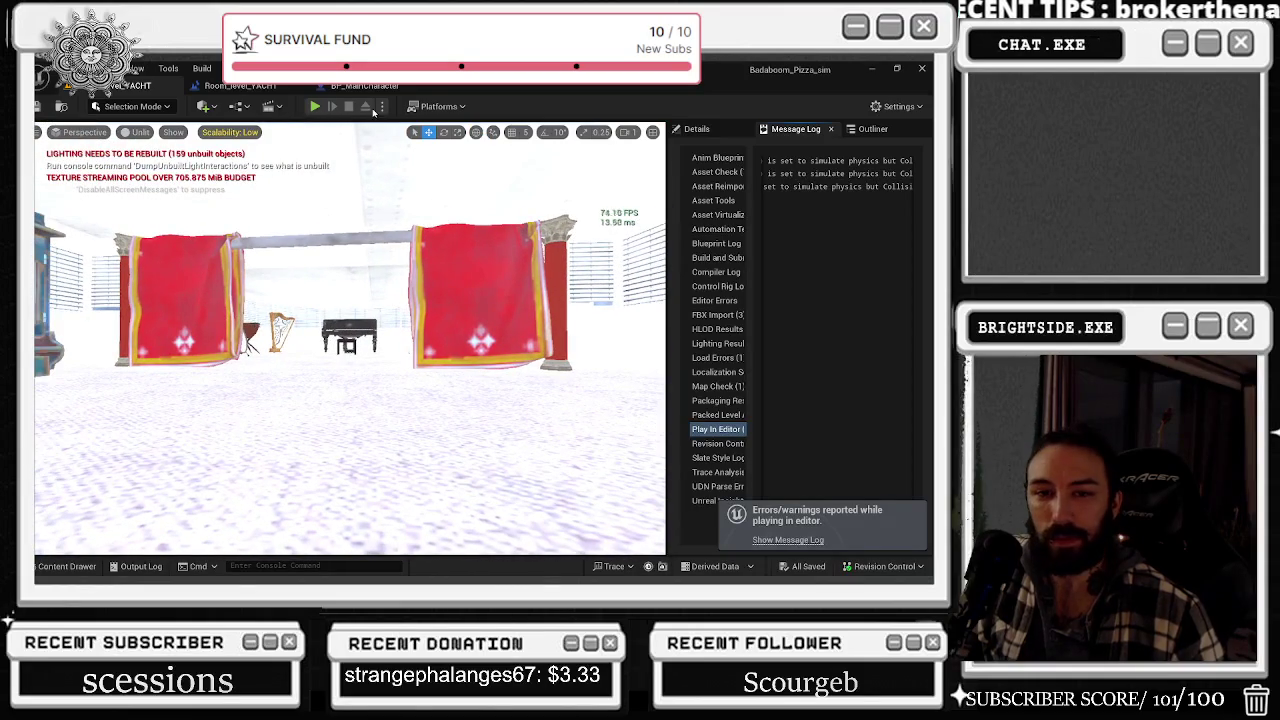
click(365, 85)
click(236, 128)
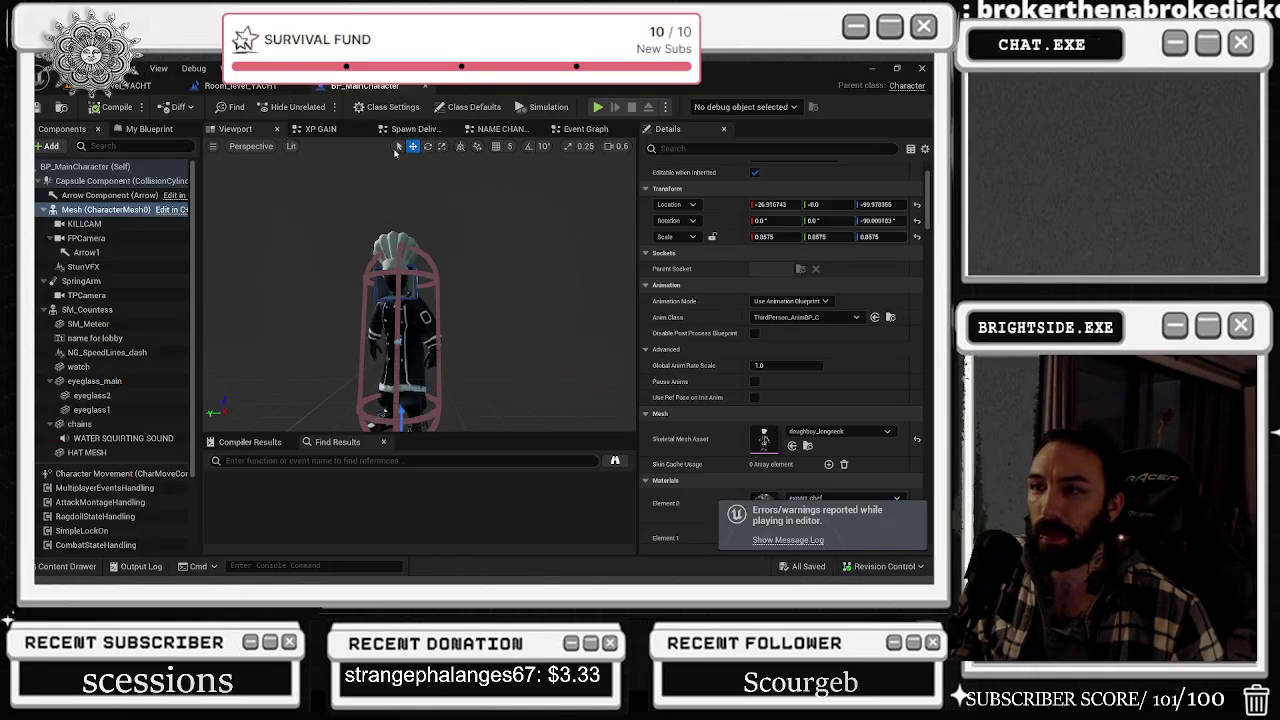
- View the chef from the front and sides, then save BP_MainCharacter with Ctrl+S and close it
right_drag(400, 424, 400, 424)
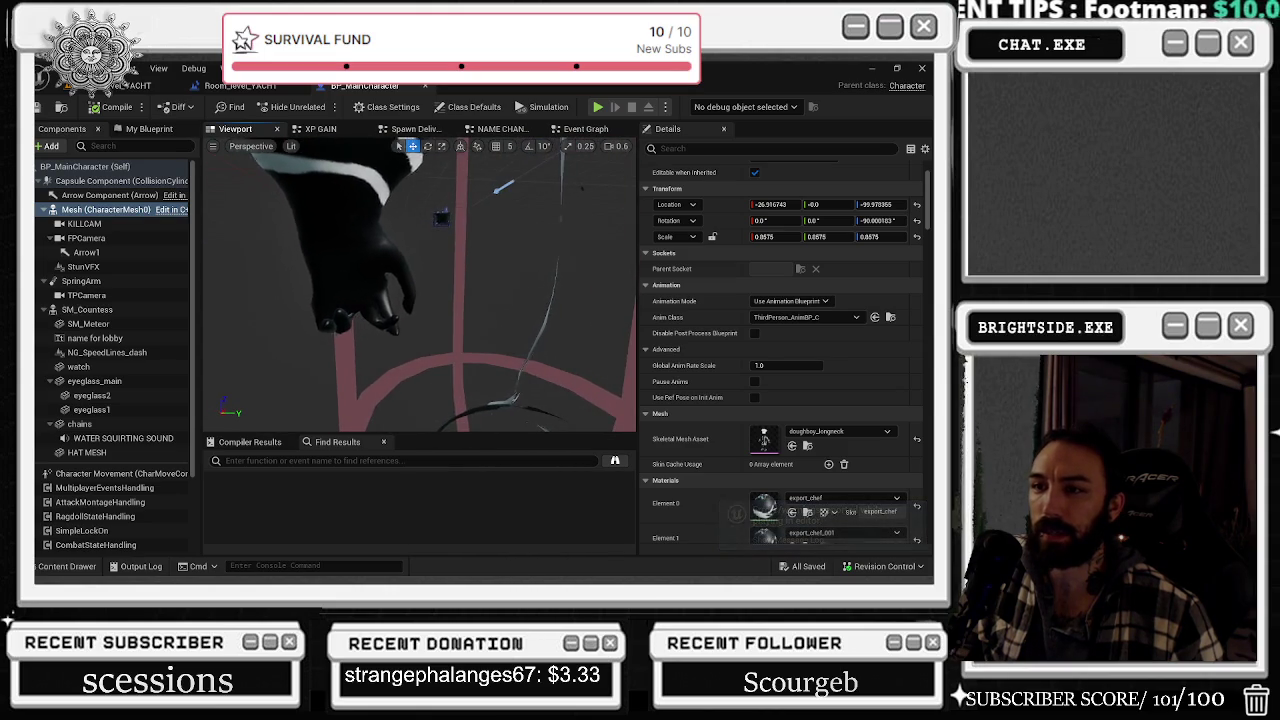
right_drag(493, 298, 493, 298)
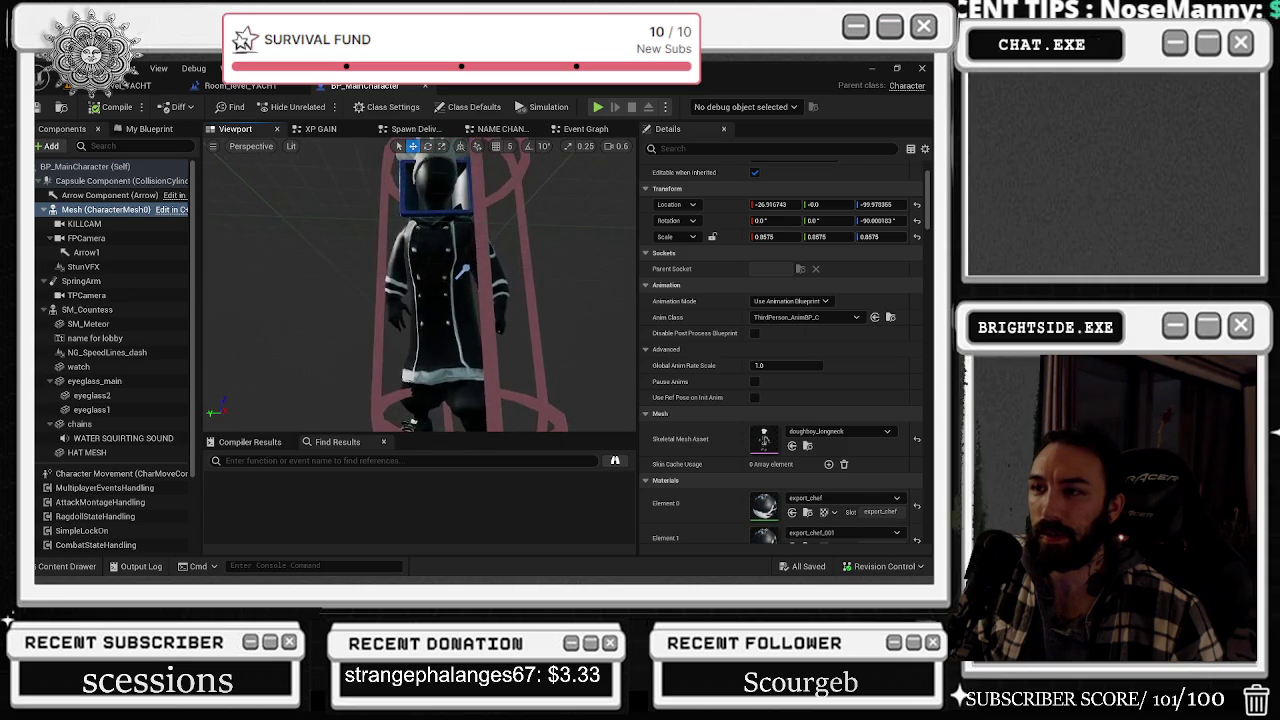
mouse_move(420, 290)
right_down()
mouse_move(380, 300)
mouse_move(420, 290)
mouse_move(502, 313)
right_up()
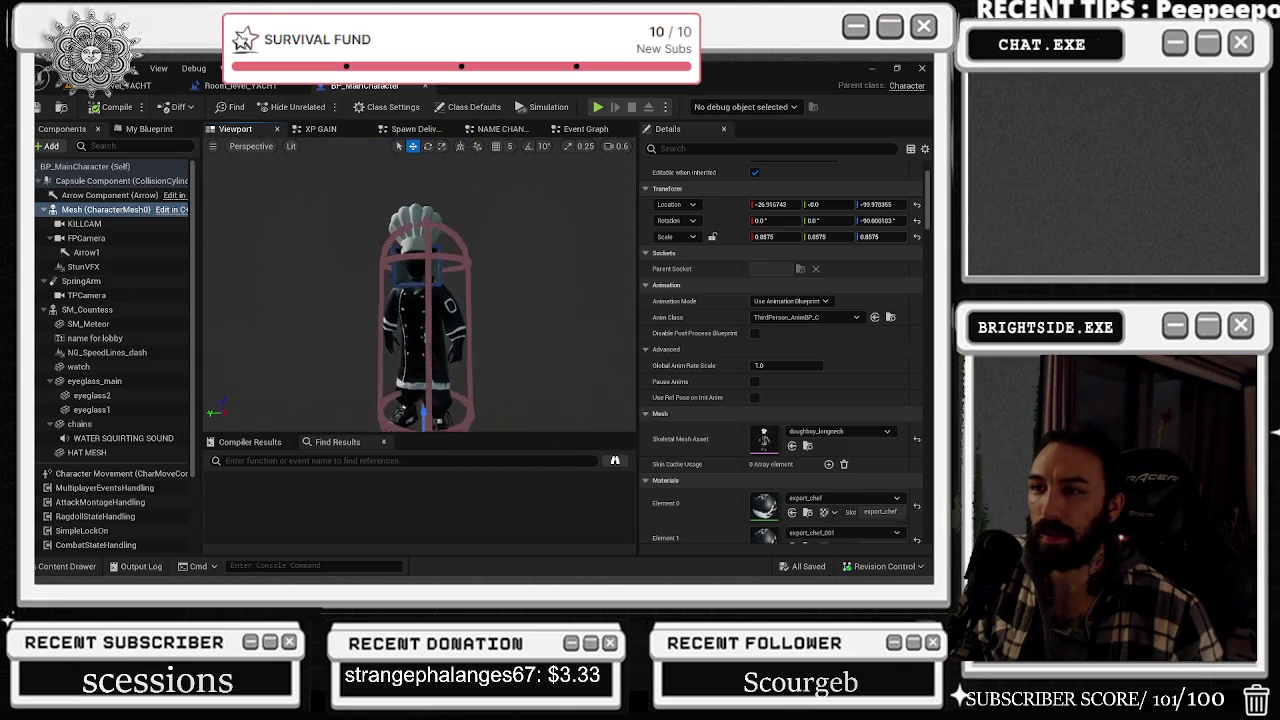
key(ctrl+s)
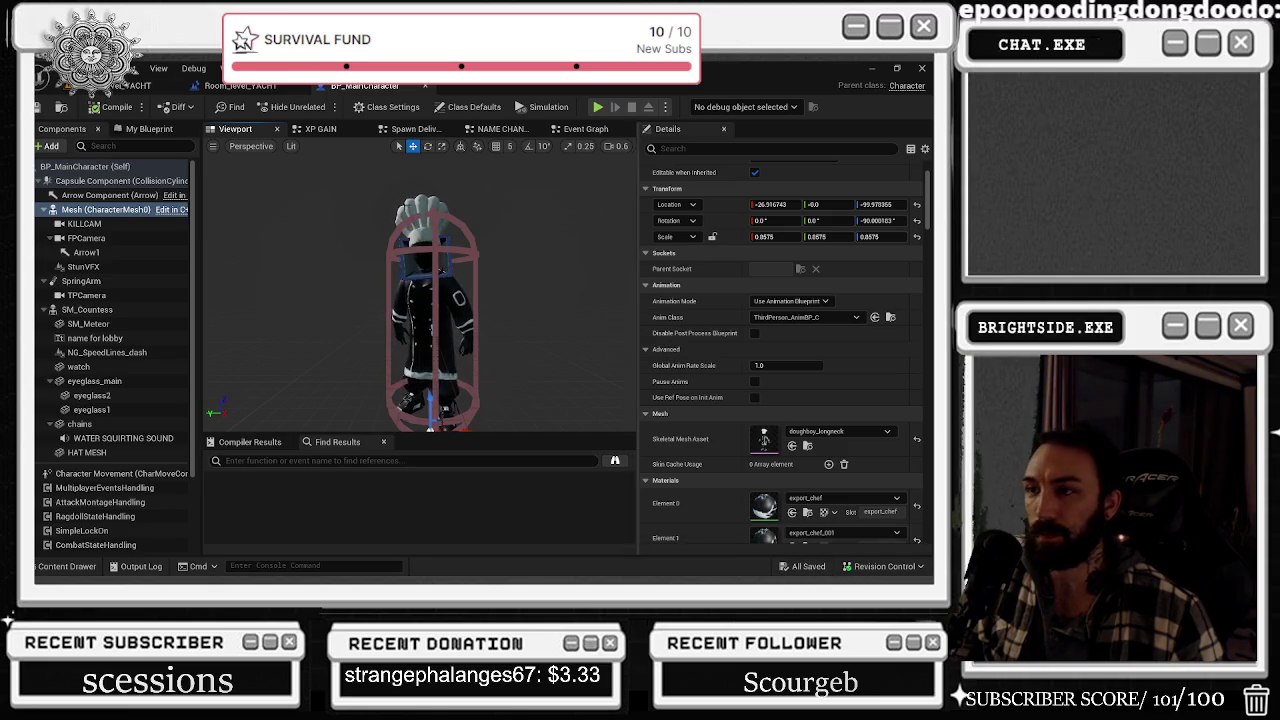
click(872, 68)
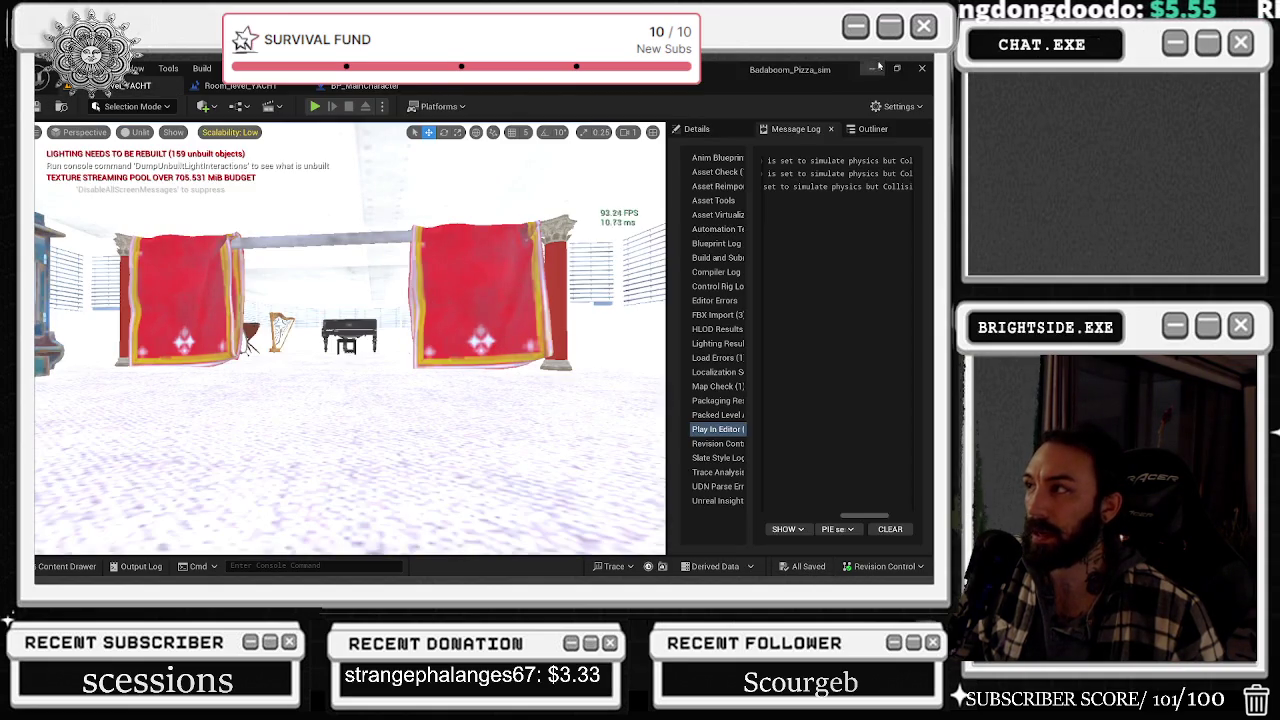
- Minimize Unreal Editor and launch the older Blender 3.1.2 from the desktop
click(873, 68)
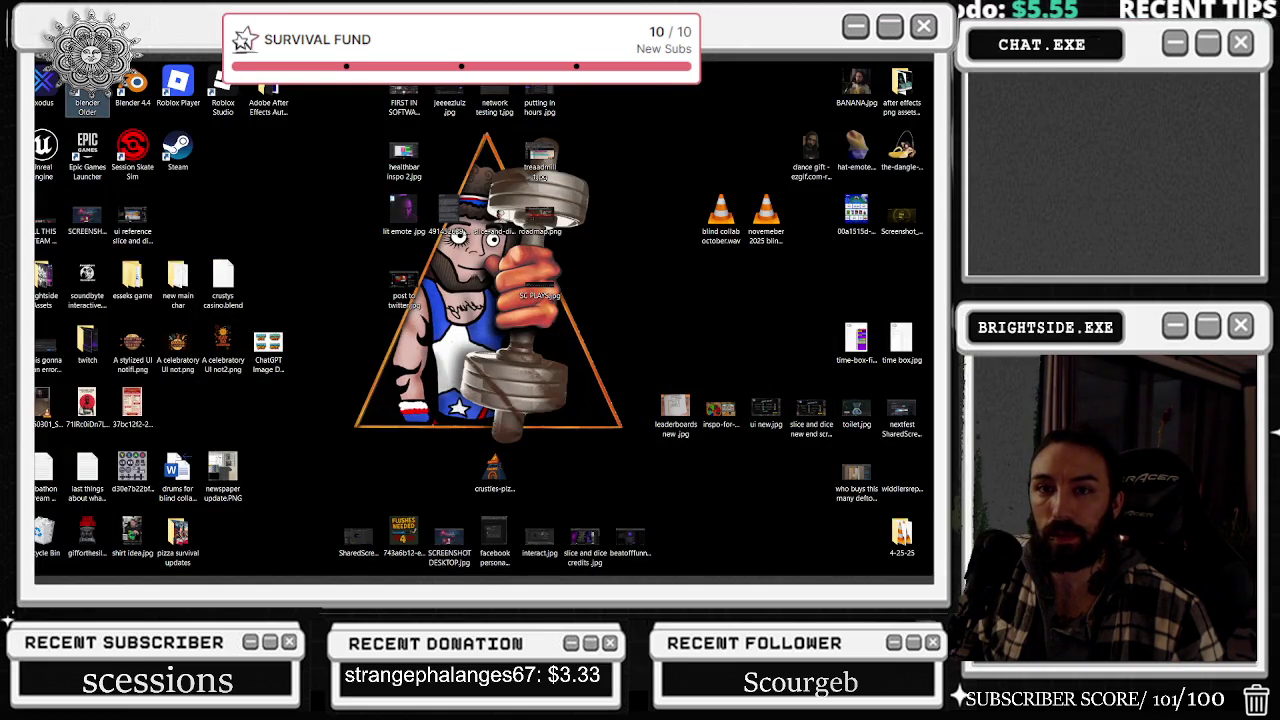
double_click(87, 88)
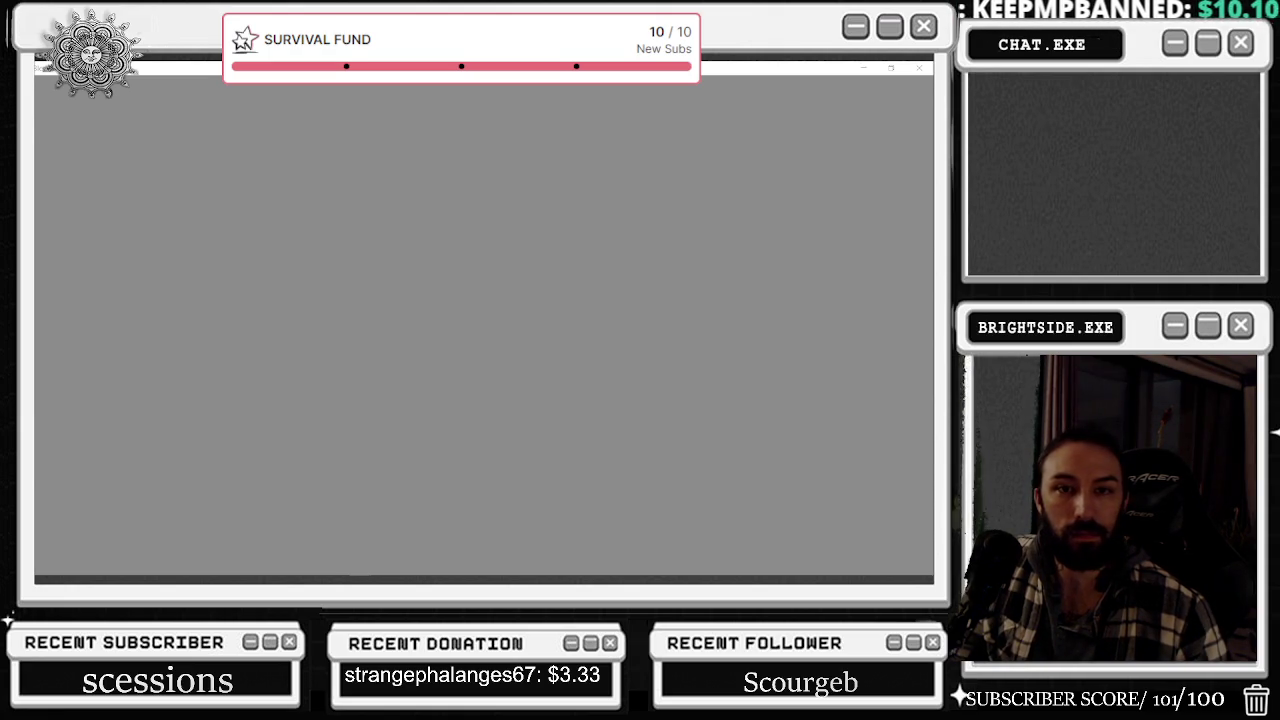
key(alt+Tab)
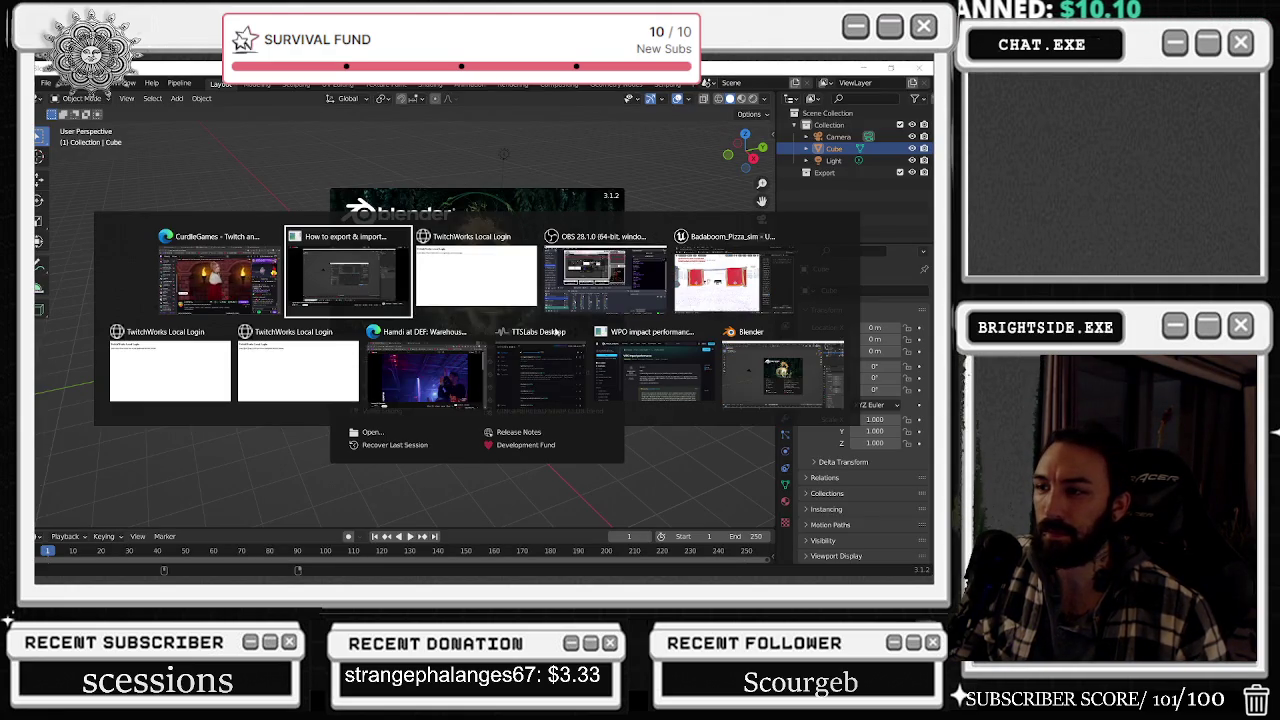
- Switch back to Blender and open doughboy.blend from Recent Files
click(446, 379)
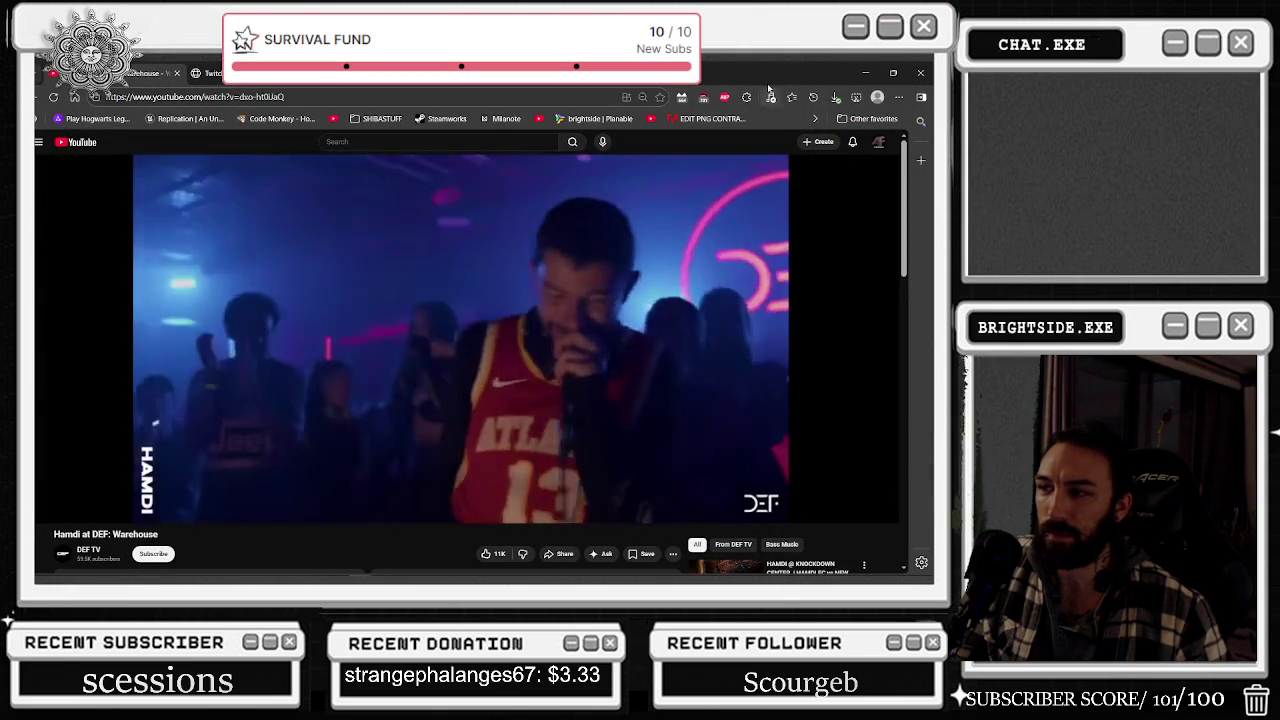
key(alt+Tab)
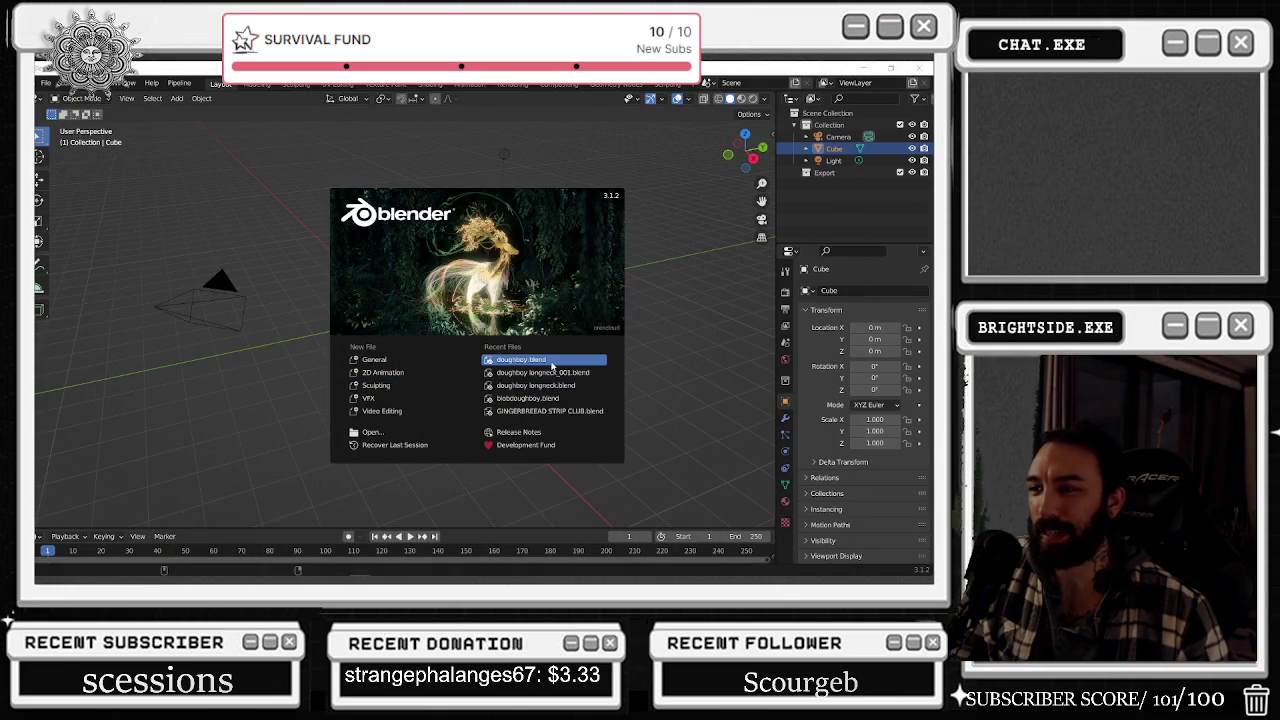
click(550, 365)
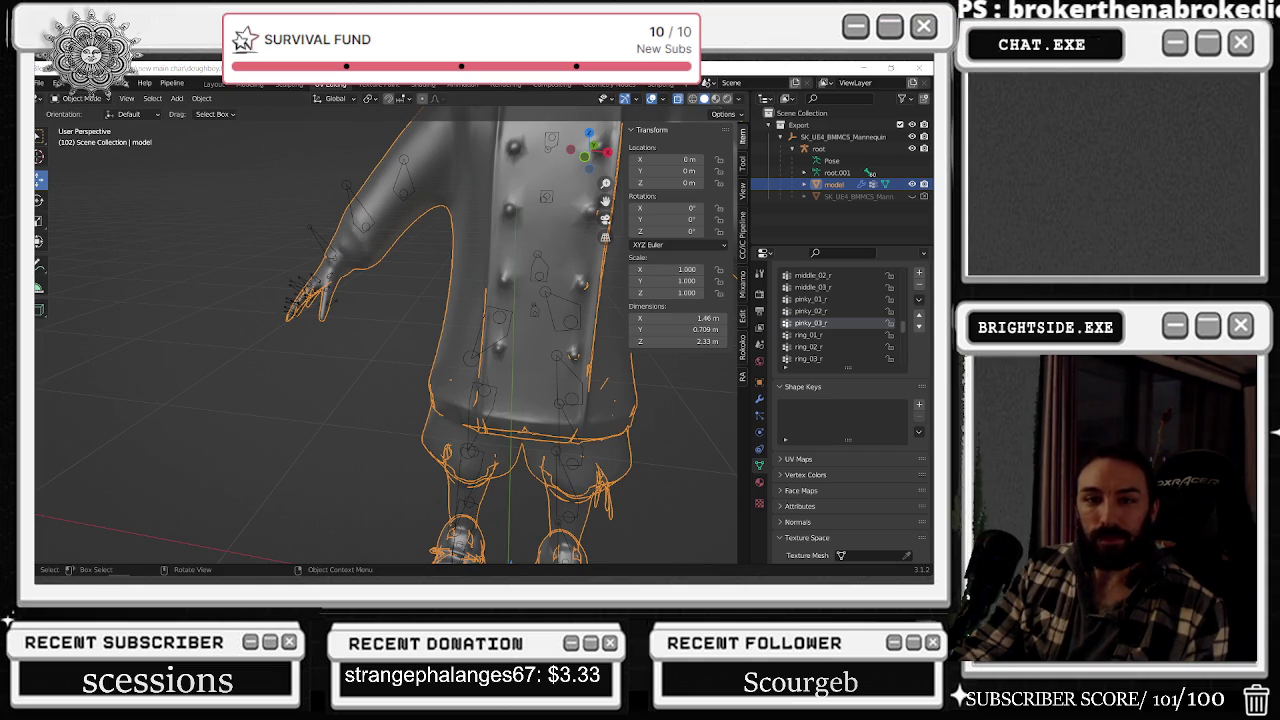
- Select the chef model, enter Edit Mode, and check the hand_r vertex group's vertices
mouse_move(460, 250)
middle_down()
mouse_move(414, 242)
mouse_move(329, 261)
mouse_move(341, 342)
middle_up()
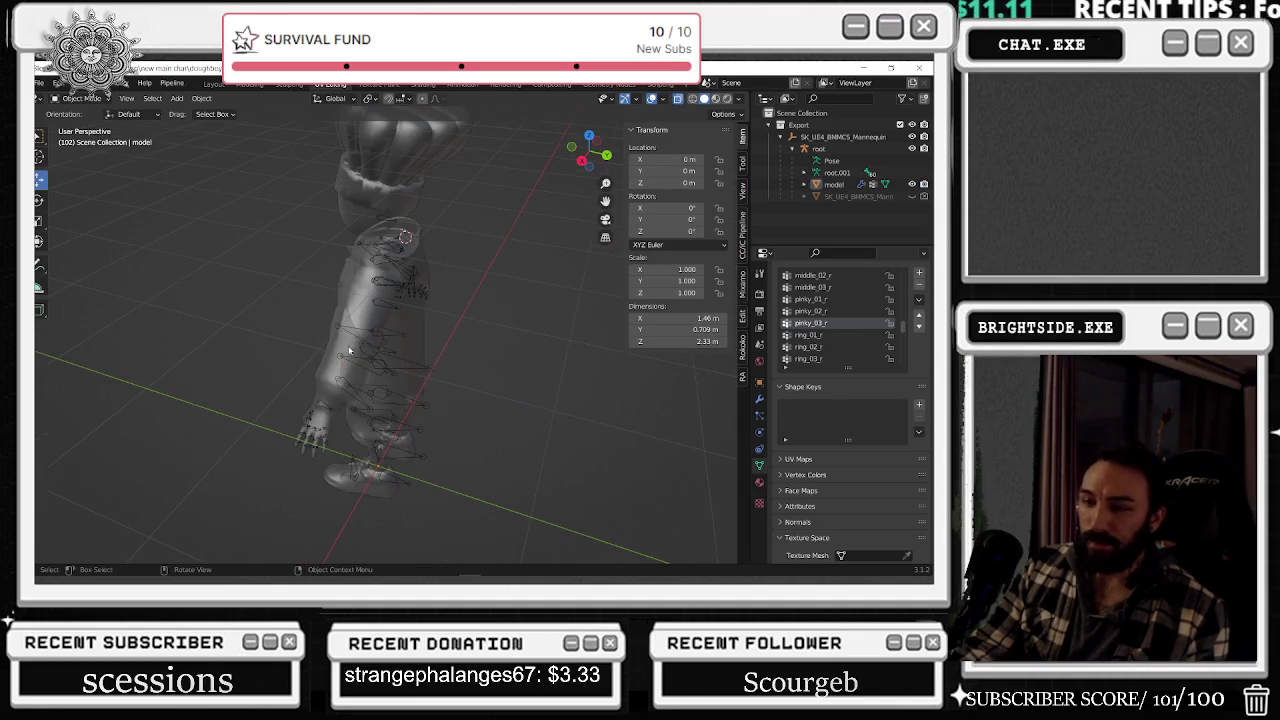
click(332, 399)
click(78, 100)
click(80, 120)
scroll(837, 321, up, 5)
click(837, 321)
click(869, 382)
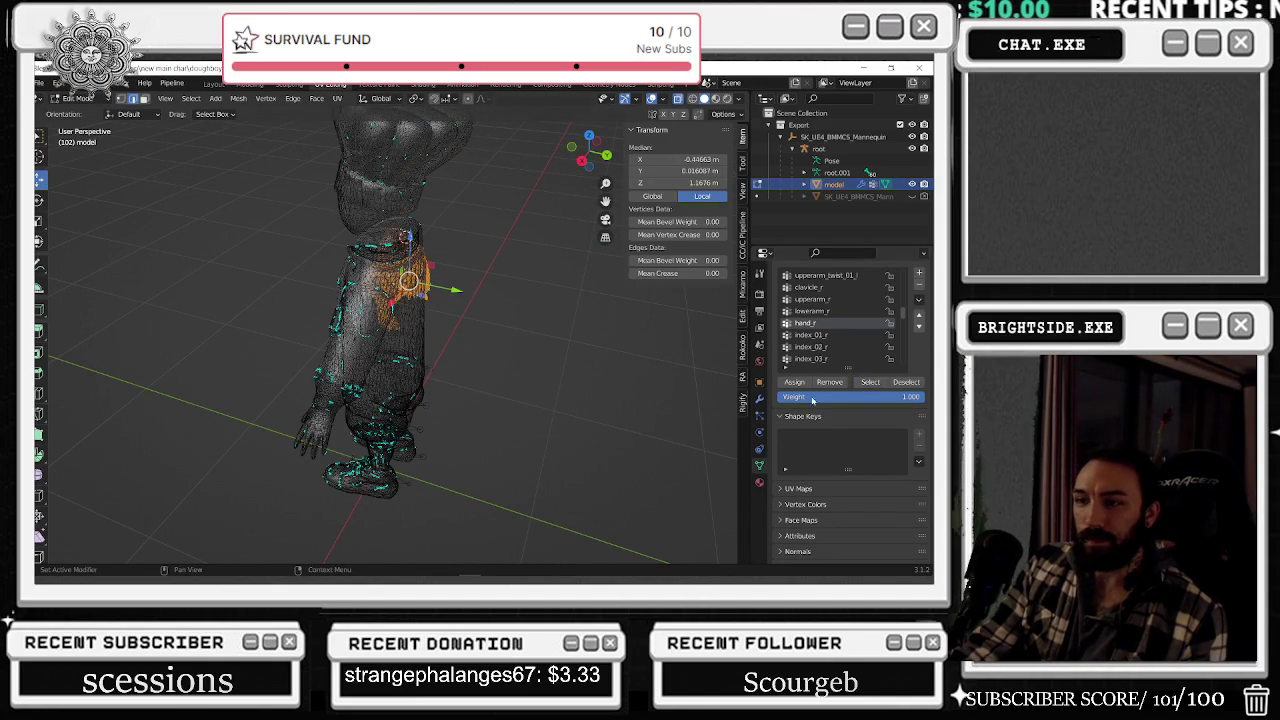
scroll(560, 314, up, 2)
click(560, 314)
- Check which vertices the head vertex group covers
middle_drag(560, 314, 588, 306)
scroll(822, 304, up, 2)
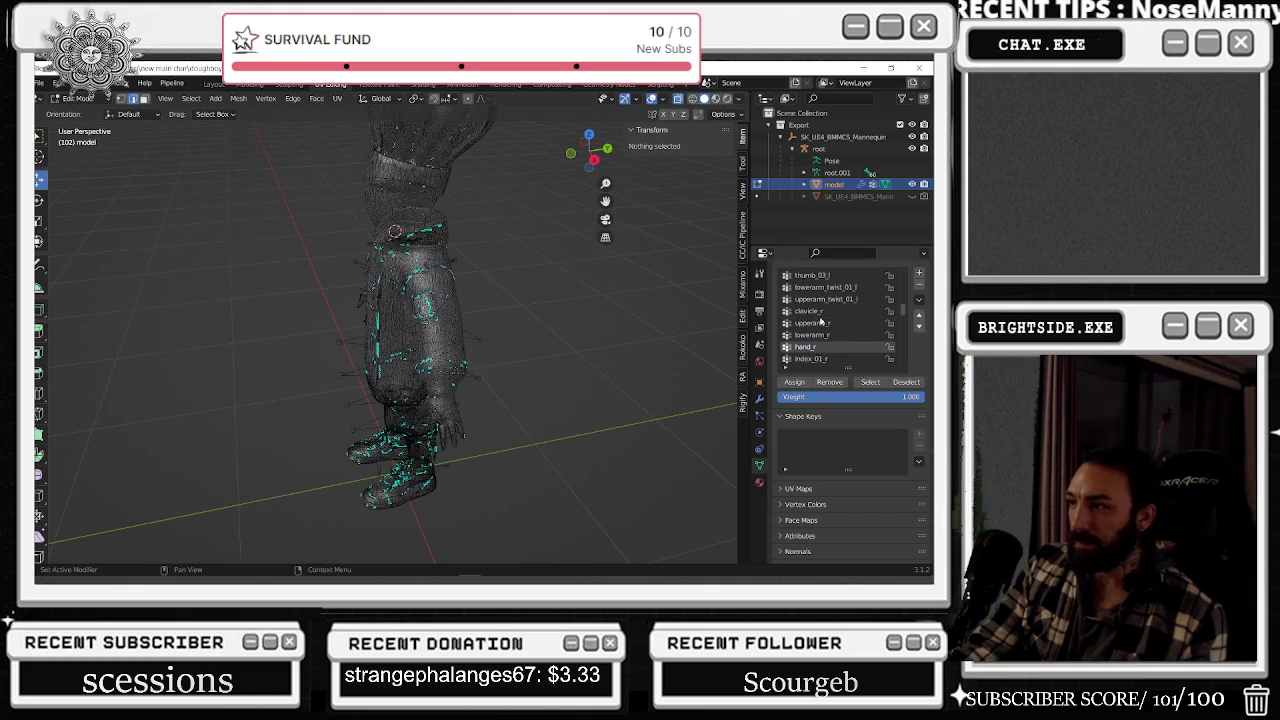
scroll(816, 352, down, 3)
scroll(822, 328, down, 5)
scroll(825, 332, down, 4)
scroll(832, 340, down, 4)
scroll(837, 346, down, 5)
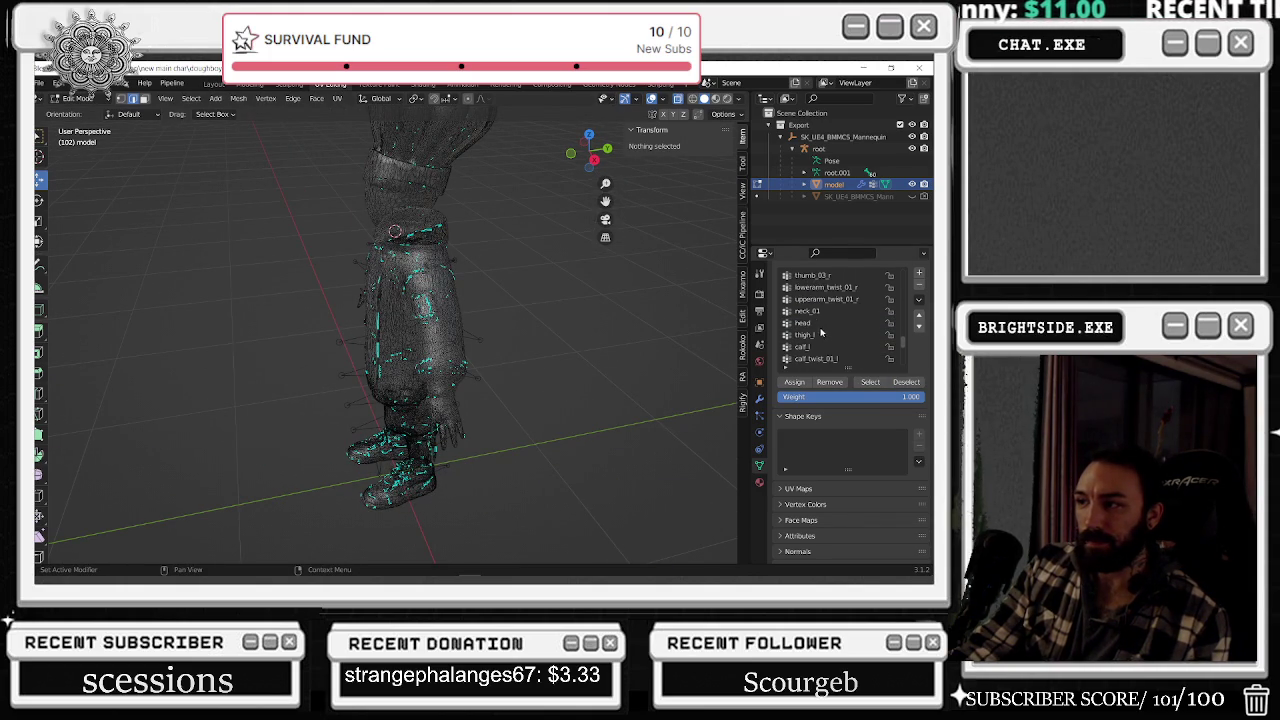
click(821, 325)
click(866, 383)
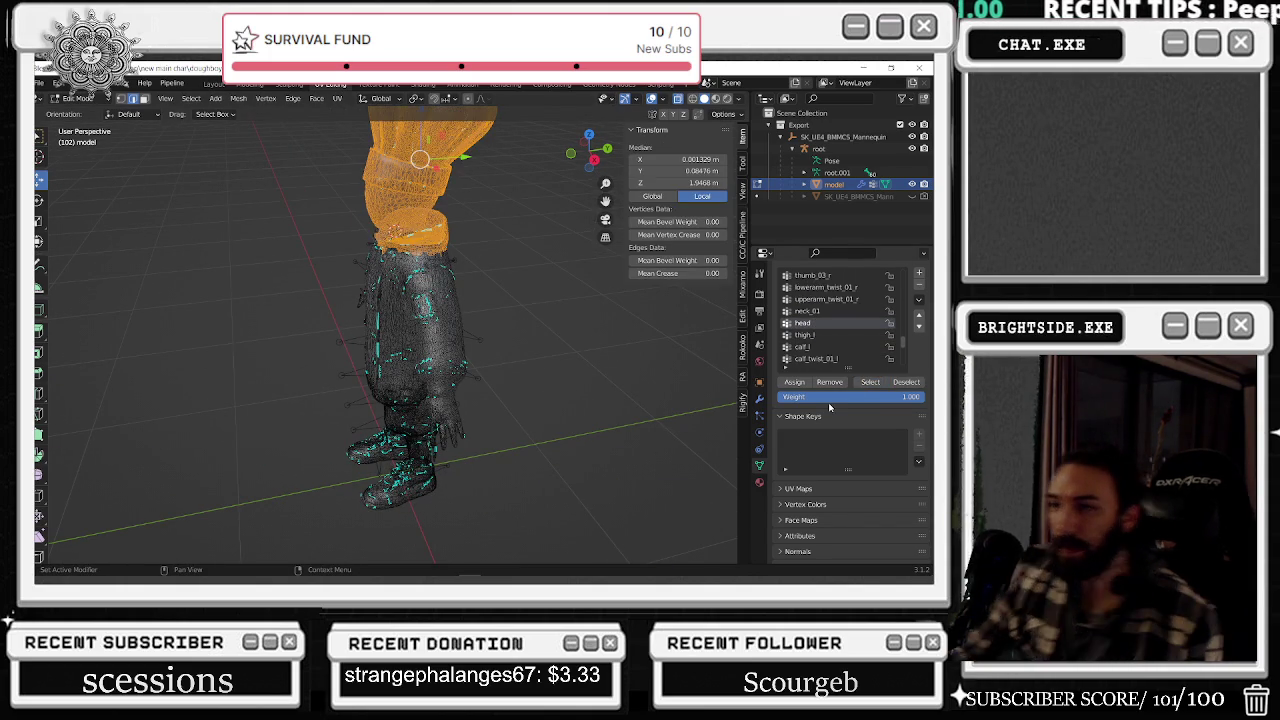
click(622, 361)
- Check the thigh_l, calf_l and calf_twist_01_l vertex groups one at a time
click(805, 335)
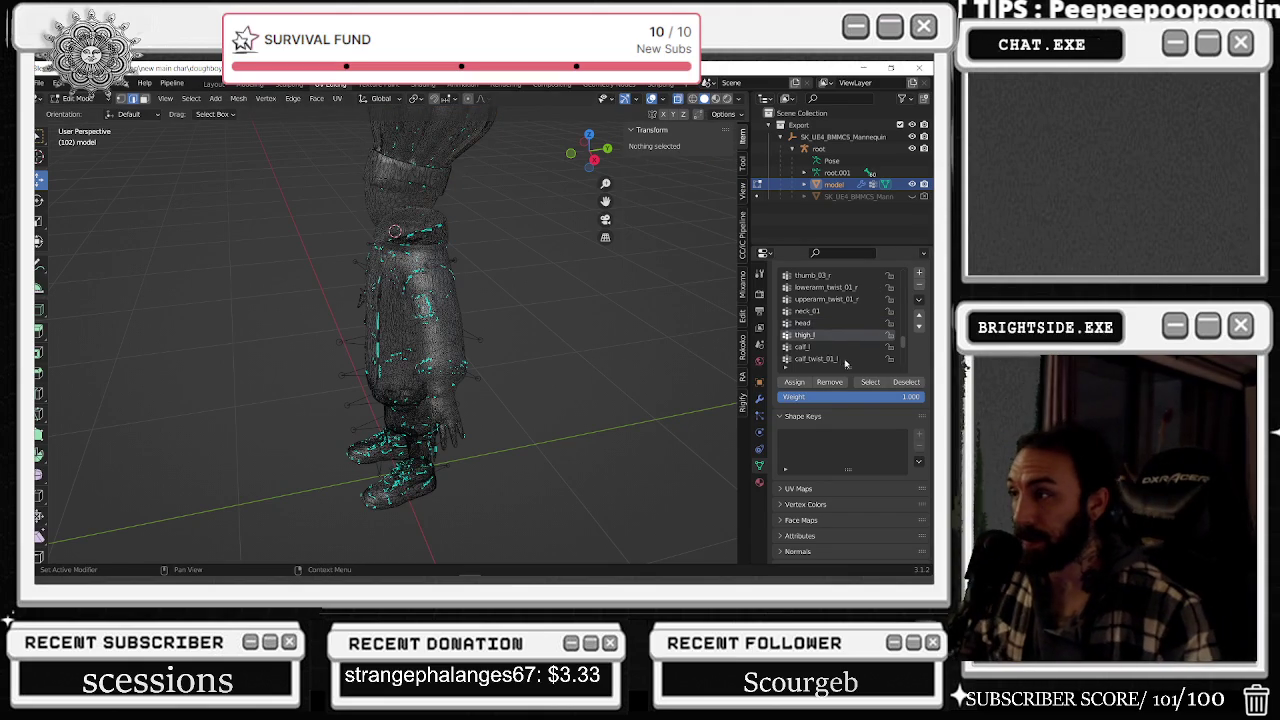
click(870, 382)
middle_drag(609, 351, 580, 345)
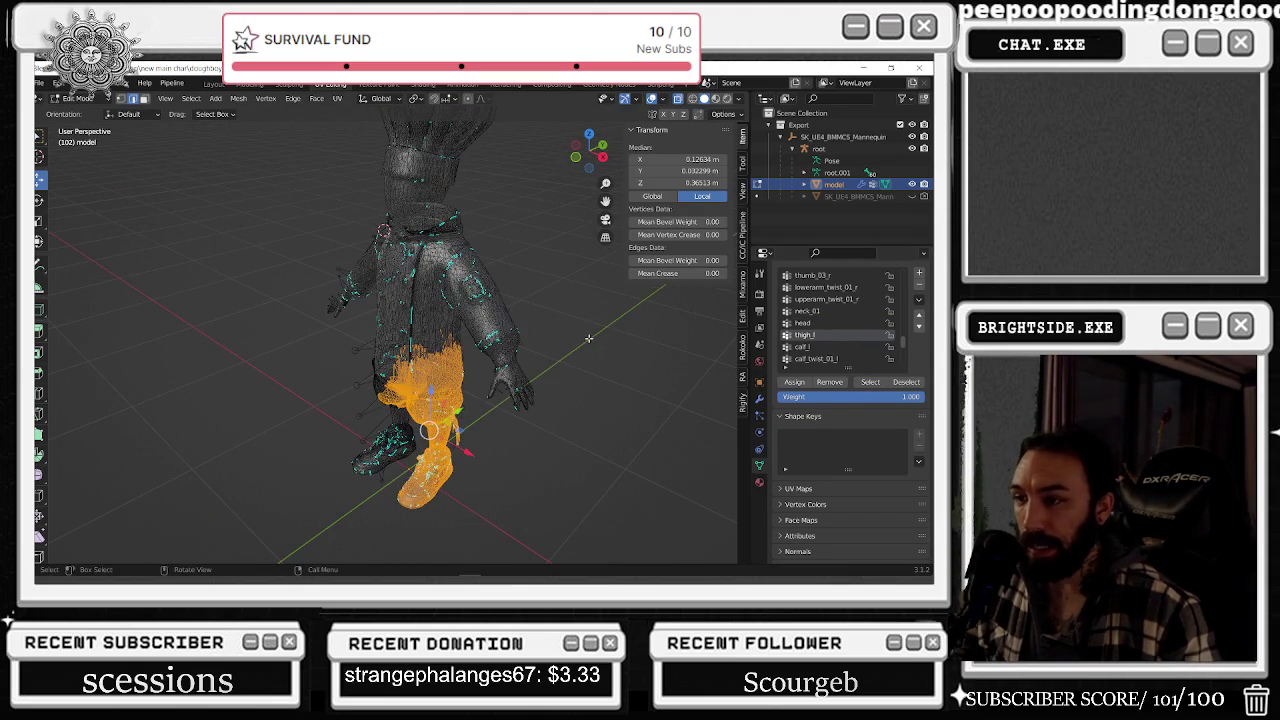
click(600, 350)
click(802, 346)
click(870, 383)
middle_drag(667, 365, 571, 361)
click(571, 361)
click(816, 358)
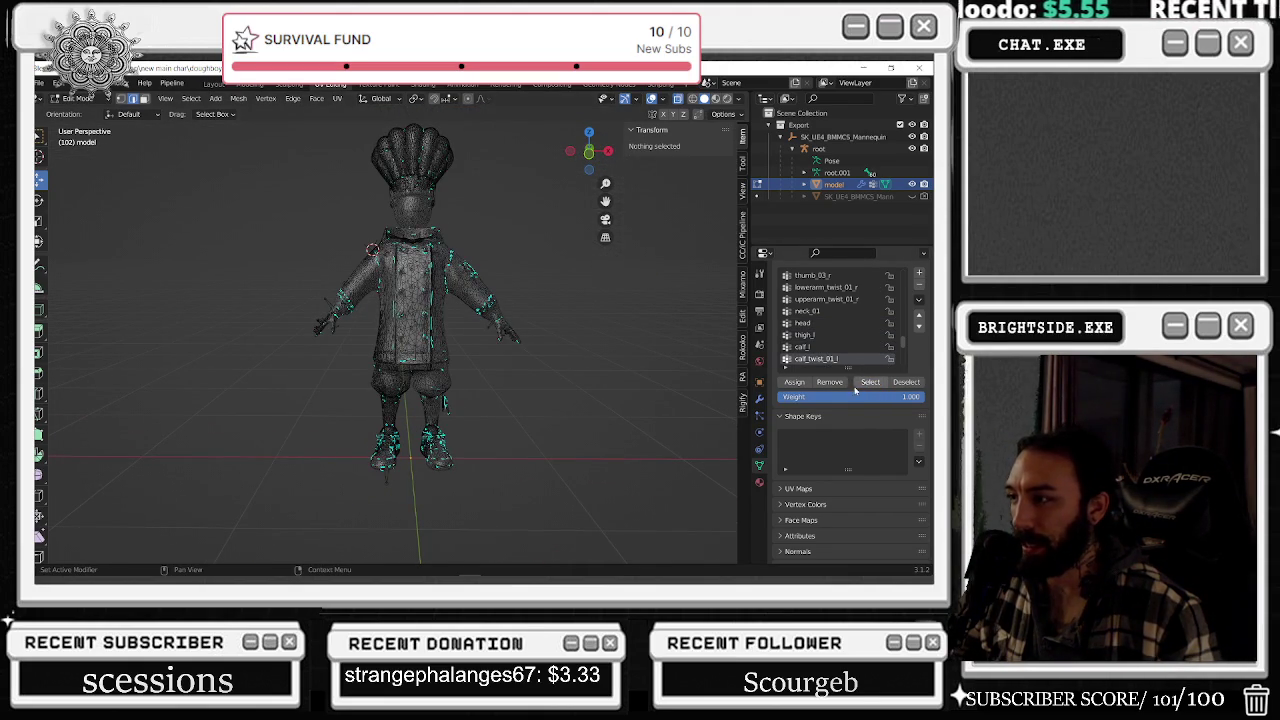
click(870, 382)
middle_drag(520, 400, 430, 405)
click(600, 420)
- Check the foot_l, ball_l and thigh_twist_01_l vertex groups' vertices
drag(846, 368, 838, 330)
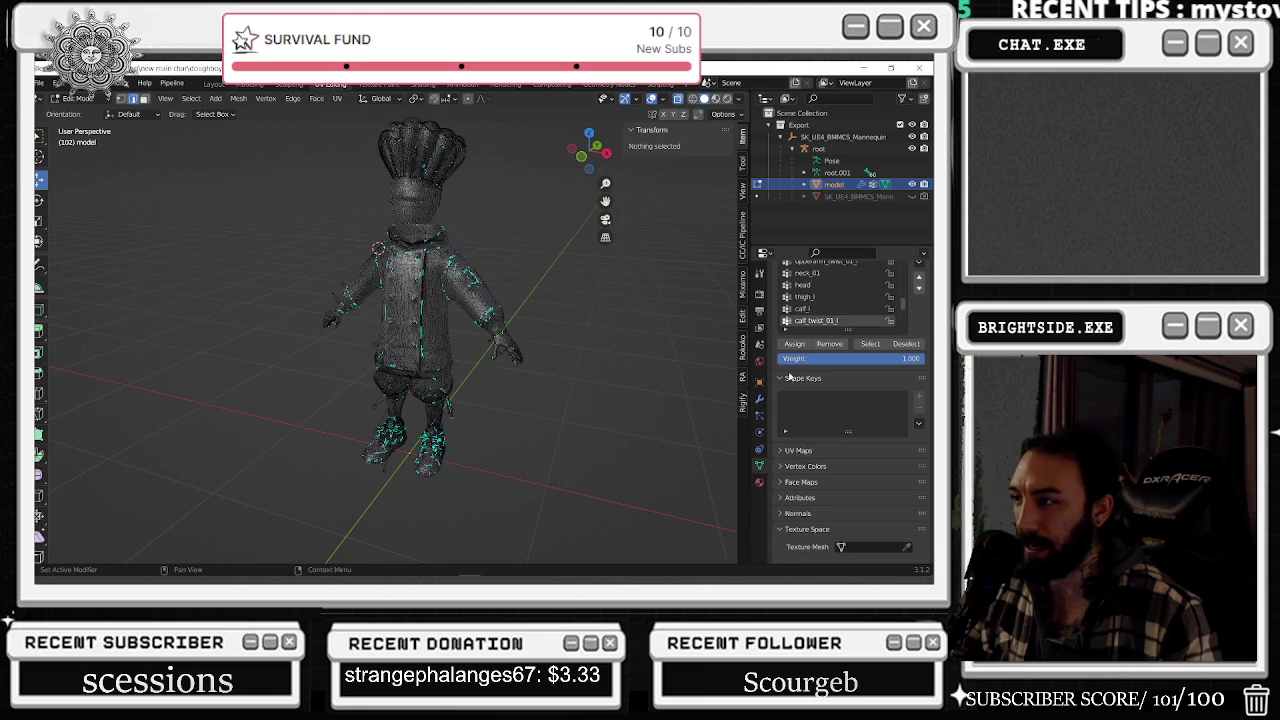
click(870, 343)
middle_drag(500, 400, 470, 400)
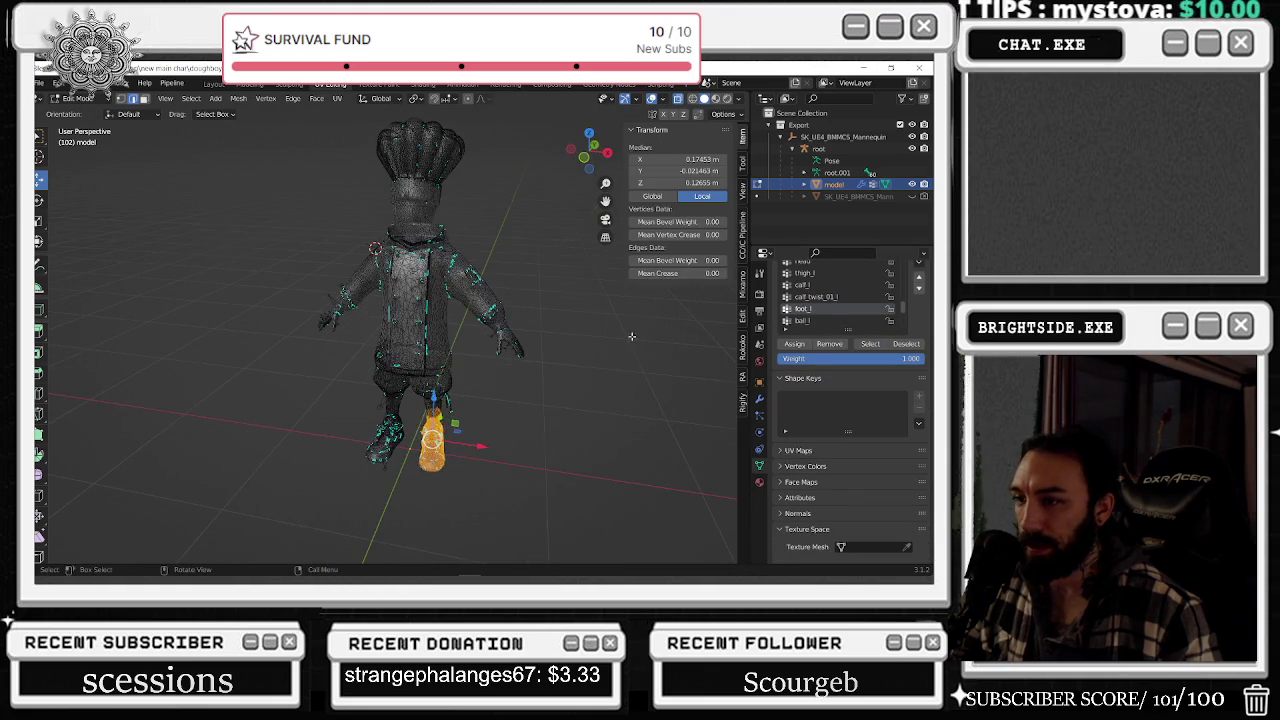
click(906, 343)
click(803, 321)
click(870, 343)
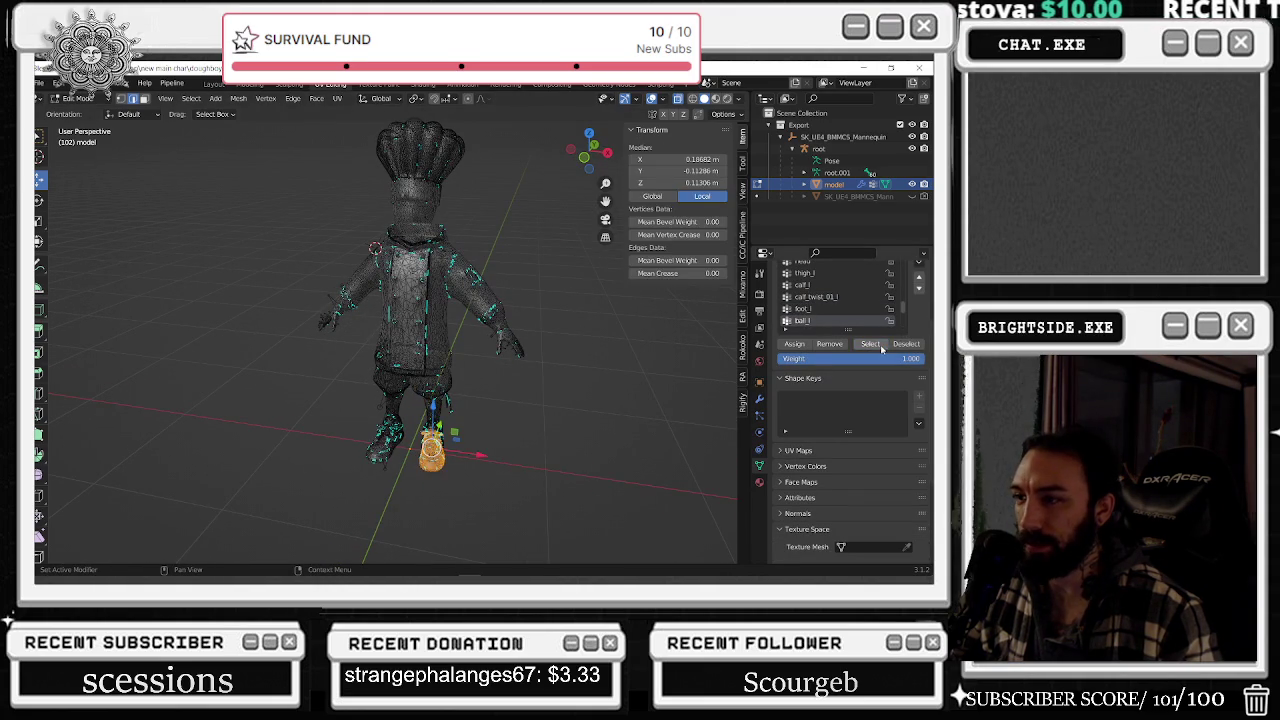
click(906, 343)
scroll(790, 327, down, 1)
click(818, 321)
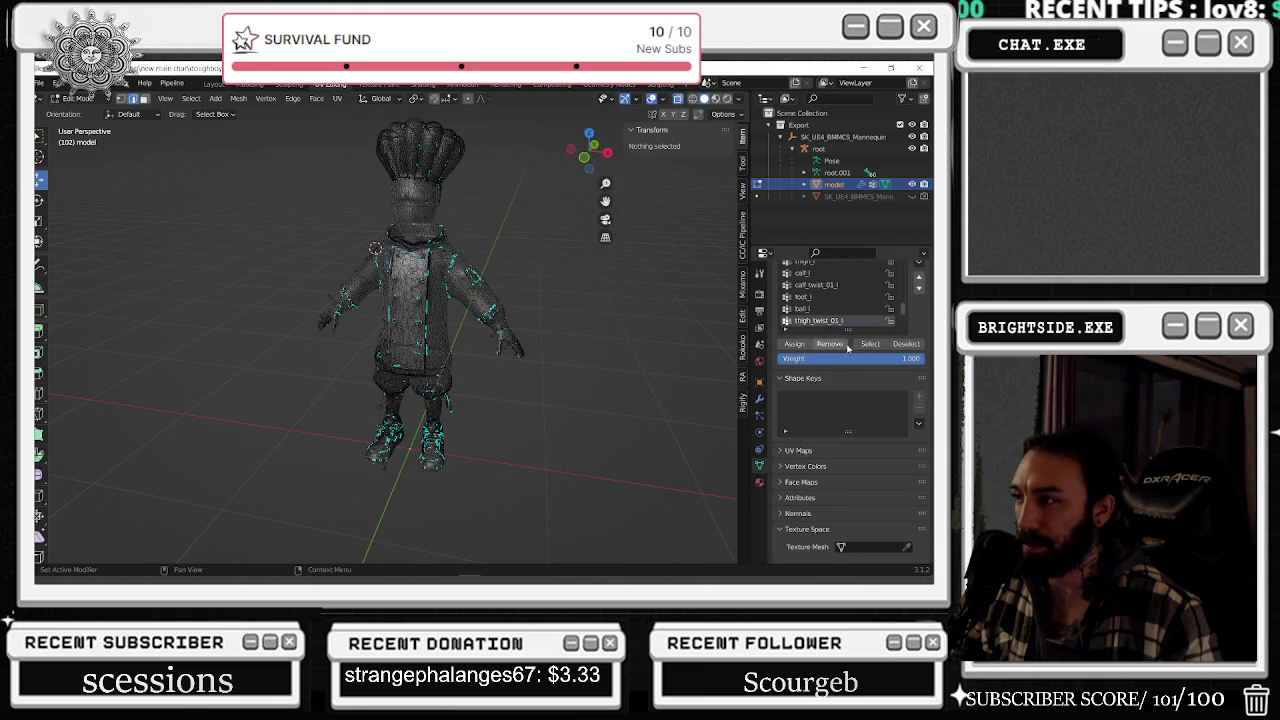
click(870, 343)
middle_drag(620, 420, 654, 386)
scroll(654, 386, up, 5)
click(620, 378)
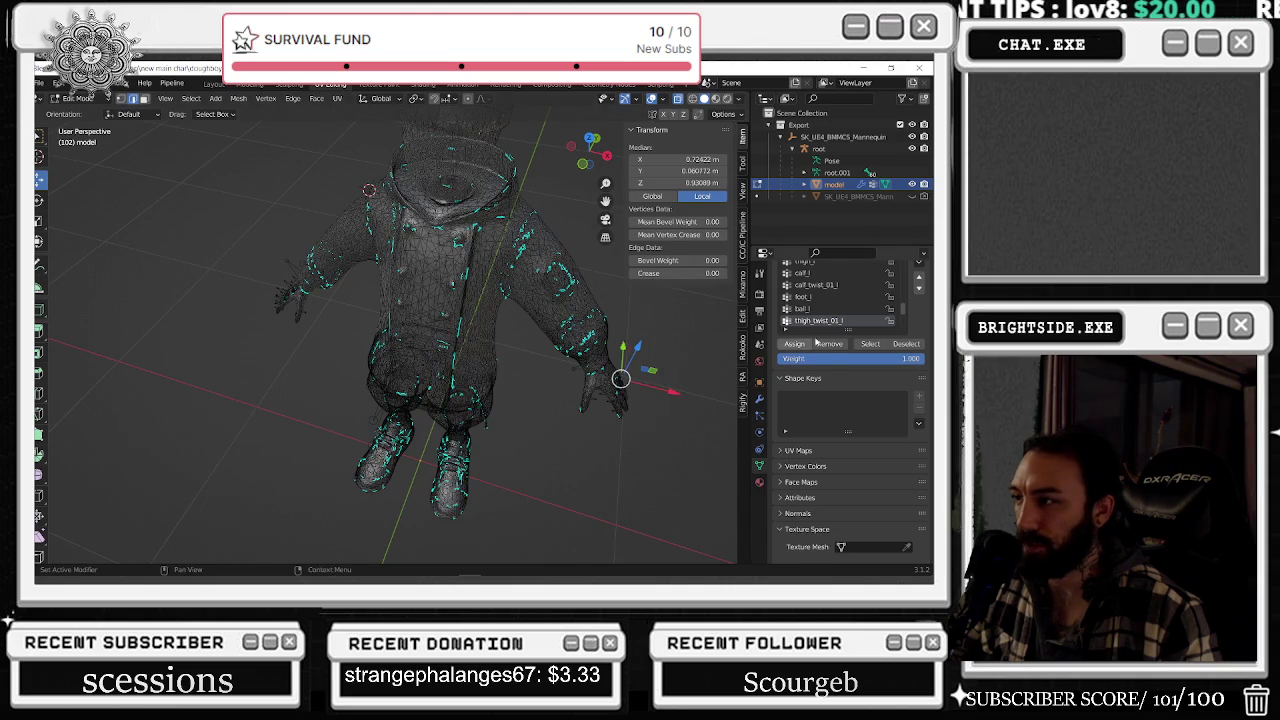
- Highlight the thigh_r vertex group's vertices on the mesh
scroll(820, 300, down, 2)
click(805, 309)
click(870, 343)
mouse_move(680, 380)
middle_down()
mouse_move(737, 289)
mouse_move(581, 400)
mouse_move(700, 360)
middle_up()
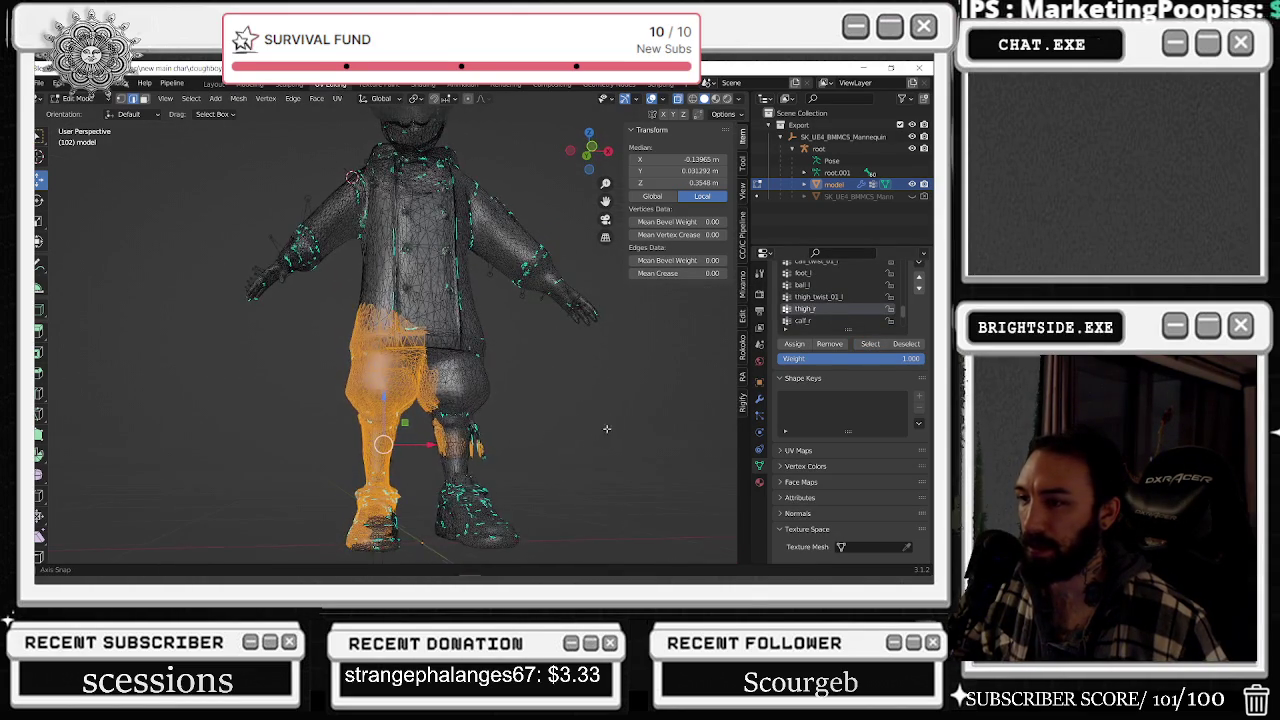
- Re-check the thigh_r and calf_r vertex groups, adding the right foot's vertices to the selection
click(719, 373)
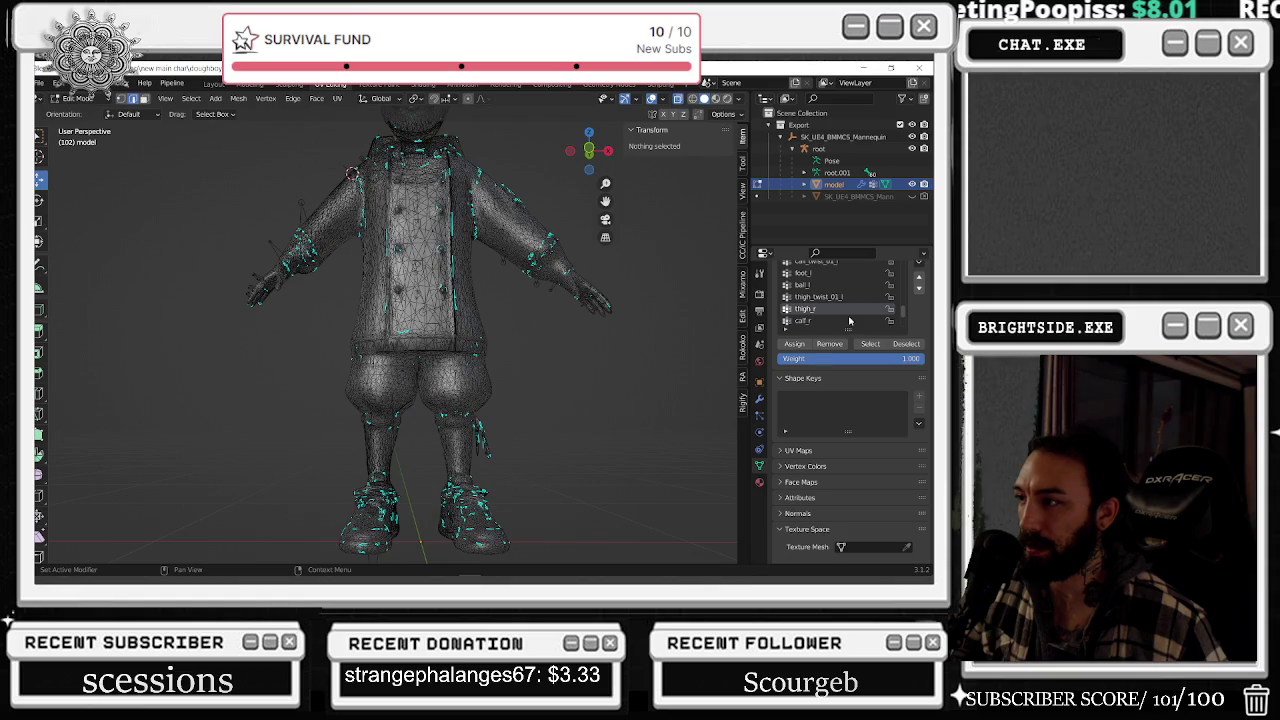
click(850, 320)
click(870, 343)
click(654, 367)
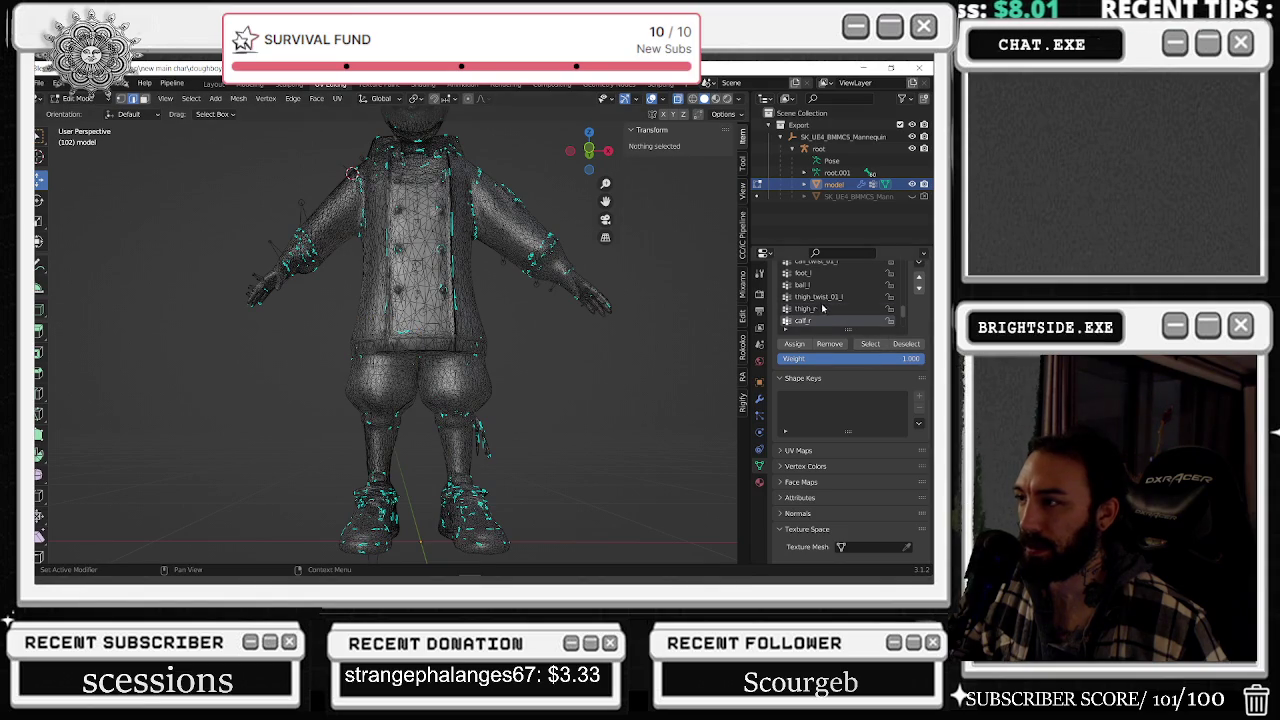
click(806, 308)
click(870, 343)
mouse_move(595, 549)
mouse_down()
mouse_move(440, 467)
mouse_move(418, 341)
mouse_up()
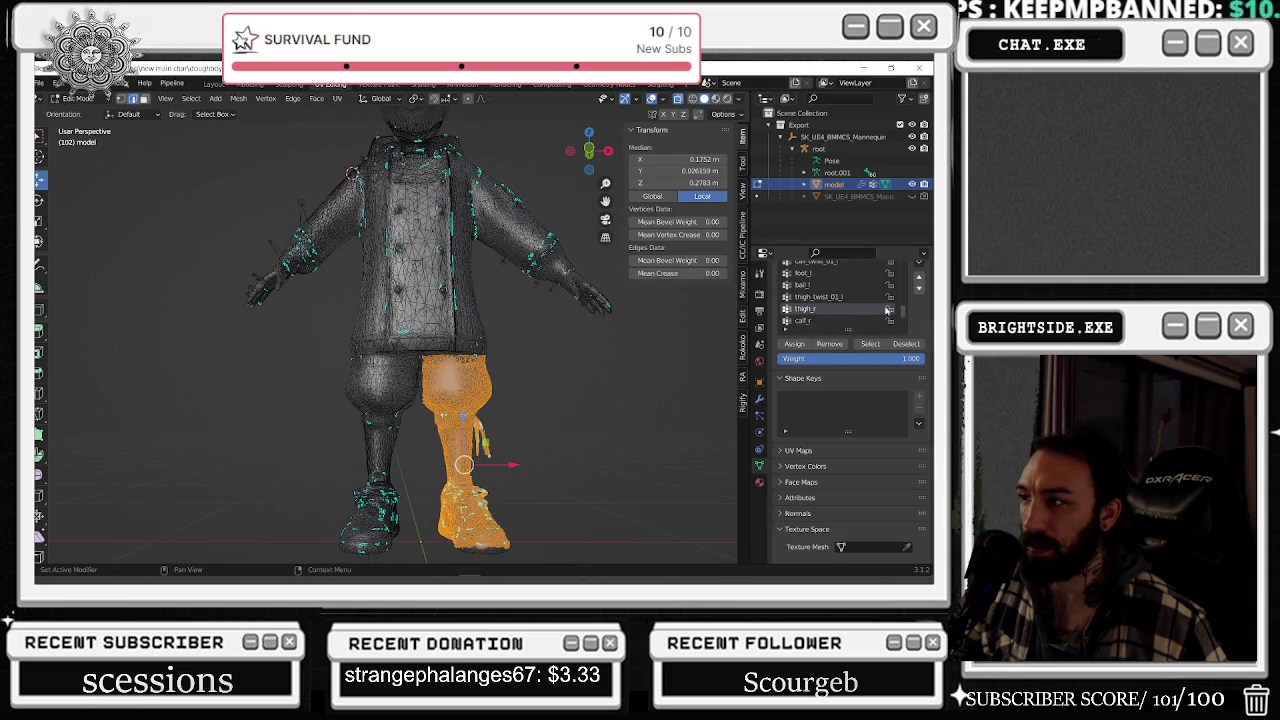
click(620, 380)
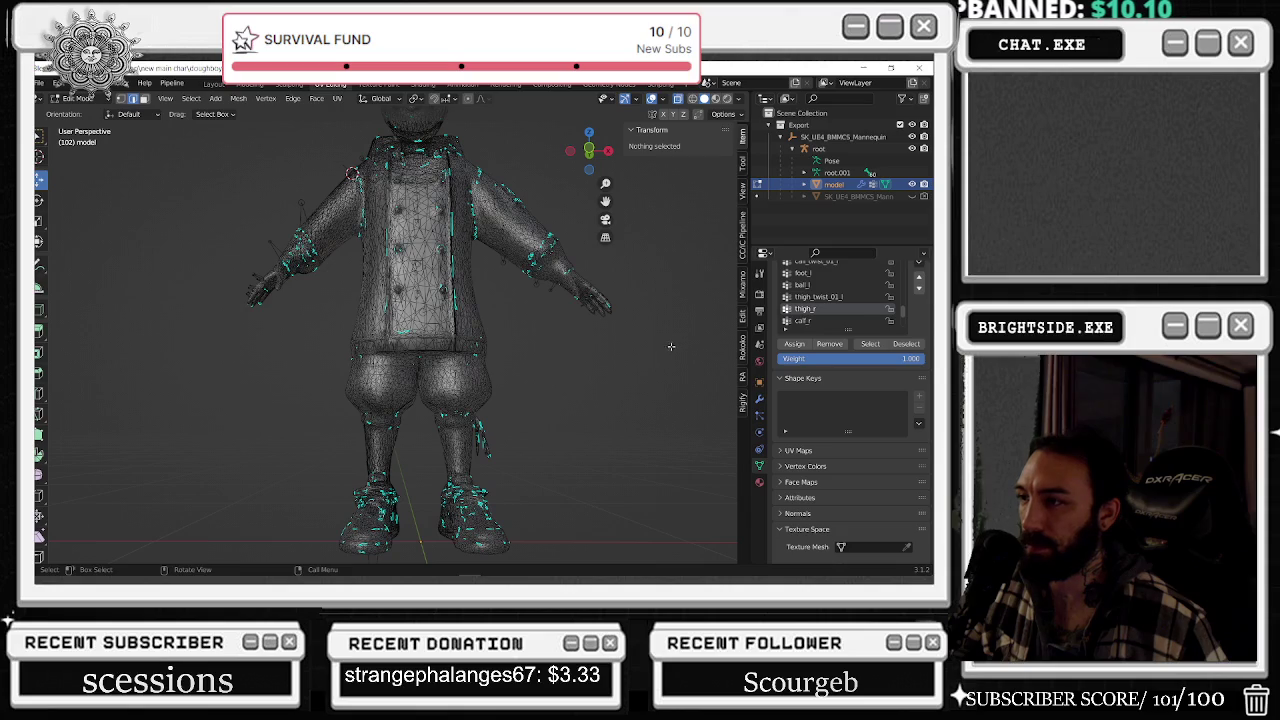
click(838, 321)
click(874, 345)
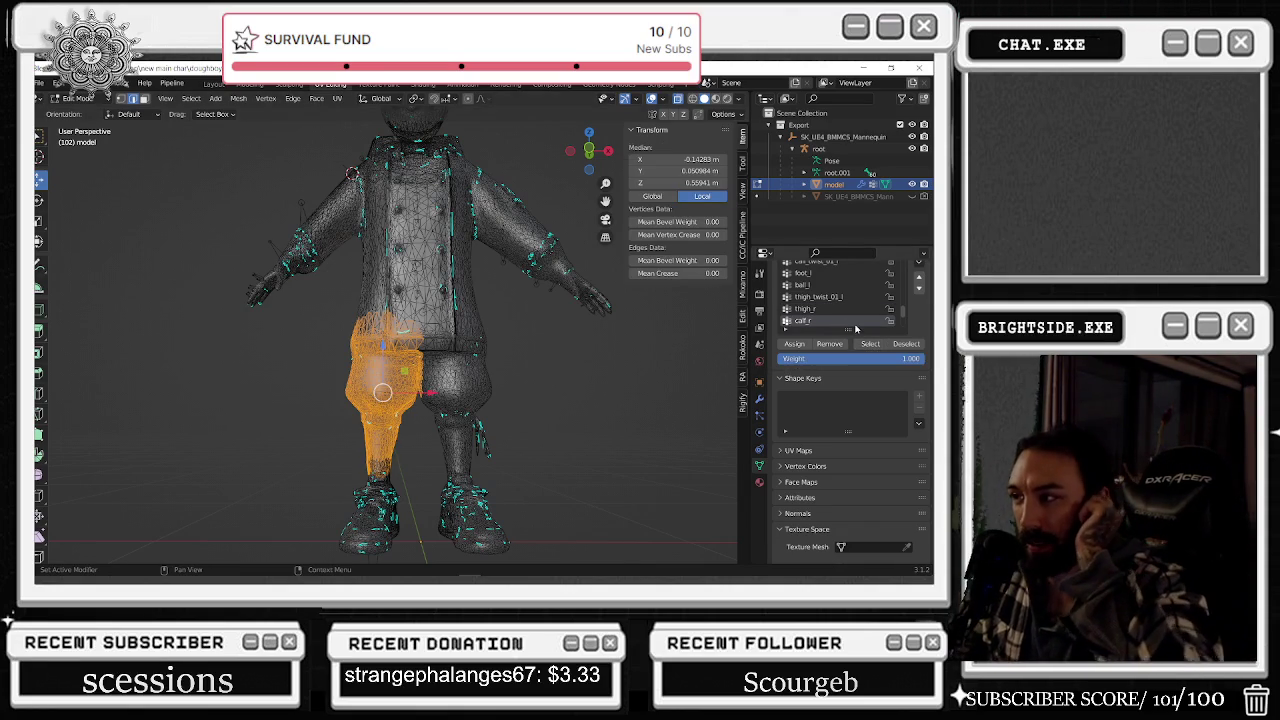
- Check the calf_twist_01_r, foot_r and ball_r vertex groups, deselecting after each
scroll(856, 329, down, 1)
click(830, 320)
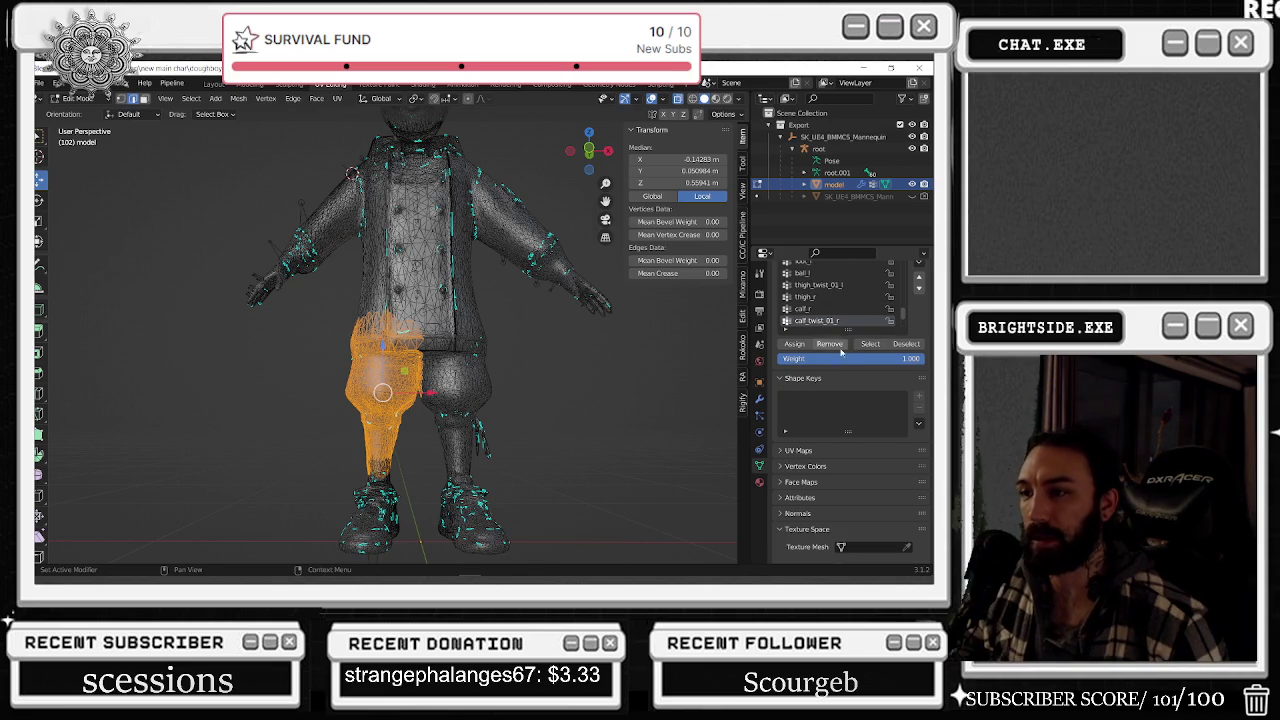
key(alt+a)
click(870, 344)
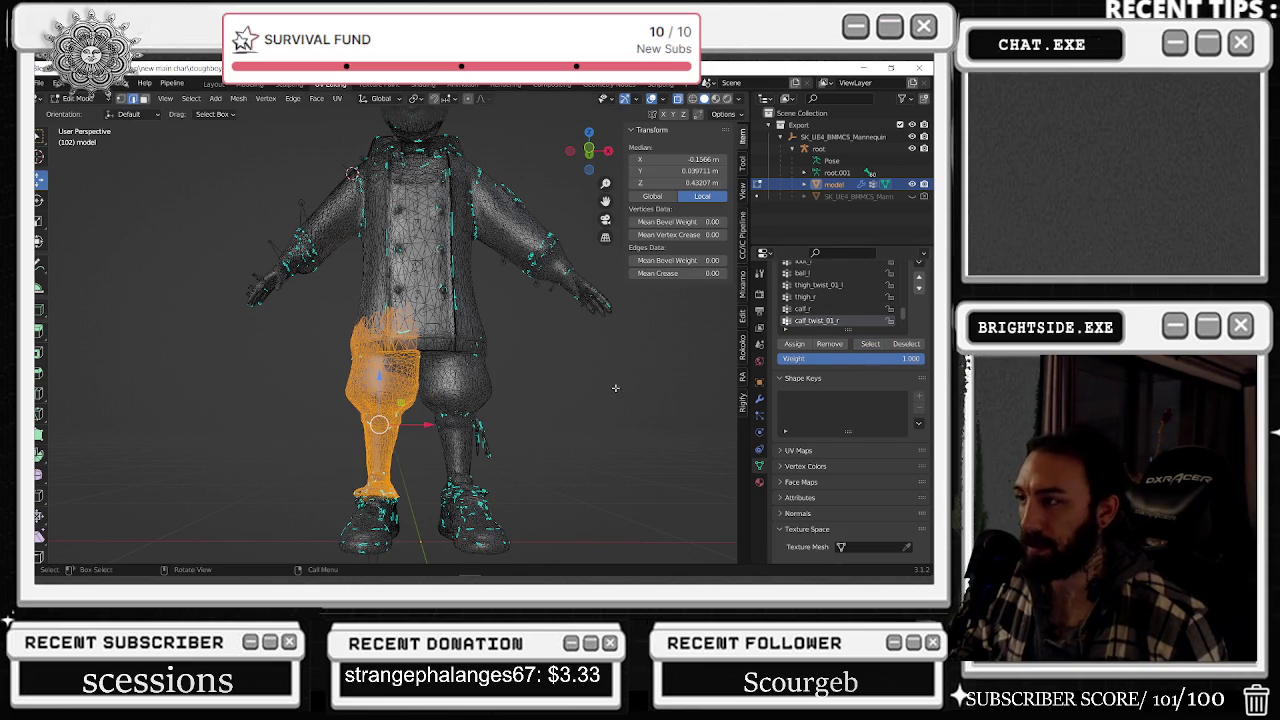
key(alt+a)
scroll(852, 321, down, 1)
click(849, 321)
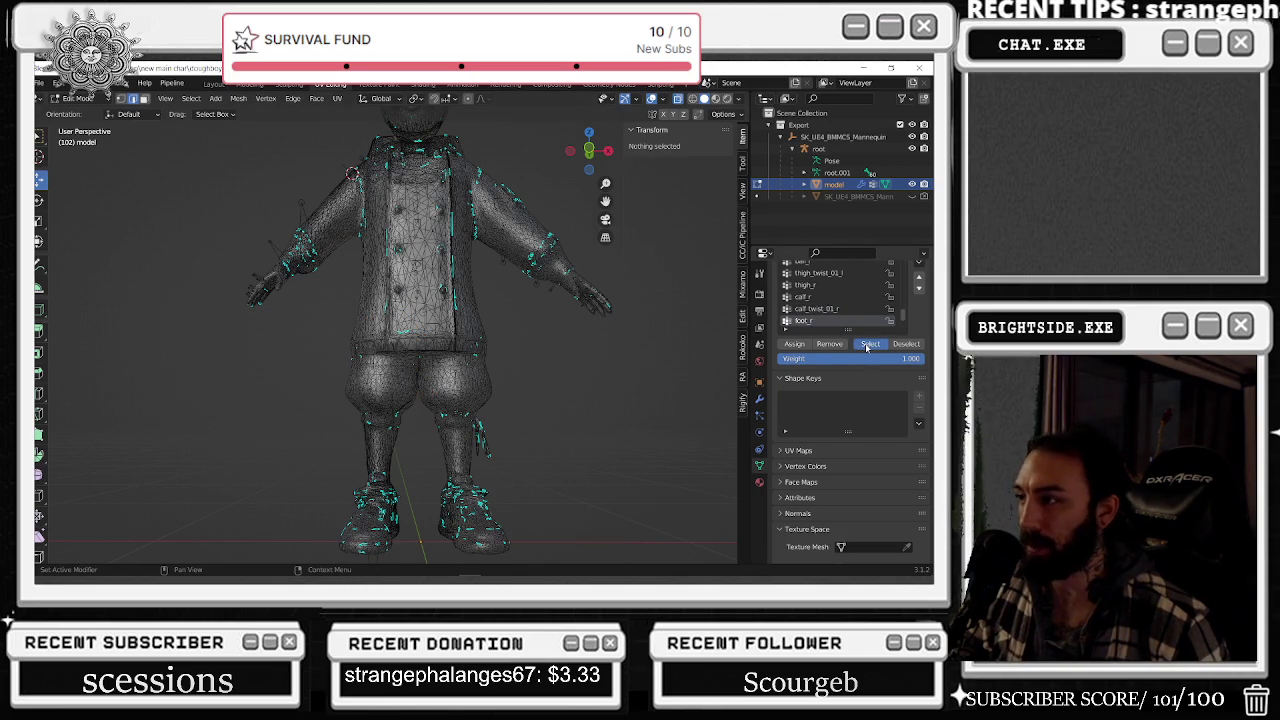
click(866, 345)
key(alt+a)
scroll(852, 316, down, 1)
click(825, 321)
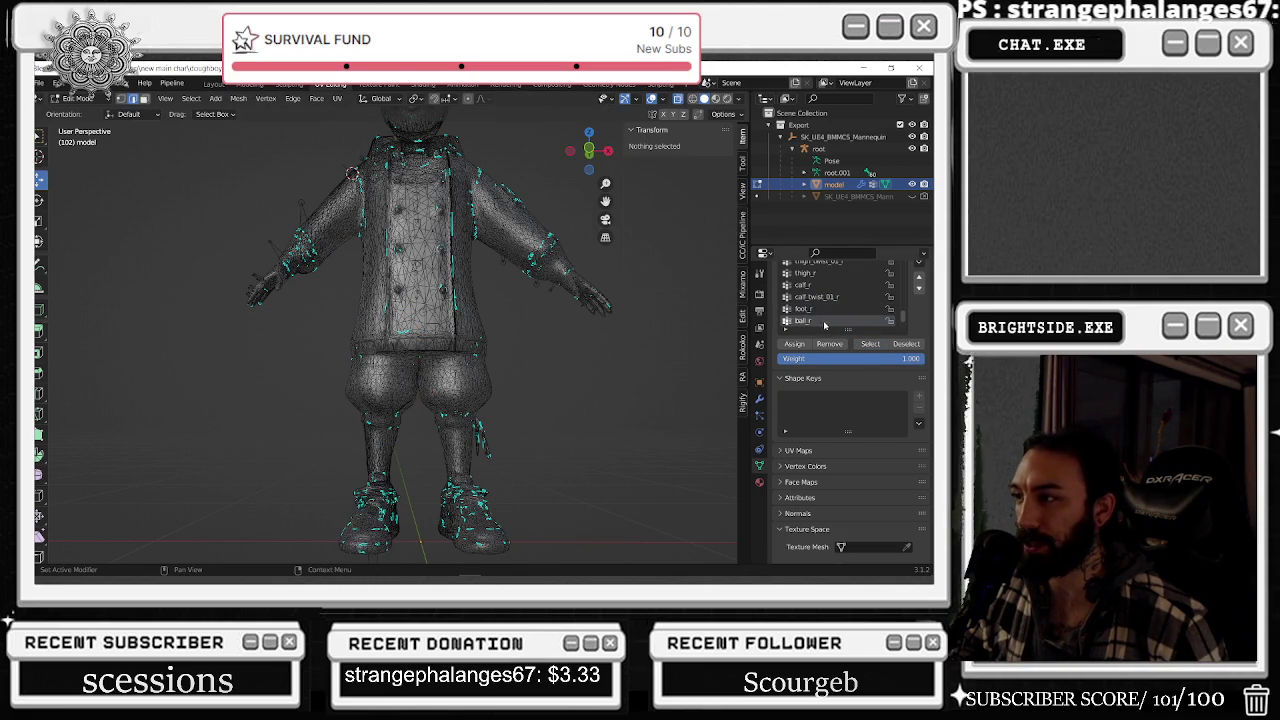
click(866, 344)
key(alt+a)
- Check thigh_twist_01_r, then show the hats group's vertices on the character's head
scroll(850, 318, down, 1)
click(822, 321)
click(871, 344)
key(alt+a)
scroll(850, 318, down, 1)
click(825, 321)
click(870, 344)
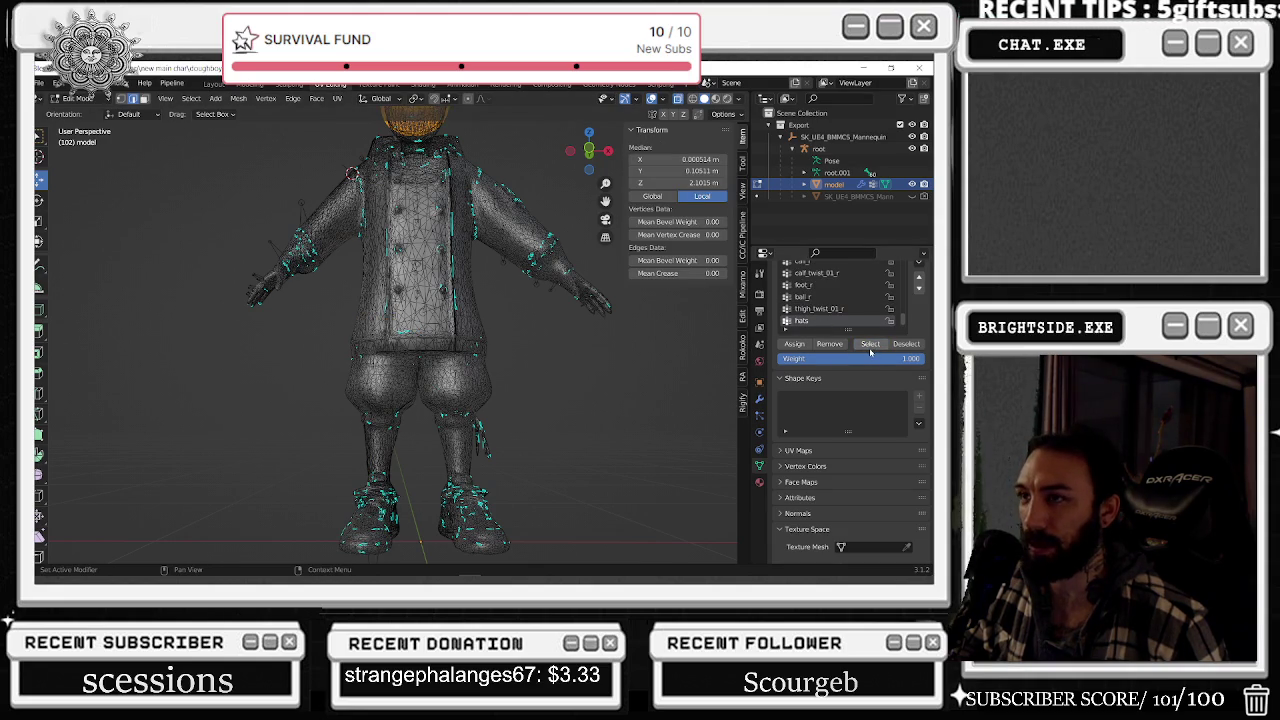
scroll(820, 310, up, 4)
scroll(800, 315, up, 4)
scroll(790, 320, up, 5)
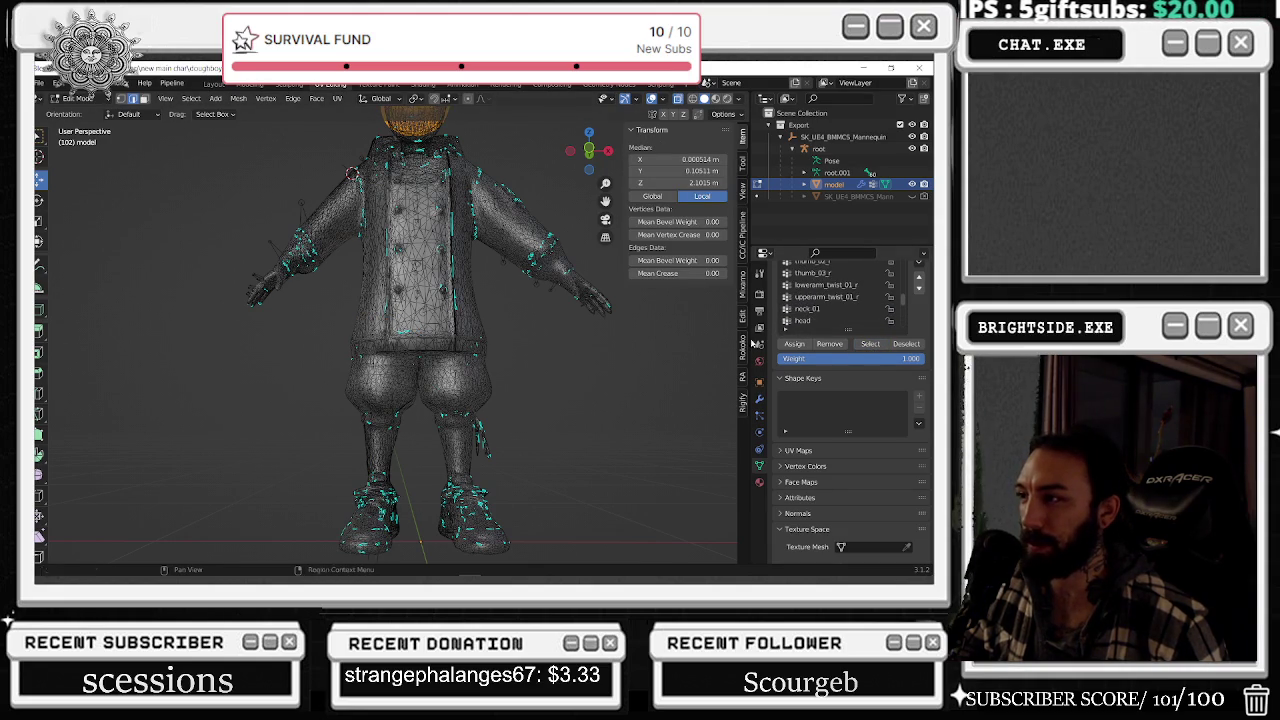
- Check the thumb_03_r and thumb_02_r vertex groups, deselecting after each
key(alt+a)
click(812, 273)
click(870, 344)
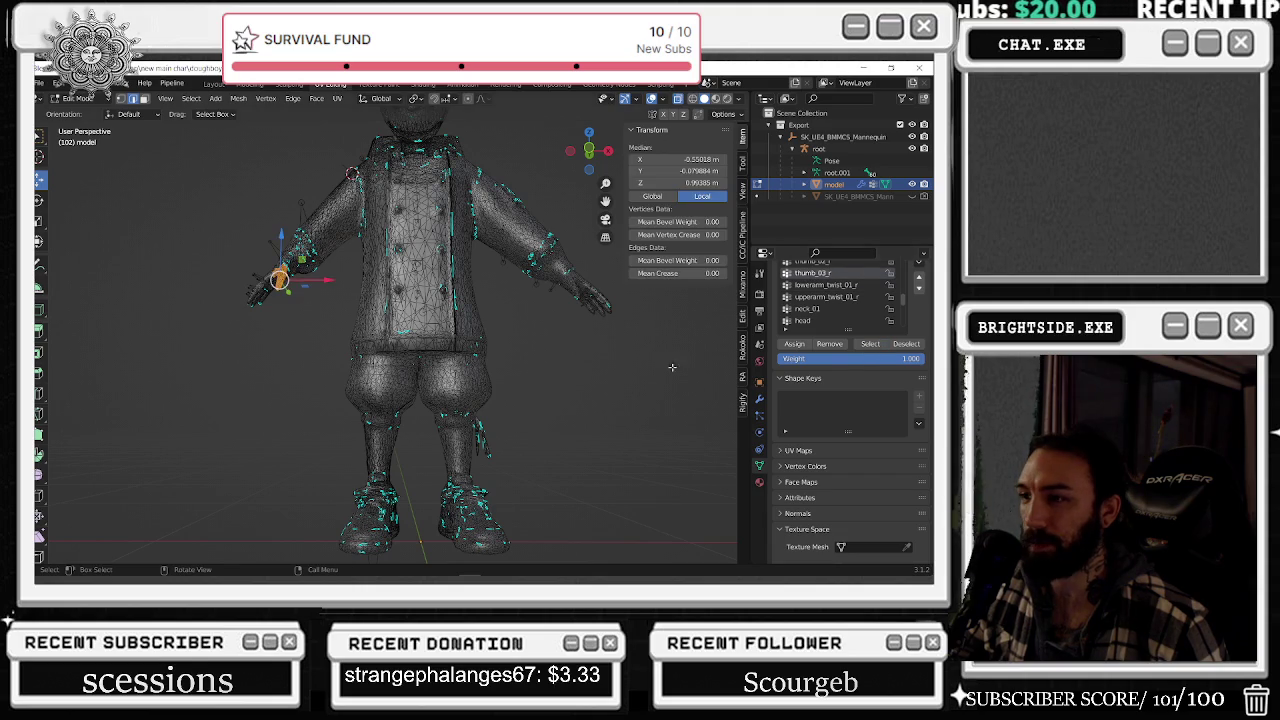
key(alt+a)
scroll(820, 295, up, 2)
click(812, 285)
click(870, 344)
key(alt+a)
scroll(815, 305, up, 2)
scroll(818, 308, up, 2)
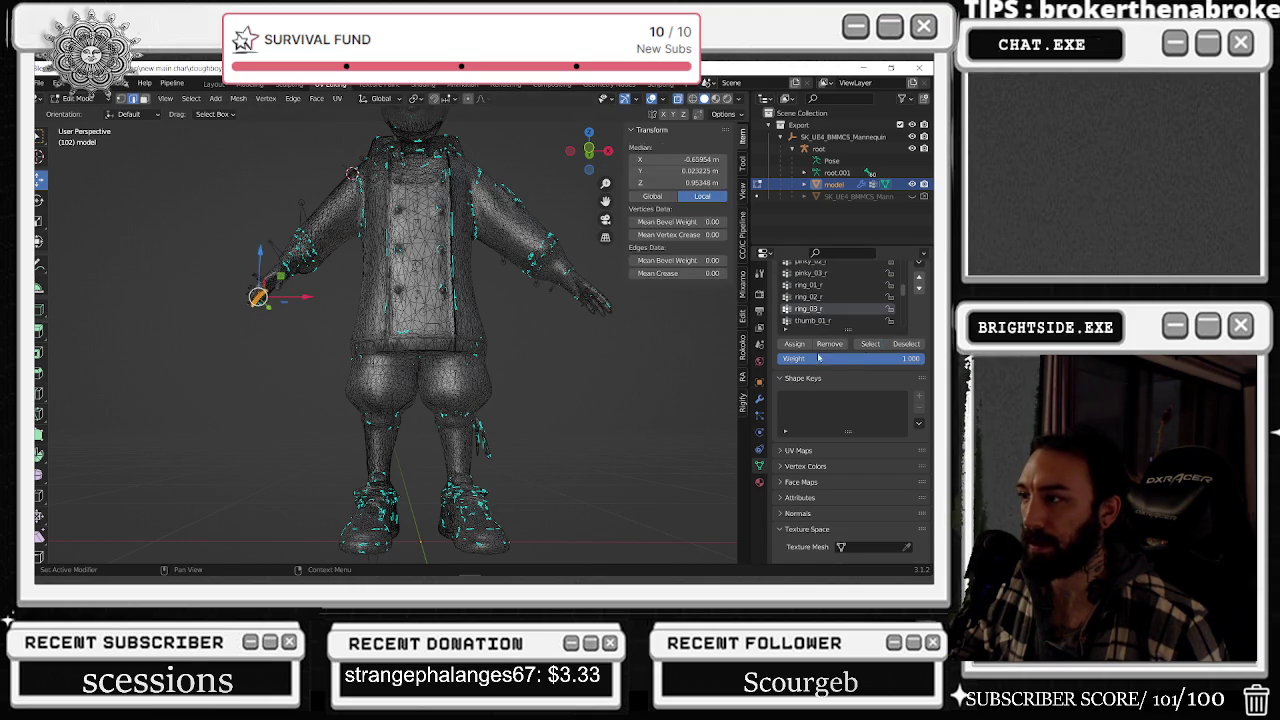
scroll(500, 330, up, 5)
- Check the pinky_01_r and middle_03_r vertex groups, viewing the character side-on
scroll(820, 300, up, 2)
click(812, 285)
scroll(660, 328, down, 7)
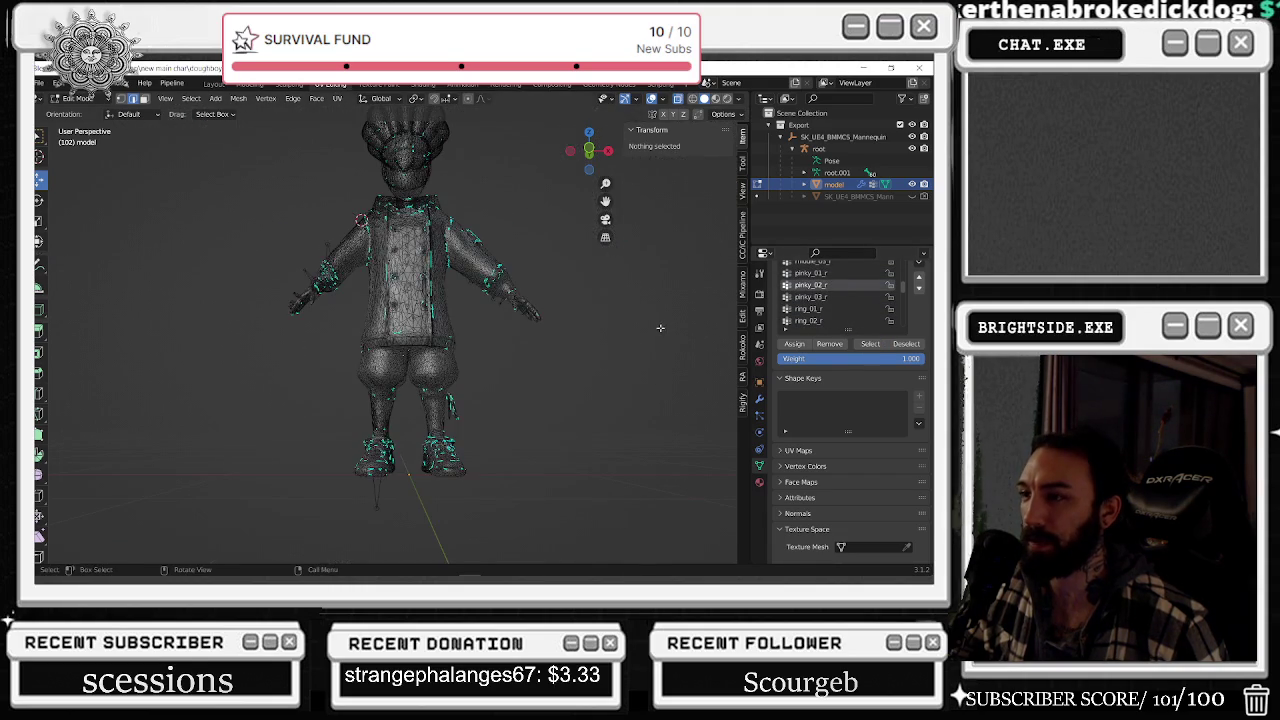
scroll(722, 324, up, 3)
click(826, 274)
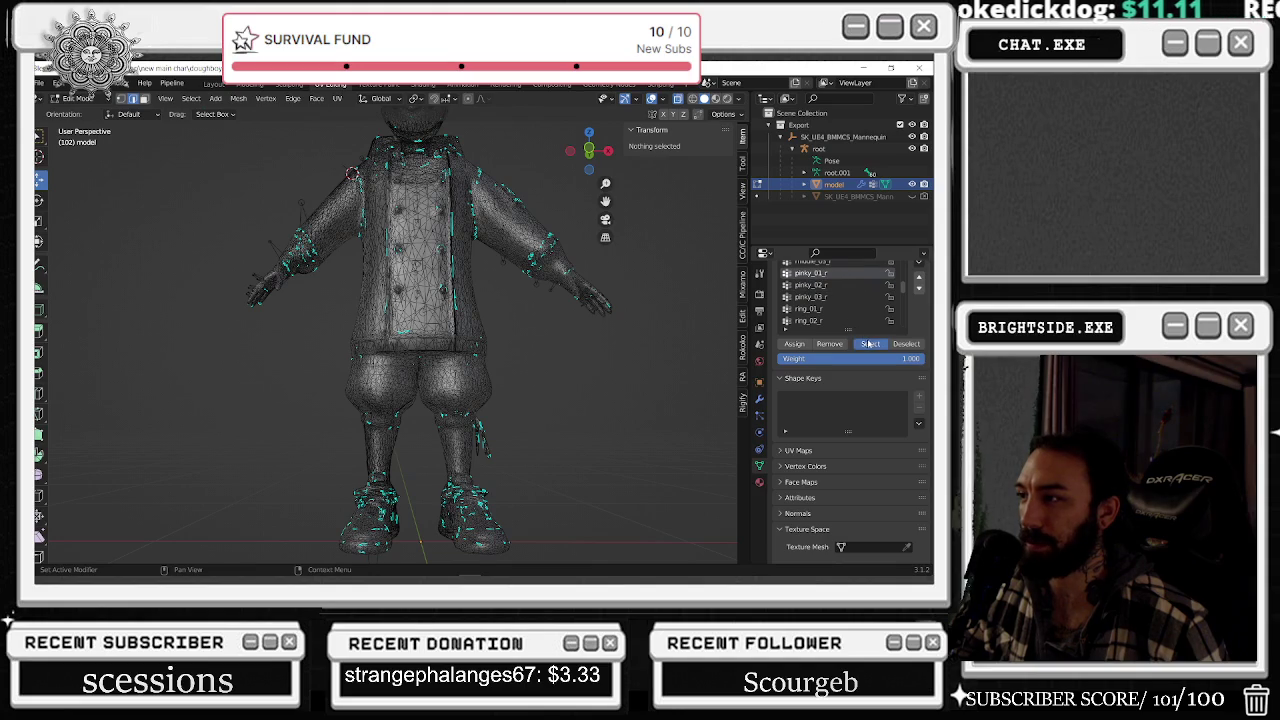
click(868, 343)
scroll(828, 286, up, 1)
click(828, 286)
click(870, 343)
click(586, 365)
mouse_move(652, 355)
middle_down()
mouse_move(644, 377)
mouse_move(682, 377)
middle_up()
click(860, 345)
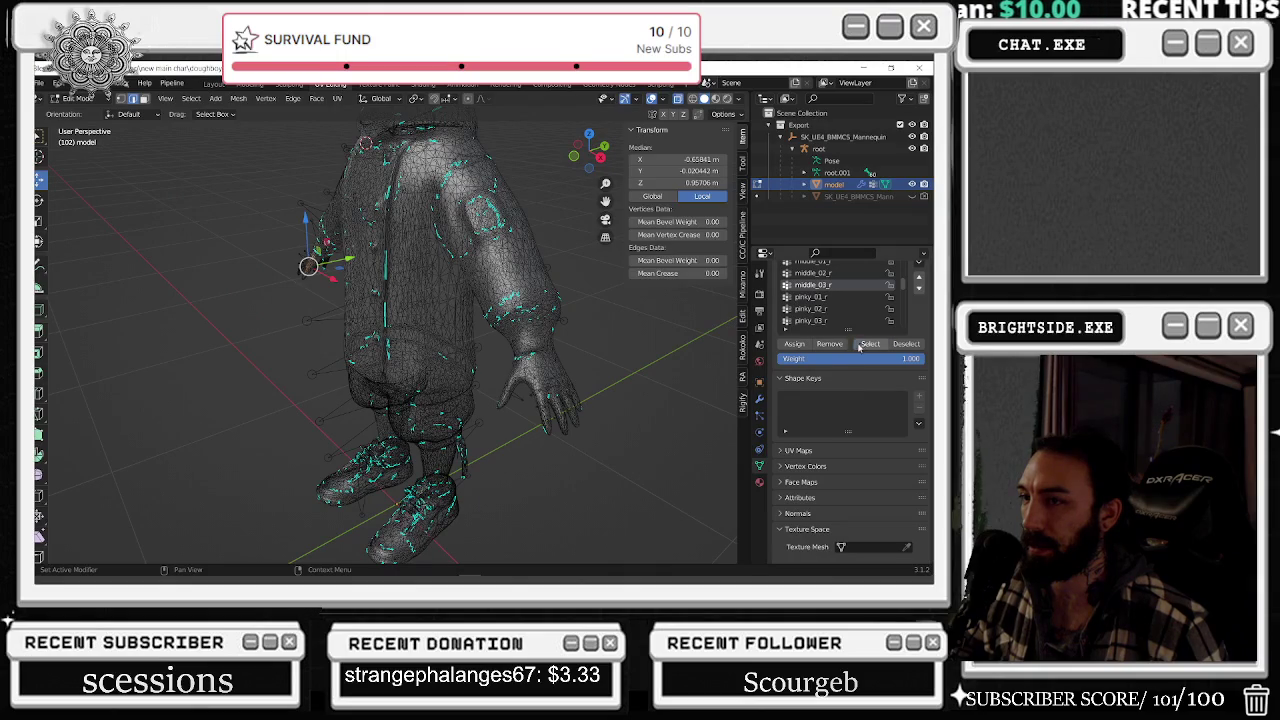
click(708, 345)
- Show the upper-torso vertex group's vertices, then deselect them
scroll(833, 288, up, 3)
scroll(833, 288, up, 2)
scroll(833, 289, up, 6)
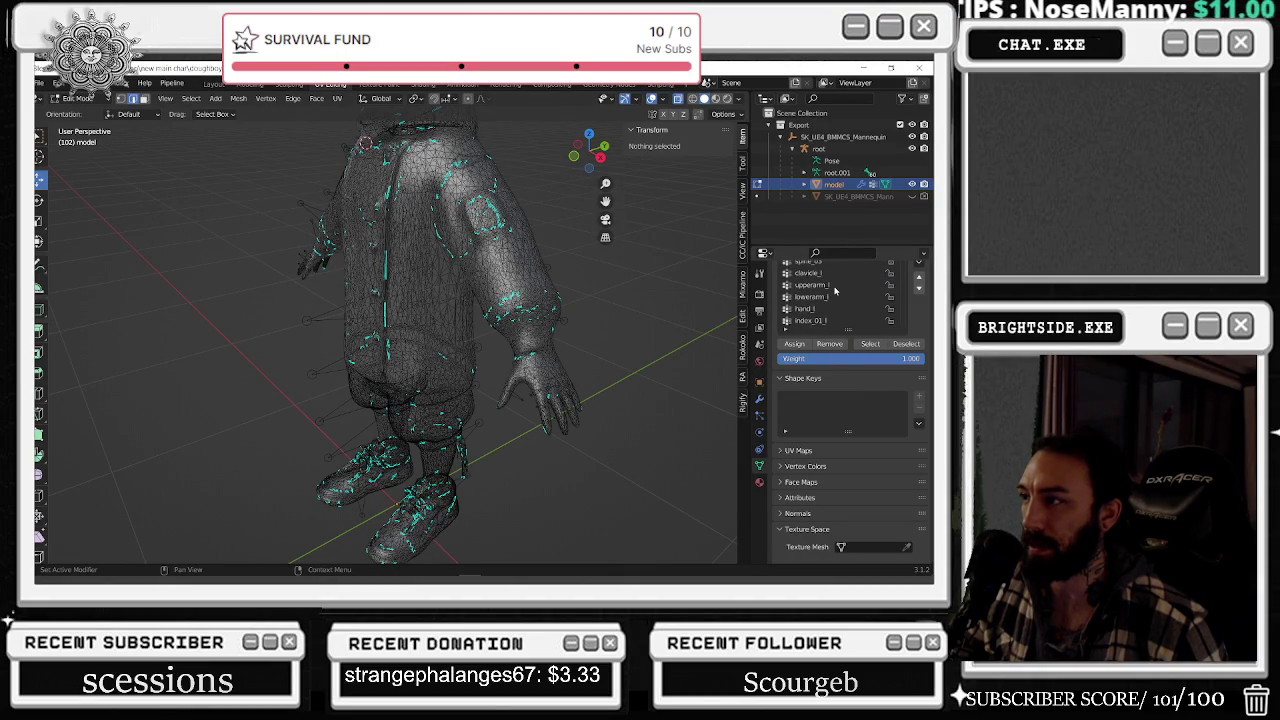
scroll(829, 288, down, 2)
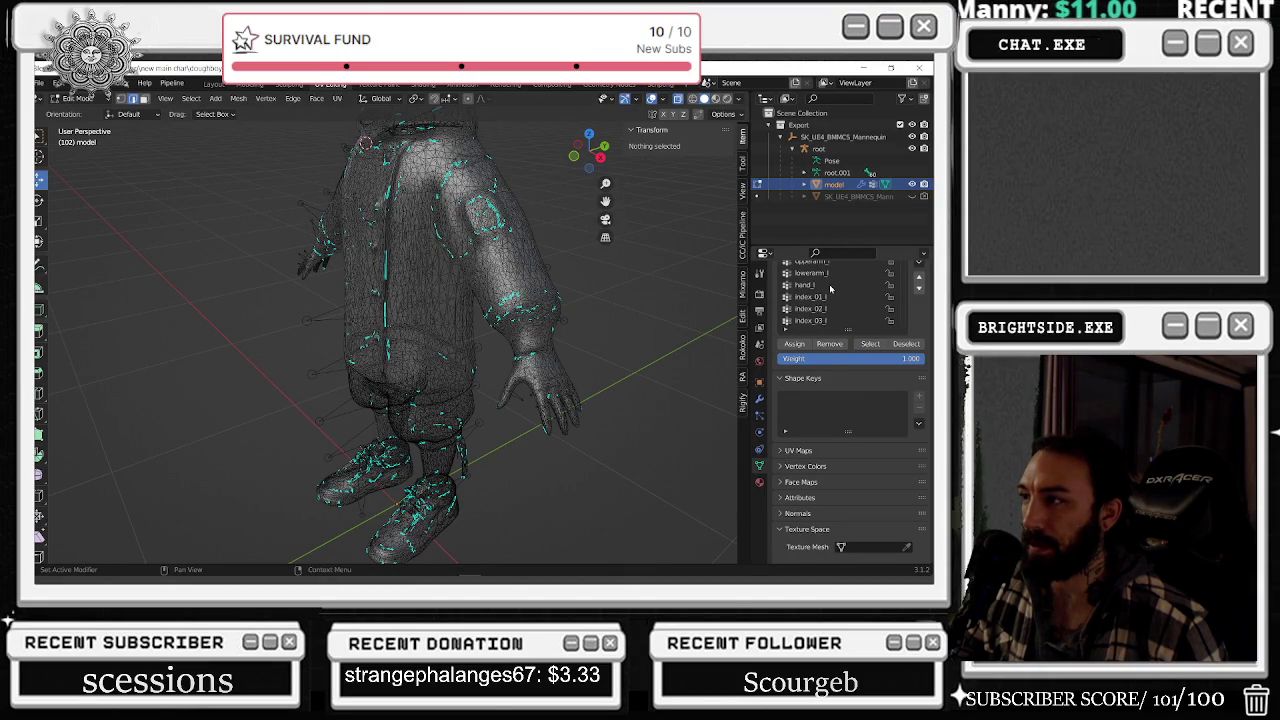
click(870, 344)
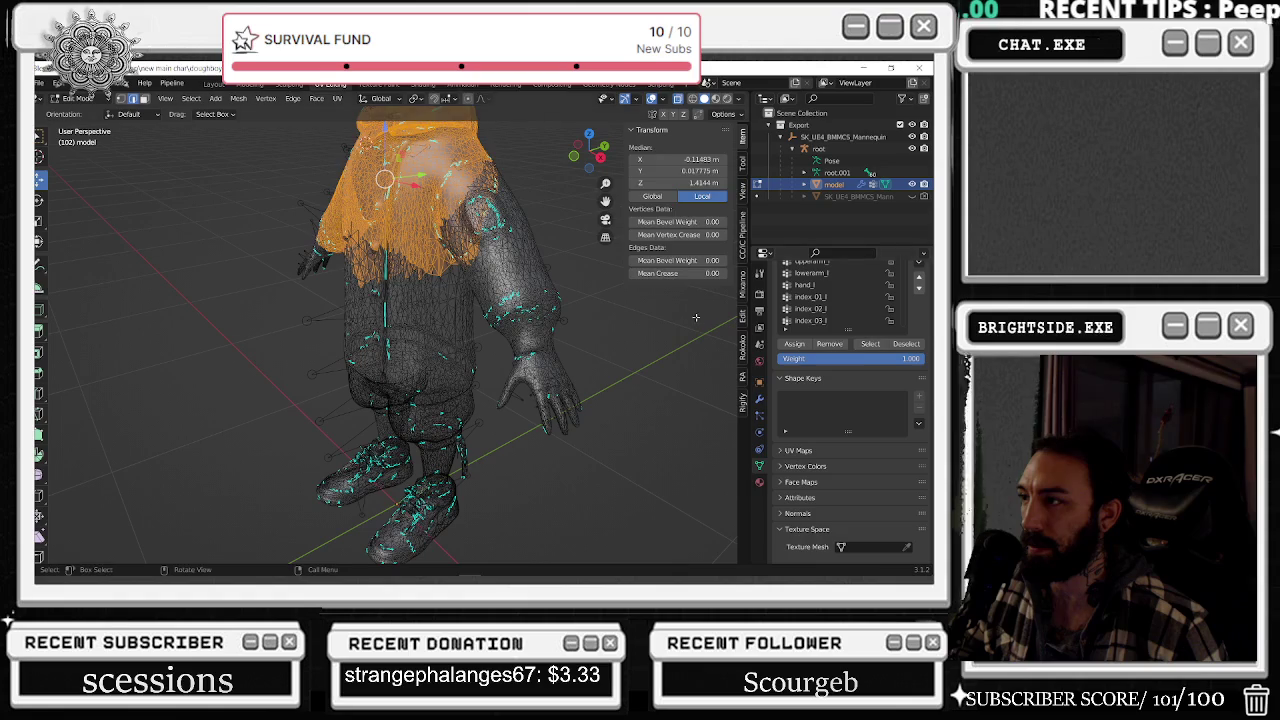
click(696, 317)
- Check the hand_l group, then show index_01_l's vertices around the left hand
click(804, 285)
click(870, 344)
click(641, 348)
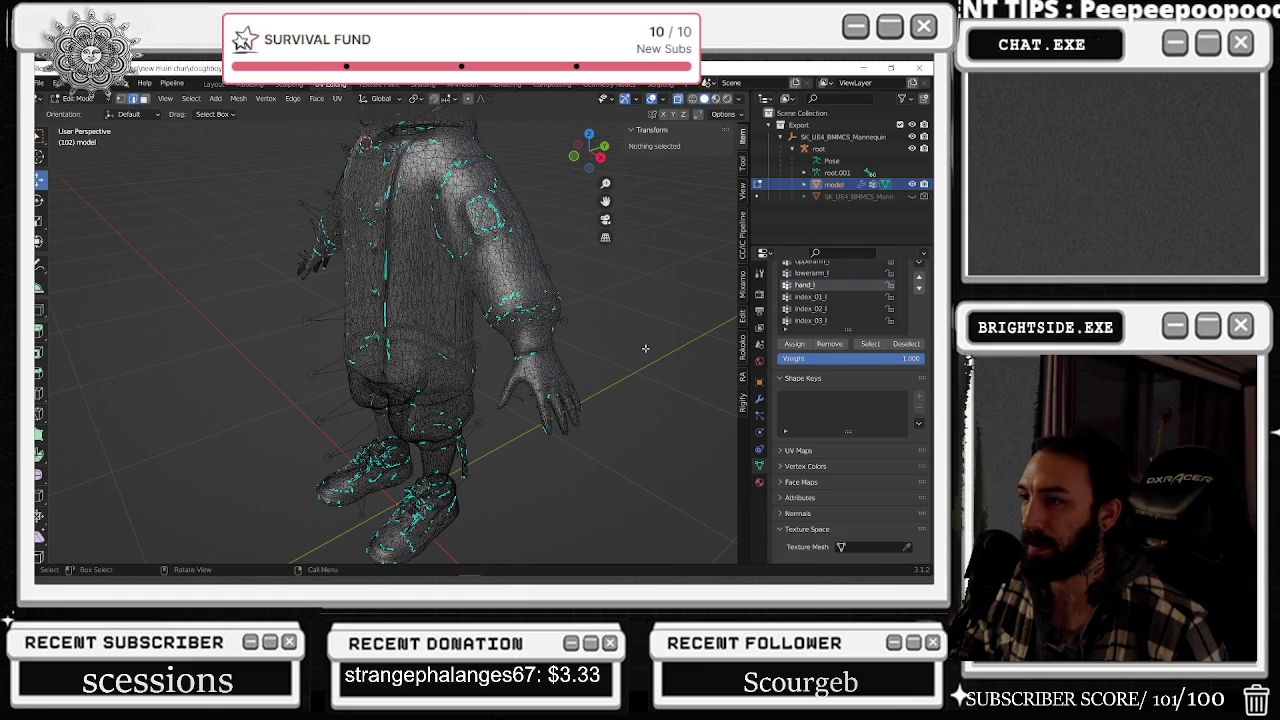
click(810, 297)
click(870, 344)
mouse_move(690, 350)
middle_down()
mouse_move(634, 346)
mouse_move(573, 313)
mouse_move(570, 430)
middle_up()
scroll(600, 330, up, 5)
- Box-select the stray neighbouring-finger vertices and remove them from index_01_l
key(alt+a)
drag(650, 490, 508, 272)
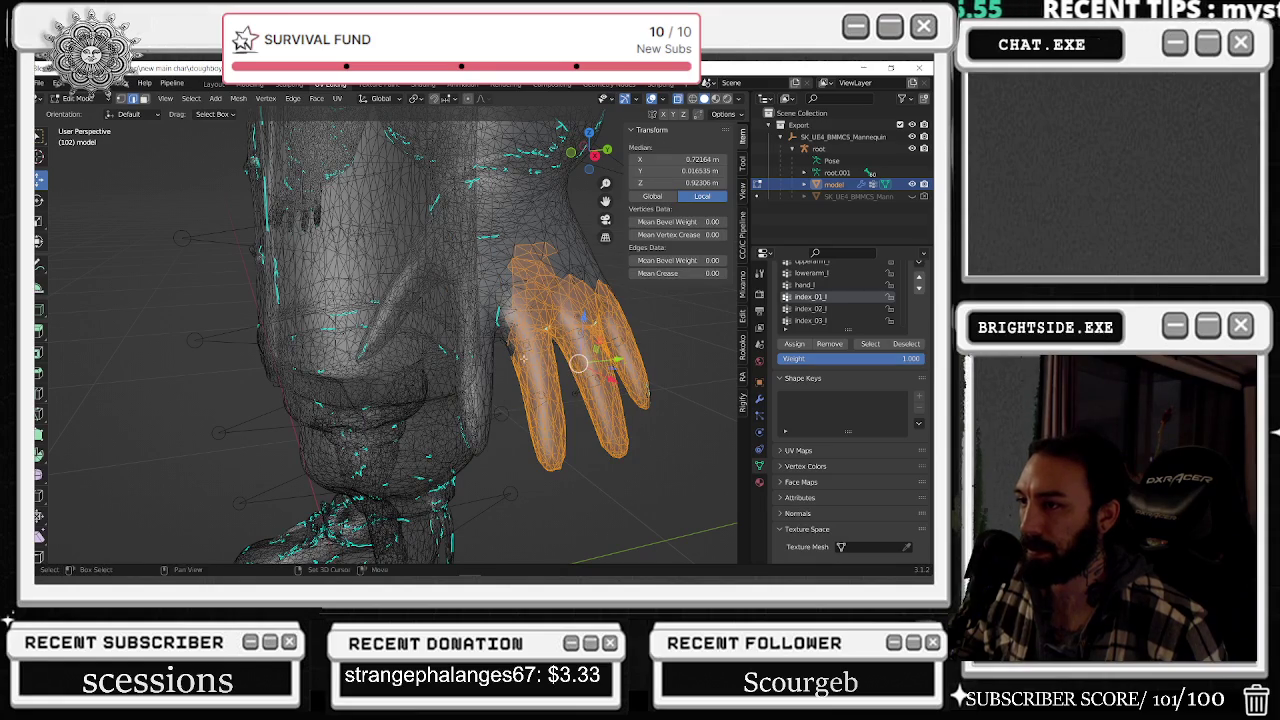
key(b)
drag(578, 362, 582, 364)
click(829, 344)
- Check index_02_l's vertices and box-select three fingers of the left hand
click(686, 341)
click(810, 309)
click(870, 344)
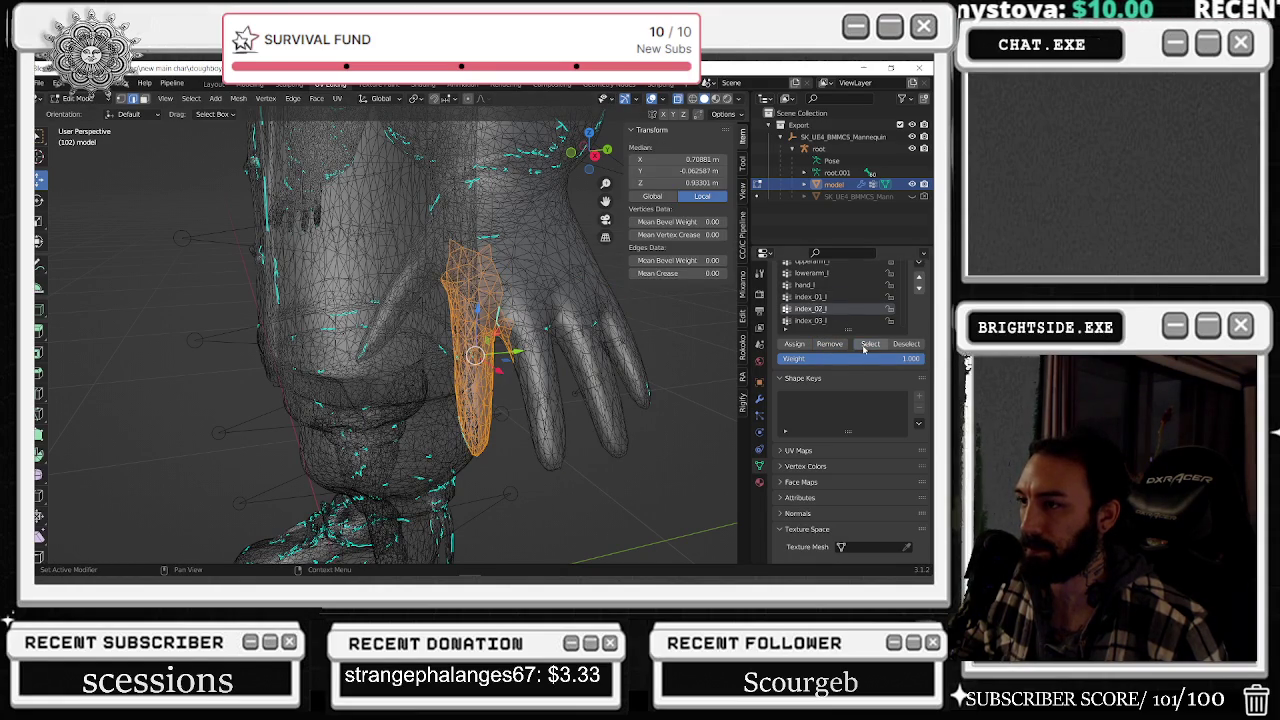
click(692, 410)
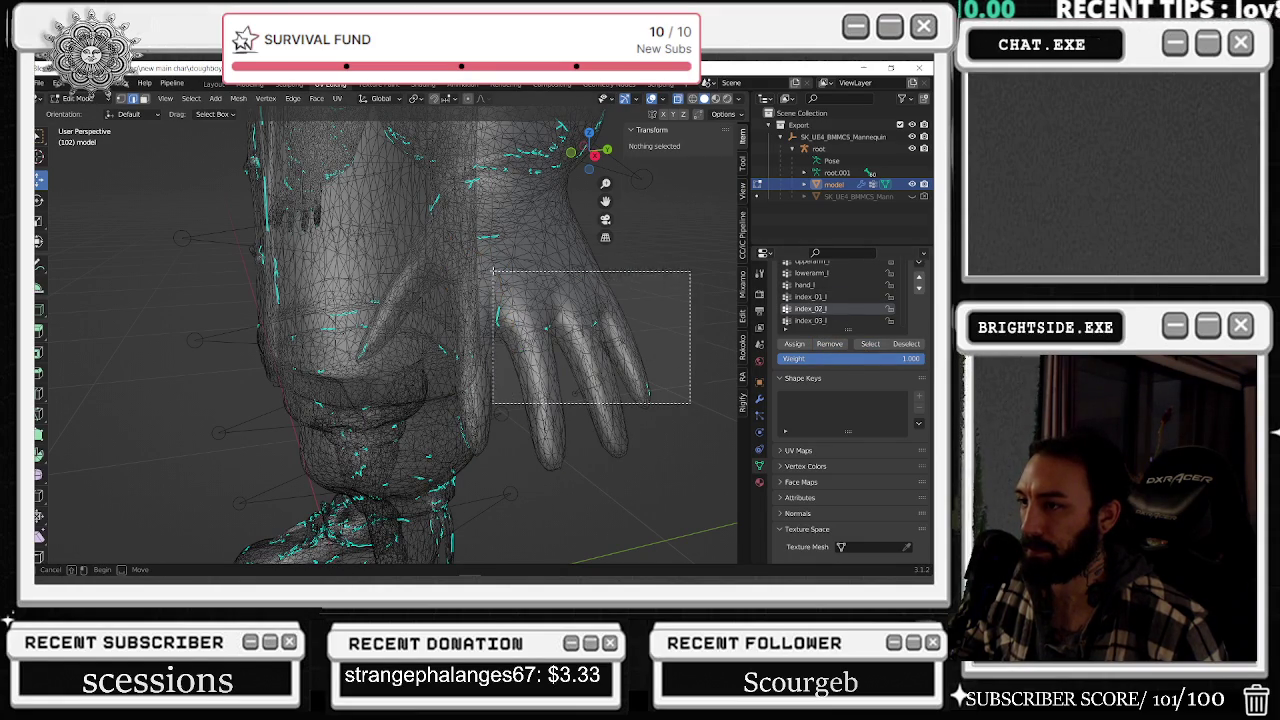
drag(692, 406, 490, 262)
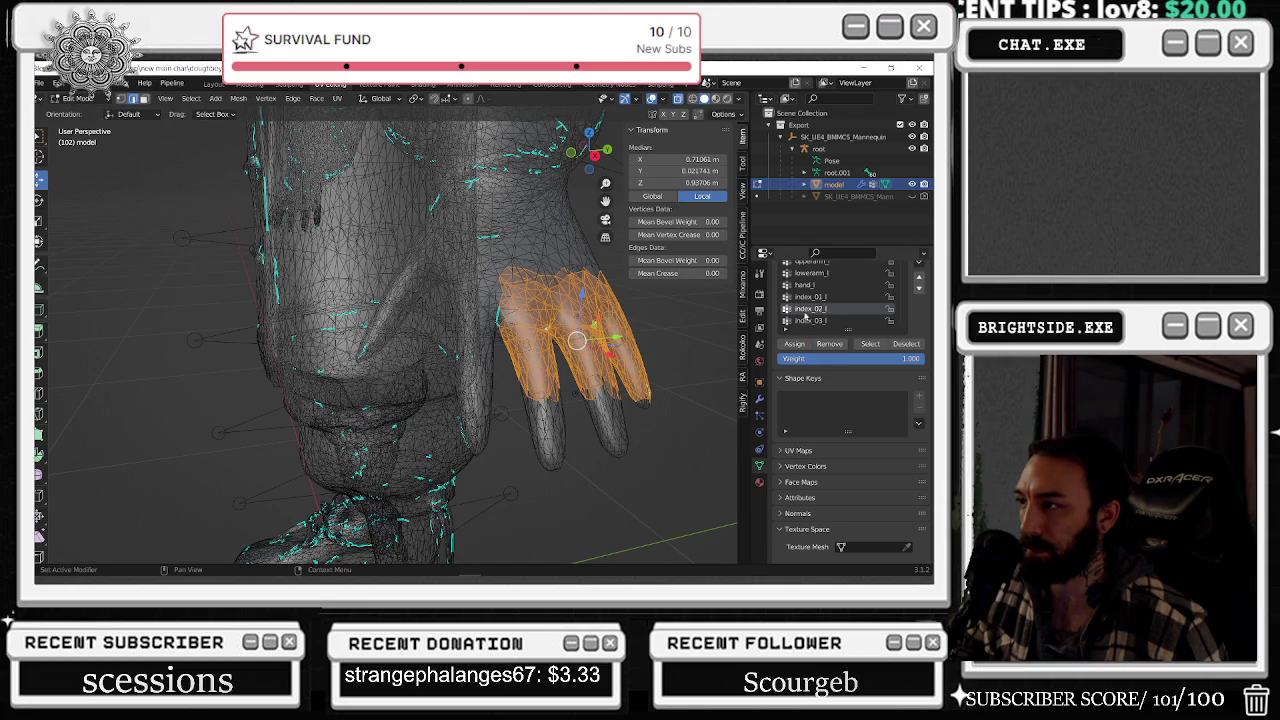
- Check index_03_l's vertices against a fresh selection of the left hand's fingers
click(806, 320)
click(671, 318)
click(870, 344)
click(642, 362)
mouse_move(711, 378)
mouse_down()
mouse_move(530, 302)
mouse_move(498, 260)
mouse_up()
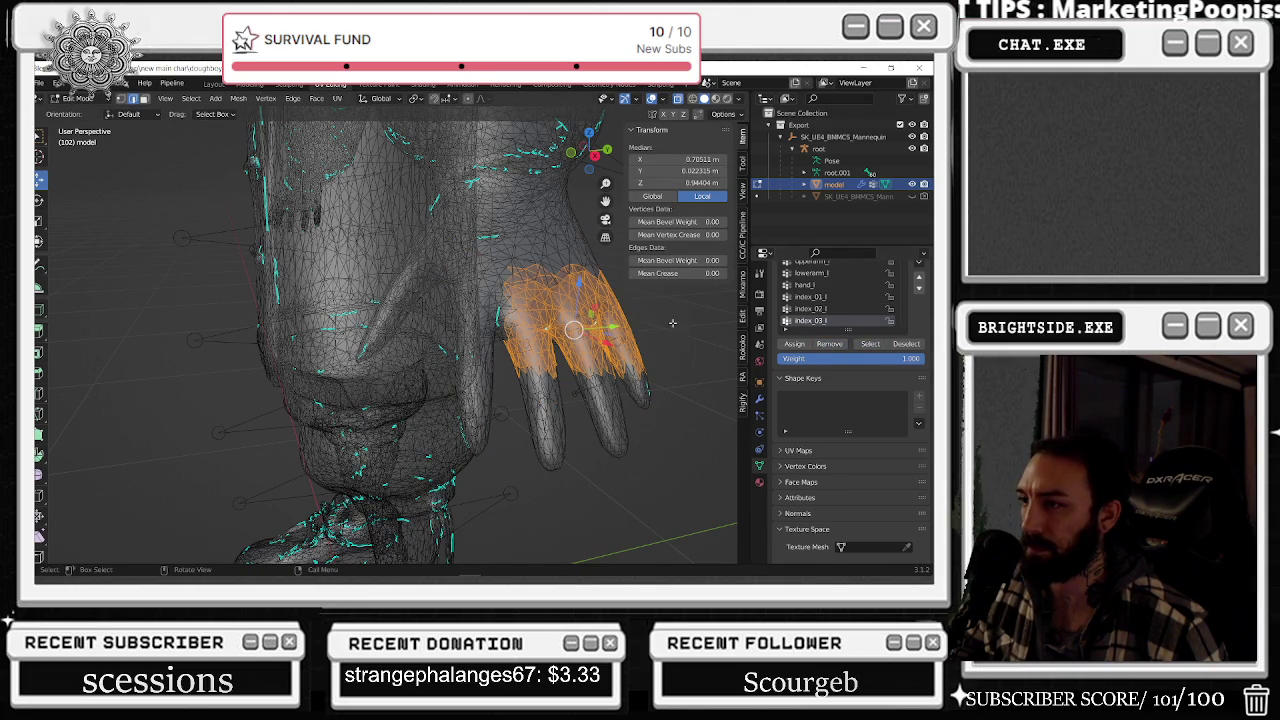
drag(686, 350, 497, 302)
click(706, 329)
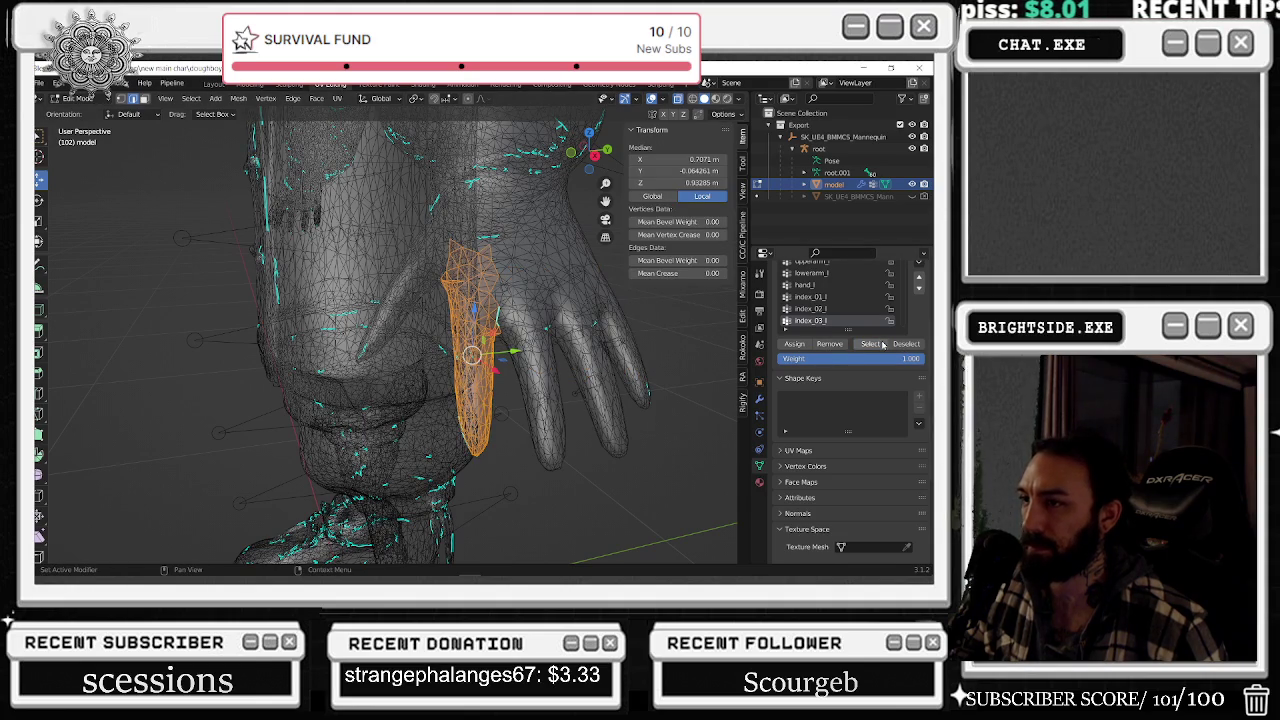
mouse_move(560, 330)
middle_down()
mouse_move(610, 345)
mouse_move(588, 342)
middle_up()
- Check the middle_01_l vertex group's vertices on the left middle finger
key(alt+a)
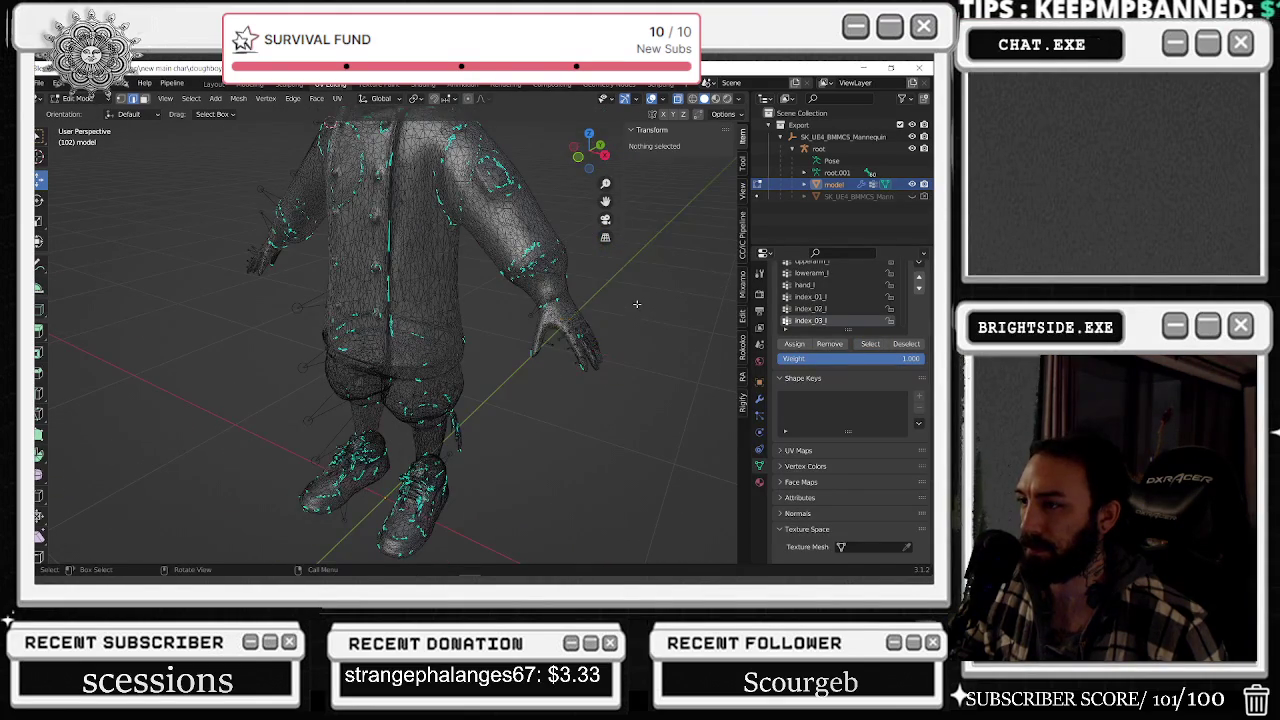
scroll(575, 347, up, 3)
scroll(575, 347, up, 2)
scroll(843, 300, down, 1)
scroll(843, 300, down, 1)
click(843, 301)
click(865, 325)
middle_drag(640, 341, 614, 339)
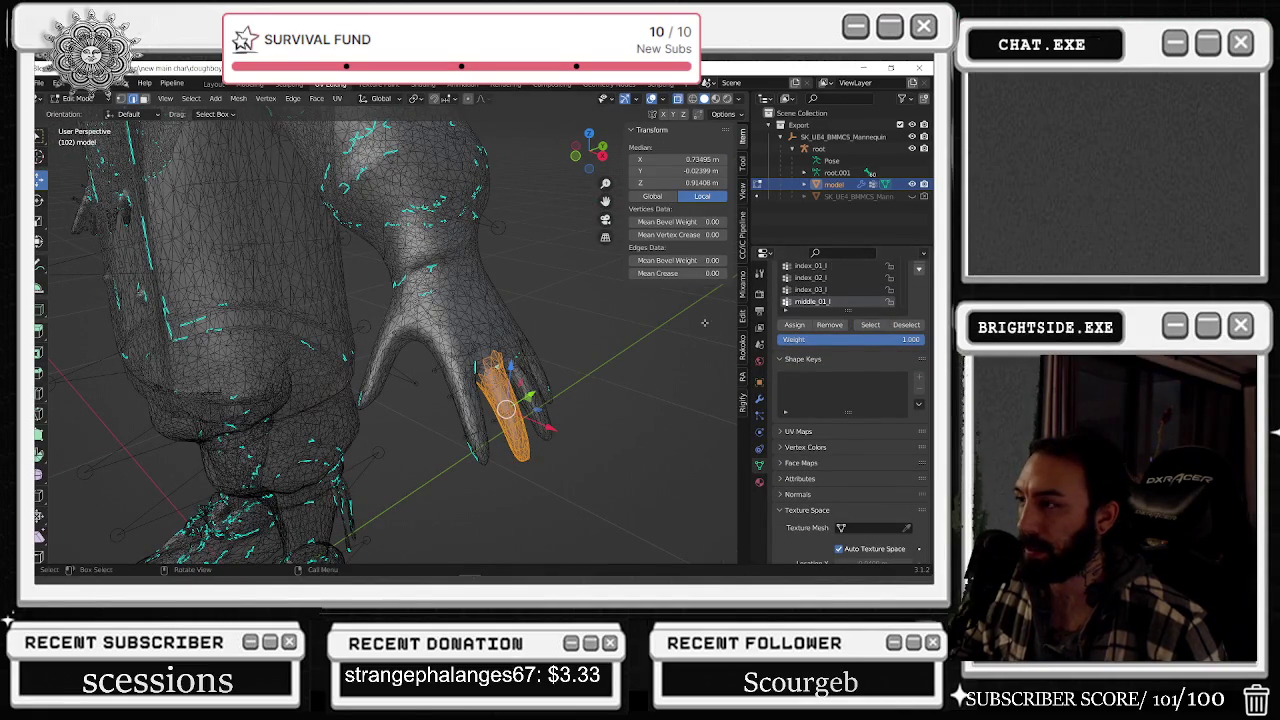
key(alt+a)
- Check the middle_02_l and middle_03_l vertex groups, viewing the hand from behind
scroll(830, 290, down, 1)
click(812, 301)
click(870, 325)
middle_drag(680, 357, 617, 356)
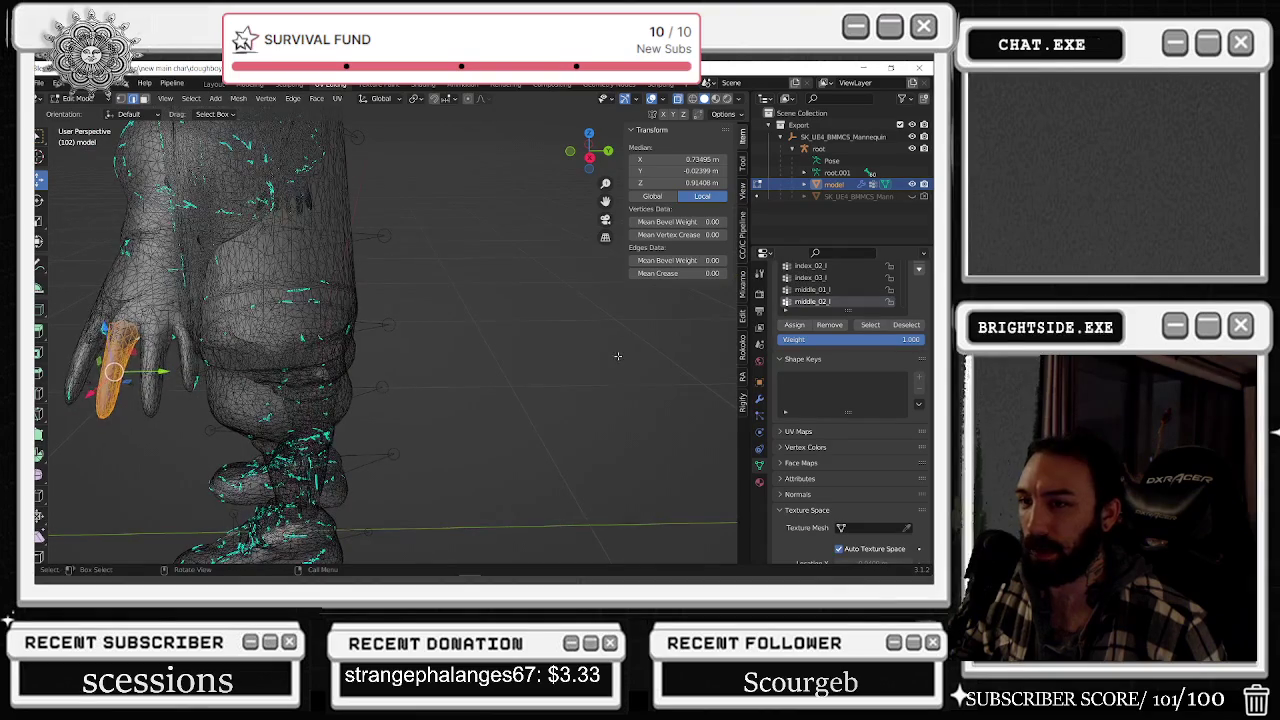
key(alt+a)
scroll(840, 290, down, 1)
click(860, 301)
click(872, 325)
key(alt+a)
- Check pinky_01_l, box-selecting the left hand's vertices including fingertips, then activate pinky_02_l
scroll(830, 290, down, 1)
click(822, 301)
click(871, 325)
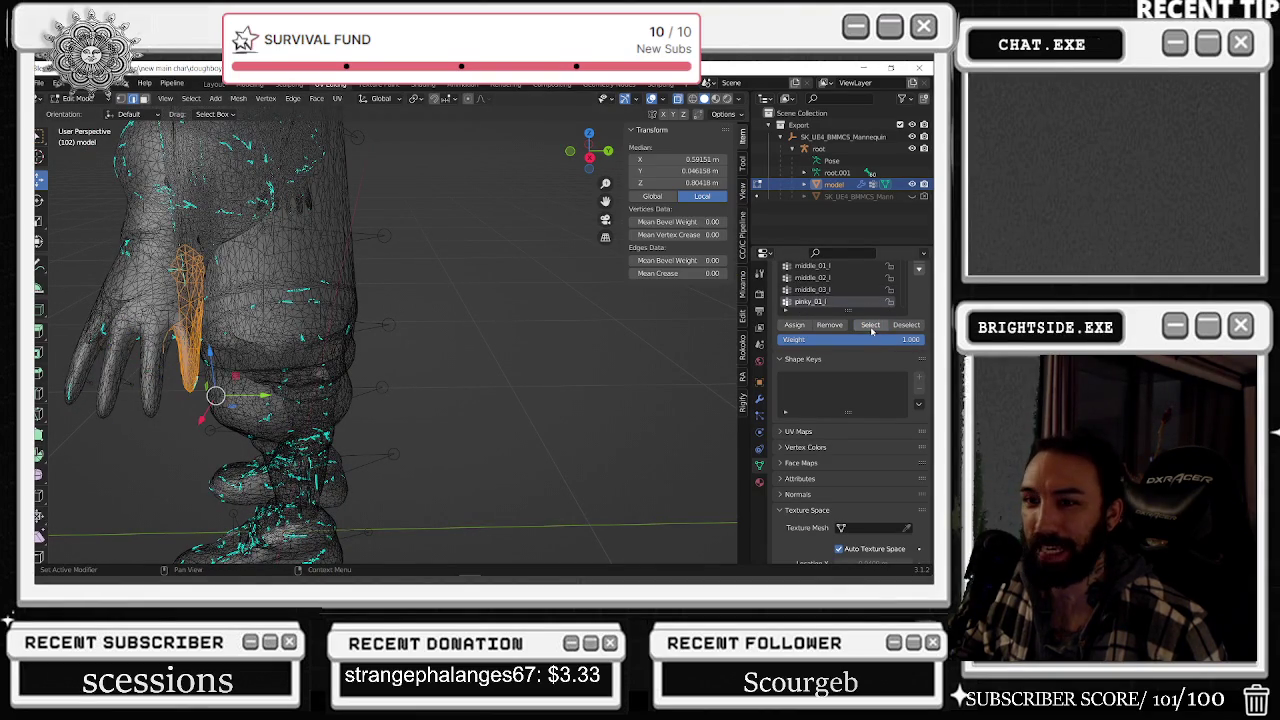
click(77, 275)
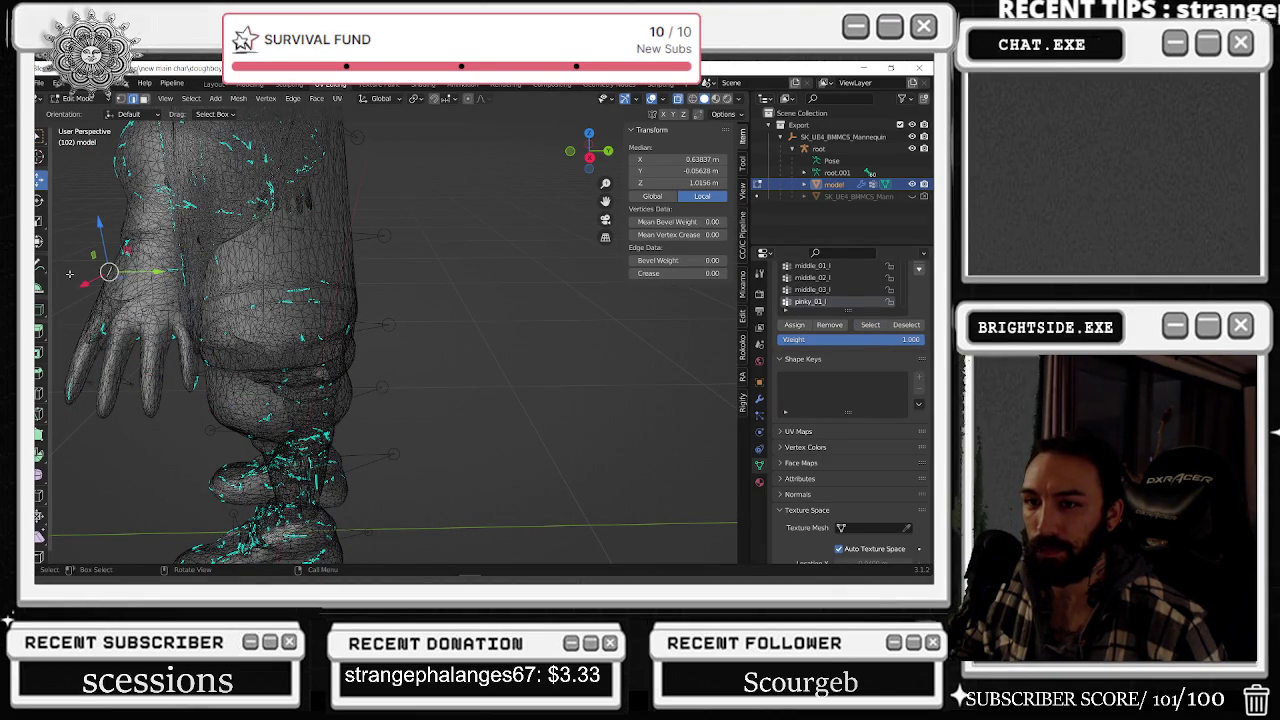
drag(65, 285, 168, 410)
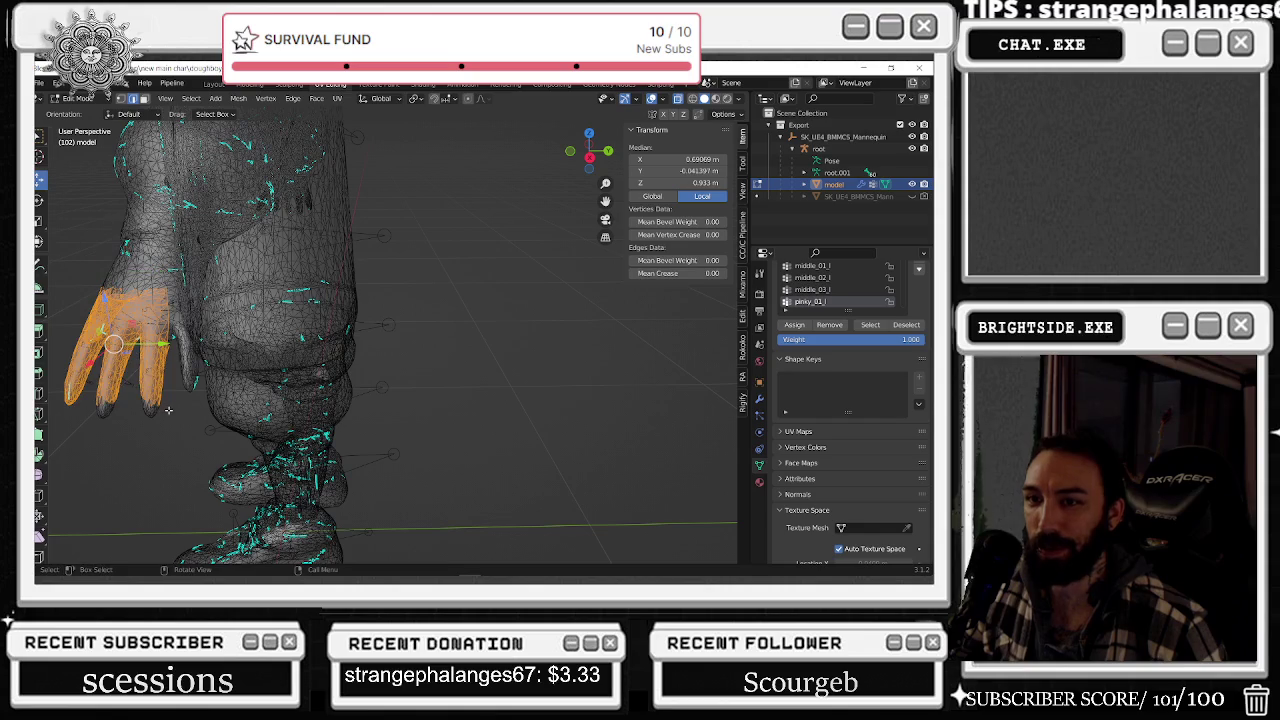
drag(86, 238, 171, 386)
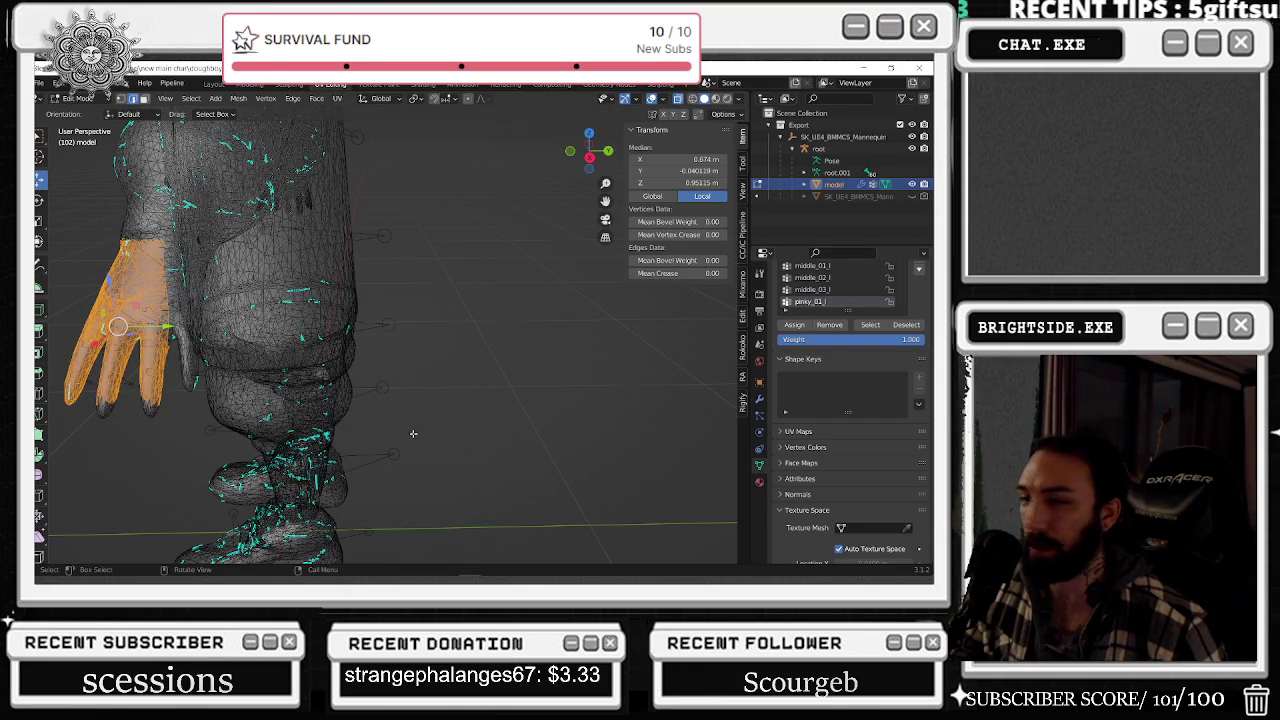
shift+drag(170, 449, 73, 387)
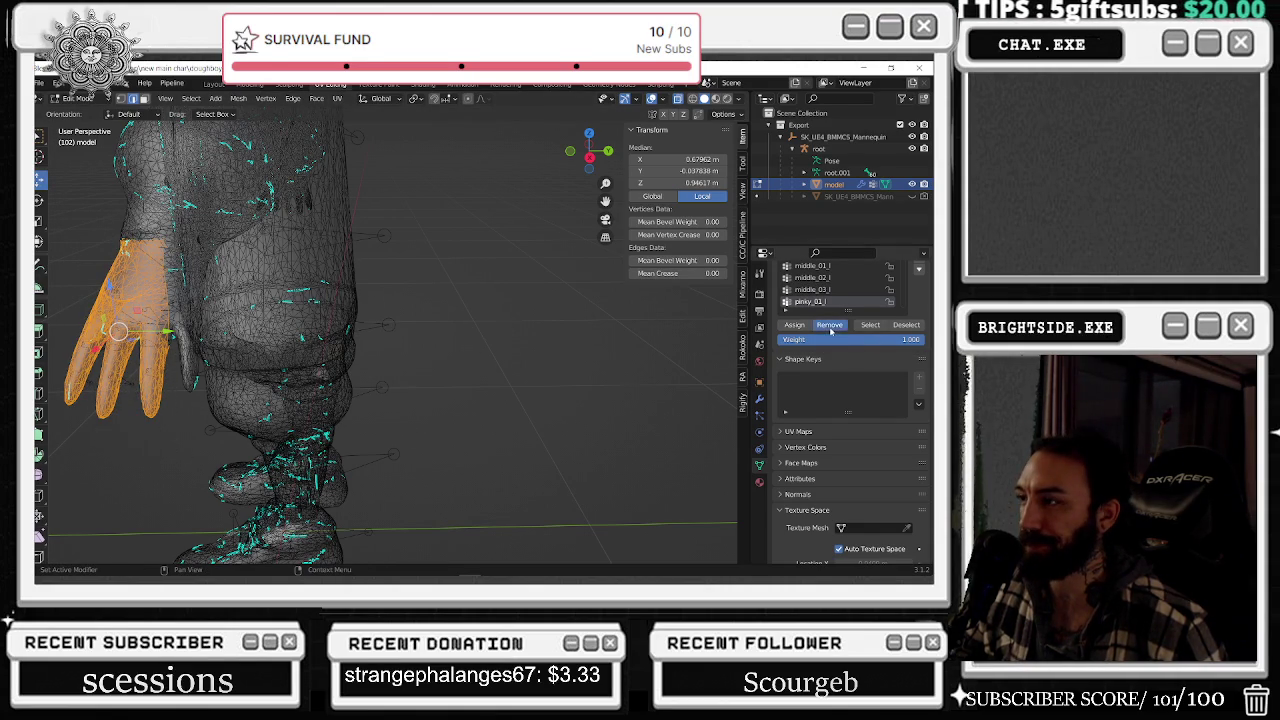
click(657, 357)
scroll(830, 290, down, 1)
click(815, 301)
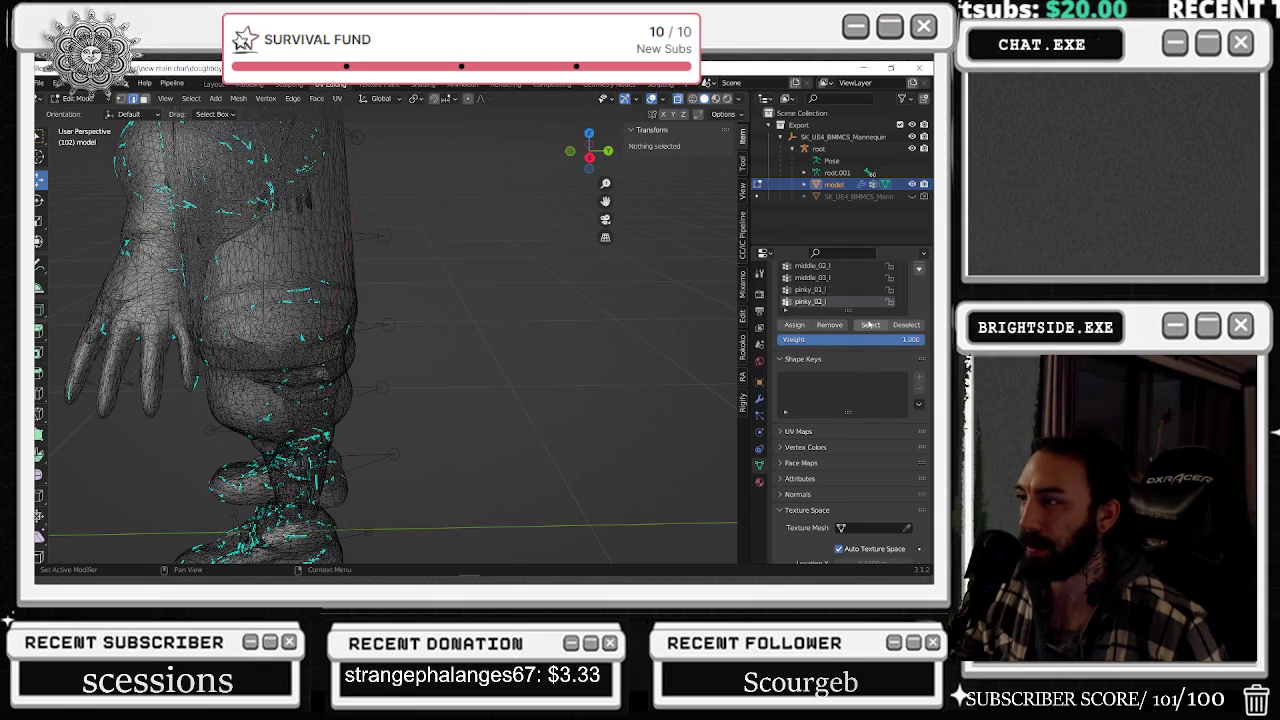
- Show the pinky_02_l and pinky_03_l vertex groups on the hand, then clear the selection
click(869, 324)
middle_drag(529, 346, 413, 391)
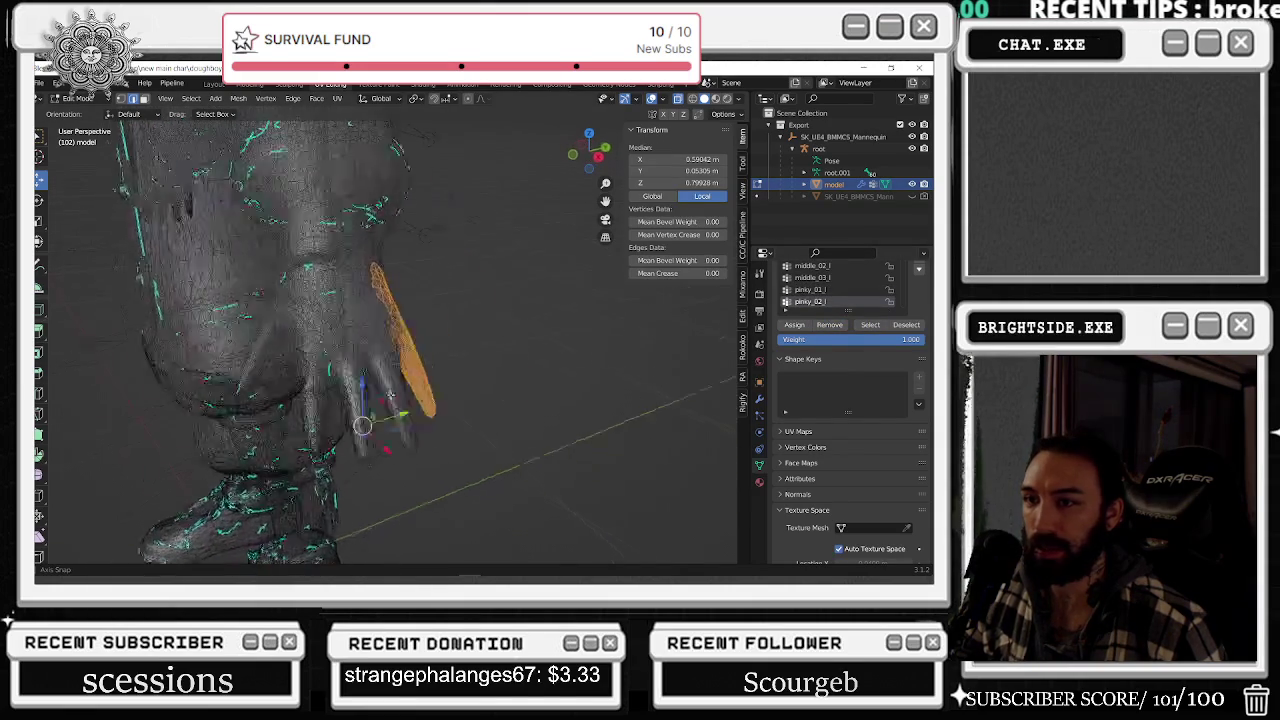
scroll(830, 290, down, 1)
click(815, 301)
click(869, 324)
middle_drag(598, 285, 540, 289)
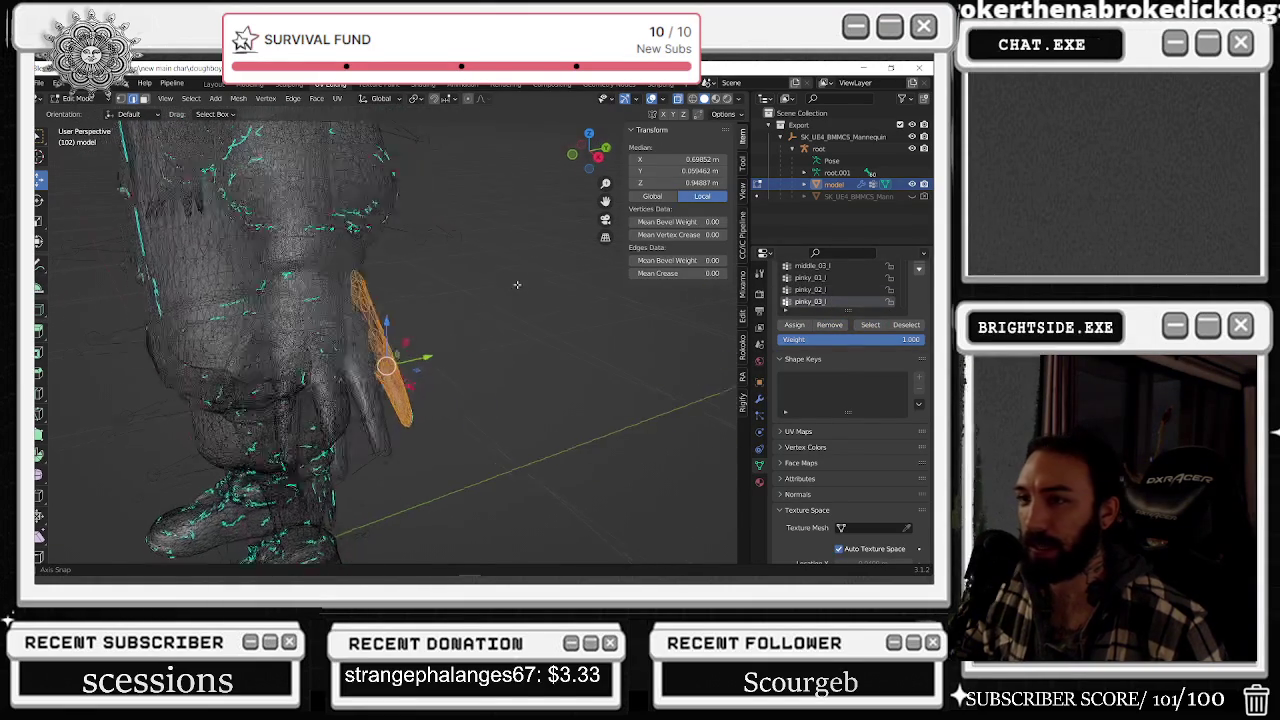
click(540, 289)
scroll(802, 296, down, 1)
- Inspect the ring_01_l, ring_02_l and ring_03_l vertex groups on the left ring finger
click(808, 301)
click(869, 324)
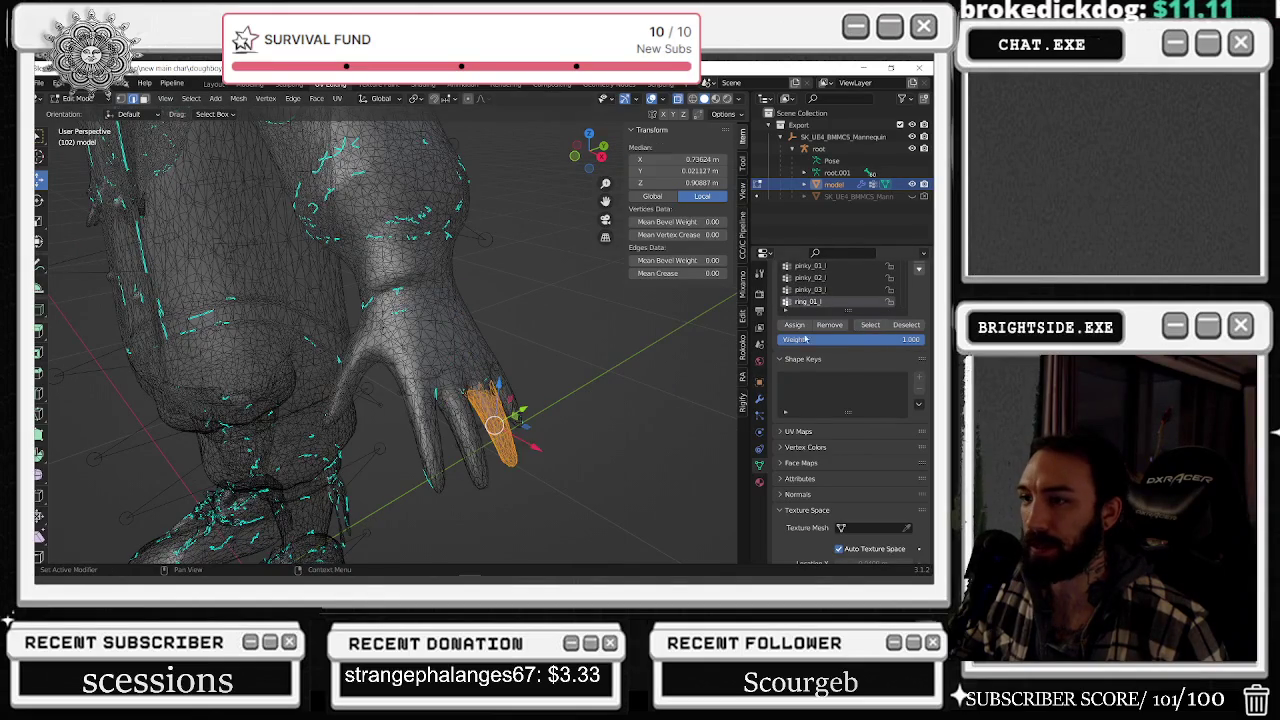
middle_drag(620, 330, 677, 331)
key(alt+Tab)
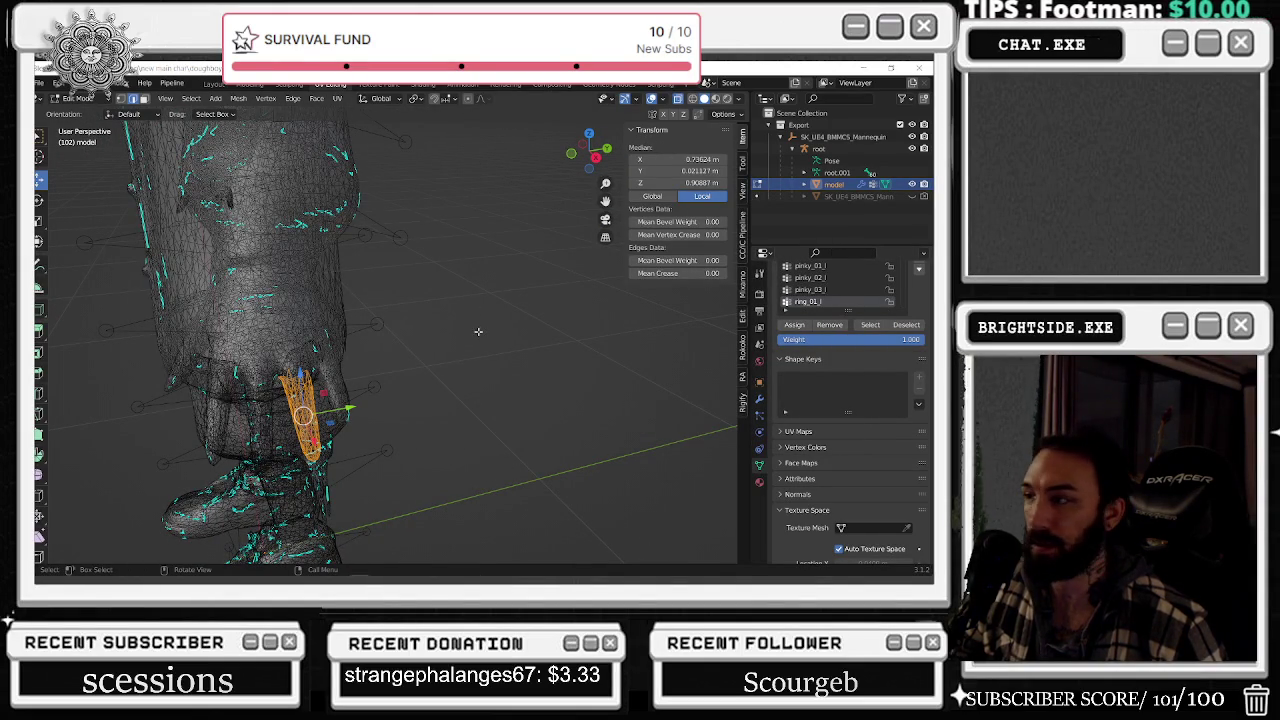
click(478, 331)
scroll(848, 300, down, 1)
click(870, 324)
mouse_move(560, 330)
middle_down()
mouse_move(681, 329)
mouse_move(667, 330)
middle_up()
click(667, 330)
scroll(861, 288, down, 1)
click(830, 301)
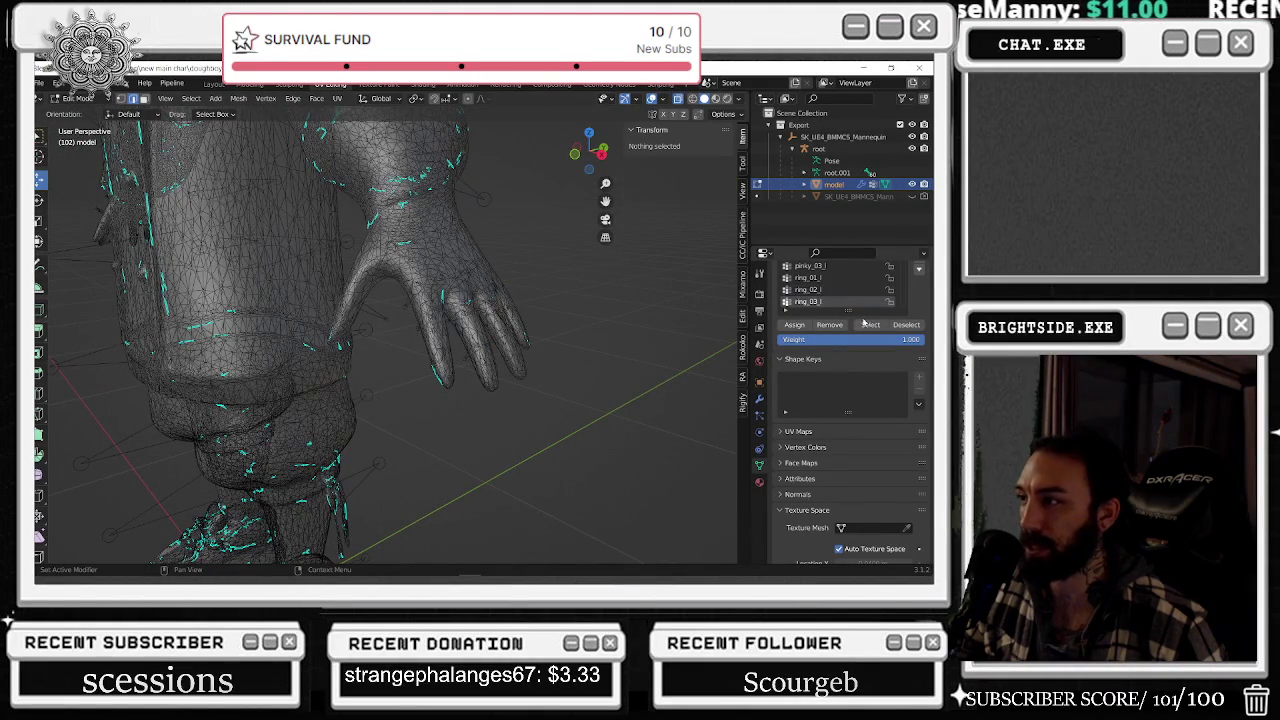
click(870, 324)
mouse_move(590, 342)
middle_down()
mouse_move(640, 345)
mouse_move(697, 302)
mouse_move(659, 309)
middle_up()
click(640, 345)
- Check the thumb_01_l, thumb_02_l and thumb_03_l vertex groups one at a time
scroll(850, 288, down, 1)
click(812, 301)
click(870, 324)
click(650, 340)
scroll(888, 297, down, 1)
click(812, 301)
click(870, 324)
click(650, 340)
scroll(833, 302, down, 1)
click(830, 301)
click(857, 327)
click(650, 340)
- Review lowerarm_twist_01_l and upperarm_twist_01_l, then select the clavicle_r vertices on the upper torso
scroll(850, 295, down, 1)
click(830, 301)
click(870, 324)
key(alt+a)
scroll(835, 295, down, 1)
click(830, 301)
click(870, 324)
key(alt+a)
scroll(835, 295, down, 1)
click(830, 301)
click(861, 328)
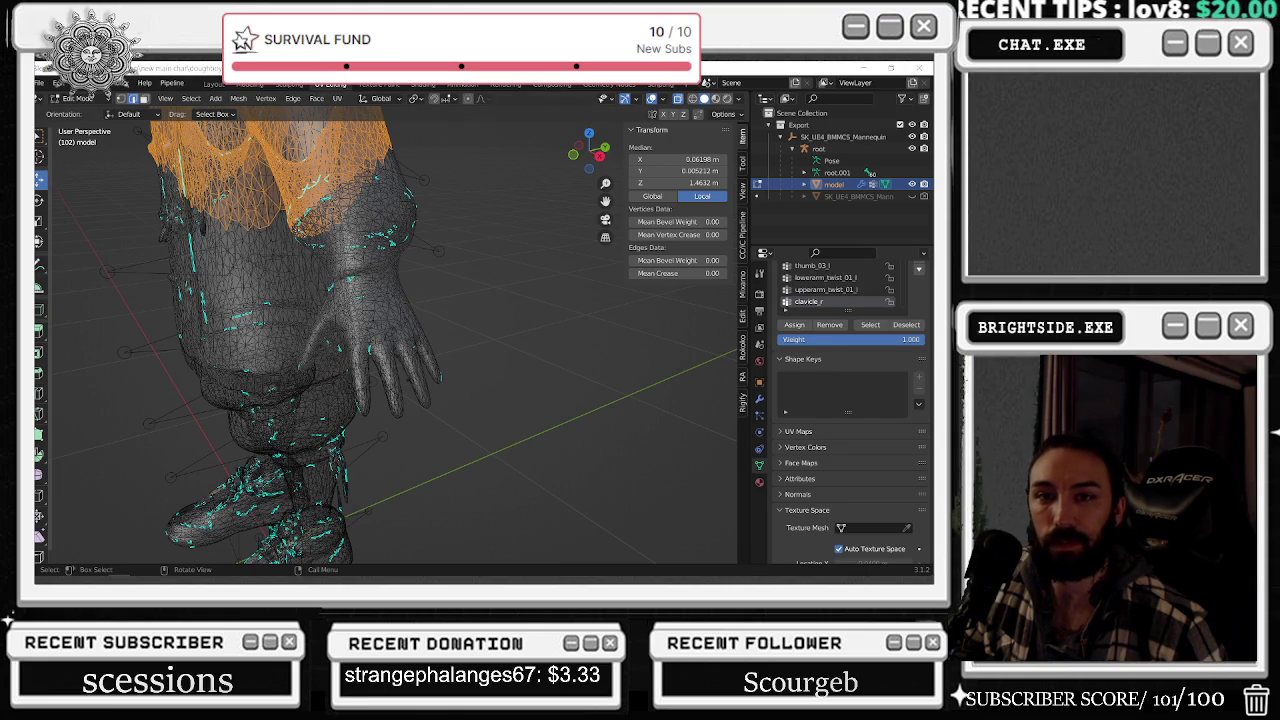
- Recheck the arm group and the thumb group vertices from a side view of the hand
middle_drag(470, 320, 610, 320)
key(alt+Tab)
click(870, 325)
key(alt+a)
scroll(832, 289, up, 2)
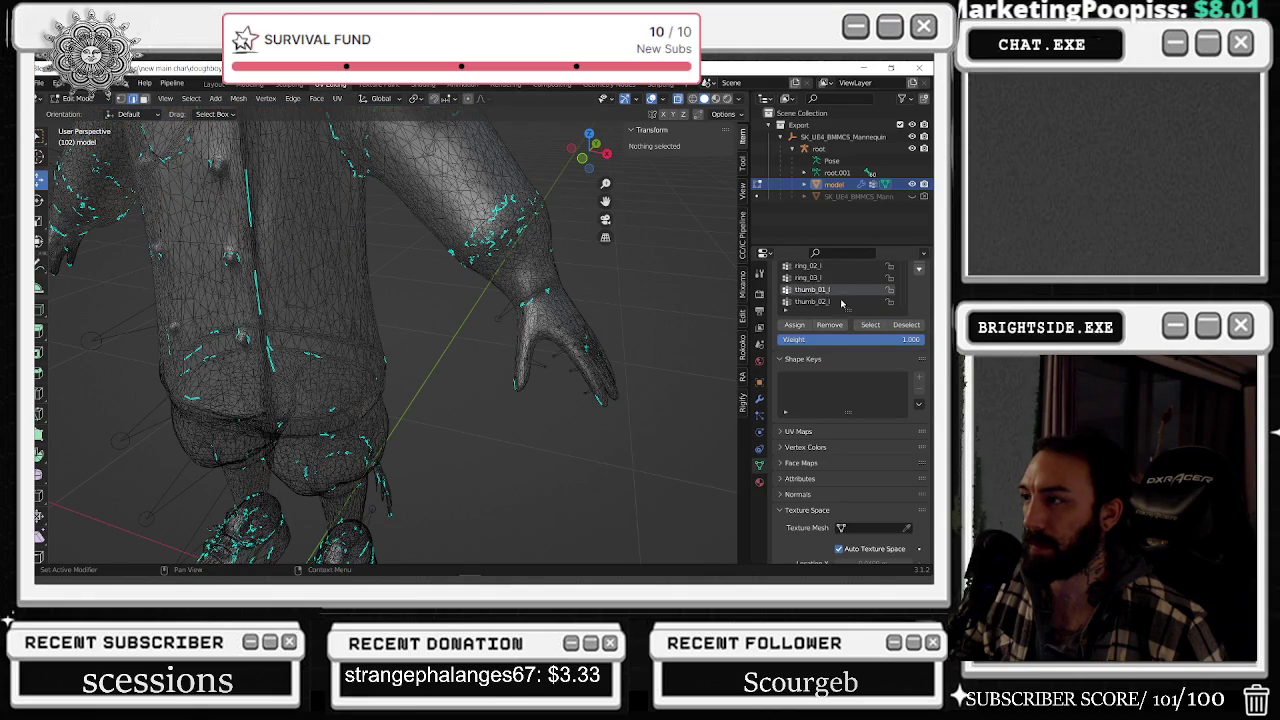
click(870, 325)
middle_drag(520, 340, 433, 353)
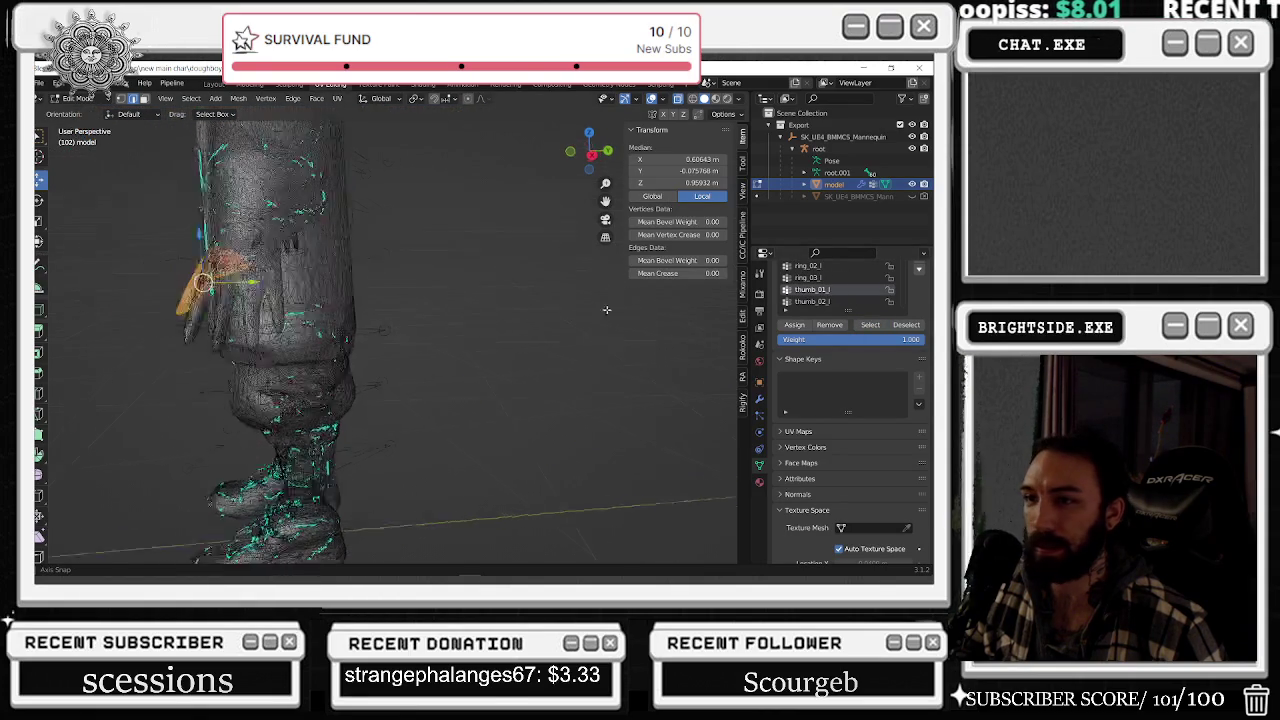
key(alt+a)
- Recheck the ring_03_l, ring_02_l and ring_01_l vertex groups, deselecting after each
click(808, 277)
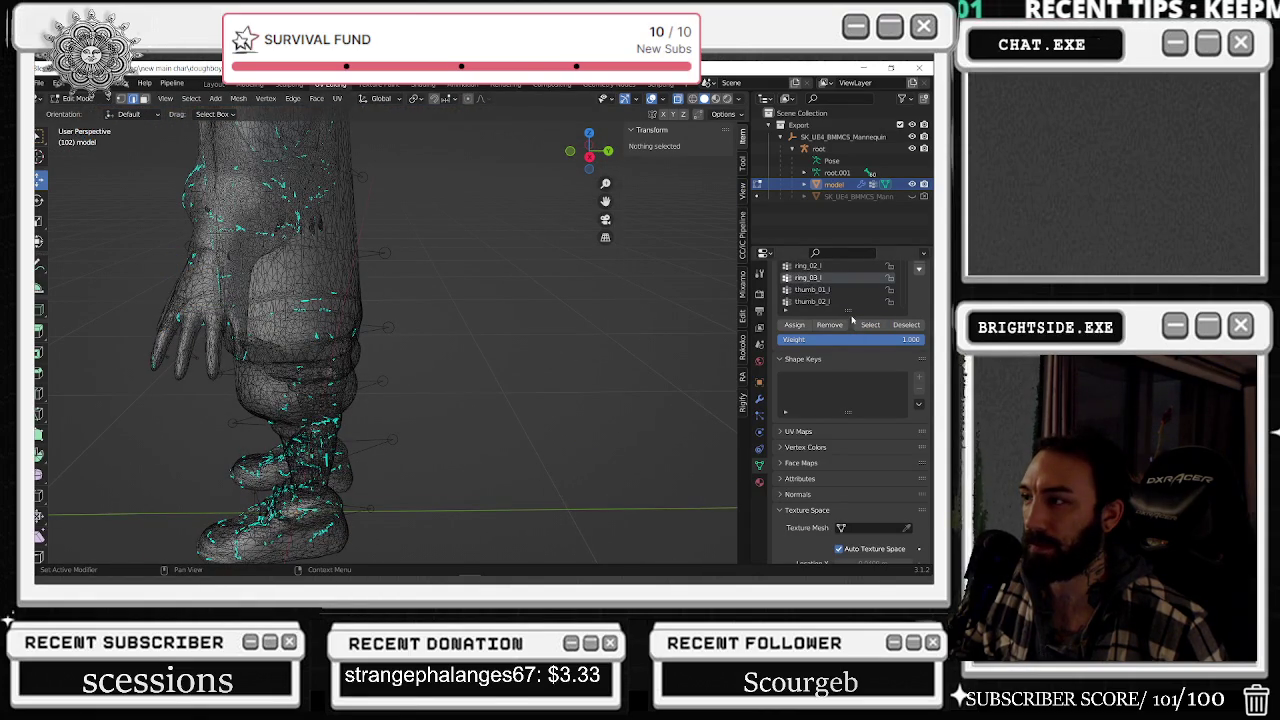
click(870, 325)
mouse_move(537, 354)
middle_down()
mouse_move(514, 366)
mouse_move(480, 345)
middle_up()
key(alt+a)
scroll(826, 272, up, 1)
click(870, 325)
click(808, 266)
key(alt+a)
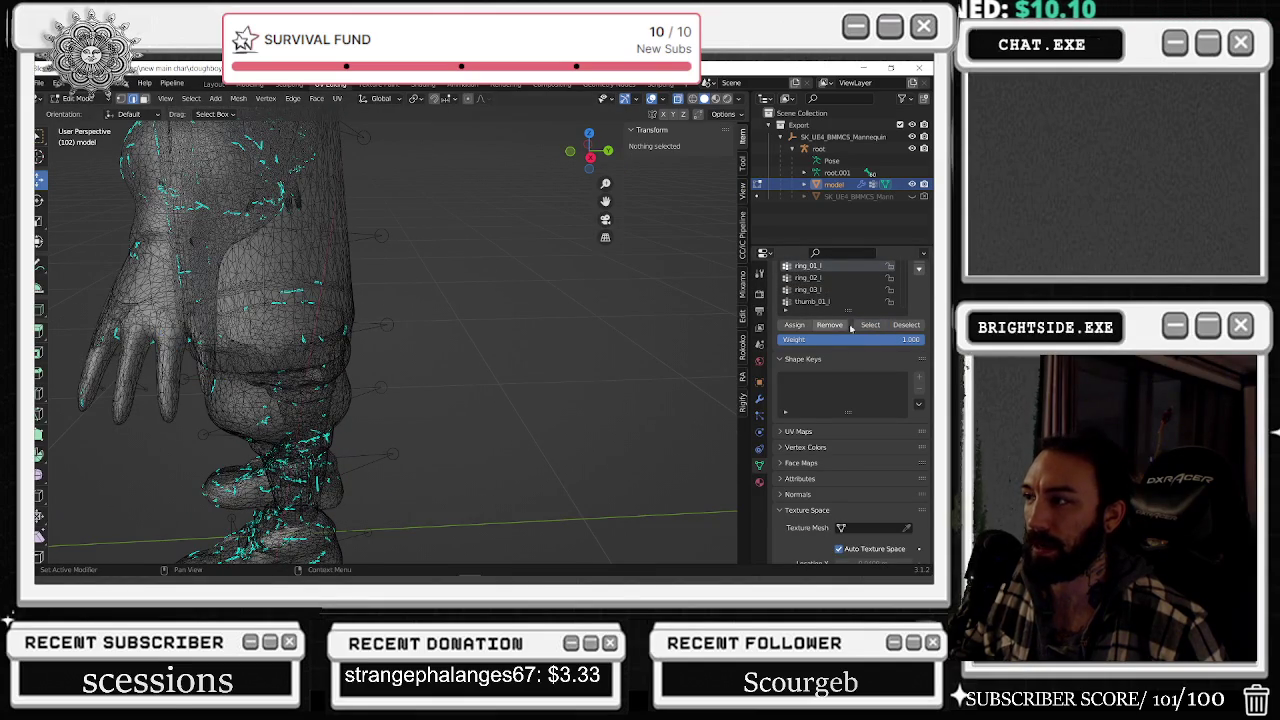
click(862, 326)
key(alt+a)
- Select the pinky_03_l vertices and box-select the surrounding hand vertices
scroll(826, 280, up, 3)
click(808, 290)
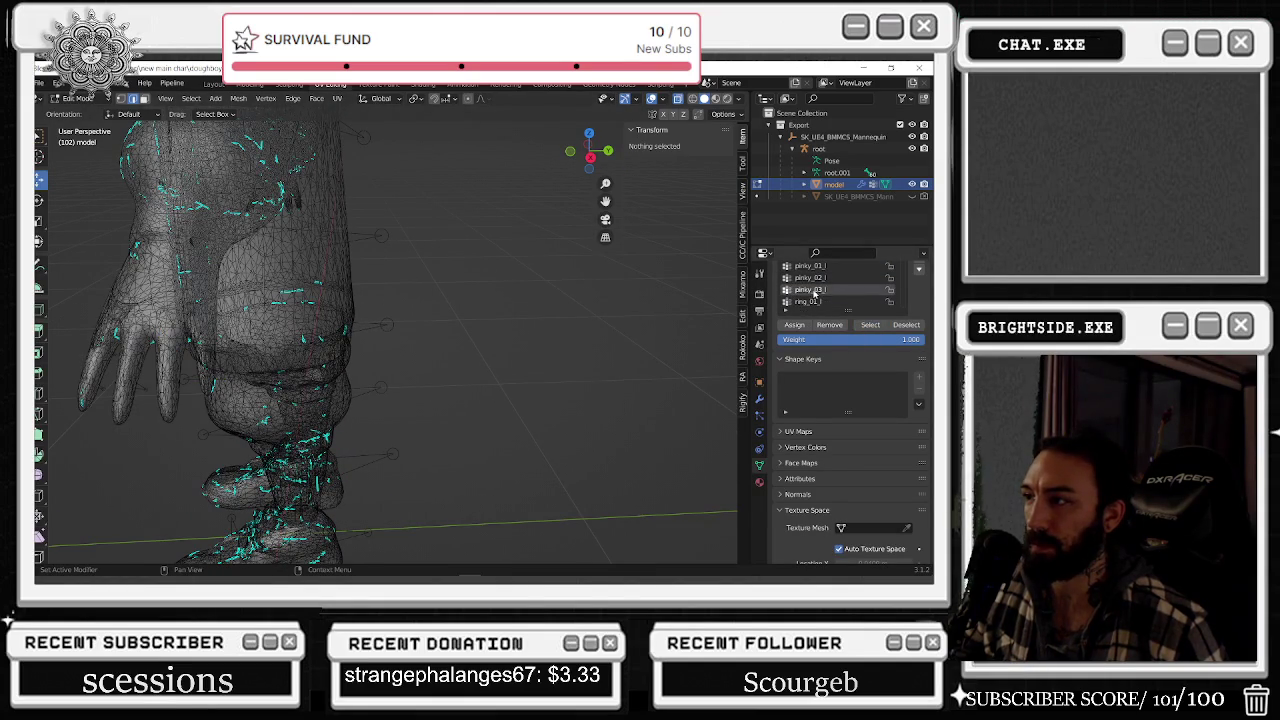
click(870, 325)
middle_drag(180, 345, 140, 300)
drag(72, 268, 172, 376)
- Box-select the rest of the hand and remove it from the pinky_03_l group
drag(124, 270, 169, 393)
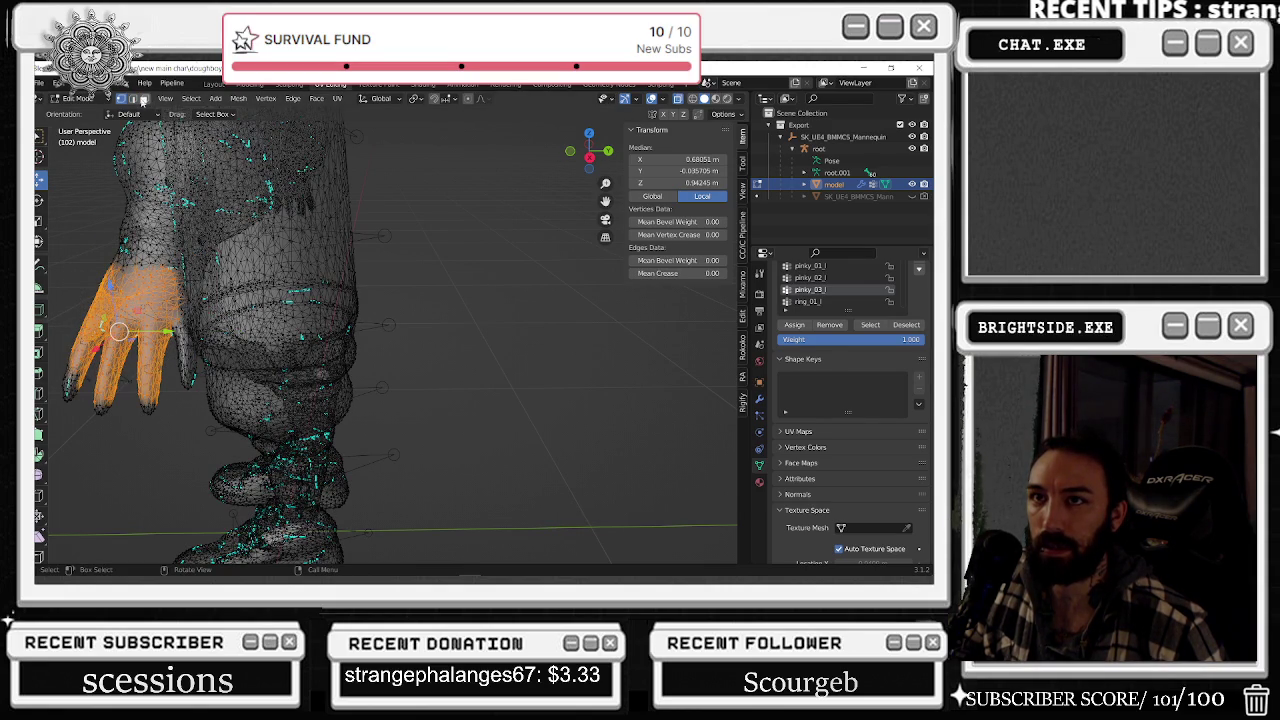
drag(67, 282, 175, 443)
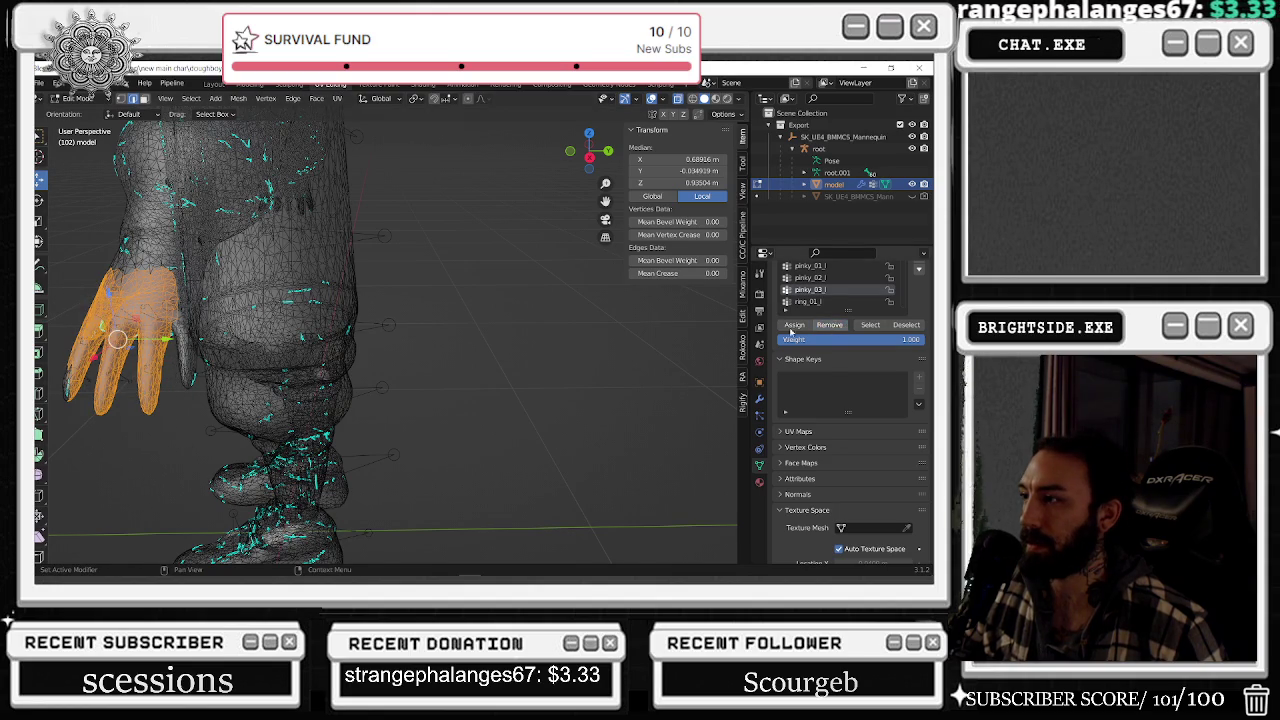
click(830, 325)
click(870, 326)
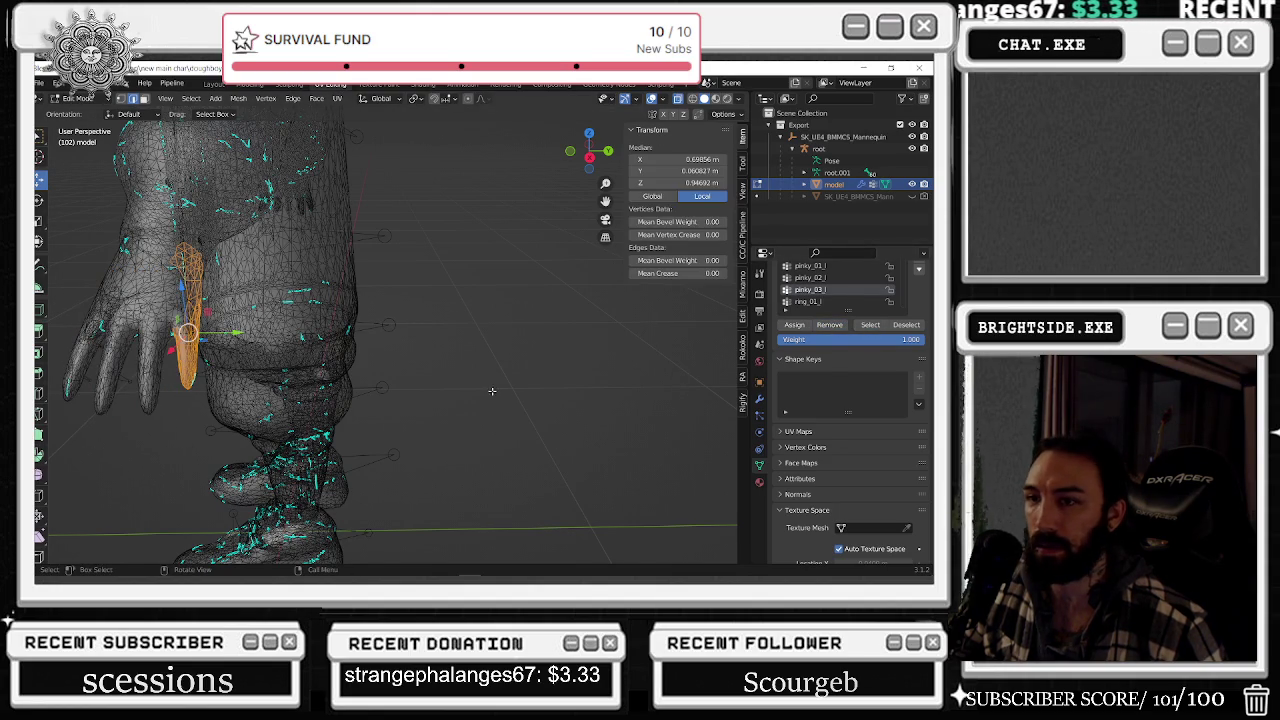
click(906, 325)
- Verify the ring_01_l and pinky_01_l vertex groups on the mesh
click(842, 301)
click(870, 325)
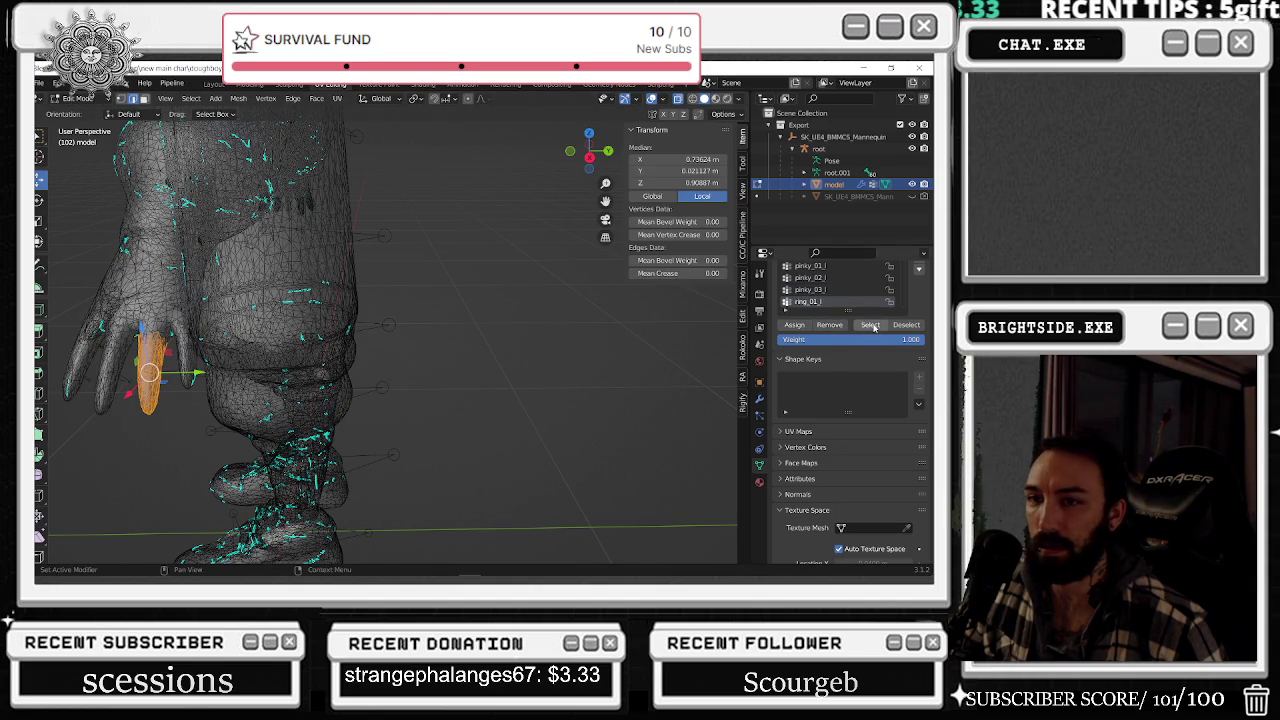
click(906, 325)
click(830, 266)
click(869, 324)
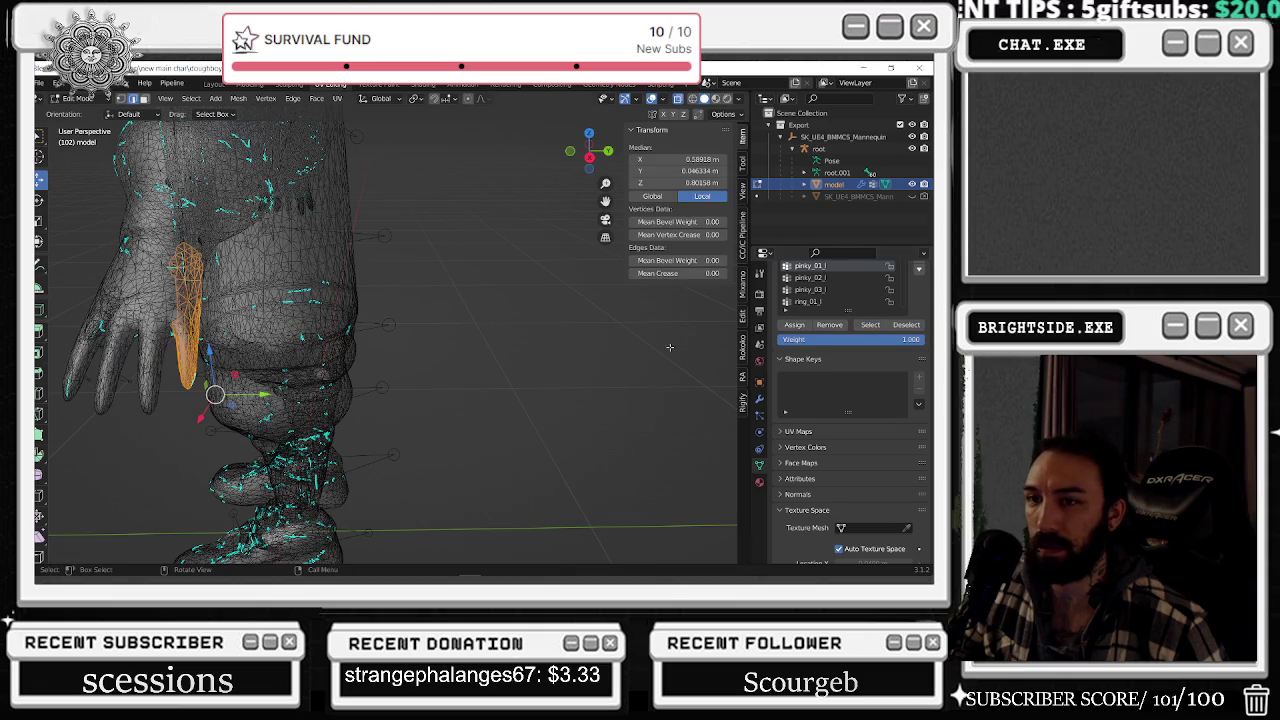
scroll(860, 291, up, 1)
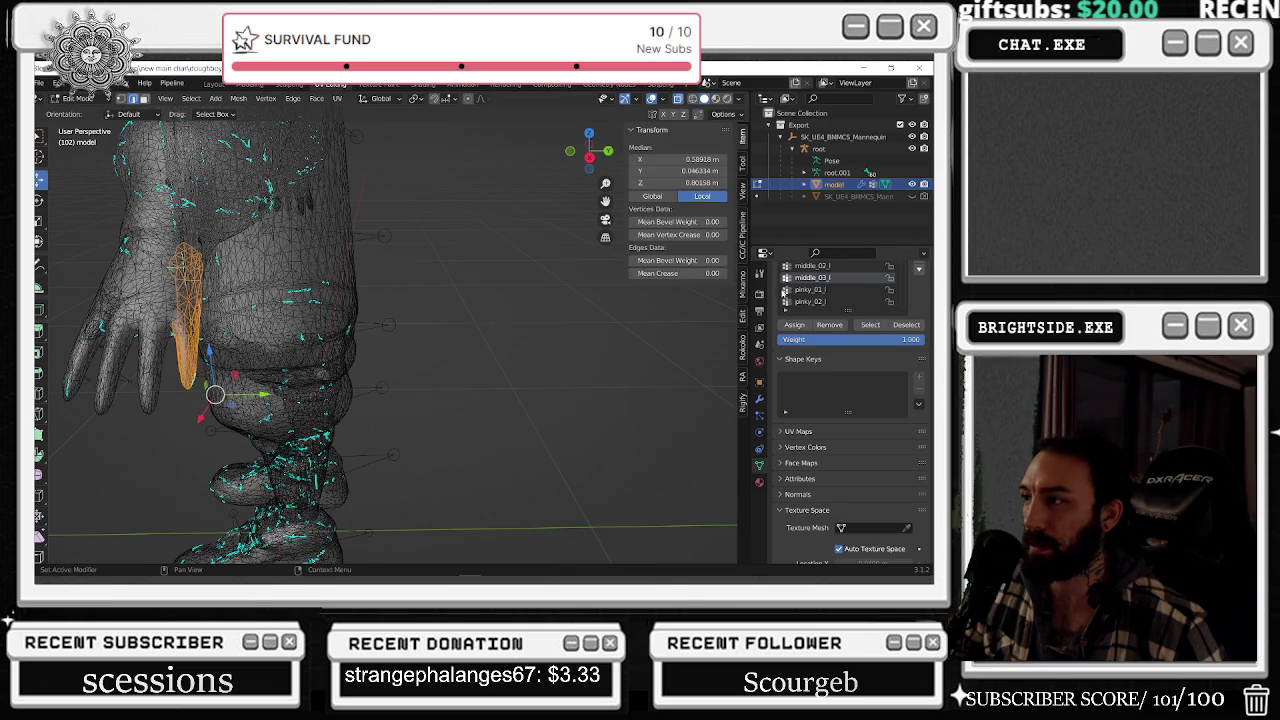
click(906, 325)
- Verify the middle_03_l, middle_02_l and middle_01_l vertex groups
click(870, 325)
click(906, 325)
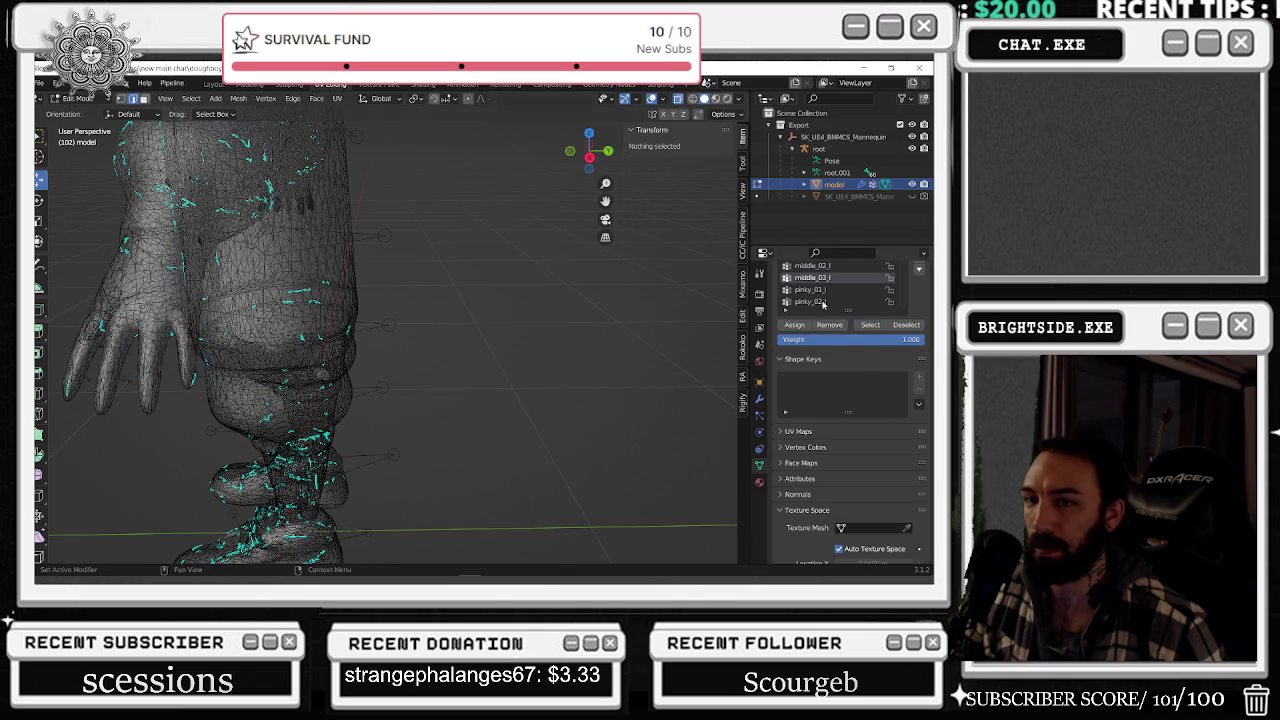
click(812, 265)
click(870, 324)
click(906, 325)
scroll(870, 289, up, 2)
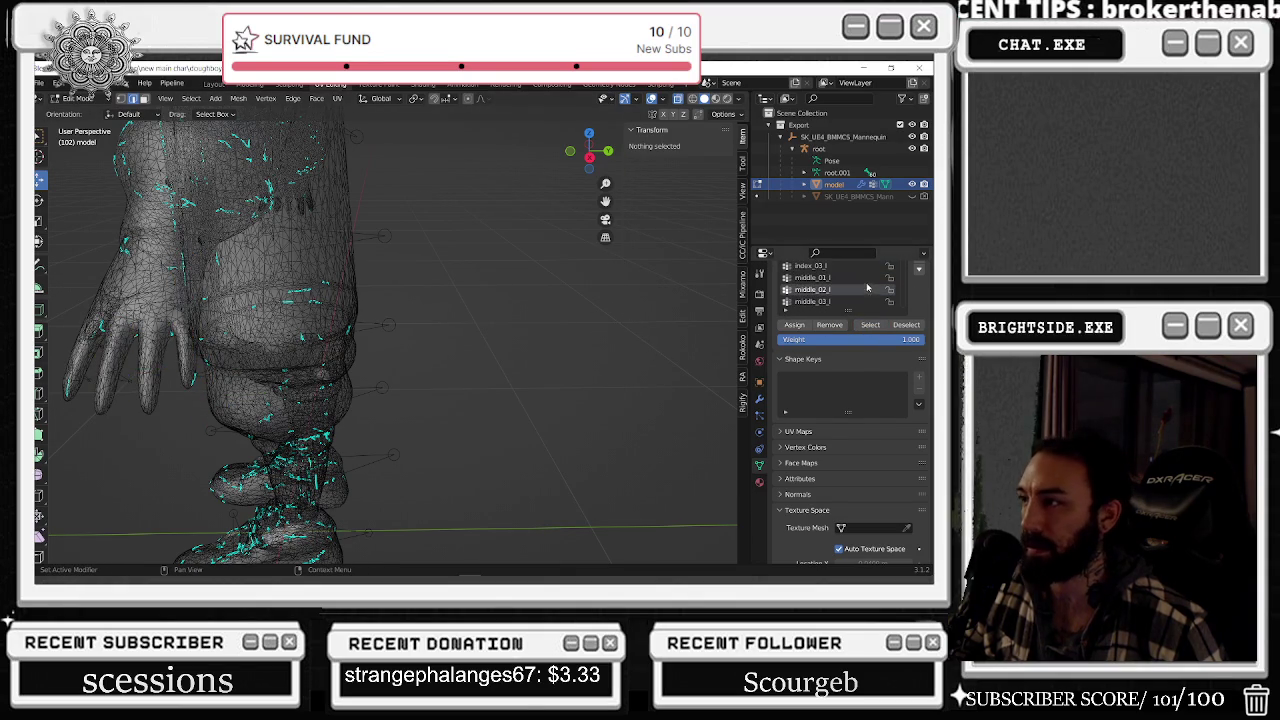
click(862, 277)
click(870, 324)
click(906, 325)
- Verify the index_03_l and other index-finger groups, ending at the hand group
scroll(858, 286, up, 2)
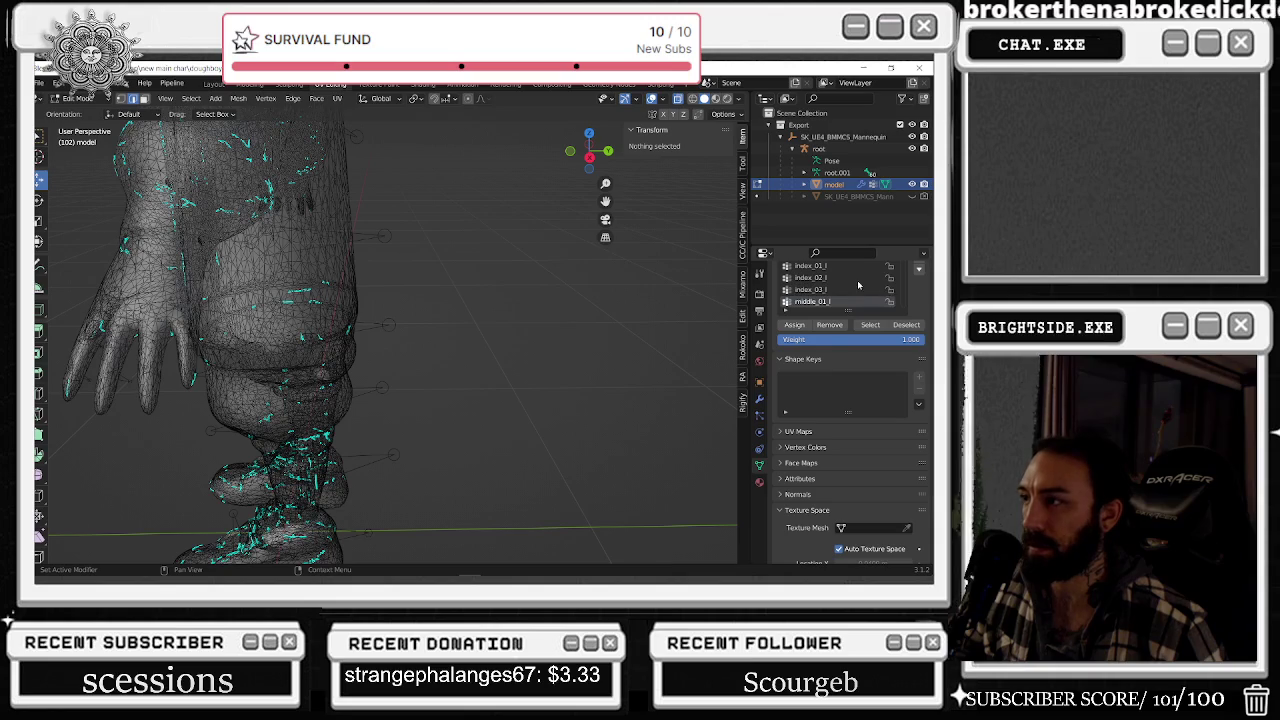
click(855, 289)
click(870, 325)
click(906, 325)
scroll(808, 292, up, 1)
click(808, 290)
click(870, 325)
click(906, 325)
scroll(838, 300, up, 1)
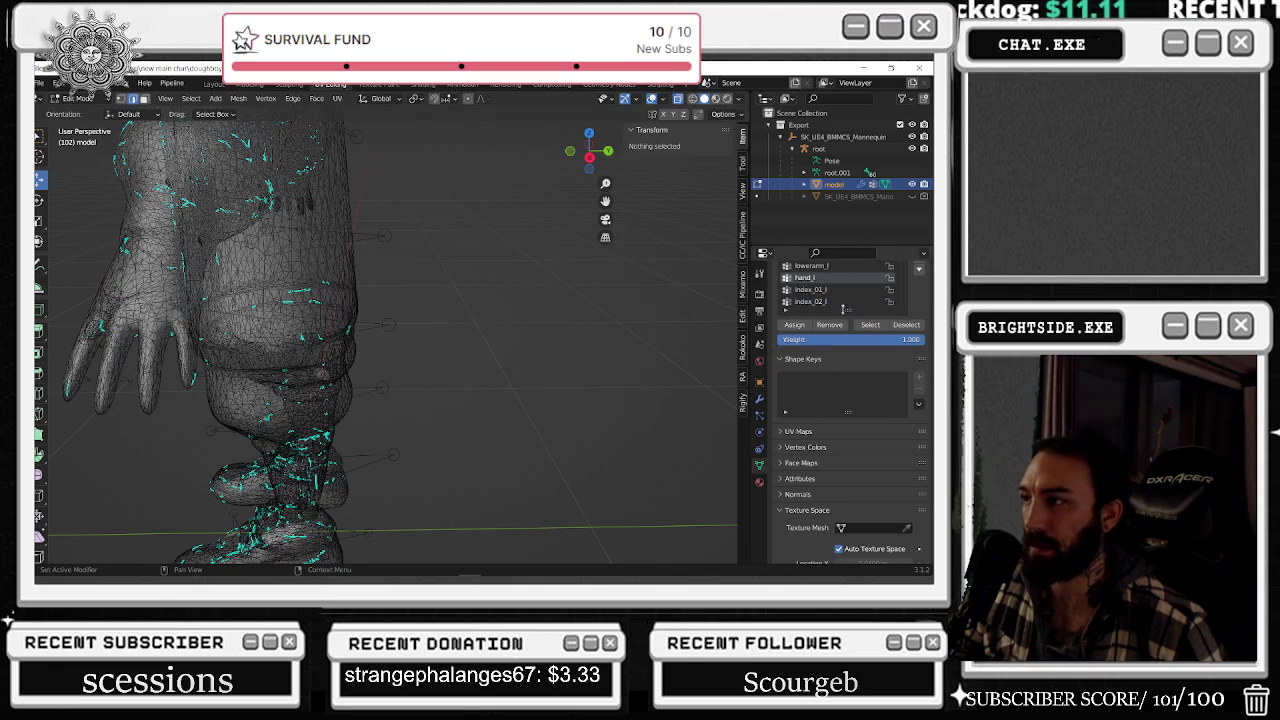
click(870, 325)
- Deselect all vertices and switch the chef model from Edit Mode to Object Mode
key(alt+a)
middle_drag(551, 365, 420, 330)
scroll(400, 300, down, 3)
click(78, 98)
click(82, 125)
middle_drag(260, 160, 377, 138)
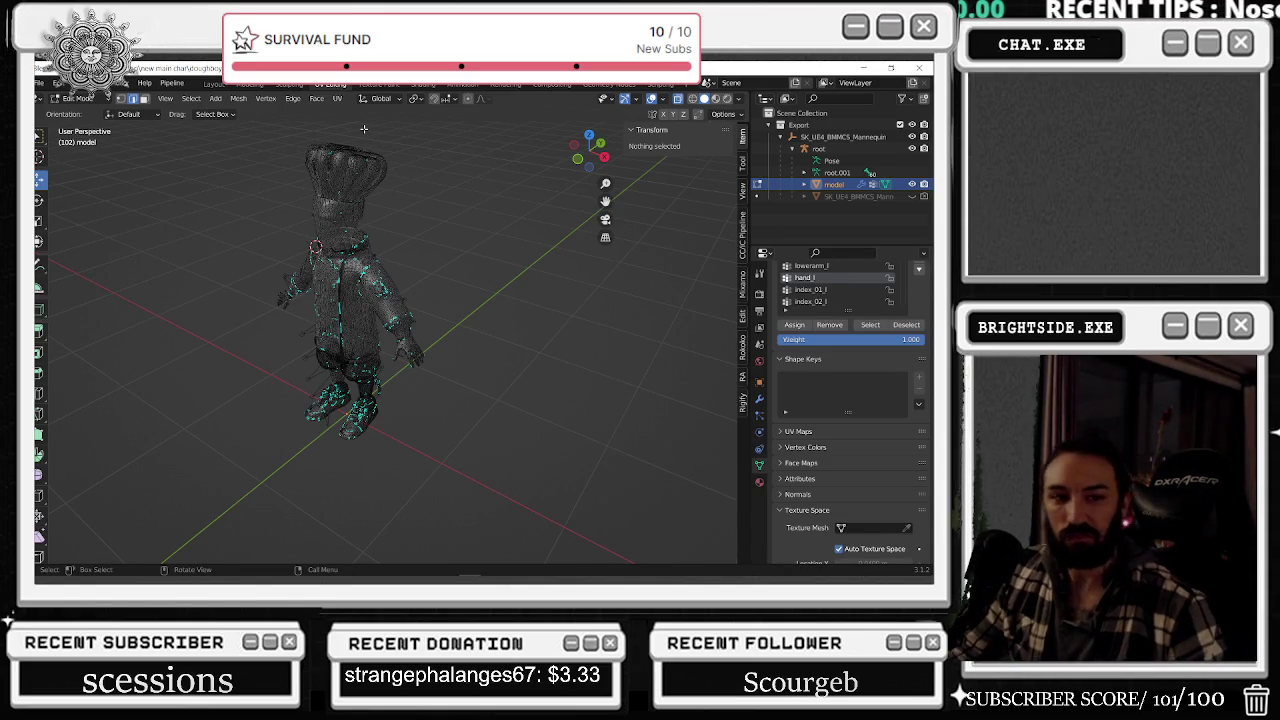
click(75, 98)
click(75, 116)
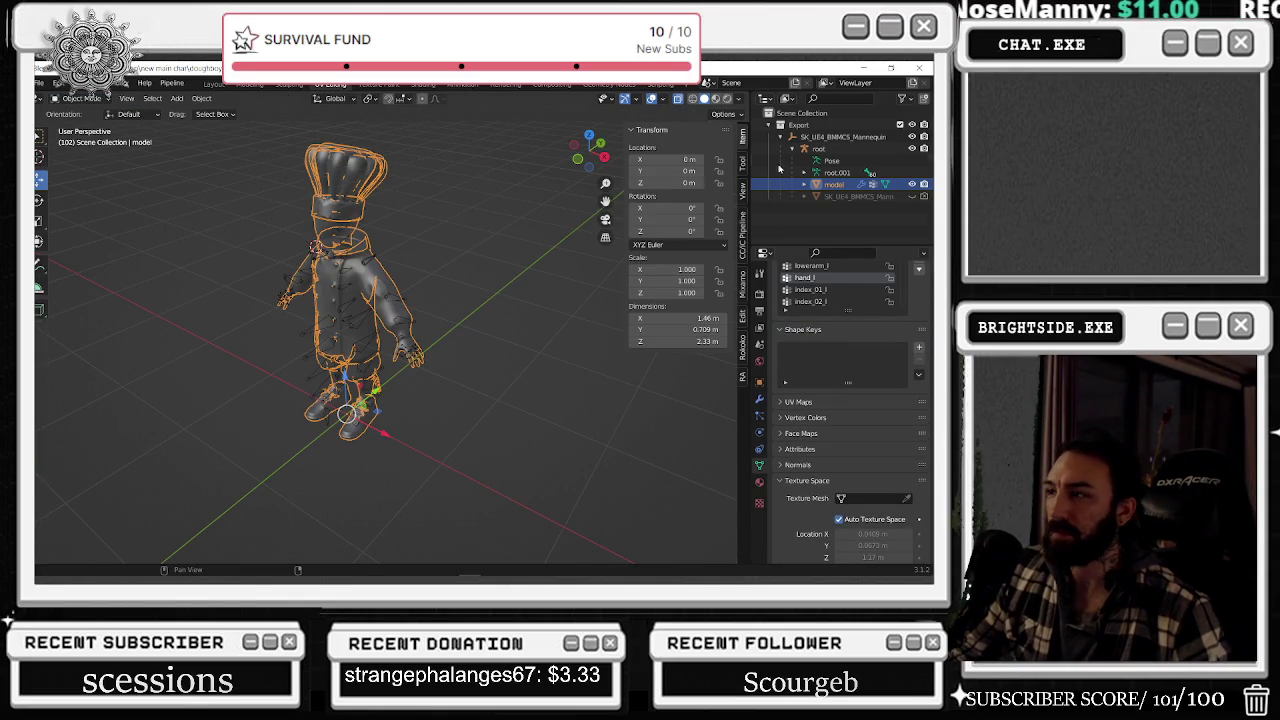
- Select the root armature together with the model mesh and open the File menu for export
click(818, 148)
ctrl+click(850, 185)
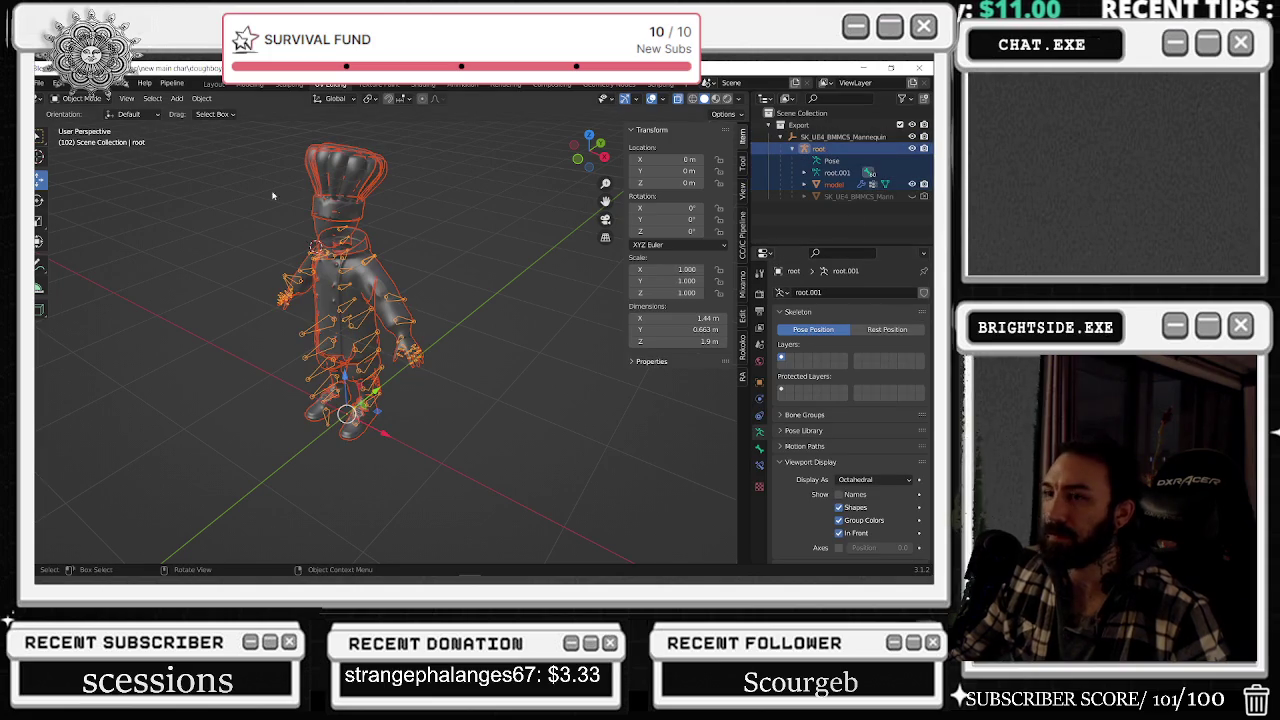
click(39, 84)
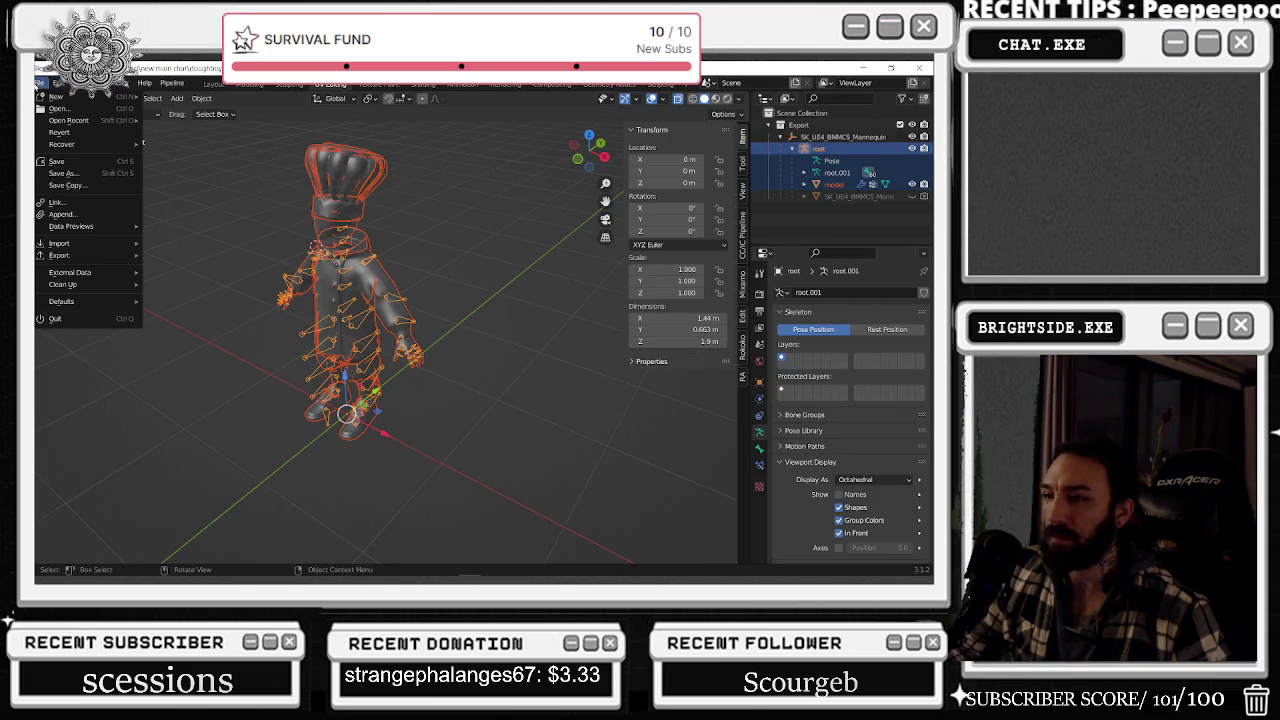
key(Escape)
click(39, 84)
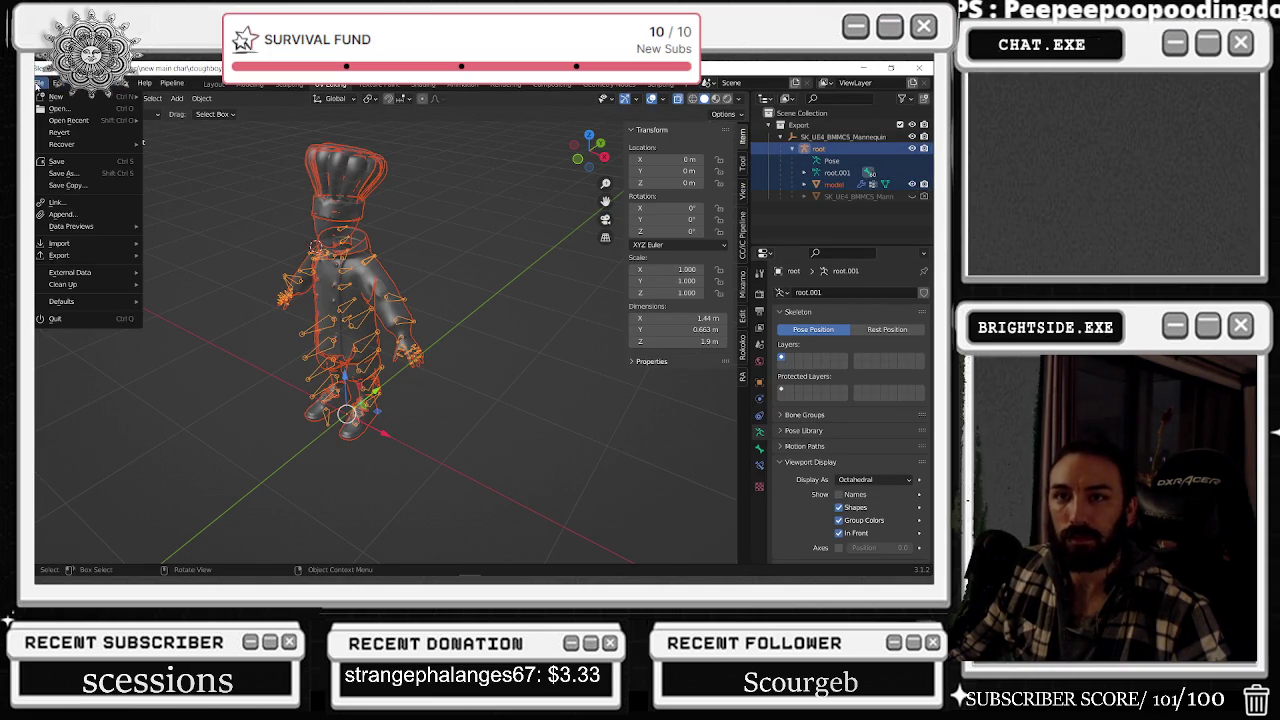
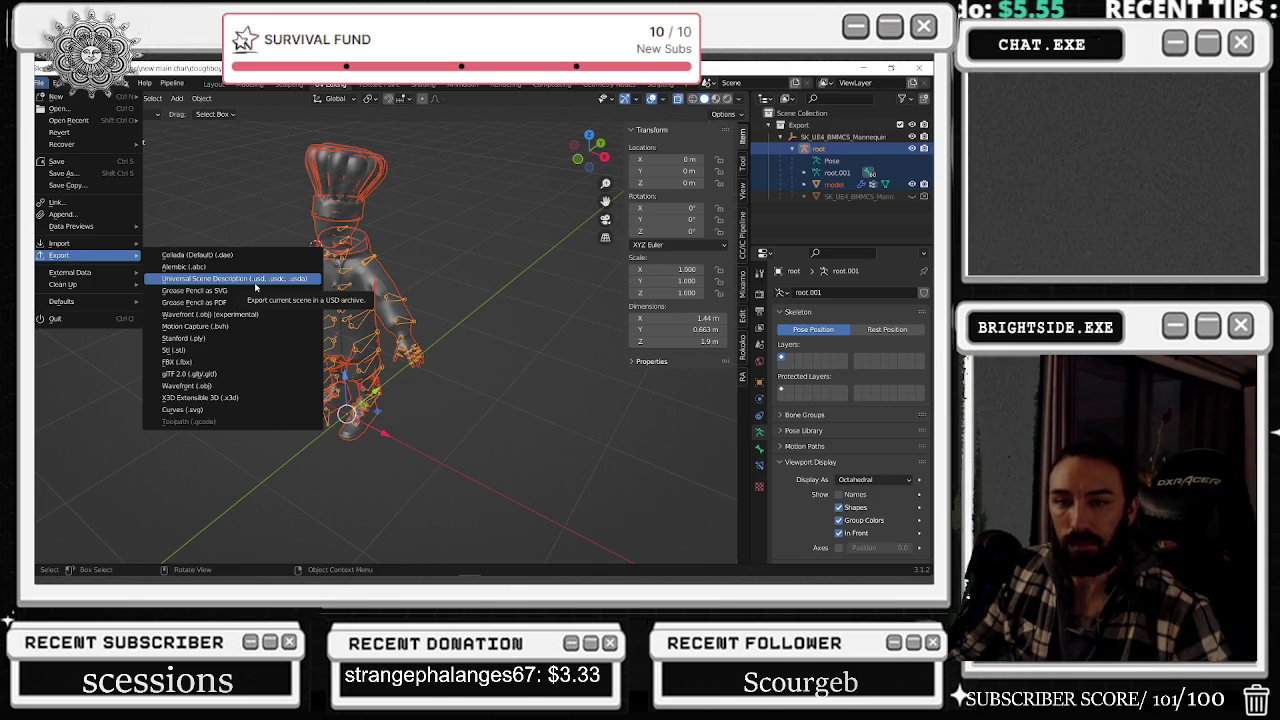
- Start an FBX export of the chef rig, then bring Unreal's BP_MainCharacter blueprint forward
click(200, 362)
click(480, 157)
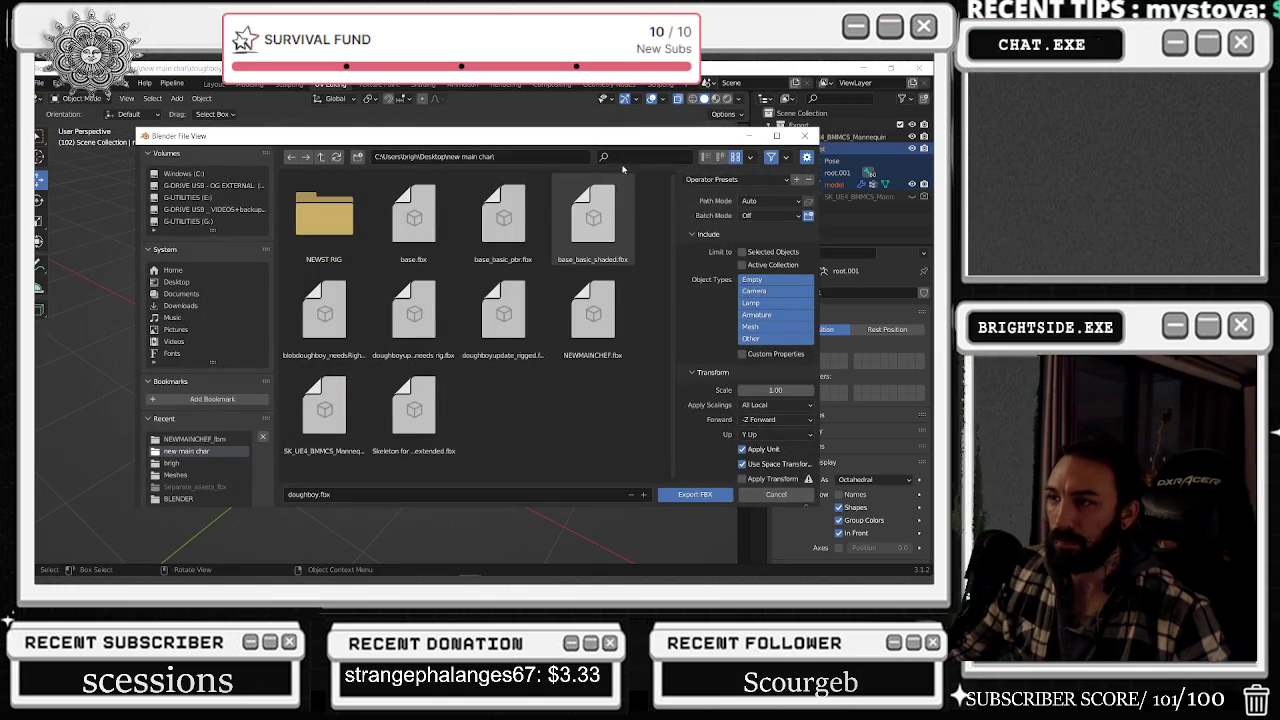
text(0.8575)
key(alt+Tab)
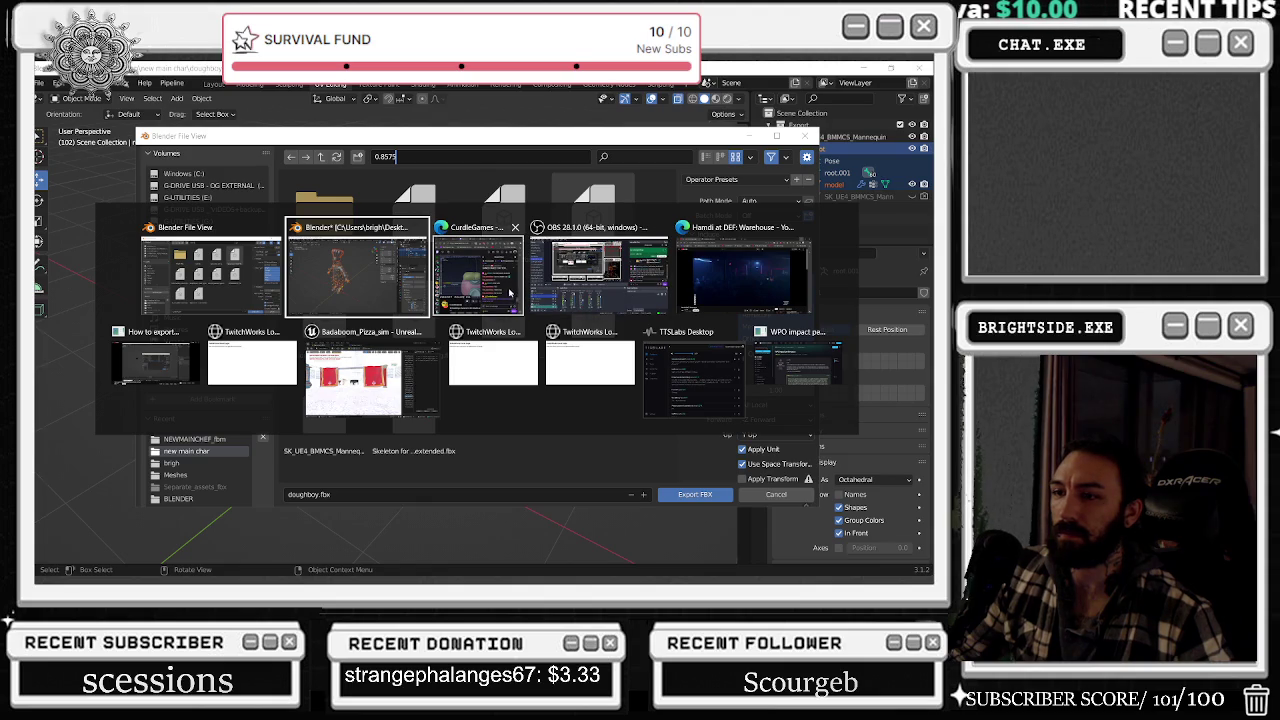
click(355, 378)
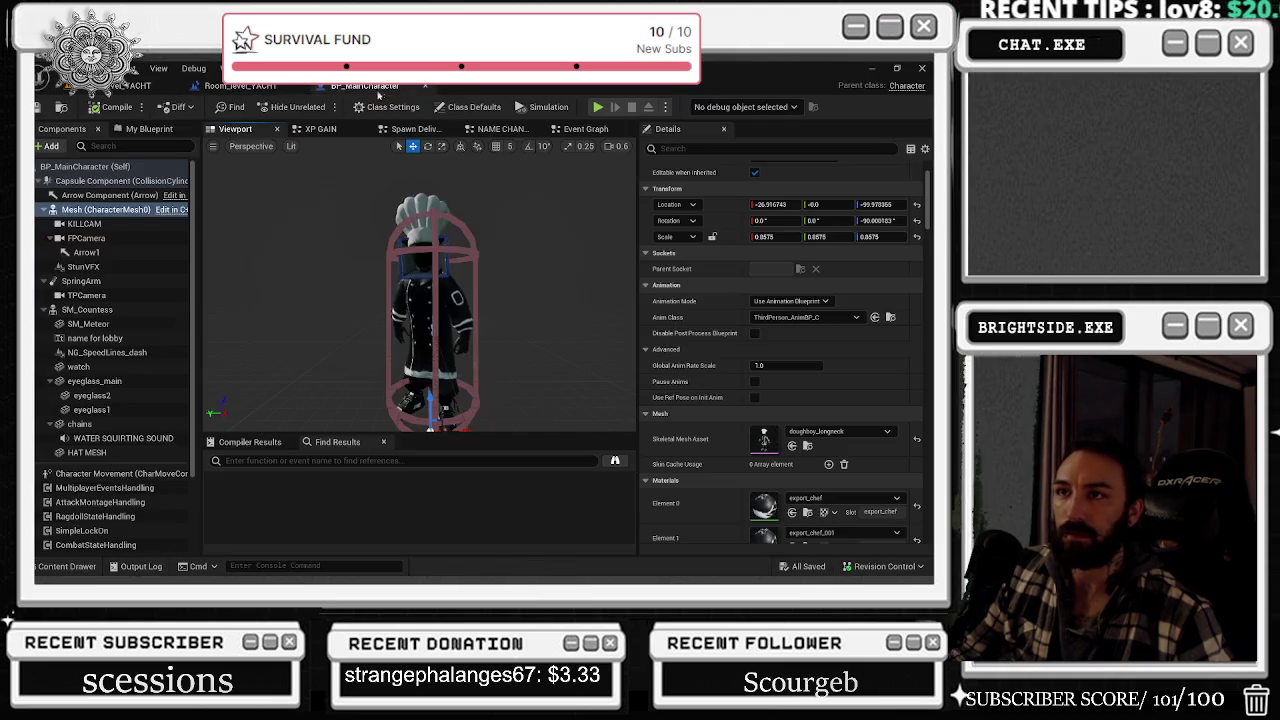
- Locate the NEWMAIN skeletal mesh in NEWMAINCHEF_fbm, copy its file path, and minimize Unreal
click(792, 446)
right_click(347, 481)
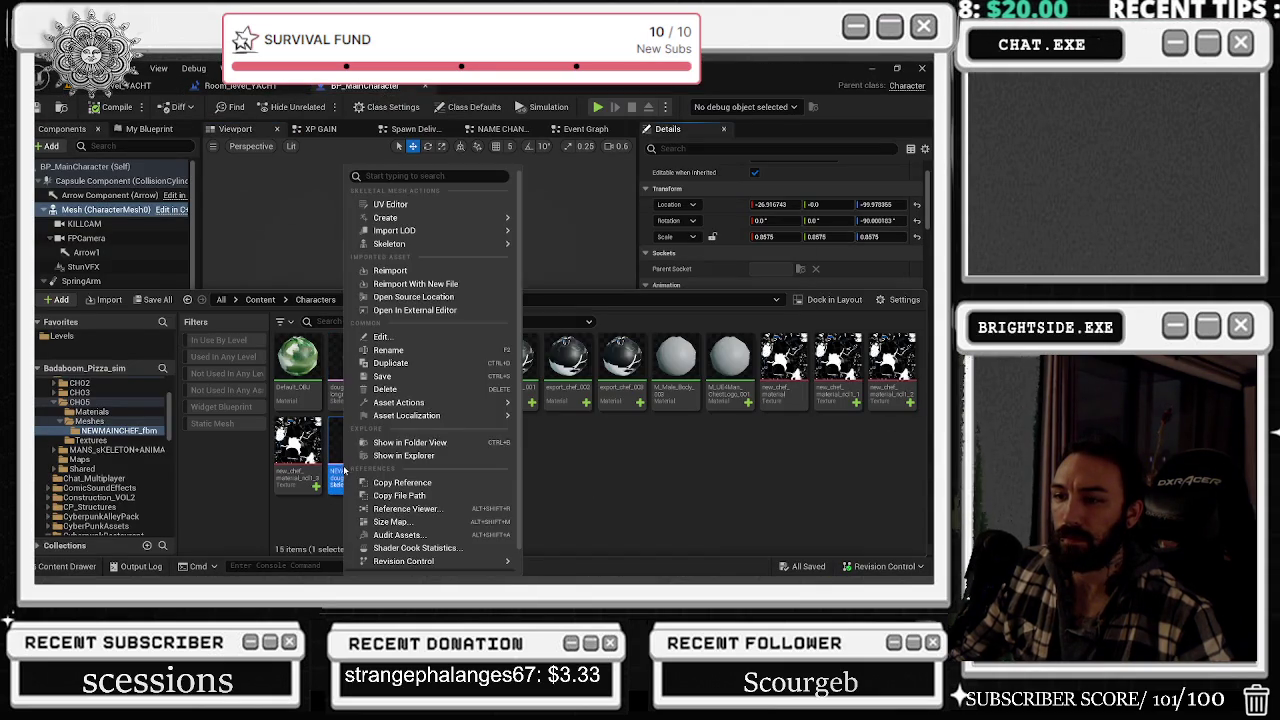
click(430, 448)
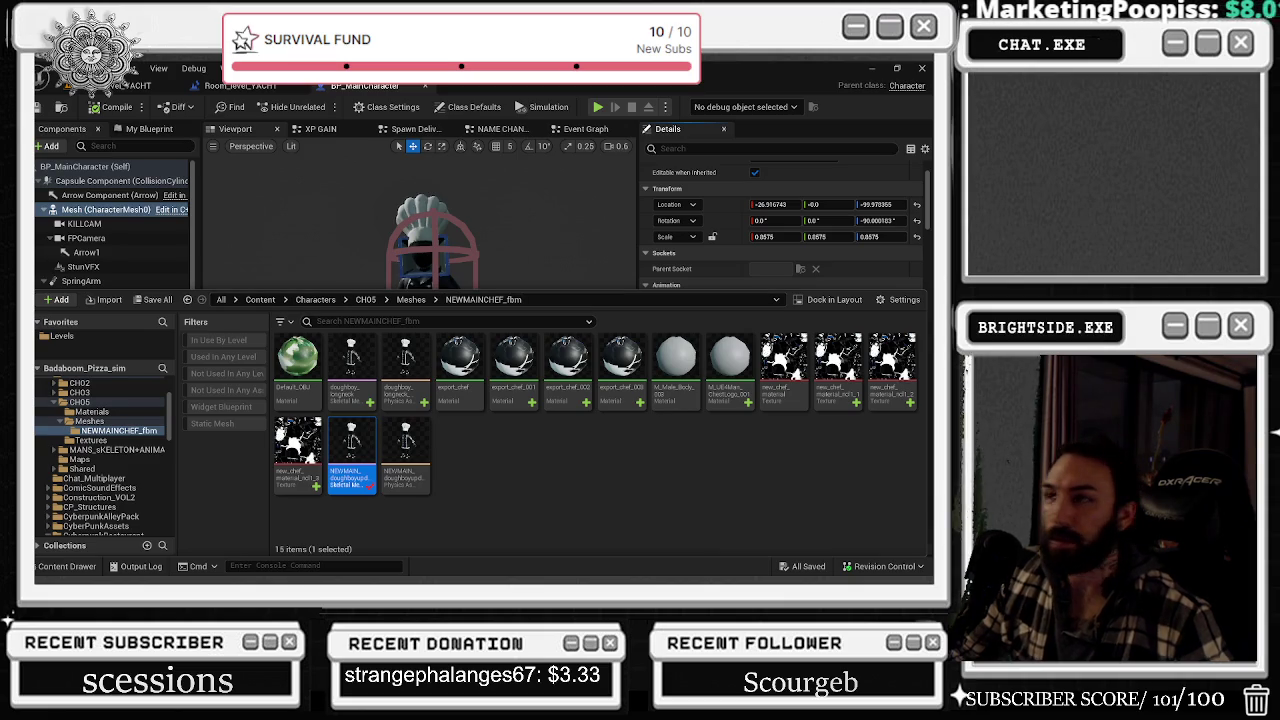
click(871, 67)
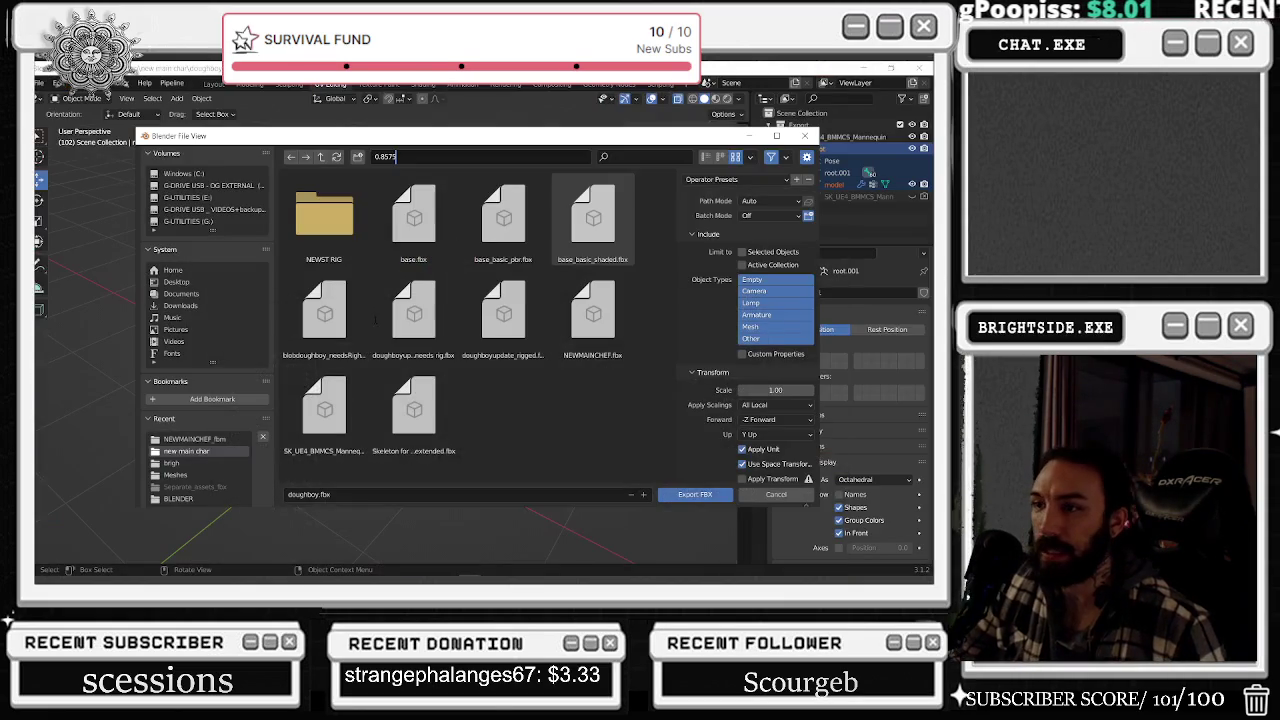
- Point the export browser at the pasted NEWMAINCHEF_fbm folder and target NEWMAIN_doughboyupdate_RIGGED.fbx
key(ctrl+a)
key(ctrl+v)
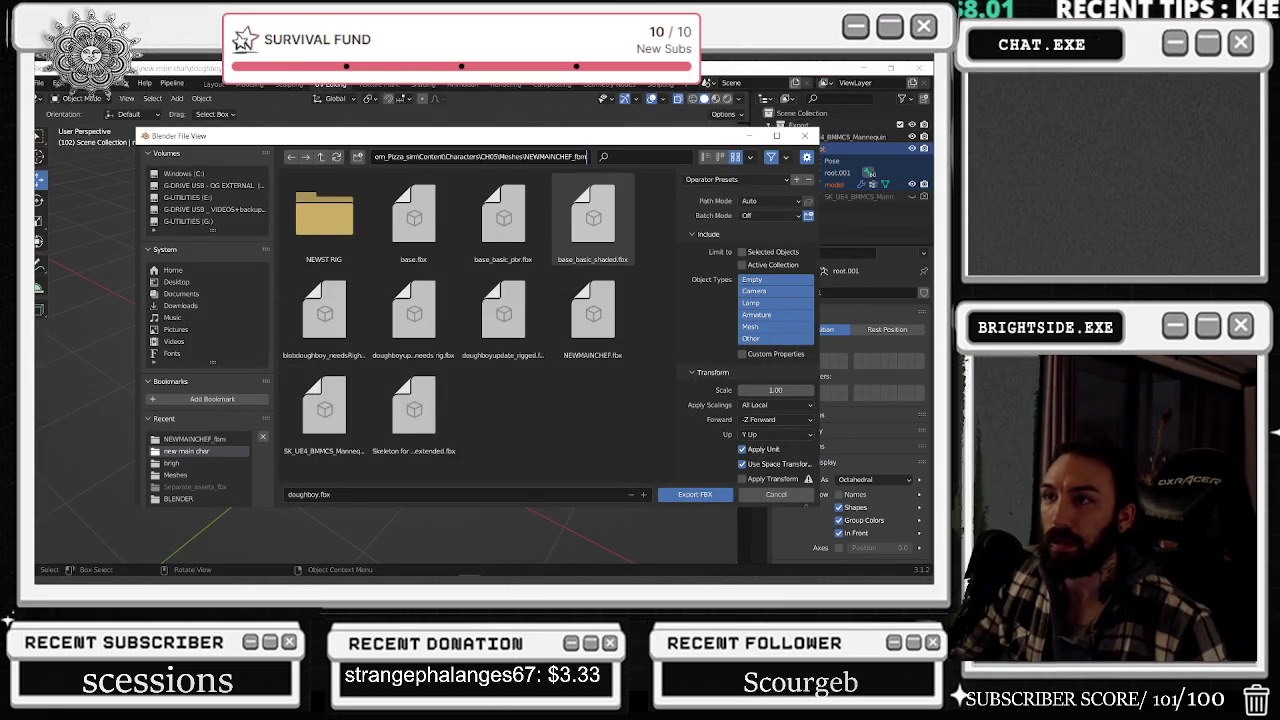
key(Return)
click(570, 215)
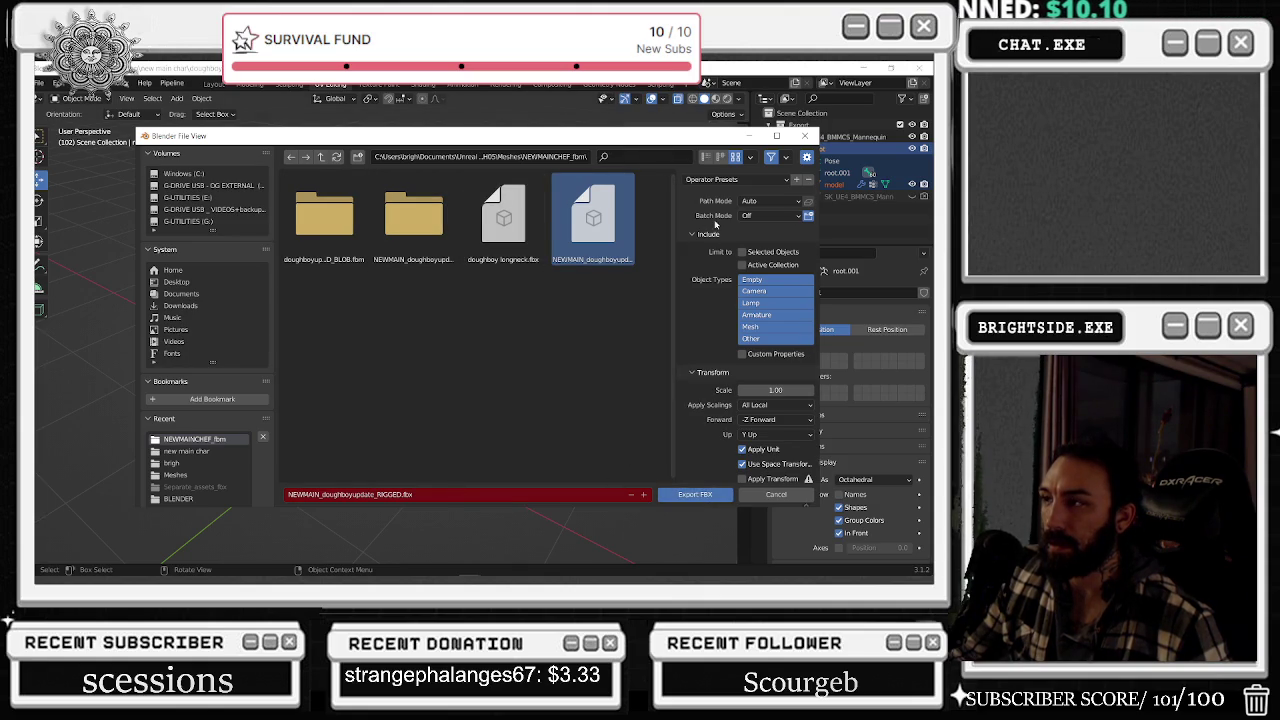
- Set the exported object types, enable Apply Modifiers, and set smoothing to Face
click(757, 314)
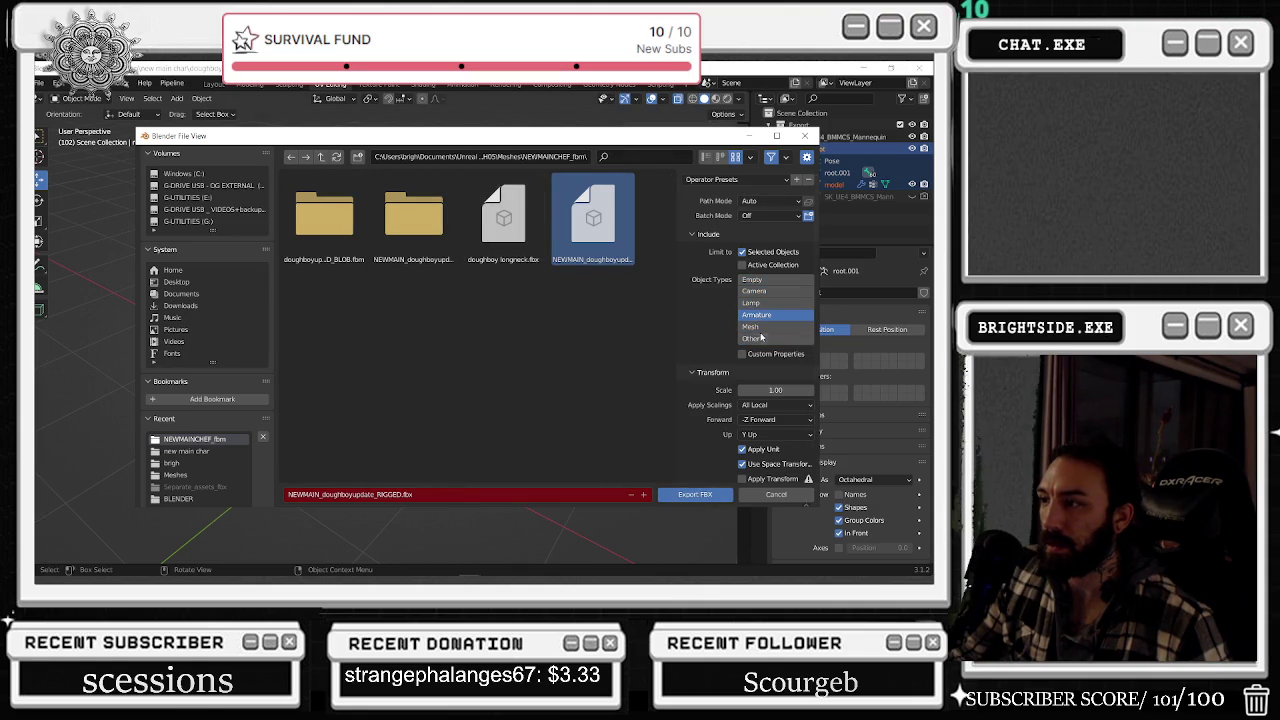
scroll(789, 423, down, 2)
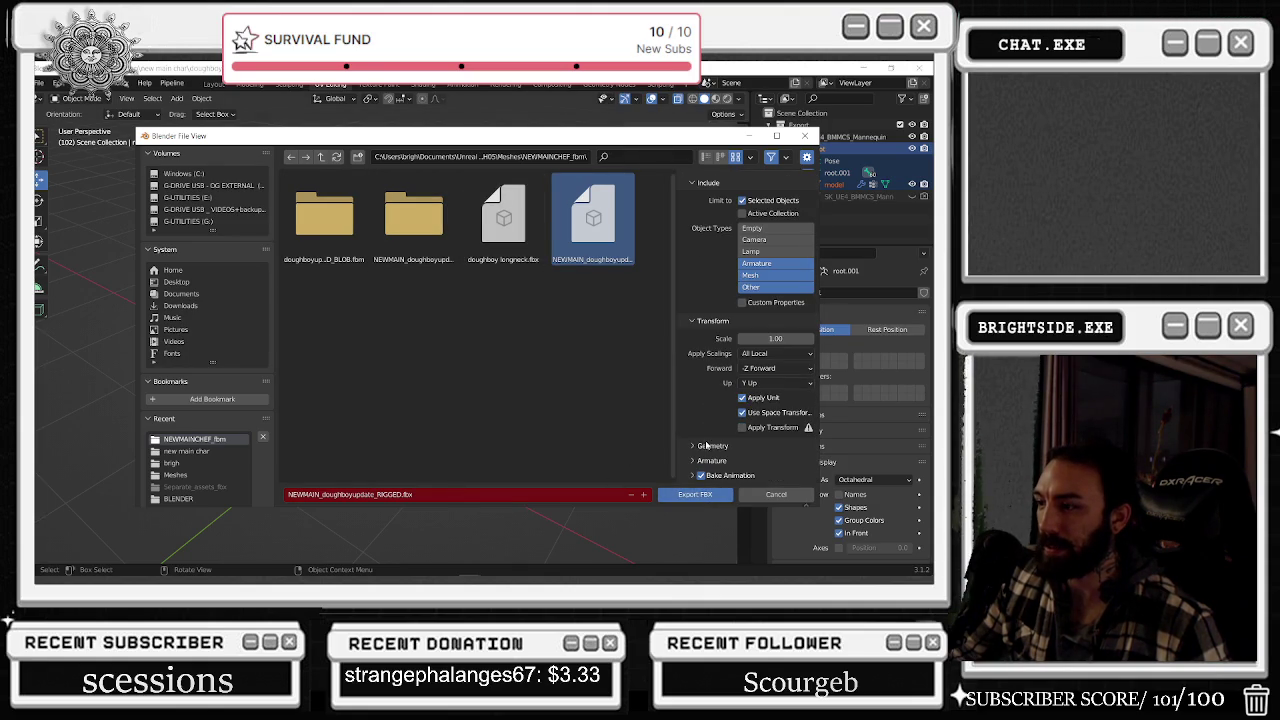
scroll(745, 437, down, 2)
click(741, 436)
click(775, 406)
click(770, 430)
scroll(715, 455, down, 1)
scroll(720, 471, down, 3)
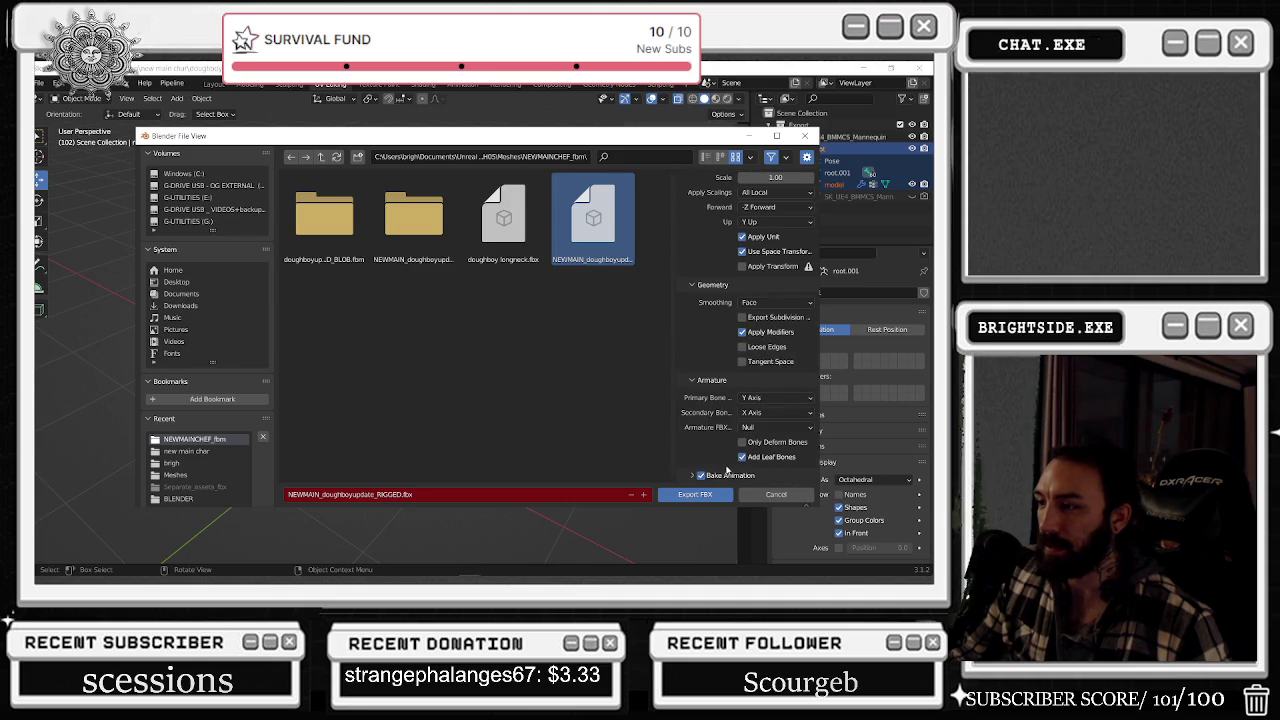
- Turn off Bake Animation and export the FBX file
click(701, 476)
scroll(730, 460, up, 1)
scroll(734, 452, up, 2)
scroll(734, 452, up, 1)
scroll(733, 446, down, 4)
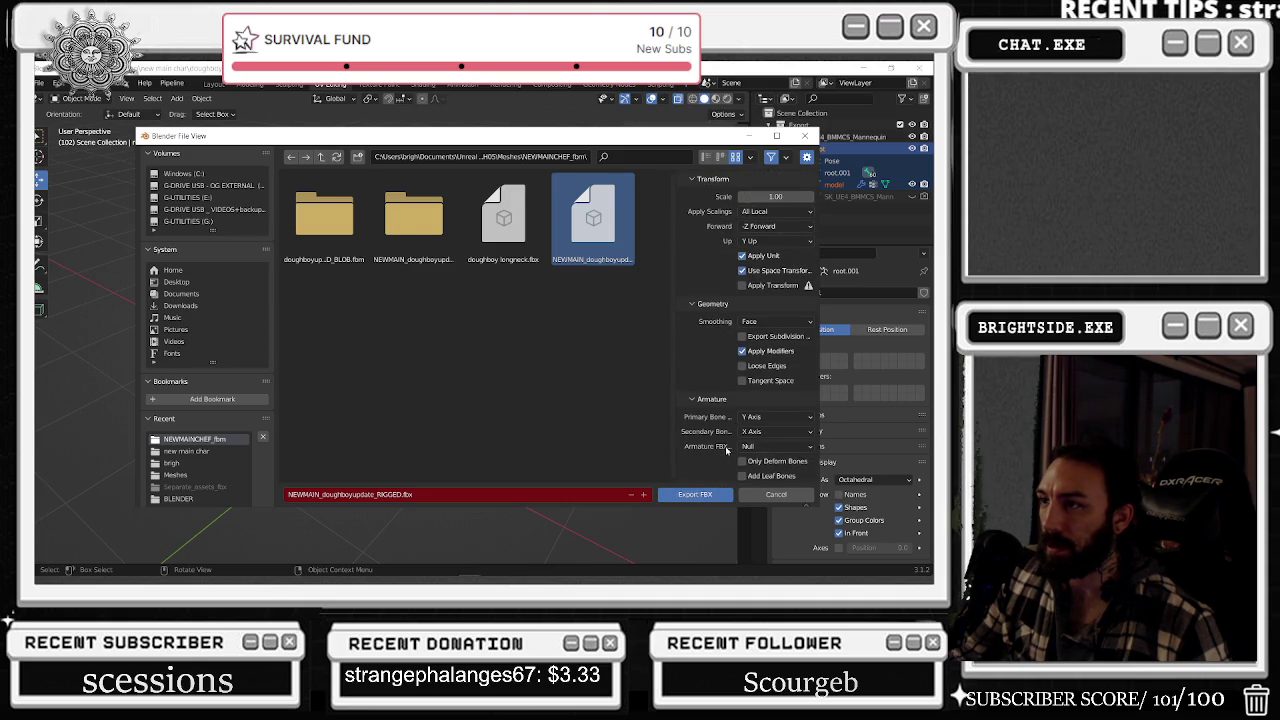
scroll(707, 485, down, 1)
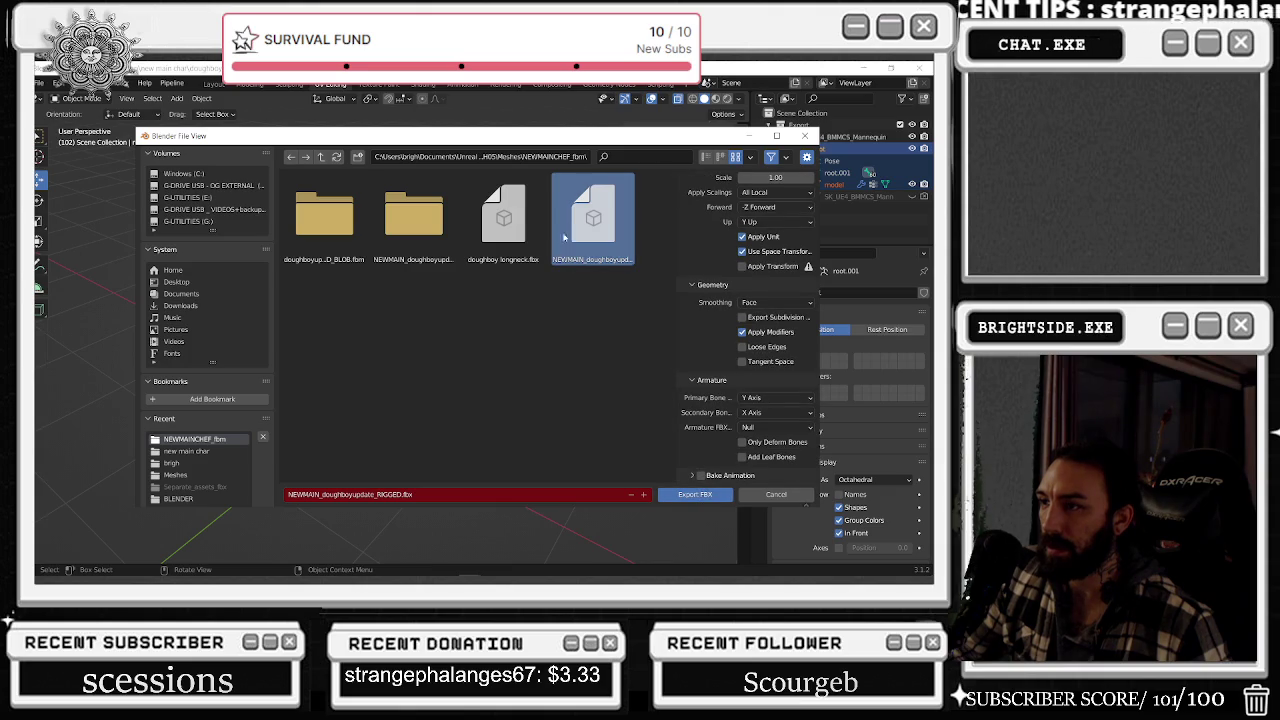
click(690, 494)
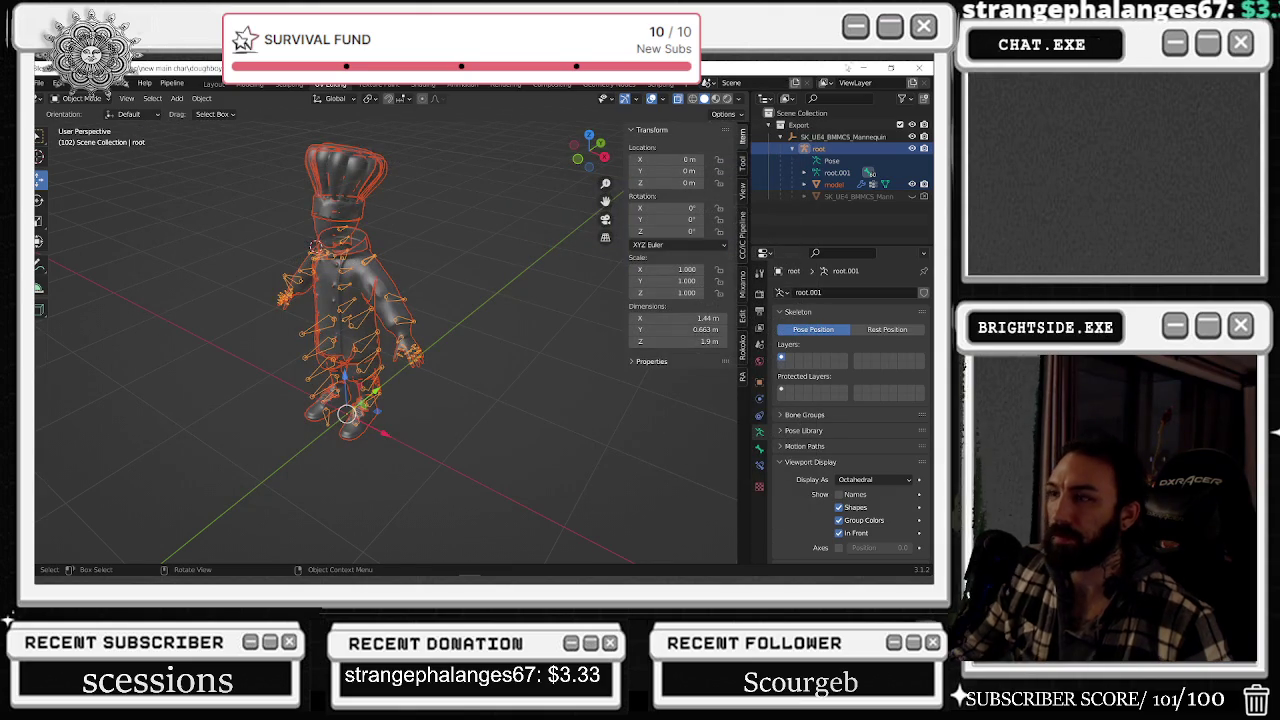
key(alt+Tab)
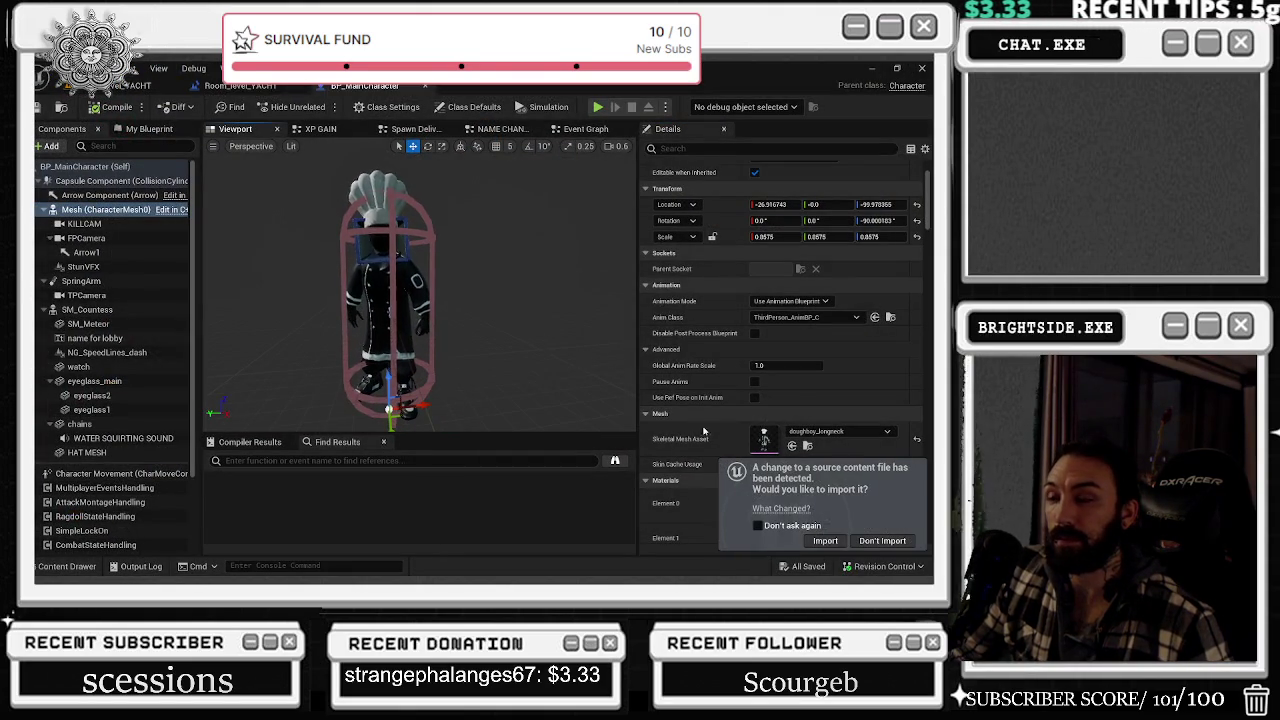
- Reimport the updated chef FBX and orbit the preview around its hands, torso and feet
click(822, 541)
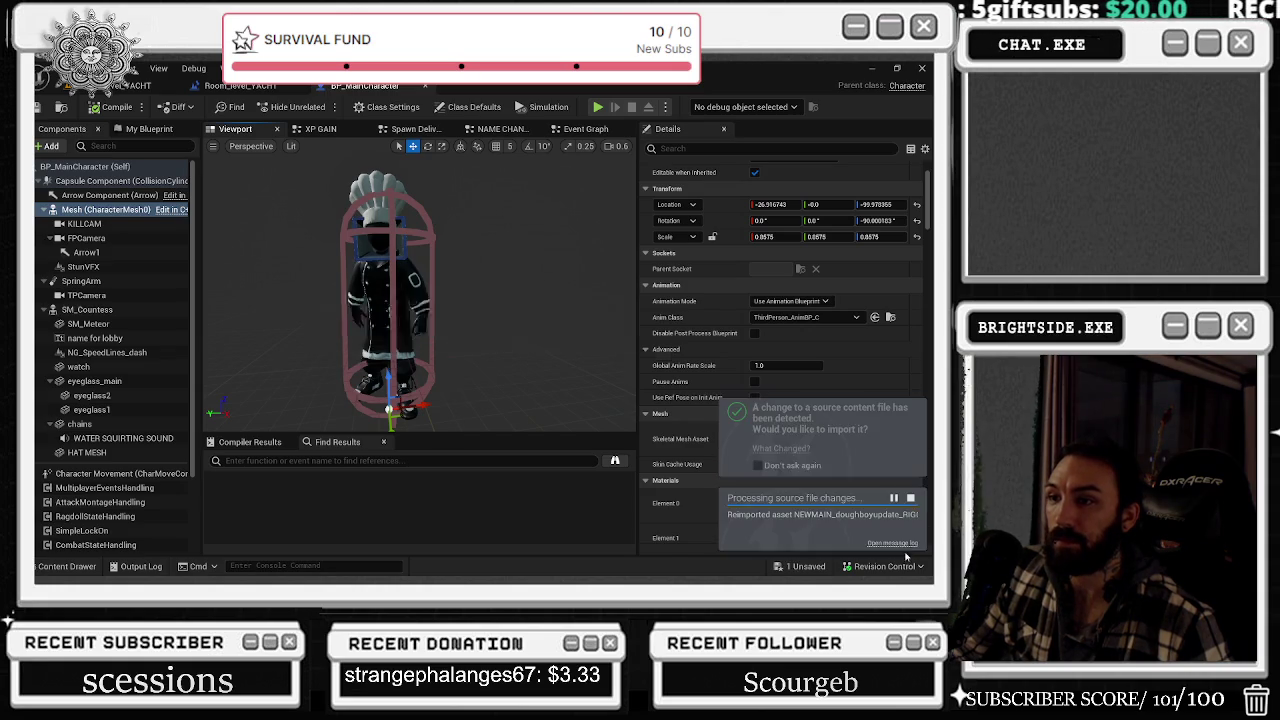
mouse_move(420, 290)
right_down()
mouse_move(440, 300)
mouse_move(500, 275)
right_up()
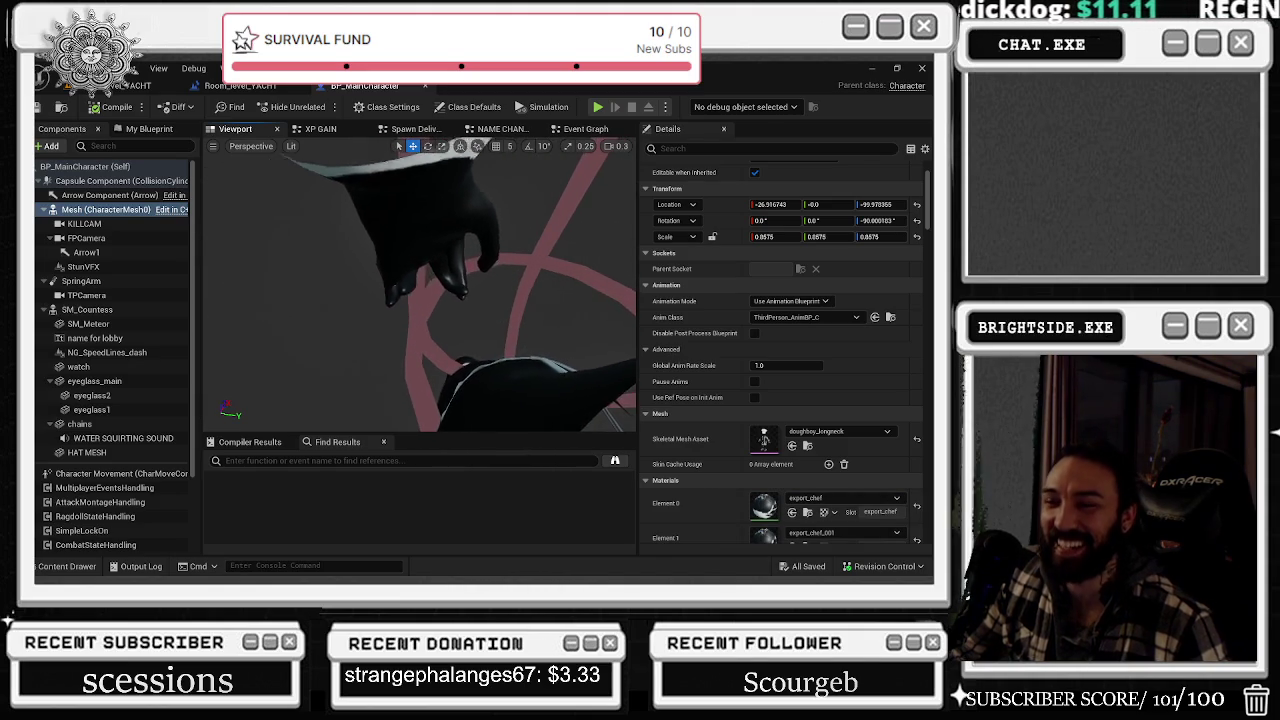
right_drag(500, 275, 450, 320)
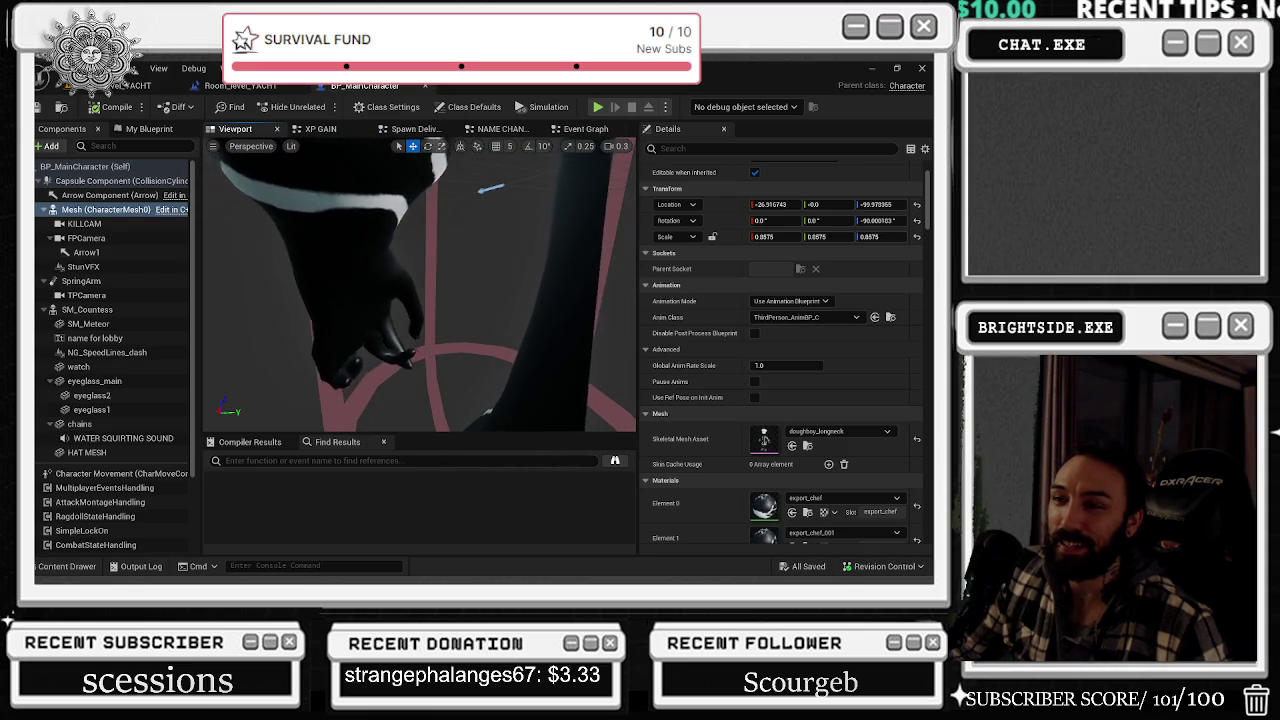
right_drag(450, 320, 430, 340)
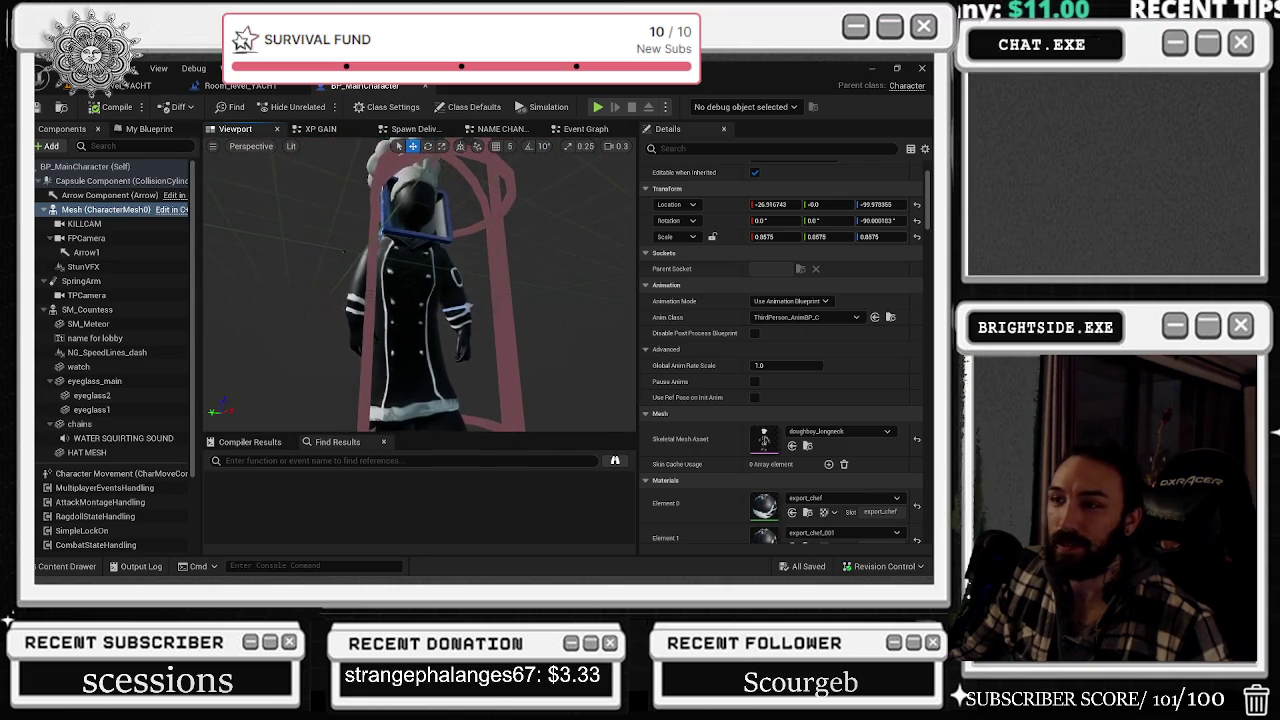
mouse_move(430, 340)
right_down()
mouse_move(443, 283)
mouse_move(414, 281)
right_up()
right_drag(468, 325, 468, 325)
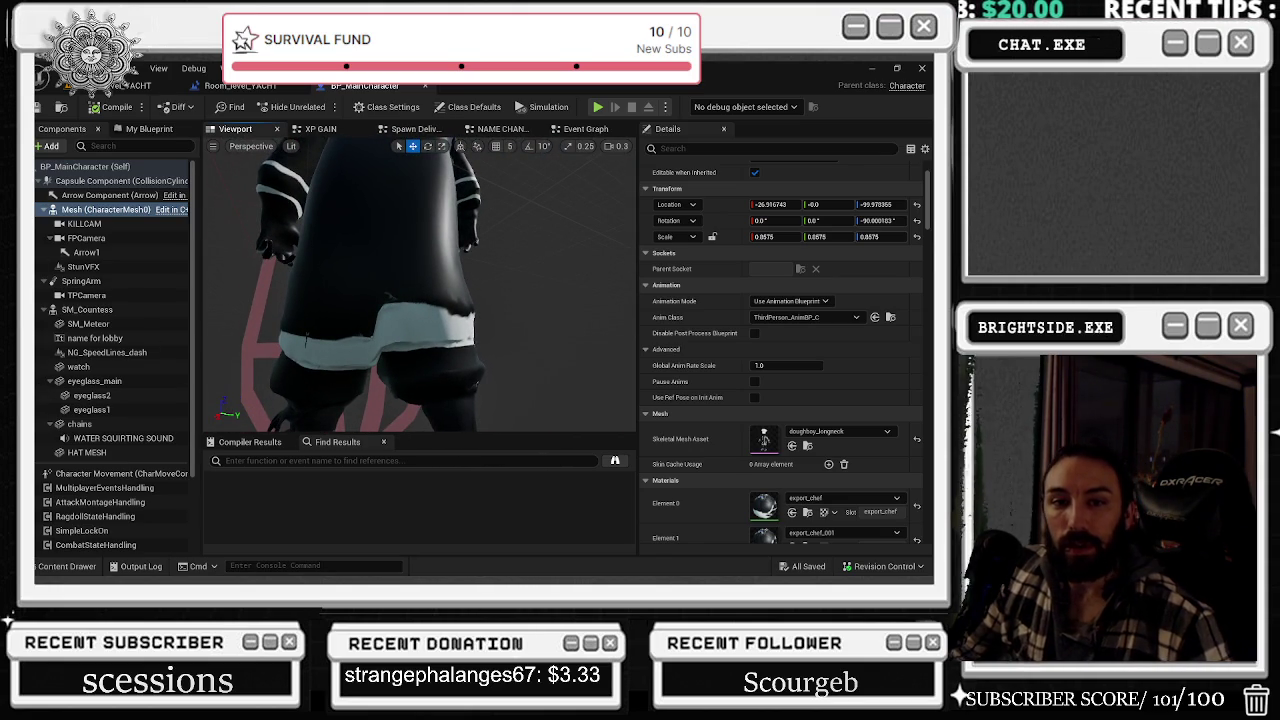
click(876, 71)
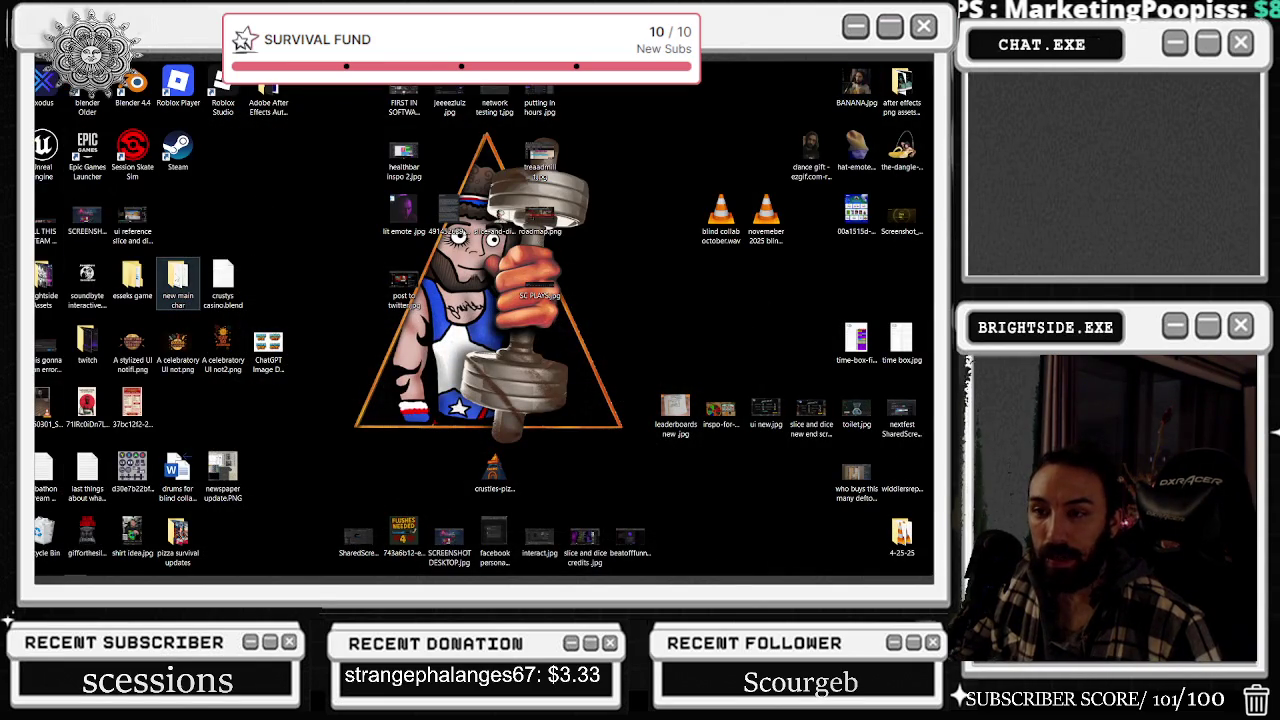
- Return to Blender and orbit to a near-front view of the chef
key(alt+Tab)
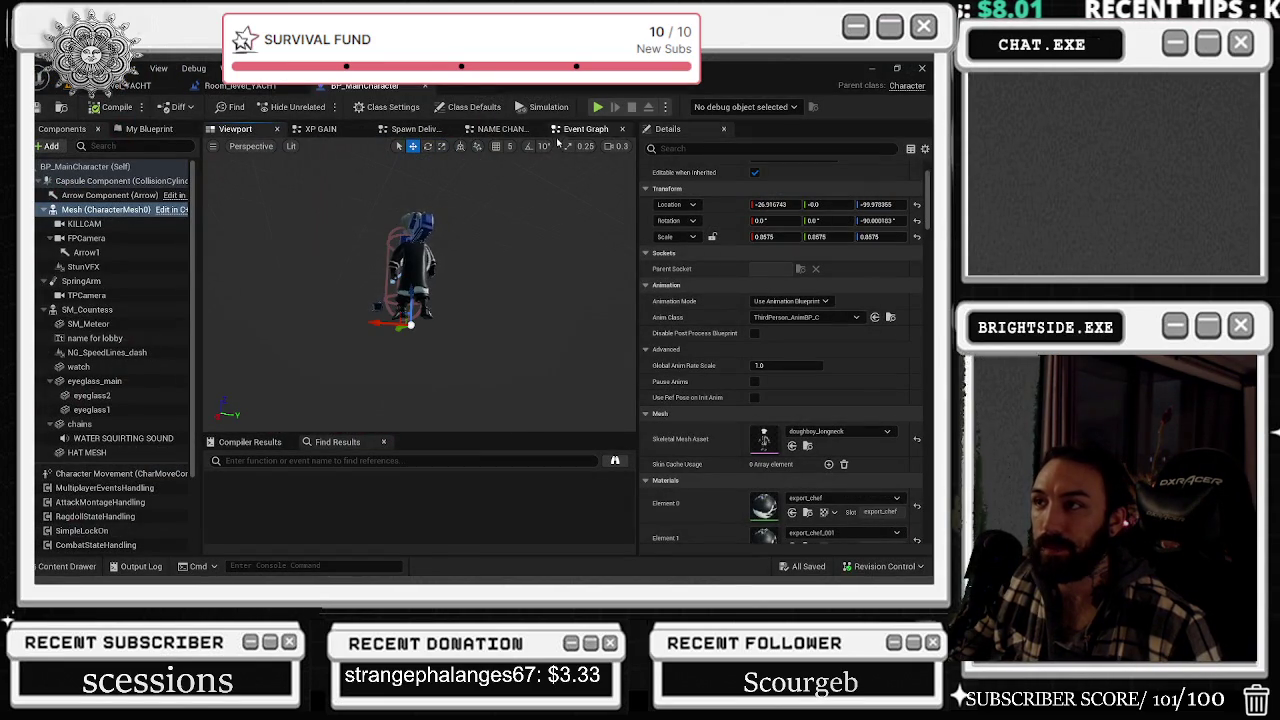
key(alt+Tab)
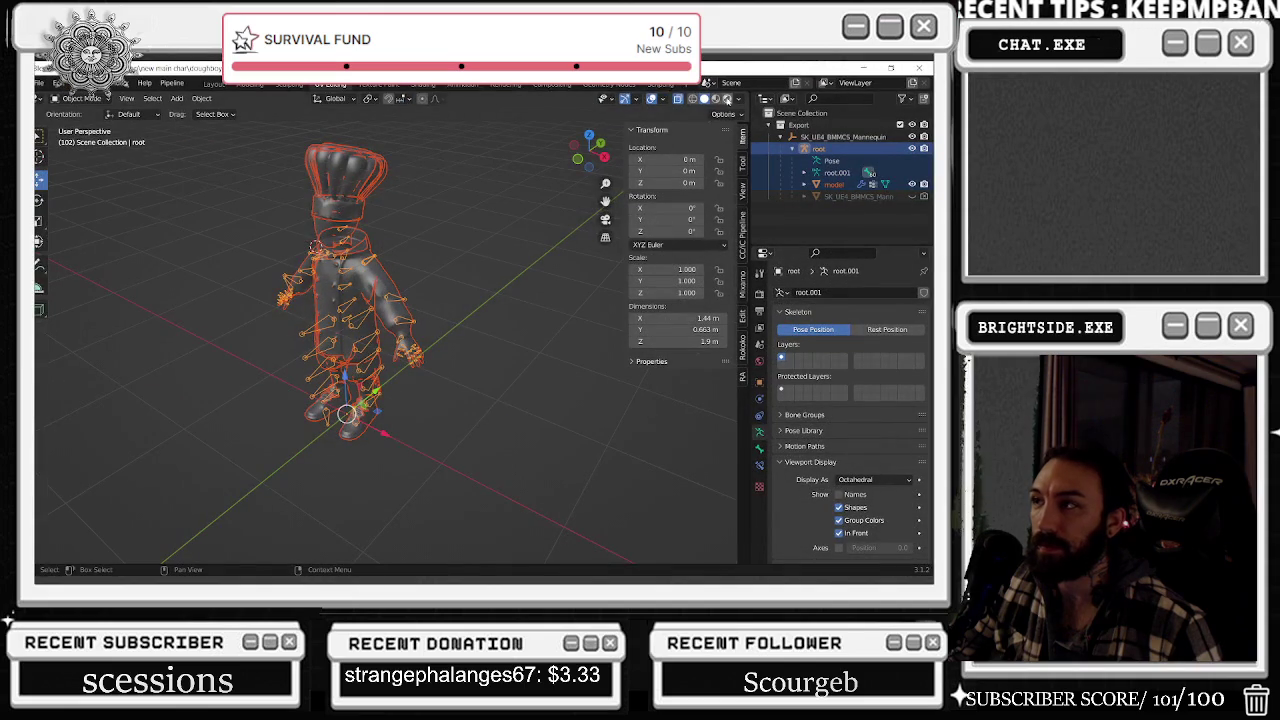
click(704, 98)
middle_drag(640, 200, 532, 158)
scroll(499, 187, down, 3)
- Deselect the rig, switch to Material Preview shading, and bring up chef-v9.png
click(494, 233)
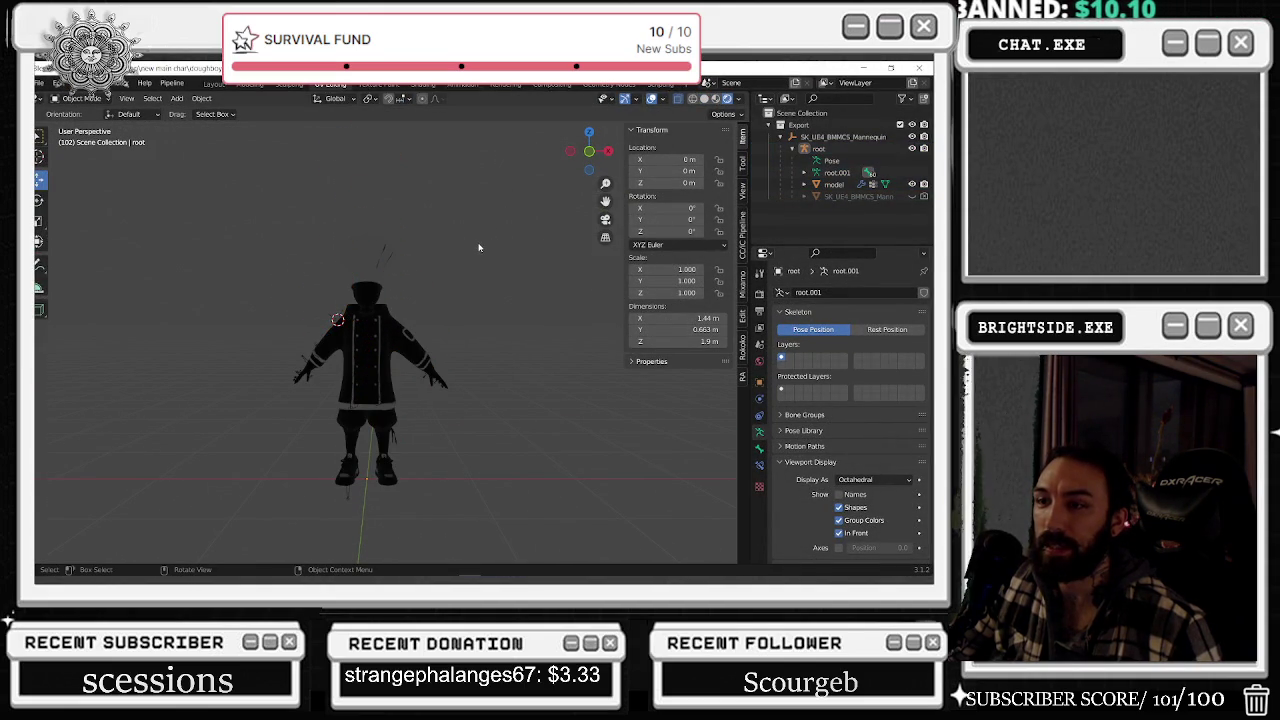
click(716, 98)
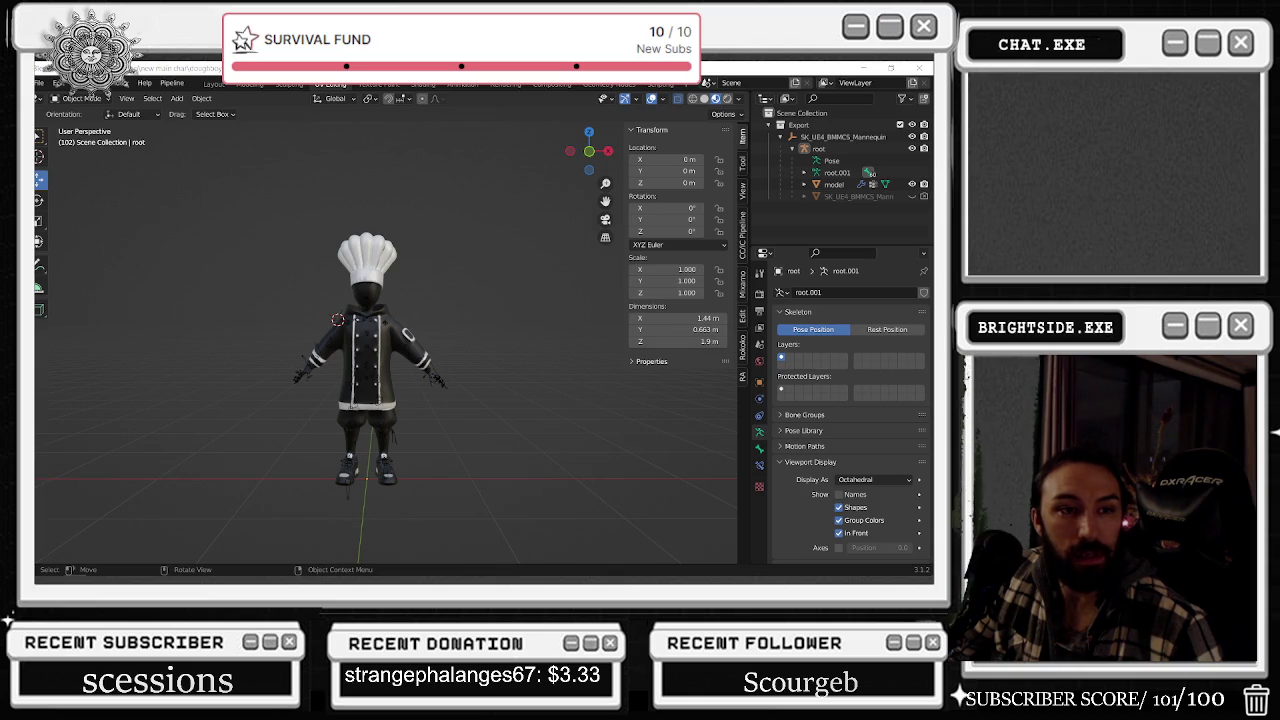
key(alt+Tab)
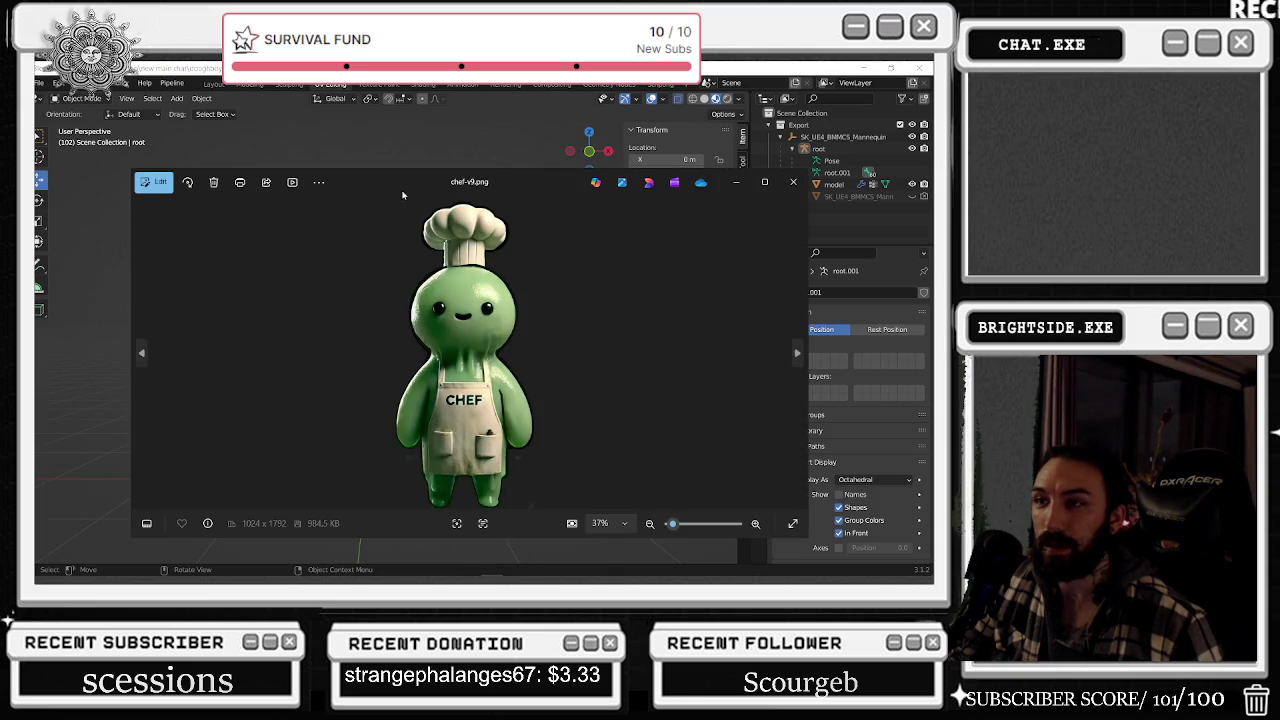
- Slide the green chef-v9.png reference aside to compare with the model, then close it
drag(405, 197, 737, 185)
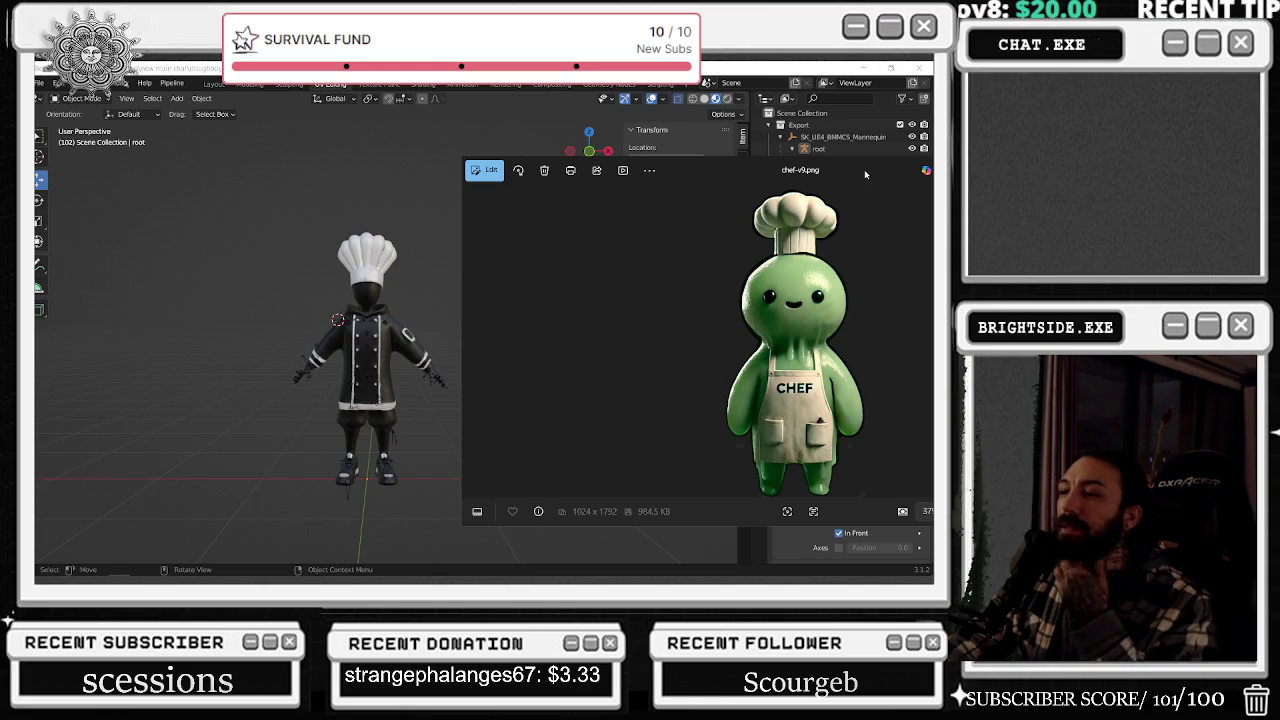
drag(864, 169, 885, 397)
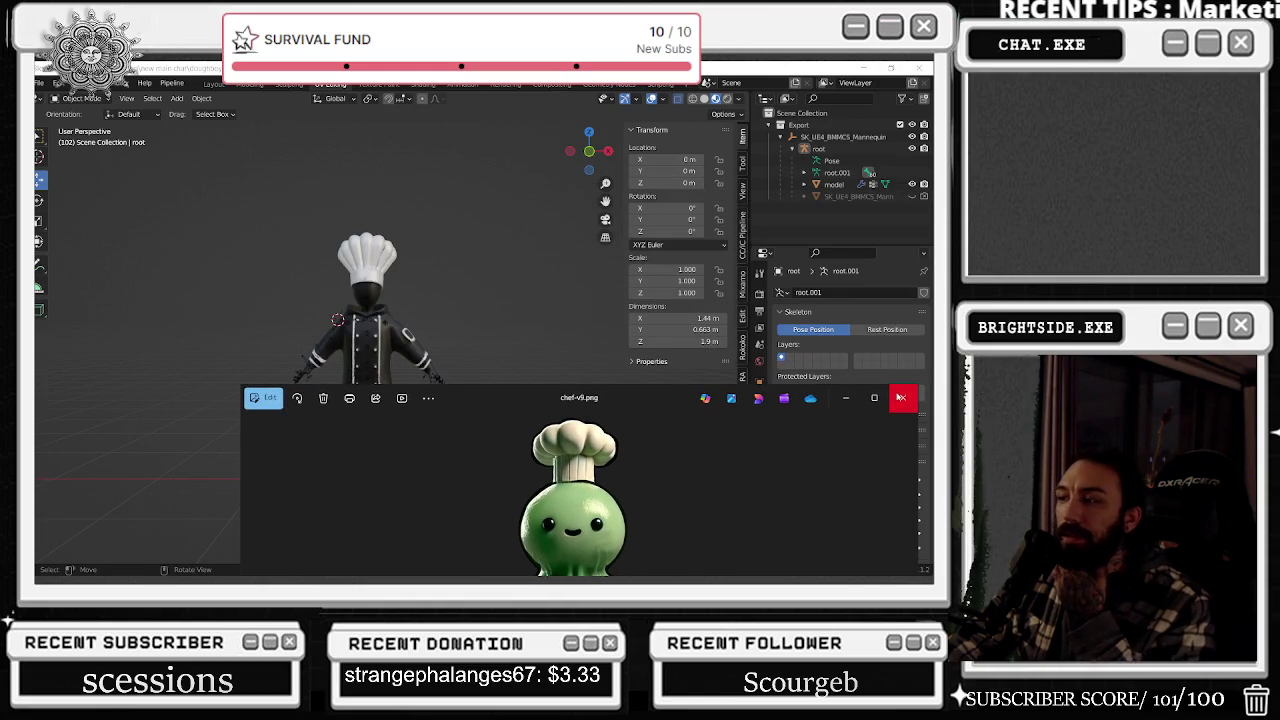
click(900, 397)
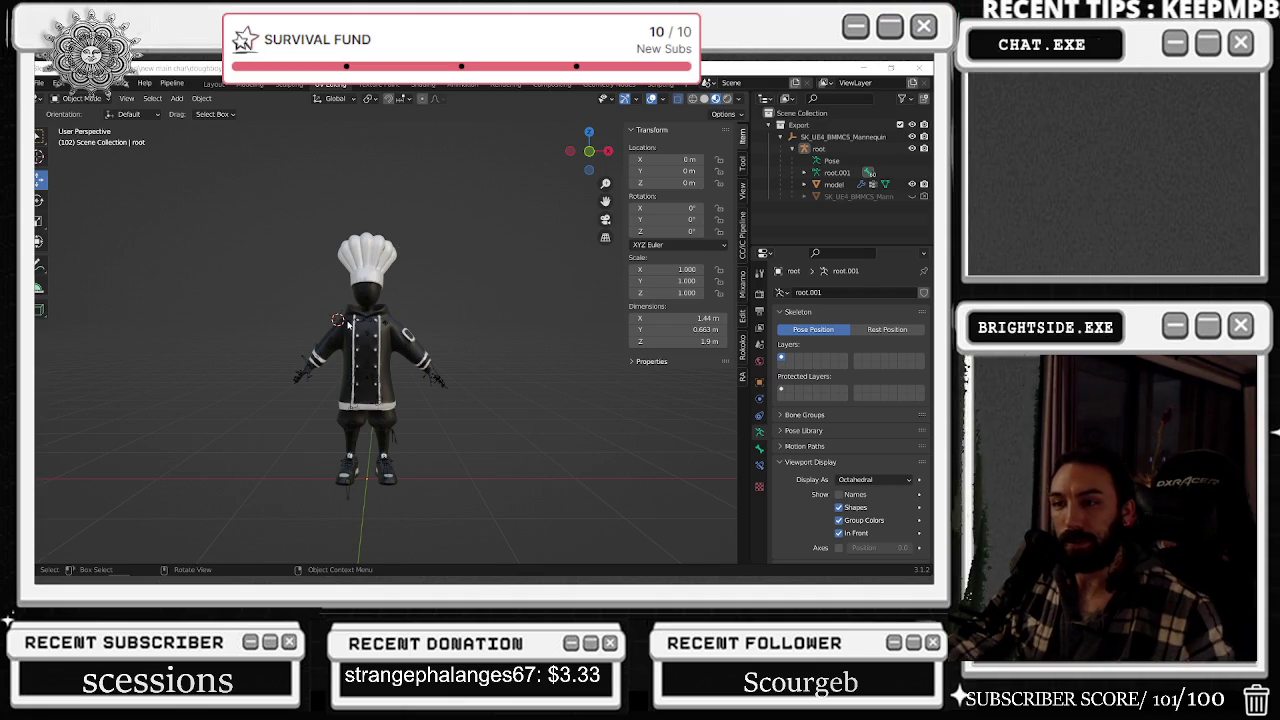
- Frame the chef from the front and select its body mesh
middle_drag(398, 347, 405, 342)
scroll(405, 342, up, 5)
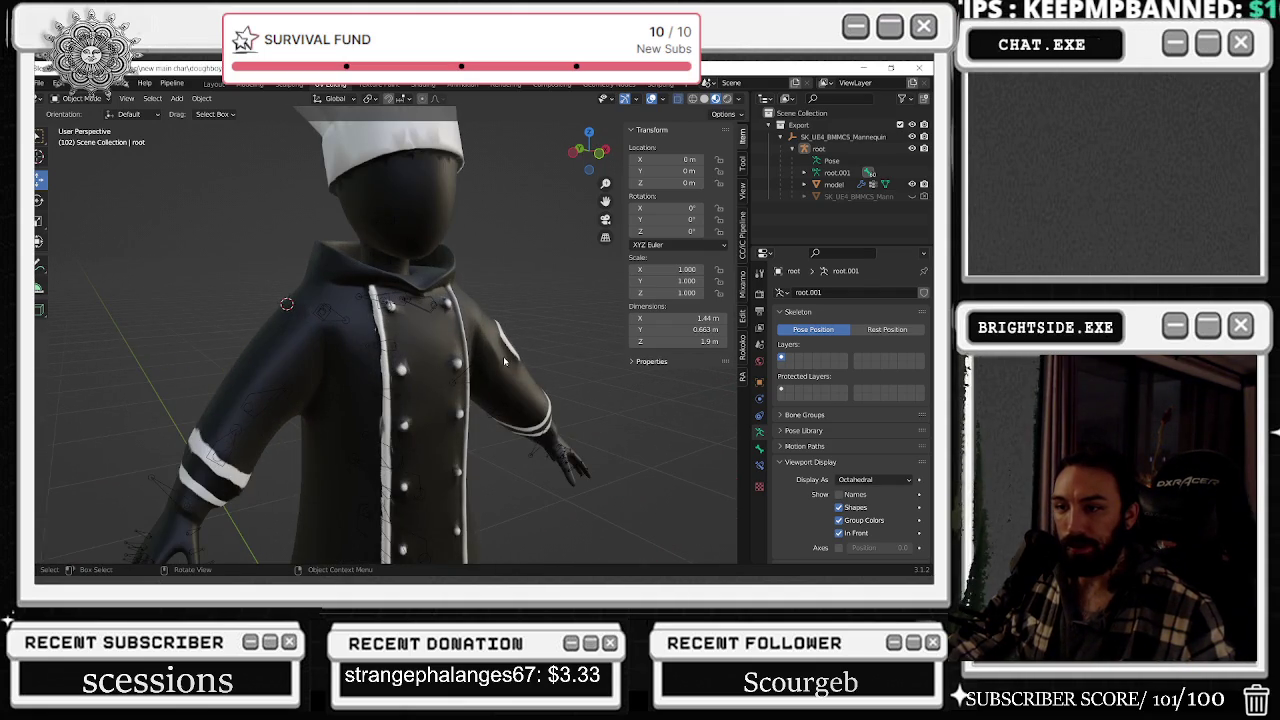
scroll(502, 360, down, 5)
mouse_move(502, 360)
middle_down()
mouse_move(397, 292)
mouse_move(394, 459)
mouse_move(450, 412)
middle_up()
scroll(394, 459, up, 3)
click(339, 482)
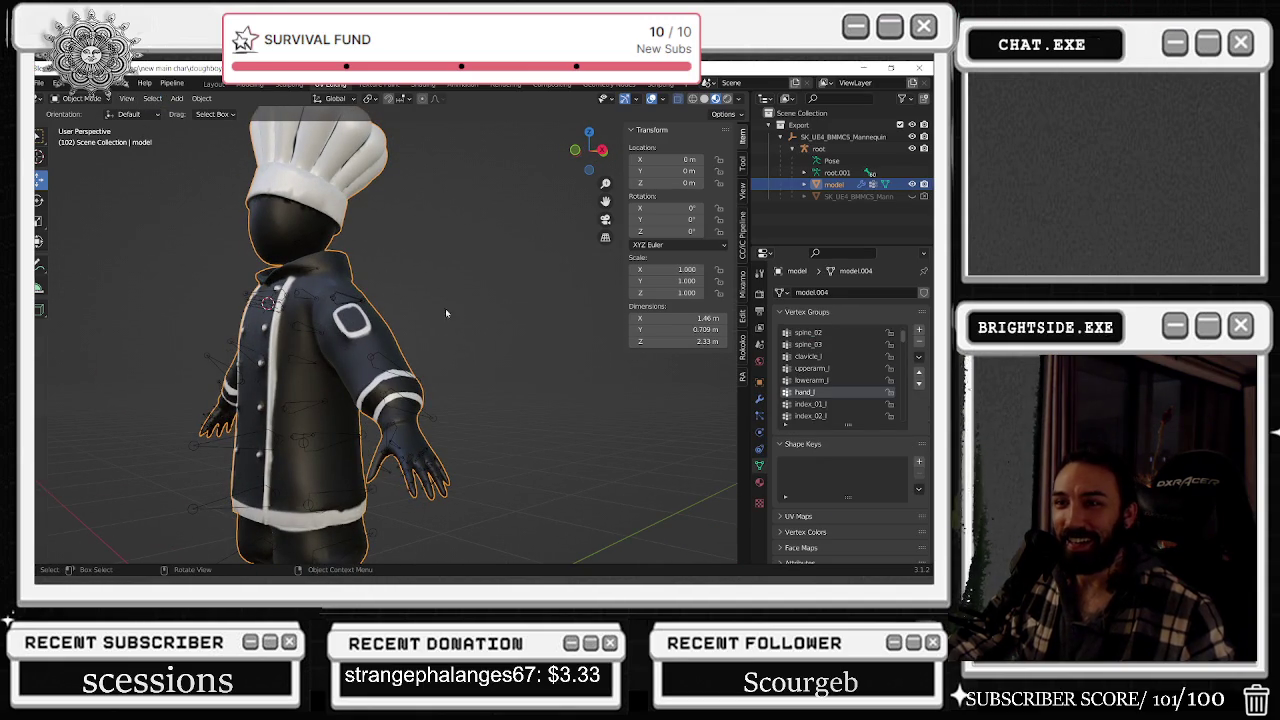
shift+middle_drag(419, 299, 389, 264)
- Make index_02_l the active vertex group and open the interaction-mode menu
click(834, 405)
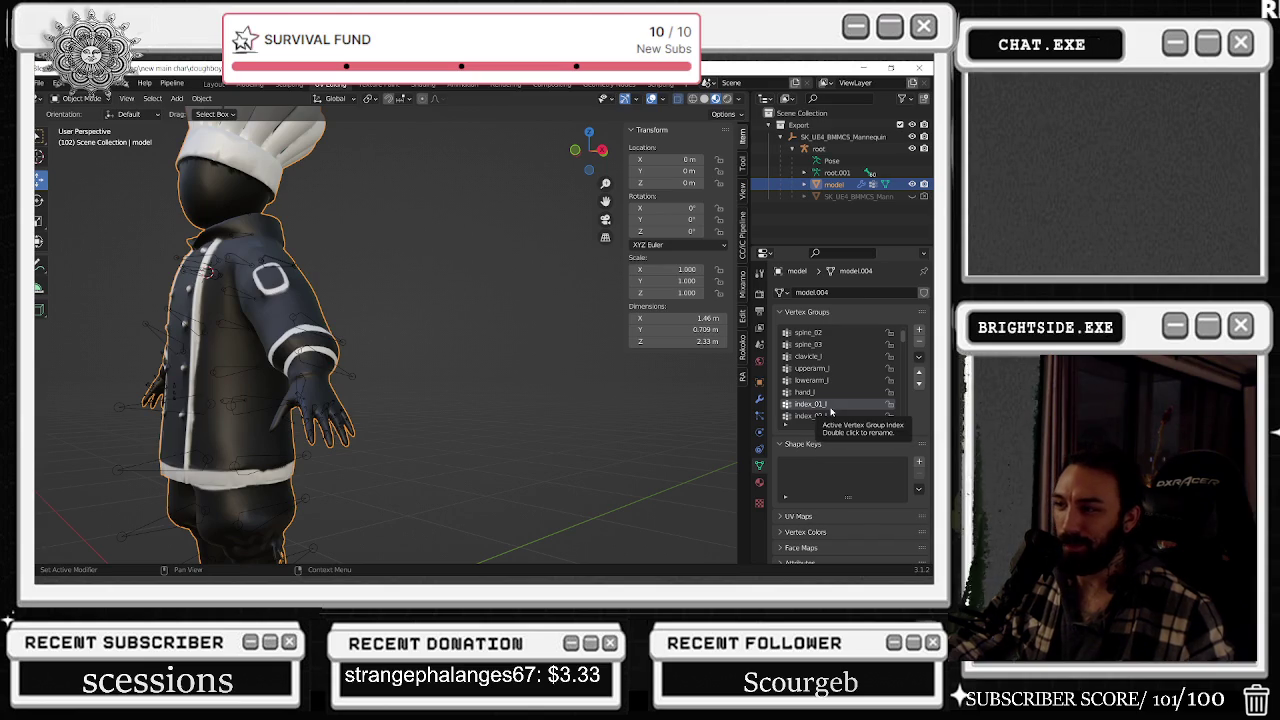
click(835, 417)
scroll(832, 412, down, 1)
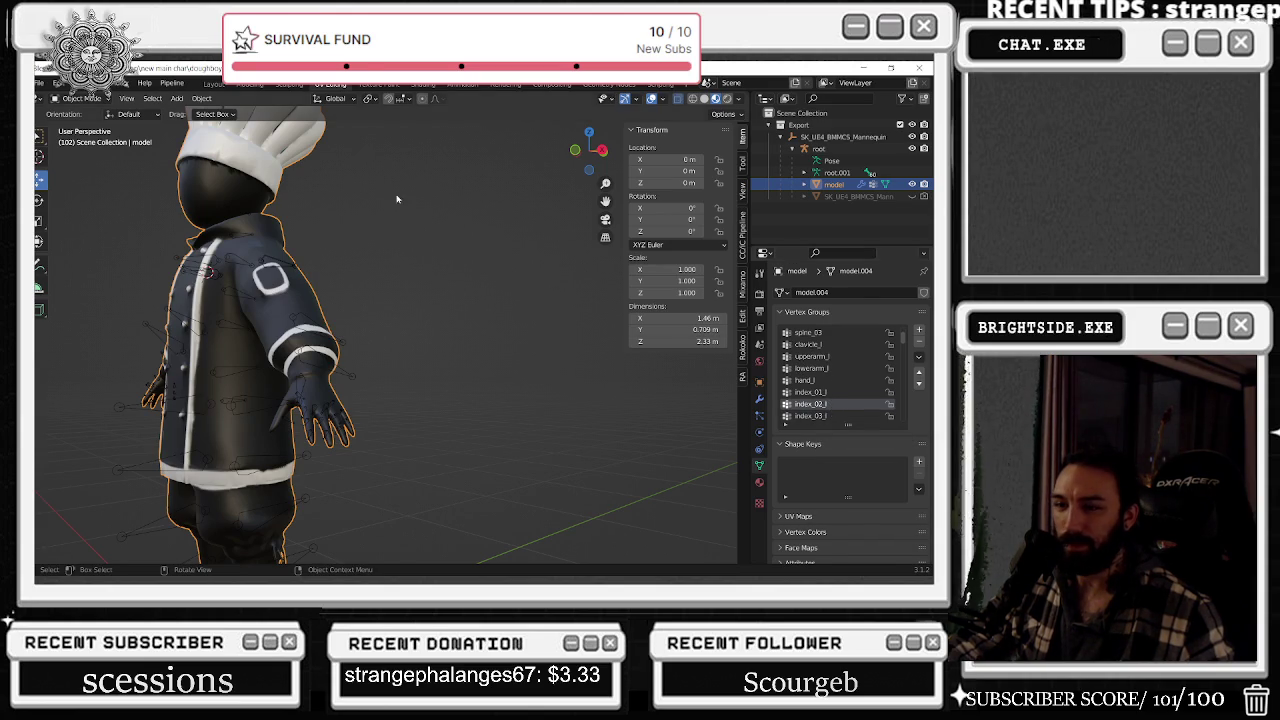
click(82, 98)
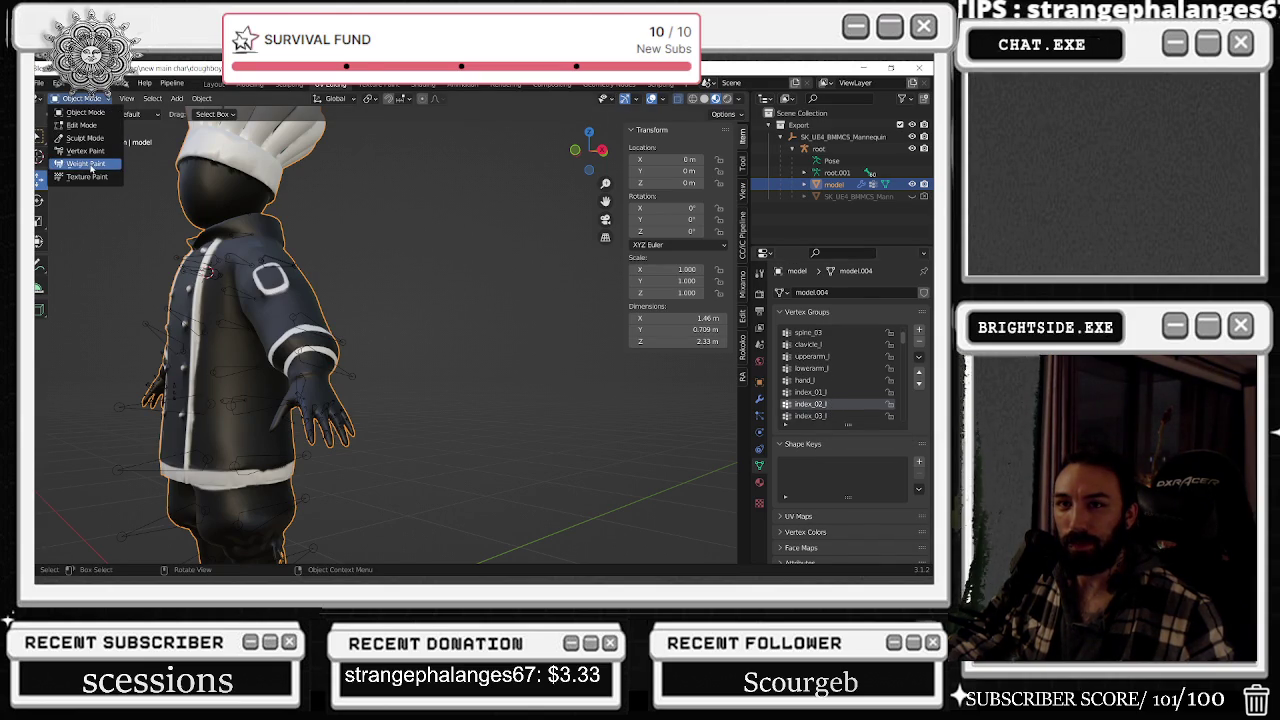
- Enter Weight Paint mode and make middle_01_l the active vertex group
click(88, 164)
scroll(830, 370, up, 3)
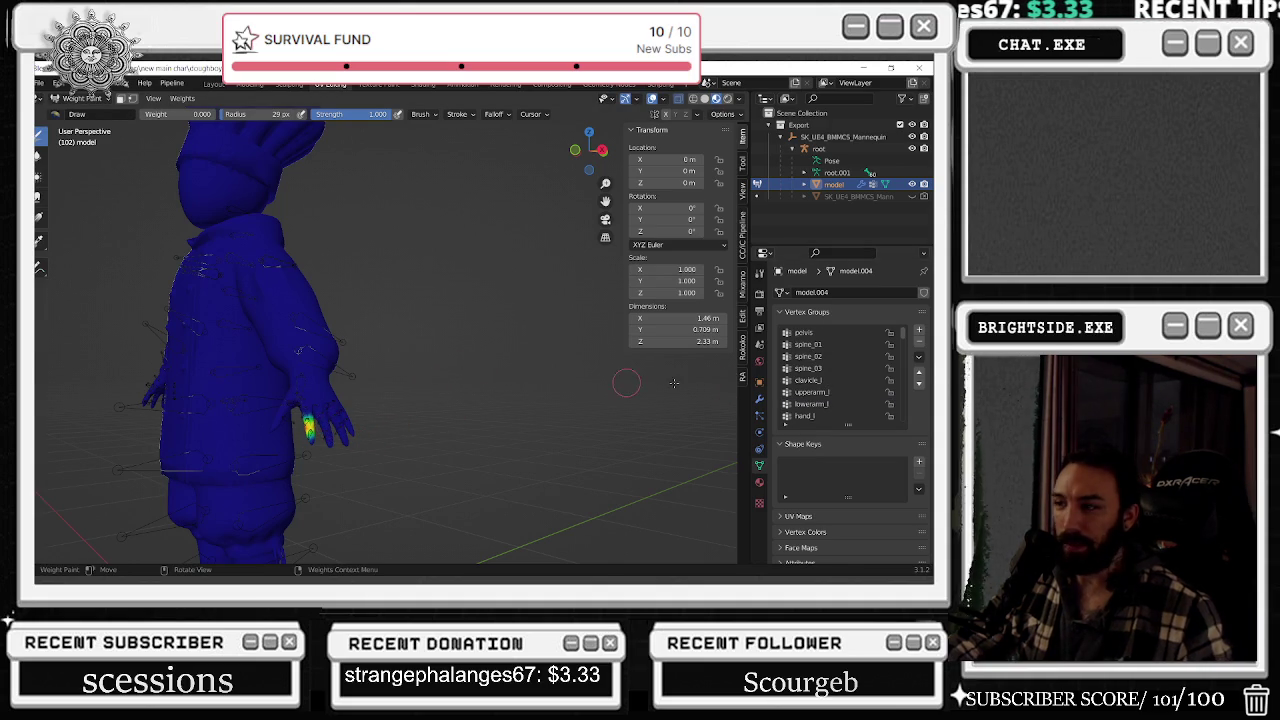
scroll(832, 391, down, 2)
scroll(832, 391, down, 3)
scroll(832, 391, down, 2)
click(820, 380)
- Show the middle_02_l weights and orbit around the hand to inspect the middle finger
scroll(361, 445, up, 5)
shift+middle_drag(351, 443, 378, 350)
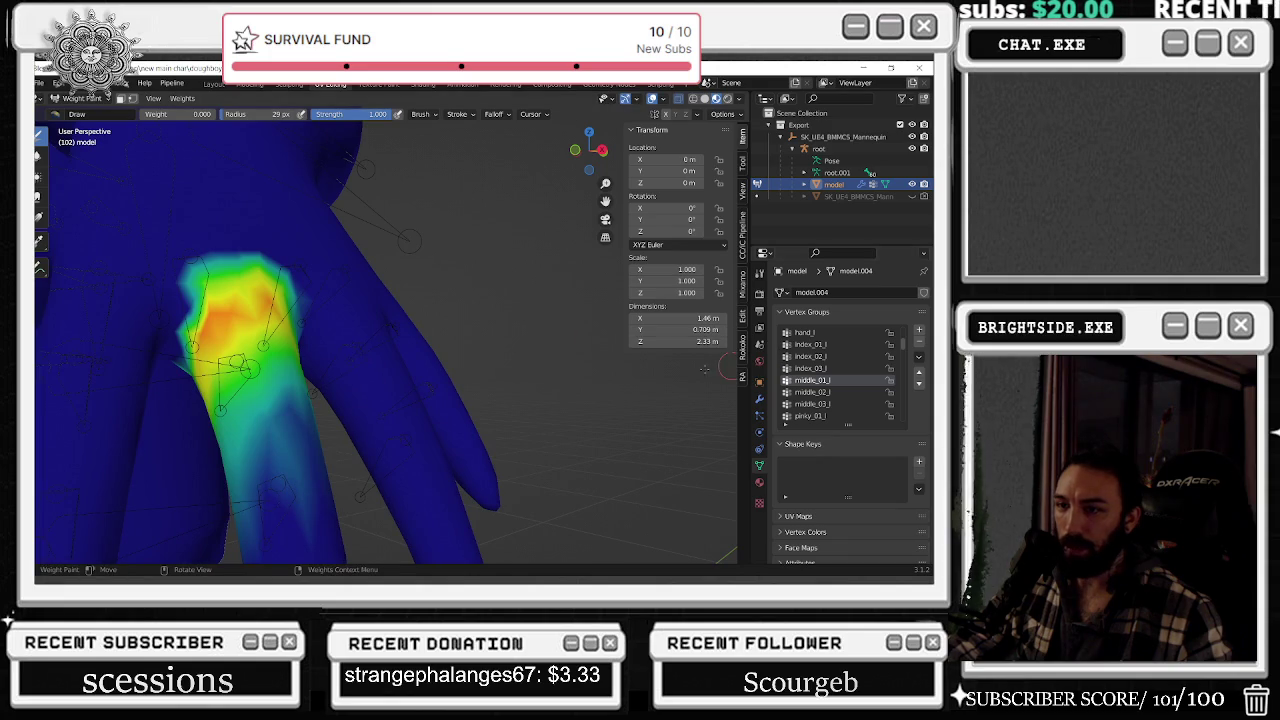
scroll(659, 371, down, 3)
click(812, 392)
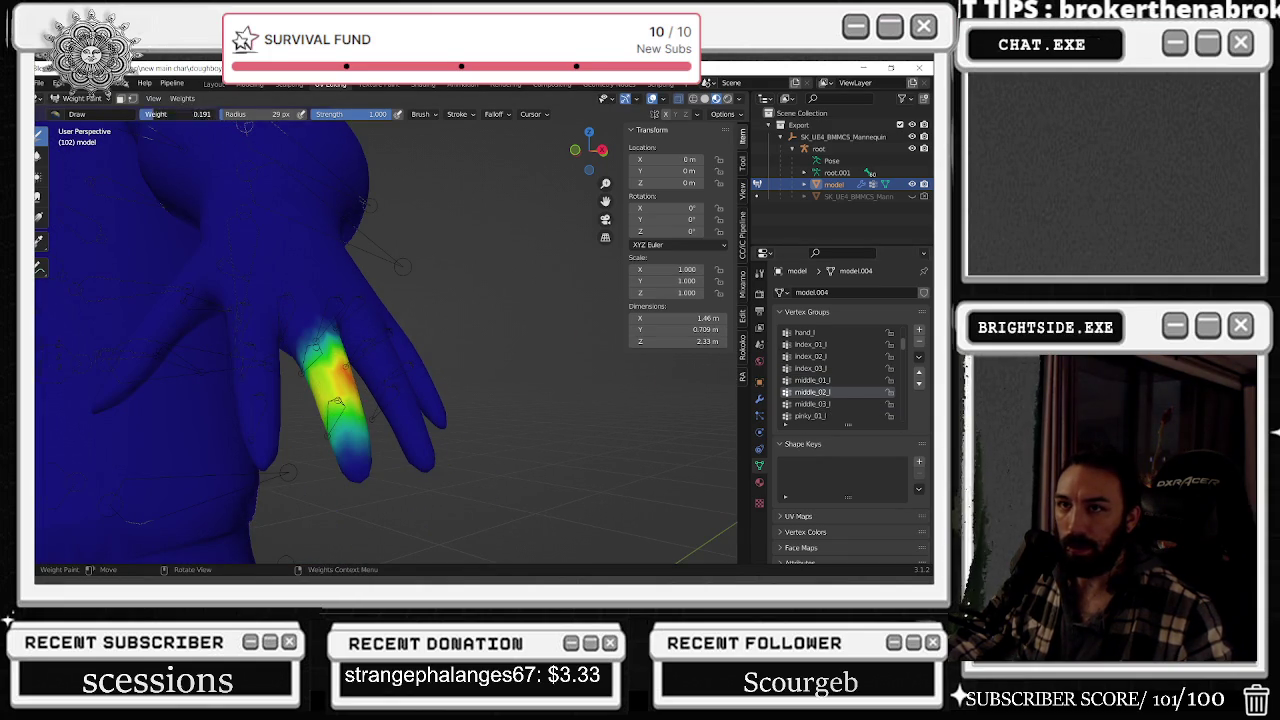
middle_drag(251, 341, 331, 361)
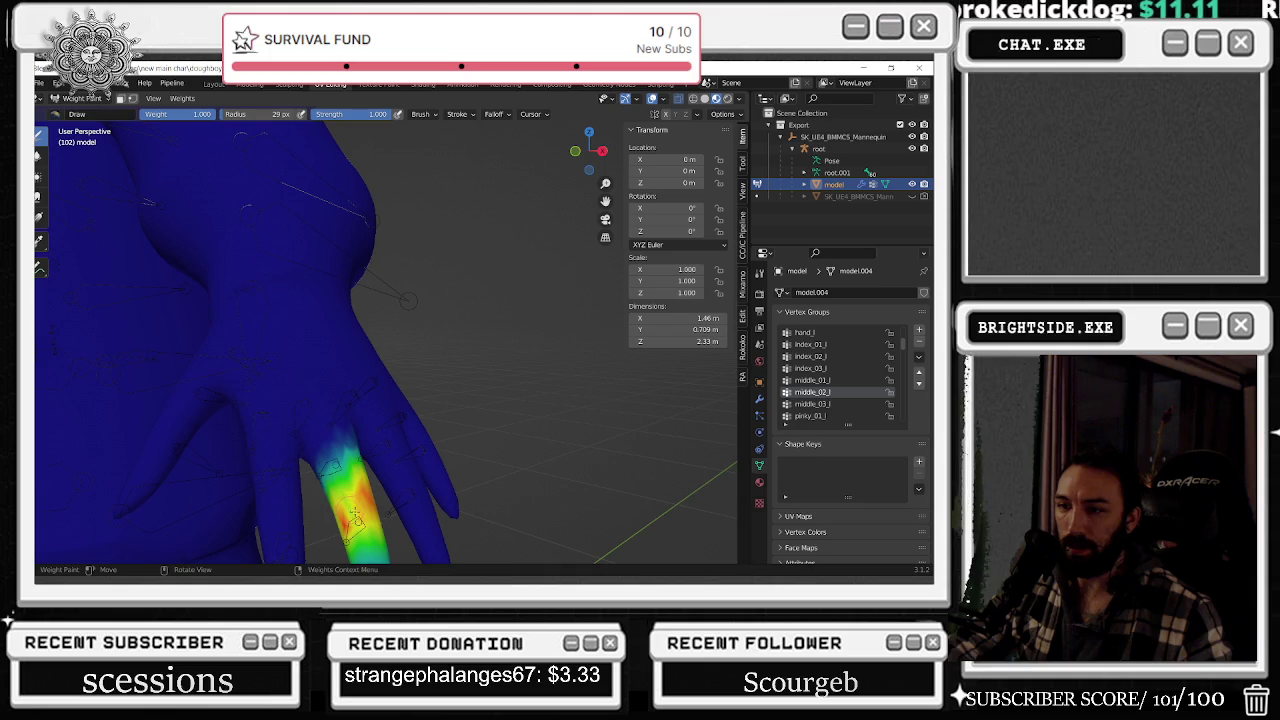
mouse_move(357, 520)
middle_down()
mouse_move(452, 255)
mouse_move(371, 300)
mouse_move(455, 335)
middle_up()
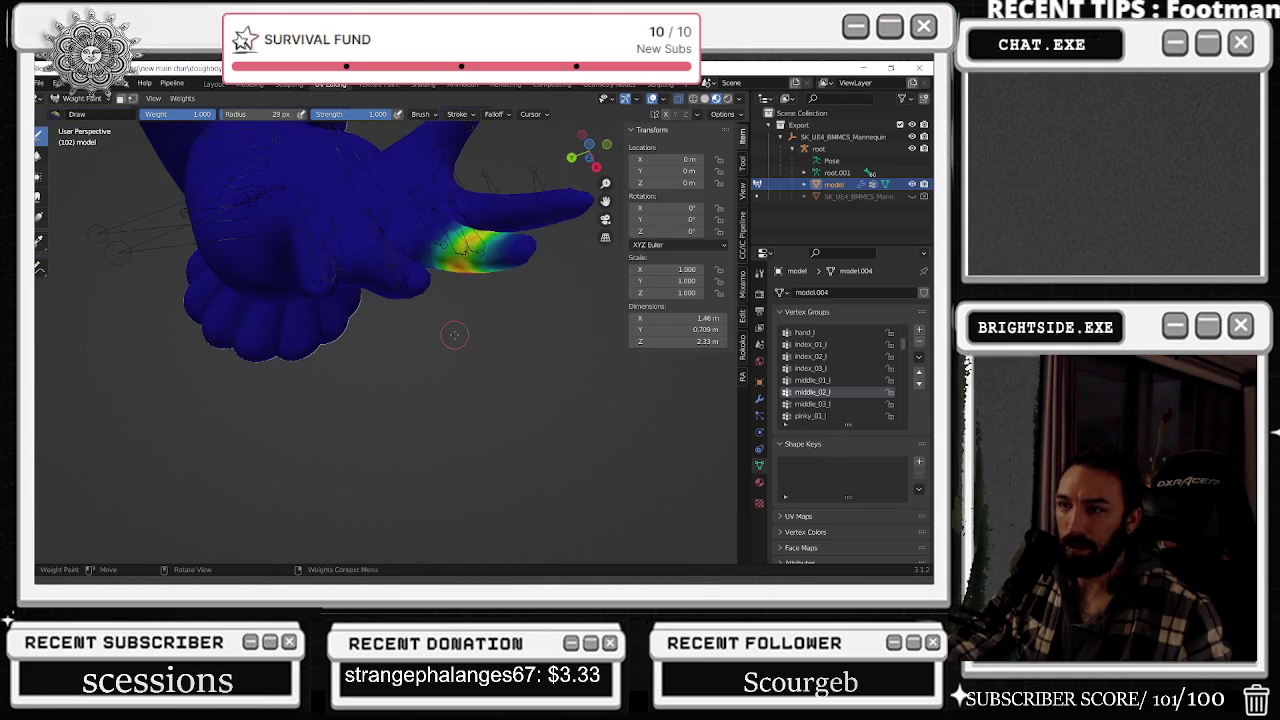
middle_drag(525, 258, 490, 345)
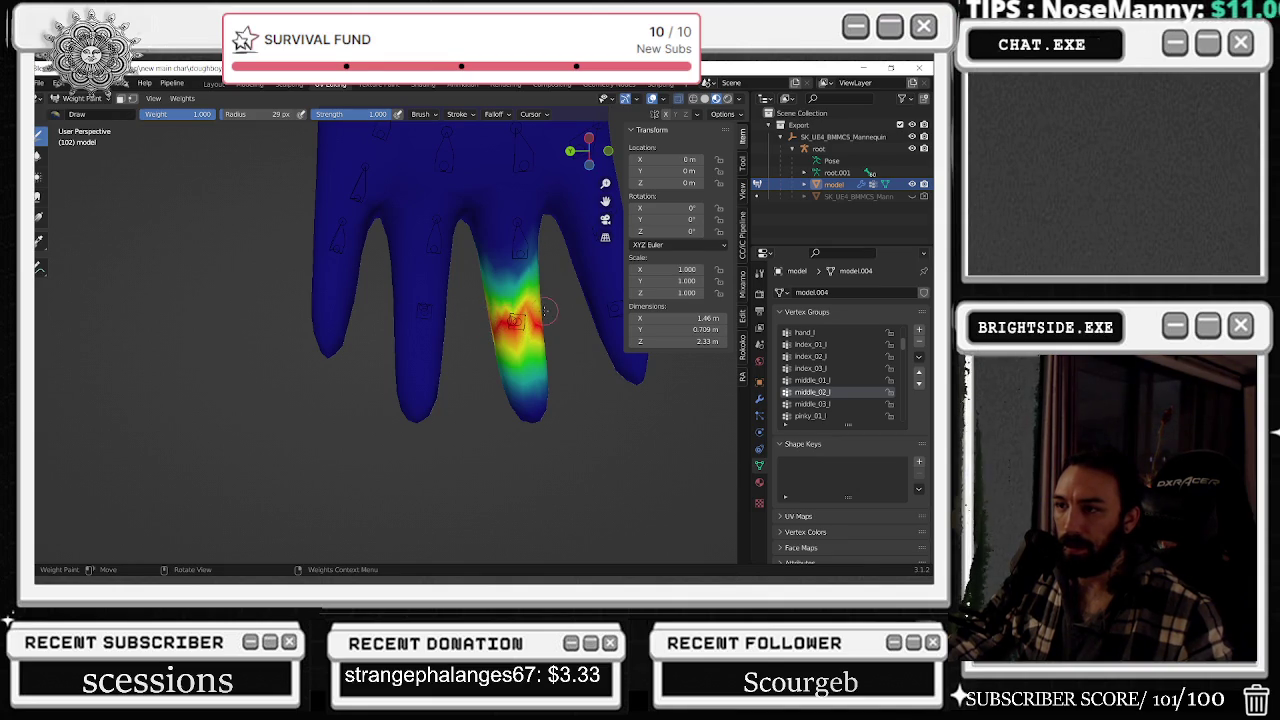
mouse_move(544, 312)
middle_down()
mouse_move(228, 372)
mouse_move(258, 398)
middle_up()
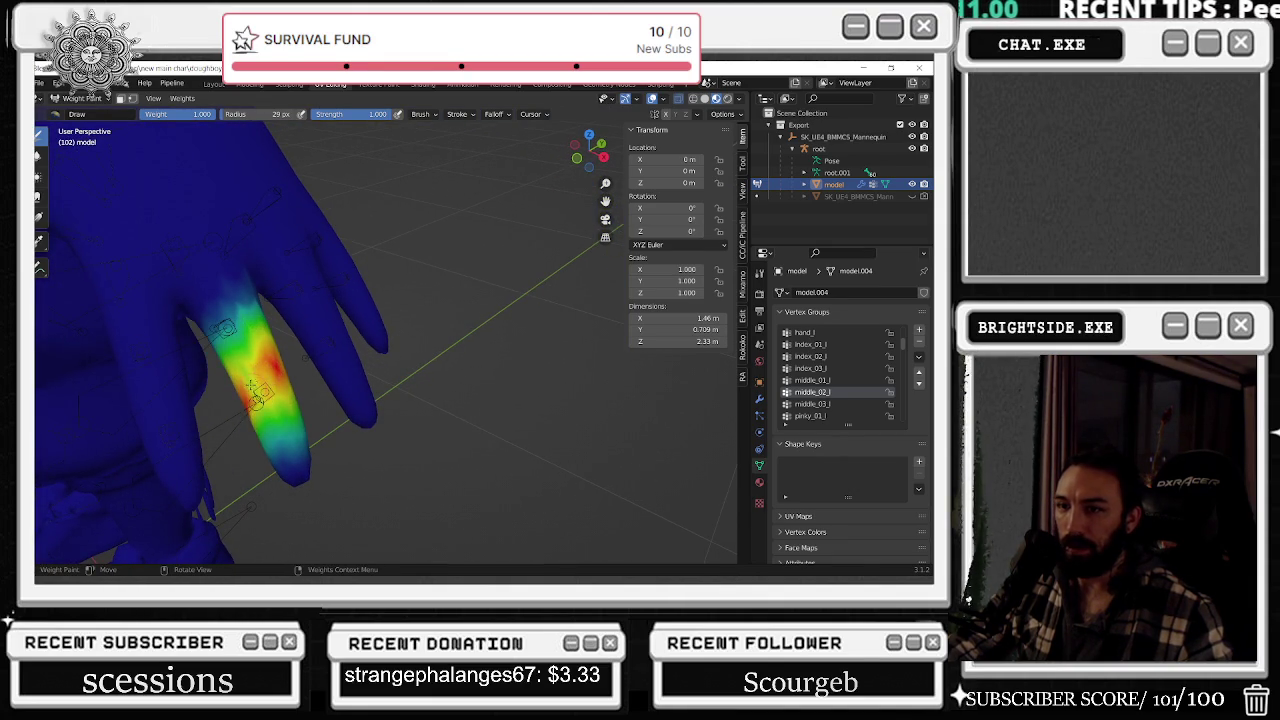
key(Tab)
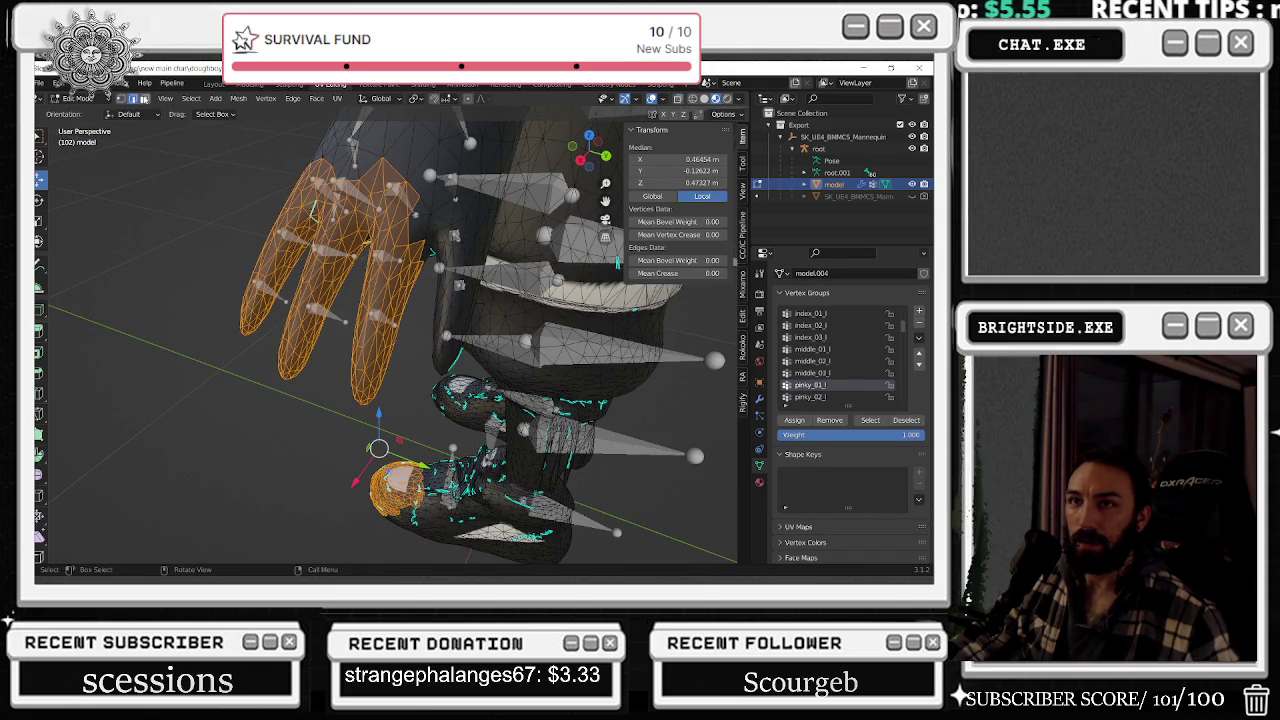
- Enable face select and select the pinky_02_l vertices on the hand
click(143, 98)
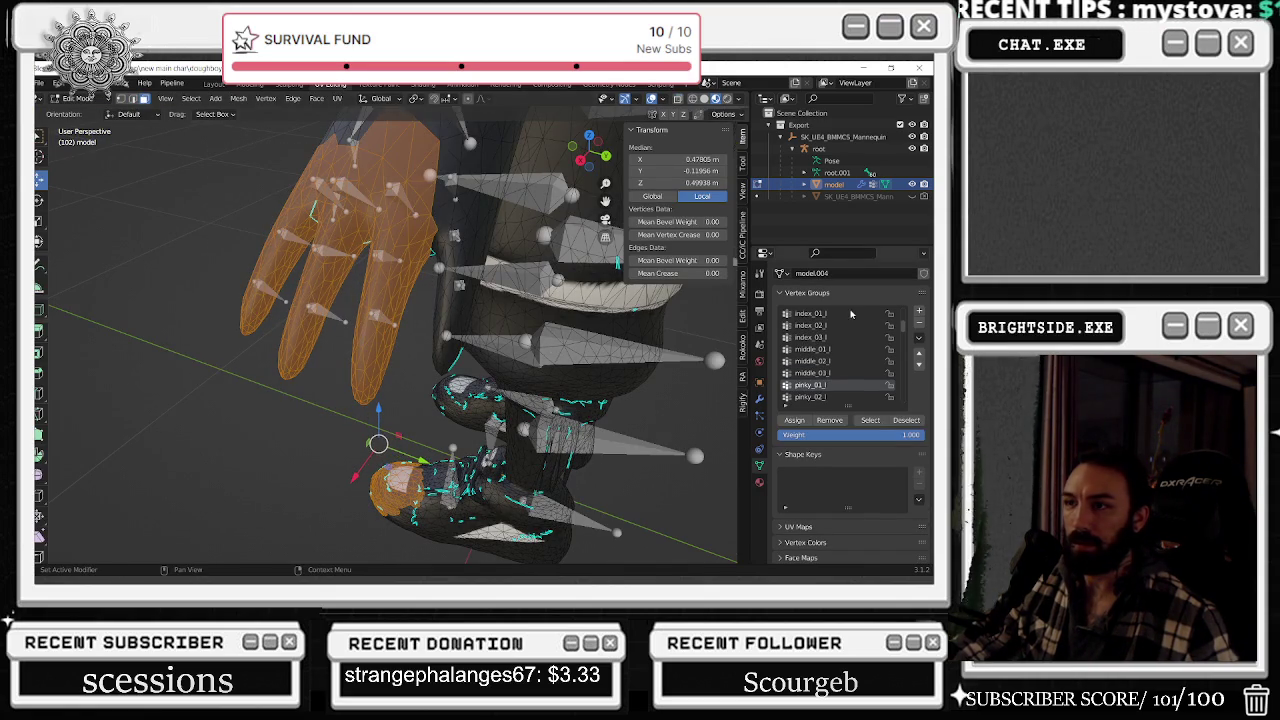
click(835, 421)
click(812, 397)
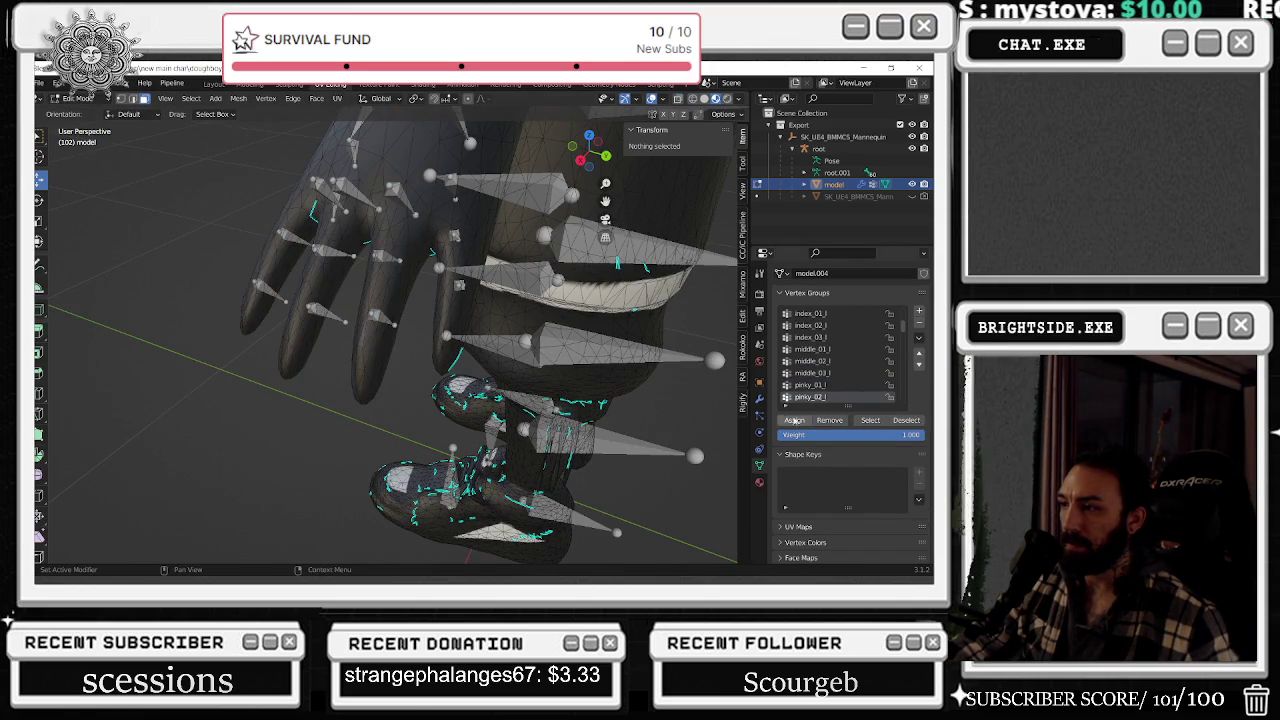
click(870, 421)
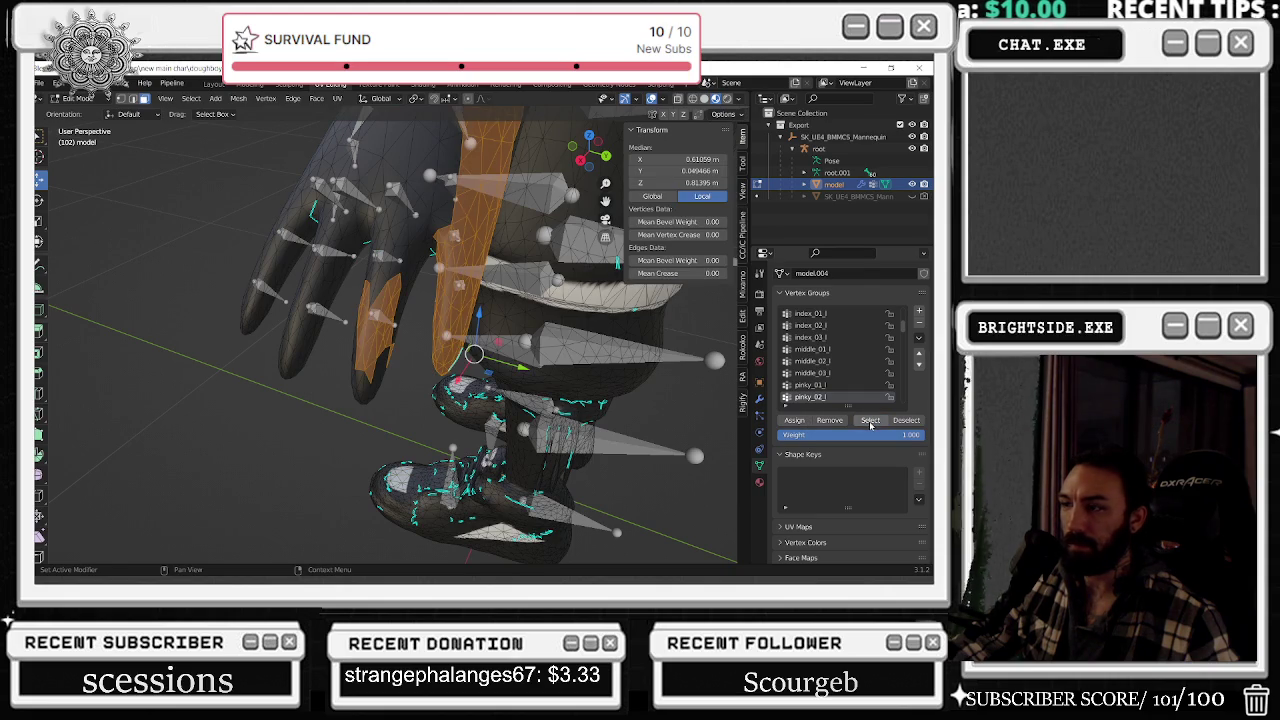
click(141, 180)
drag(411, 421, 411, 421)
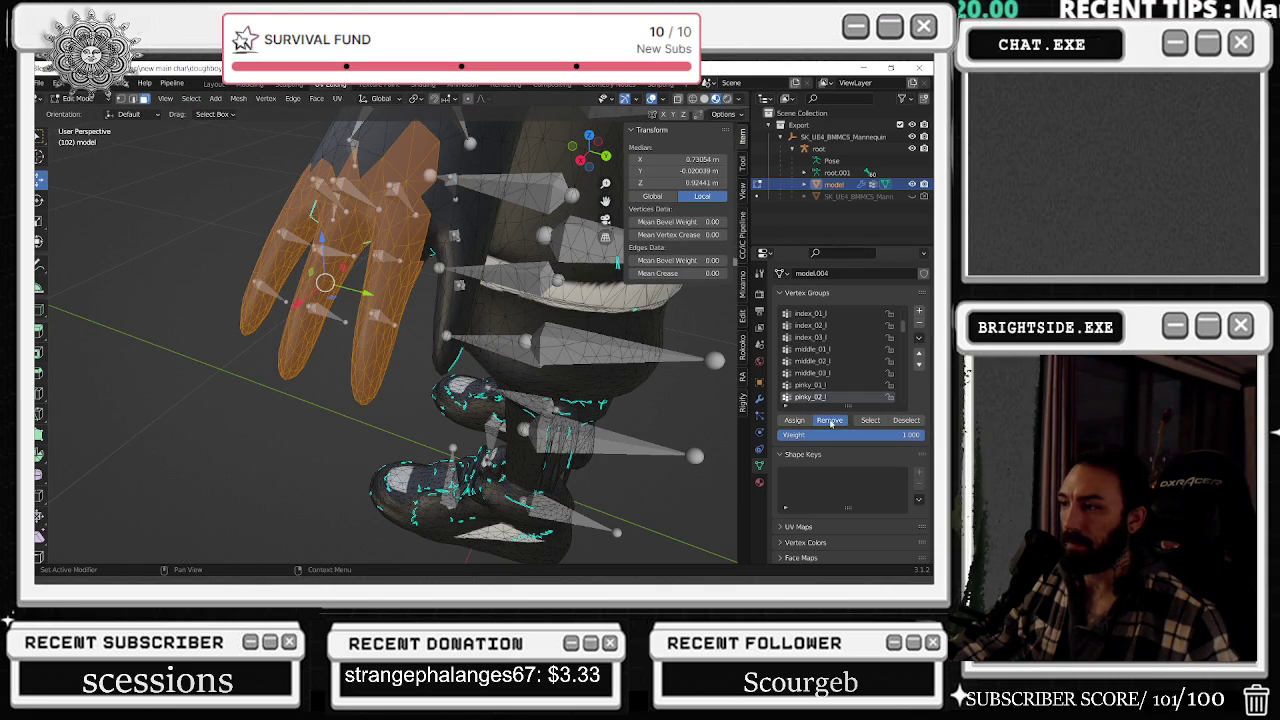
- Check which vertices belong to pinky_03_l and pinky_01_l
click(906, 420)
scroll(830, 390, down, 1)
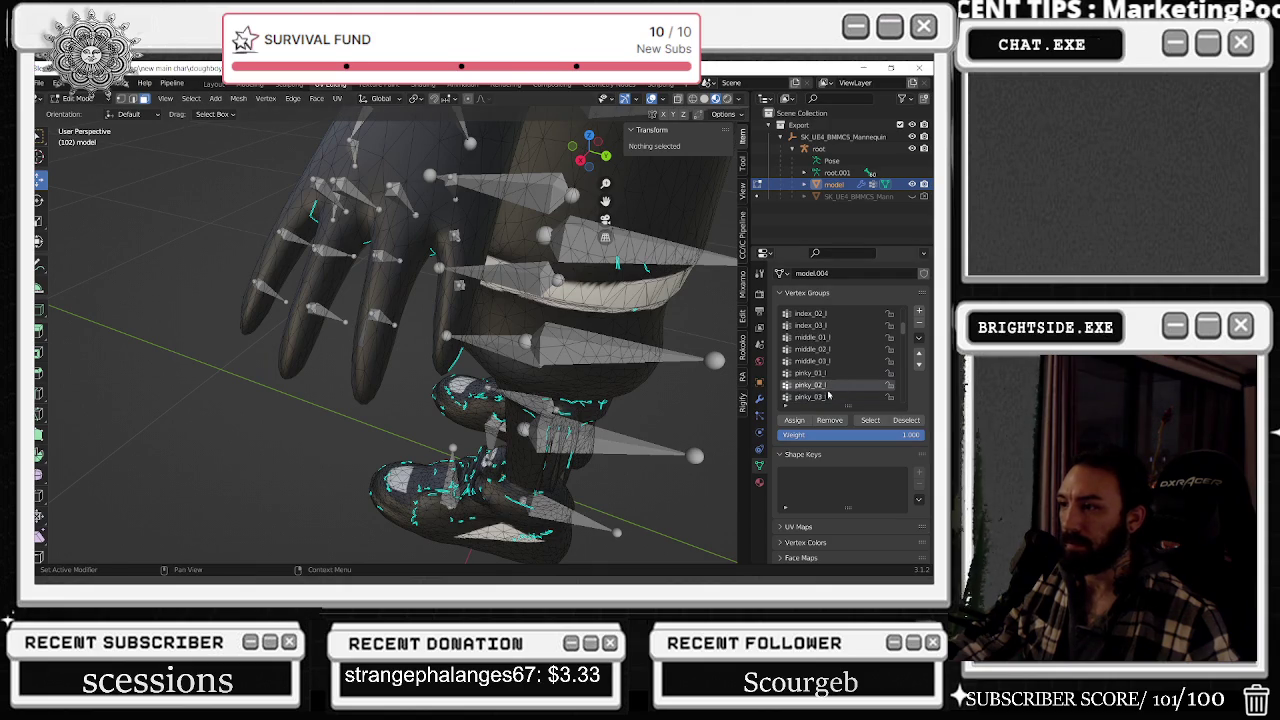
click(868, 422)
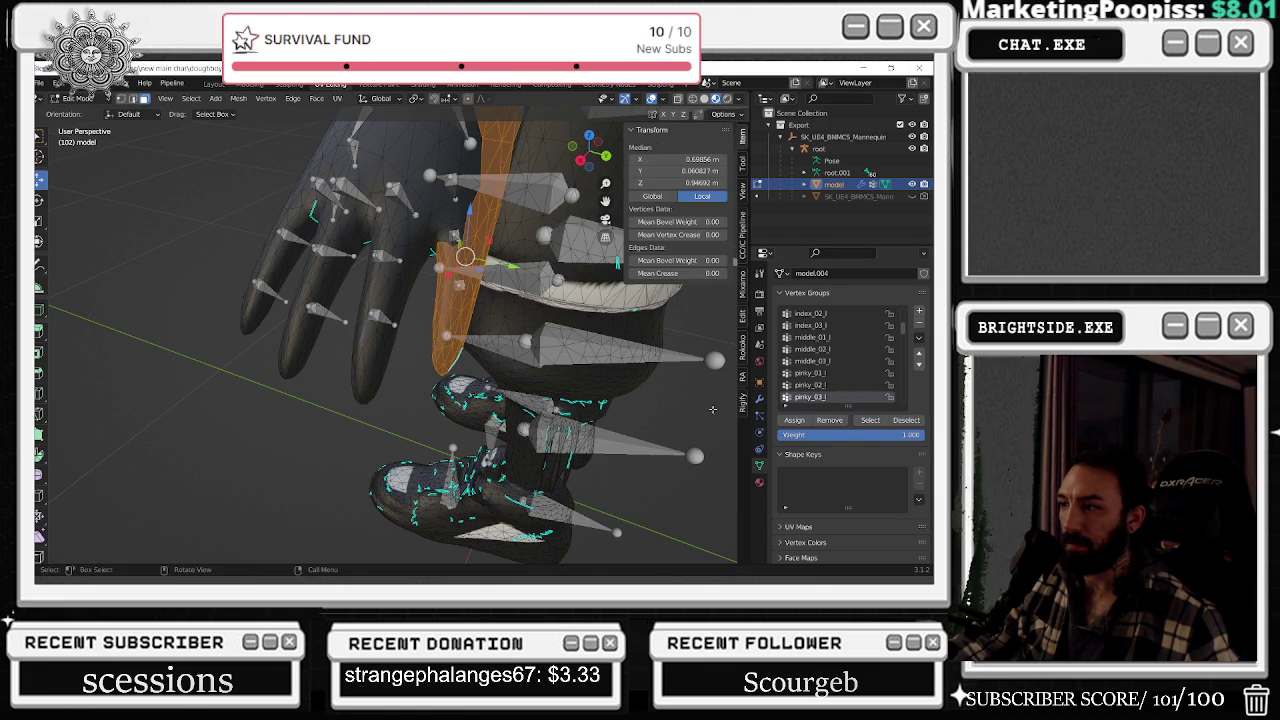
key(ctrl+z)
click(870, 420)
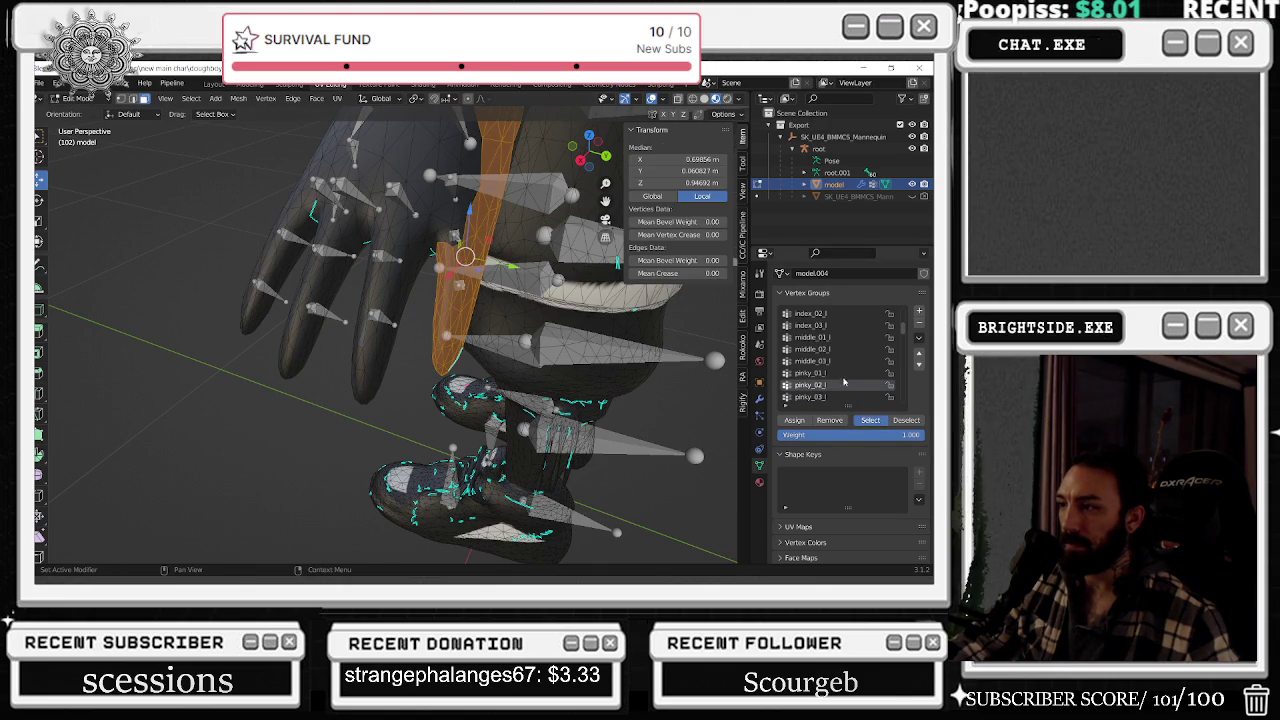
mouse_move(560, 330)
middle_down()
mouse_move(649, 345)
mouse_move(560, 350)
middle_up()
click(647, 366)
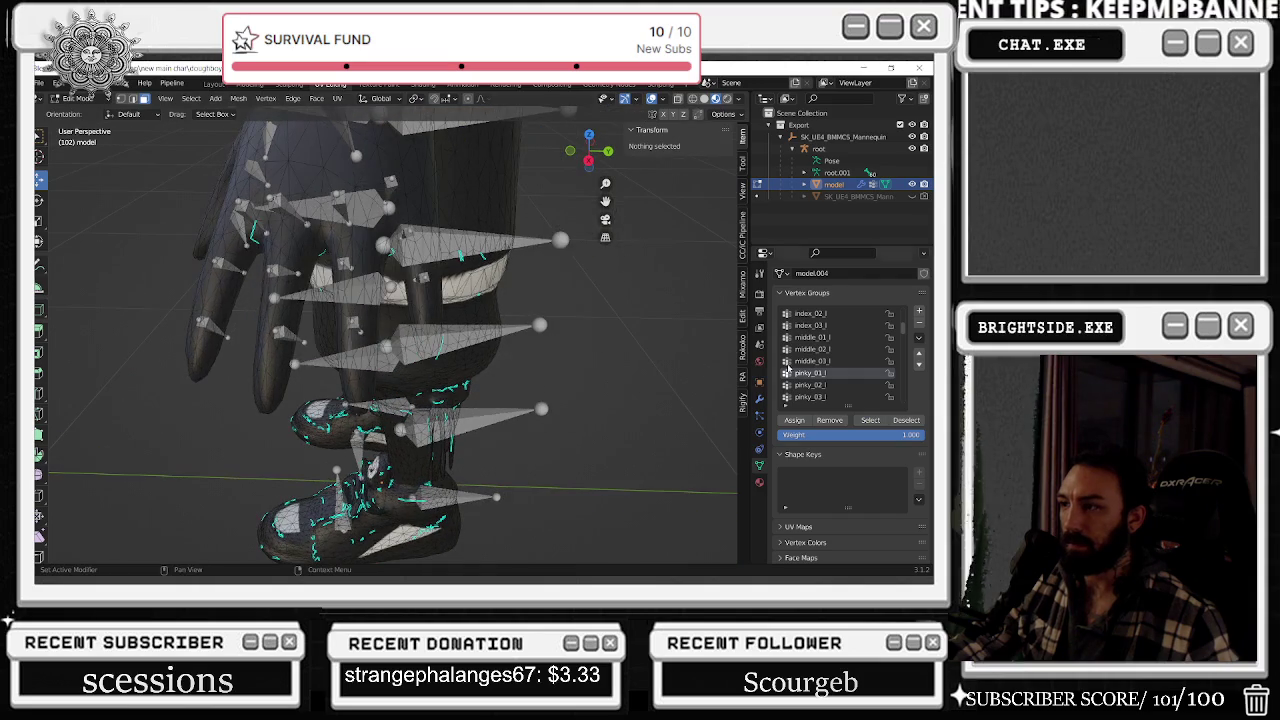
- Select and inspect the middle_03_l and index_03_l finger vertices
click(817, 362)
click(867, 421)
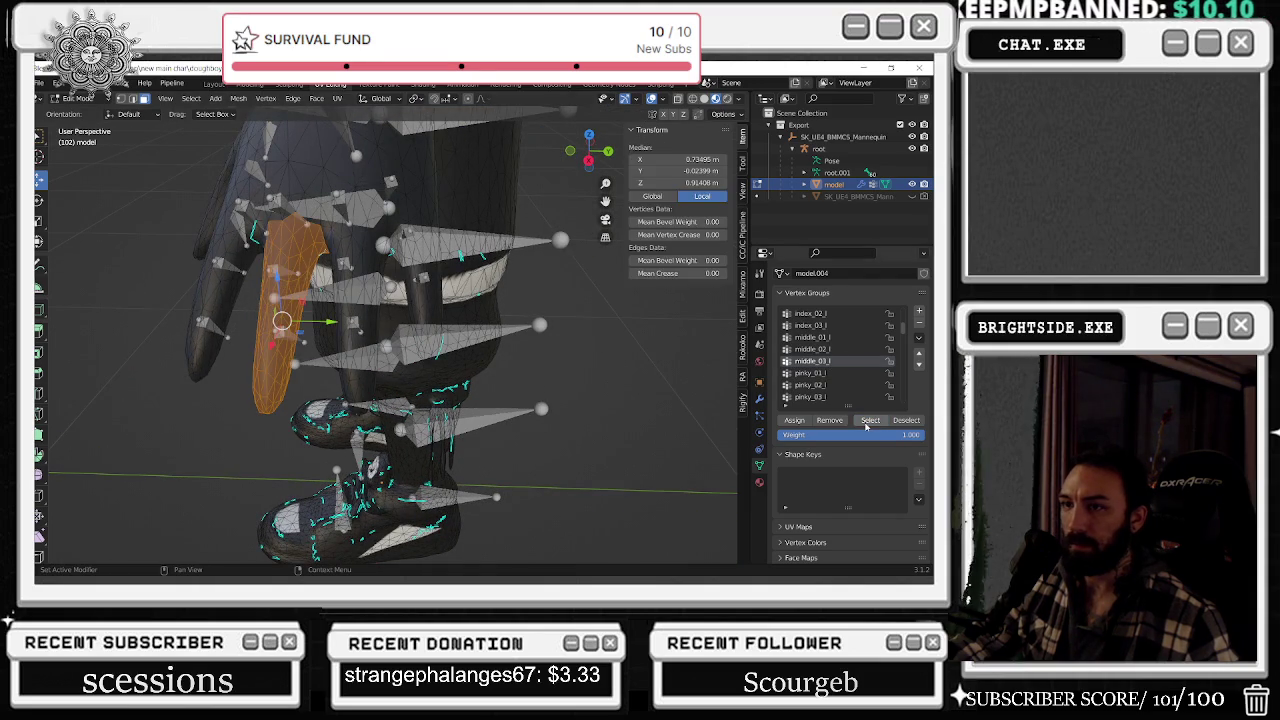
key(alt+a)
click(818, 327)
scroll(859, 366, up, 1)
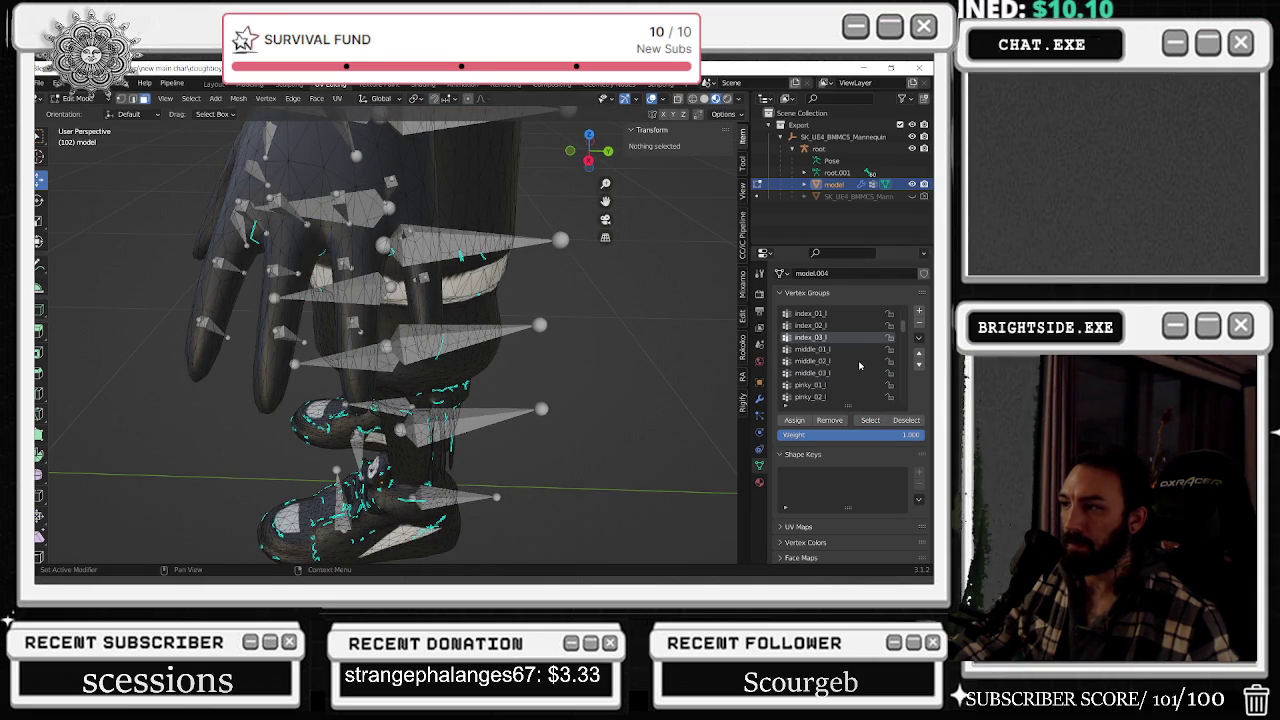
click(871, 424)
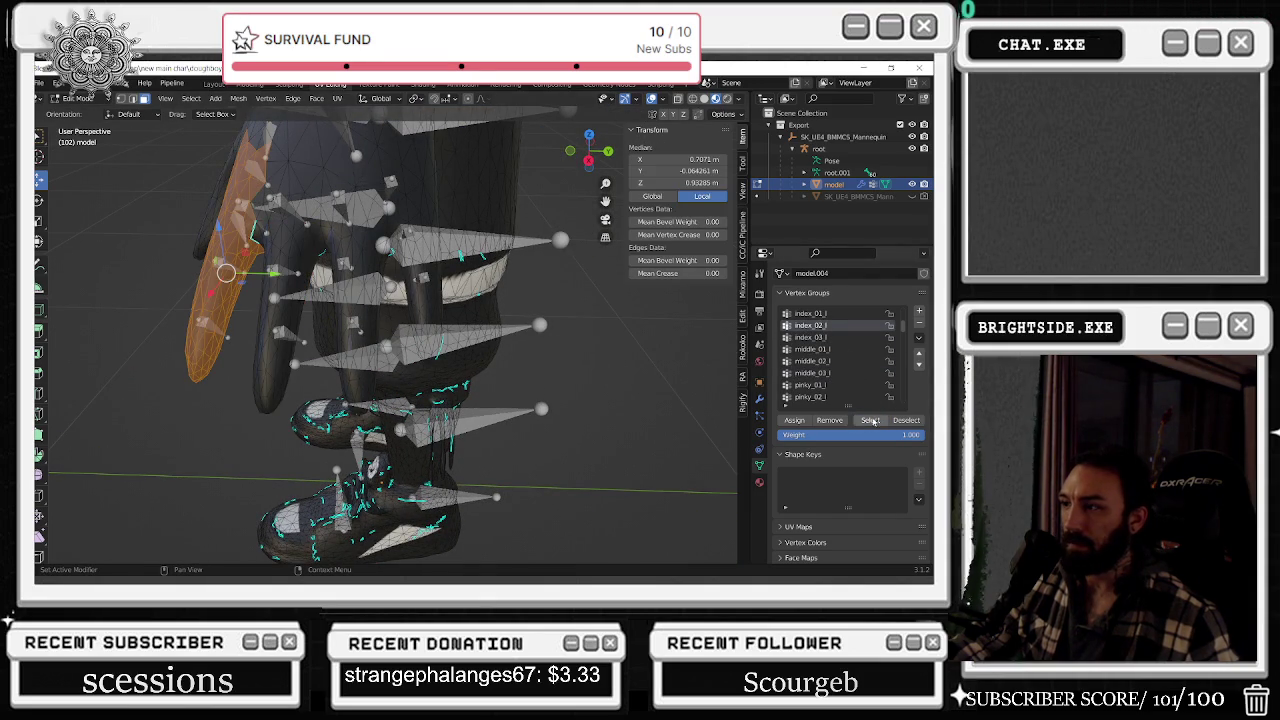
scroll(845, 352, up, 1)
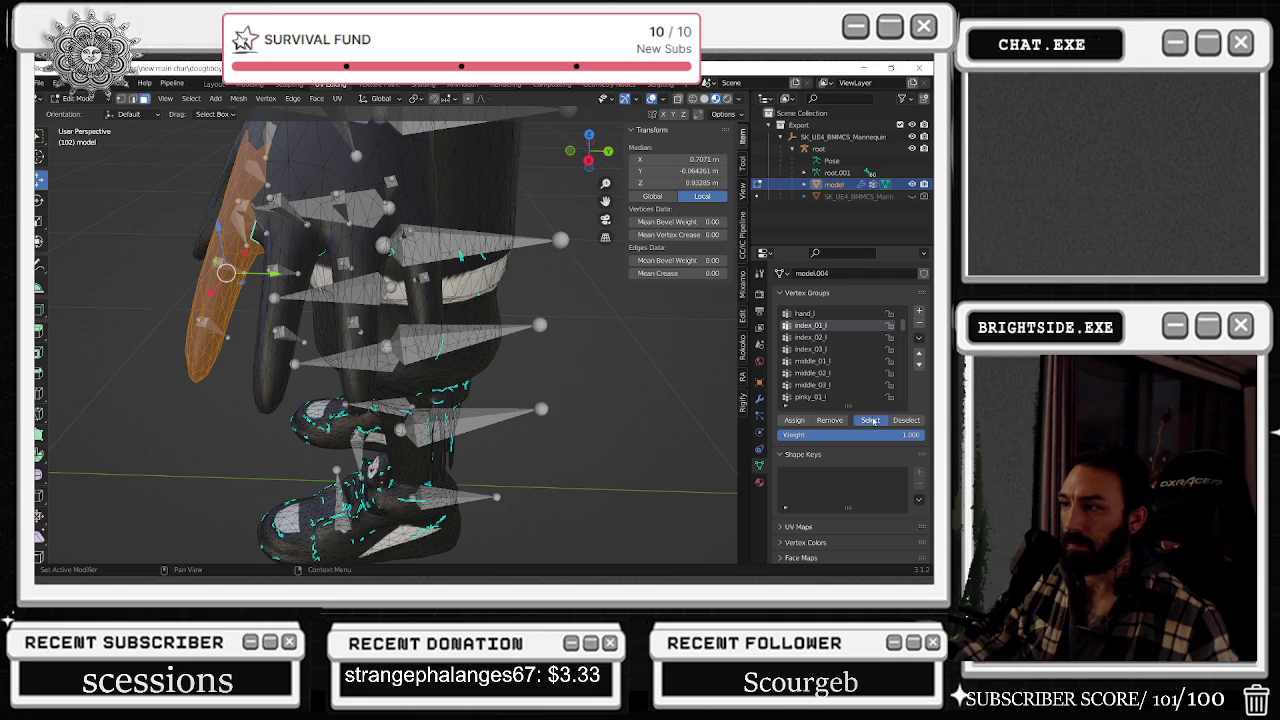
mouse_move(700, 345)
middle_down()
mouse_move(643, 339)
mouse_move(697, 328)
mouse_move(643, 349)
mouse_move(663, 354)
middle_up()
scroll(856, 337, up, 1)
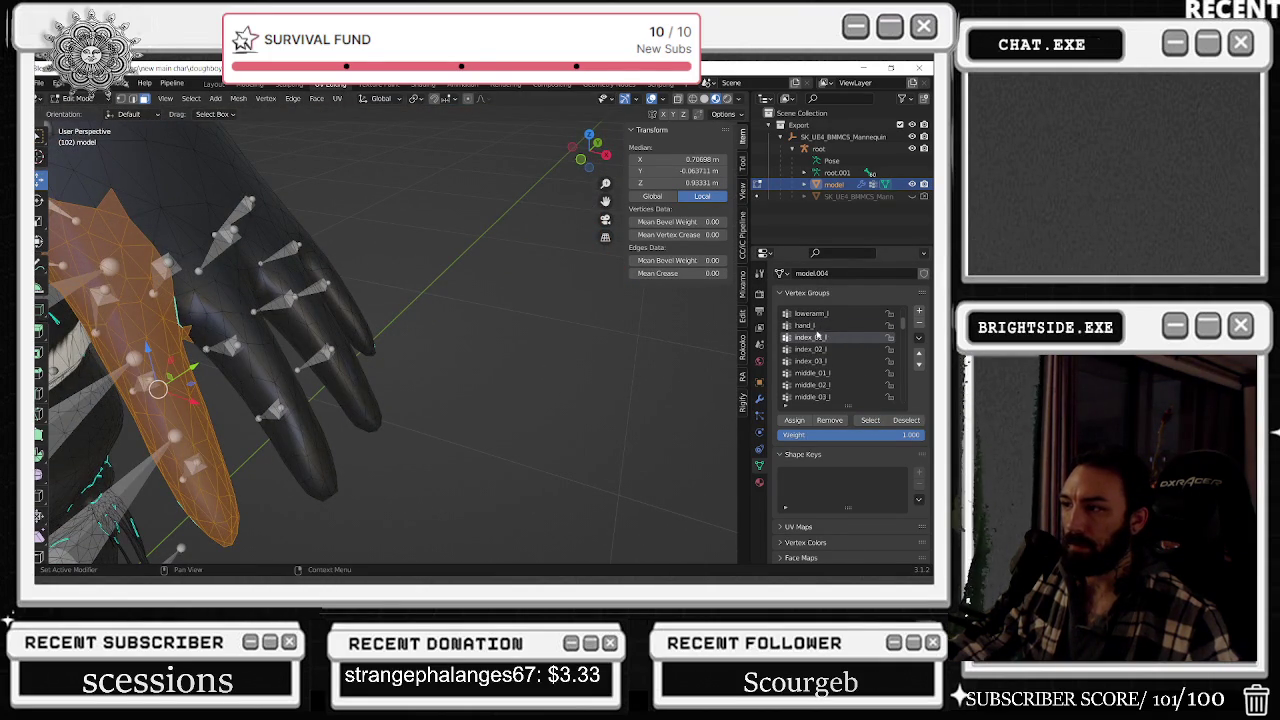
scroll(818, 334, down, 1)
scroll(840, 355, down, 2)
scroll(869, 376, down, 2)
scroll(869, 376, down, 2)
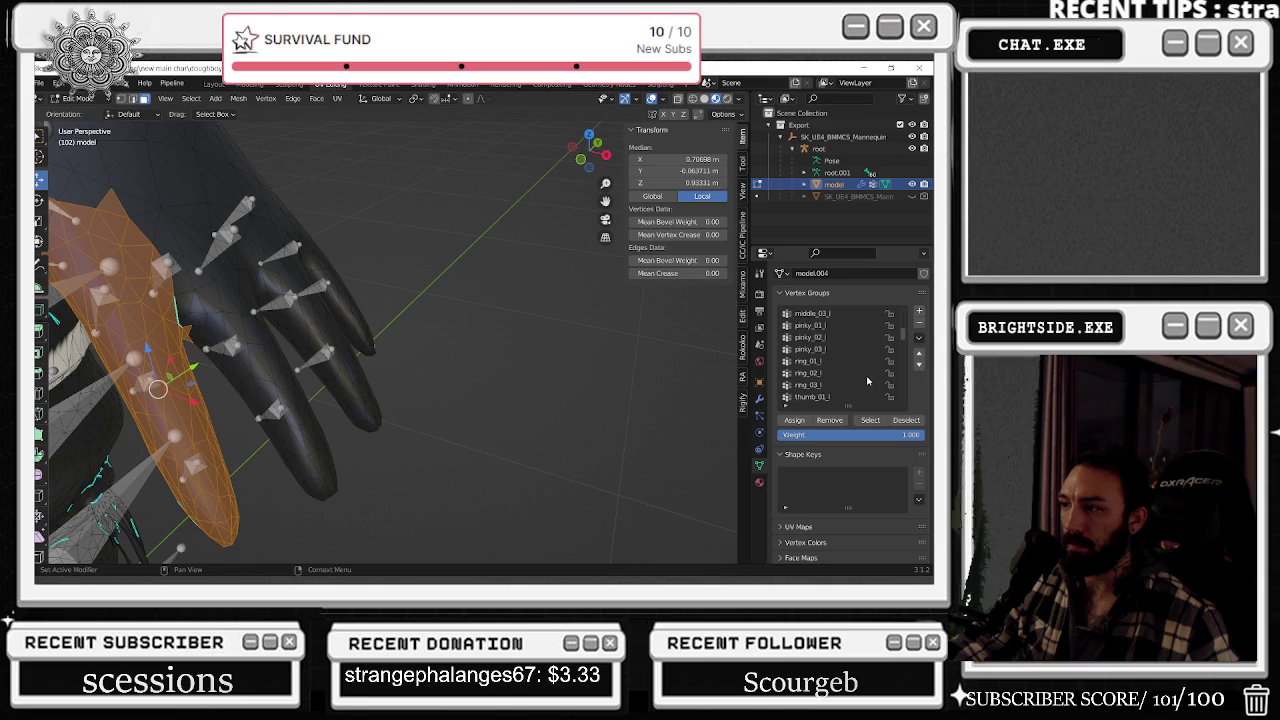
- Select the thumb_01_l vertices and review the thumb_02_l and thumb_03_l groups
click(821, 387)
click(872, 422)
click(820, 397)
scroll(823, 365, down, 1)
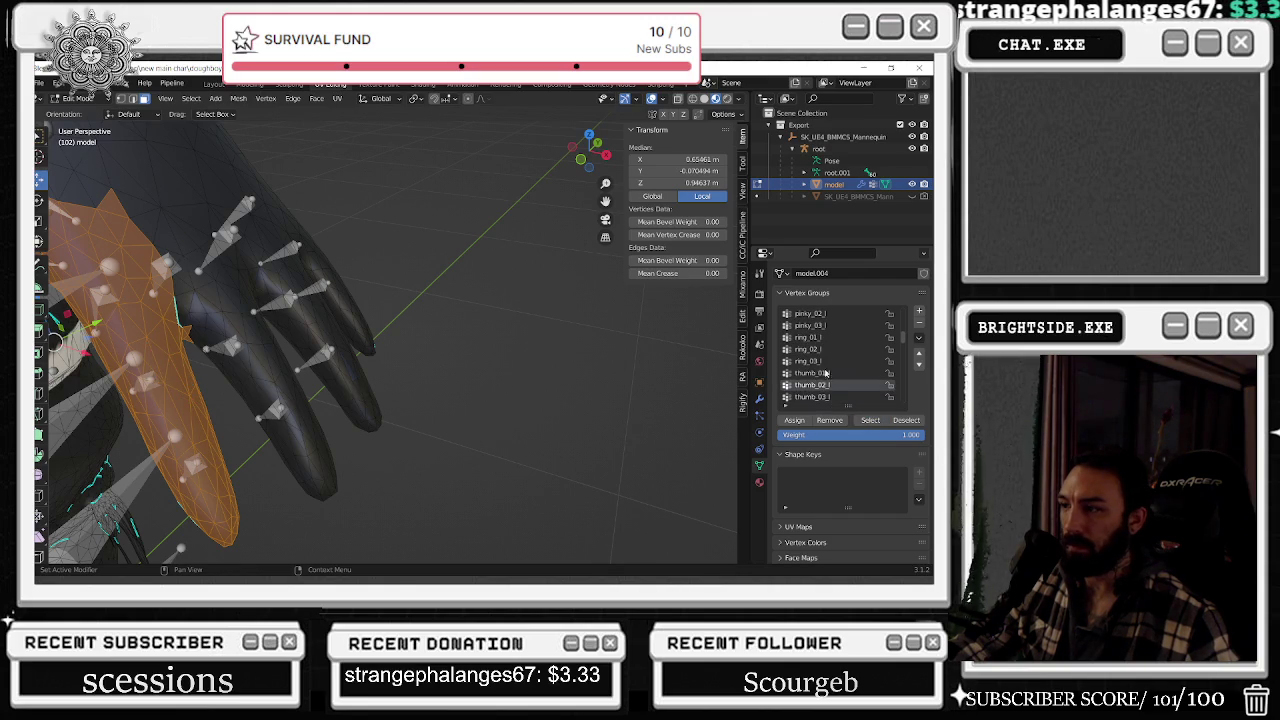
click(833, 400)
middle_drag(360, 300, 299, 305)
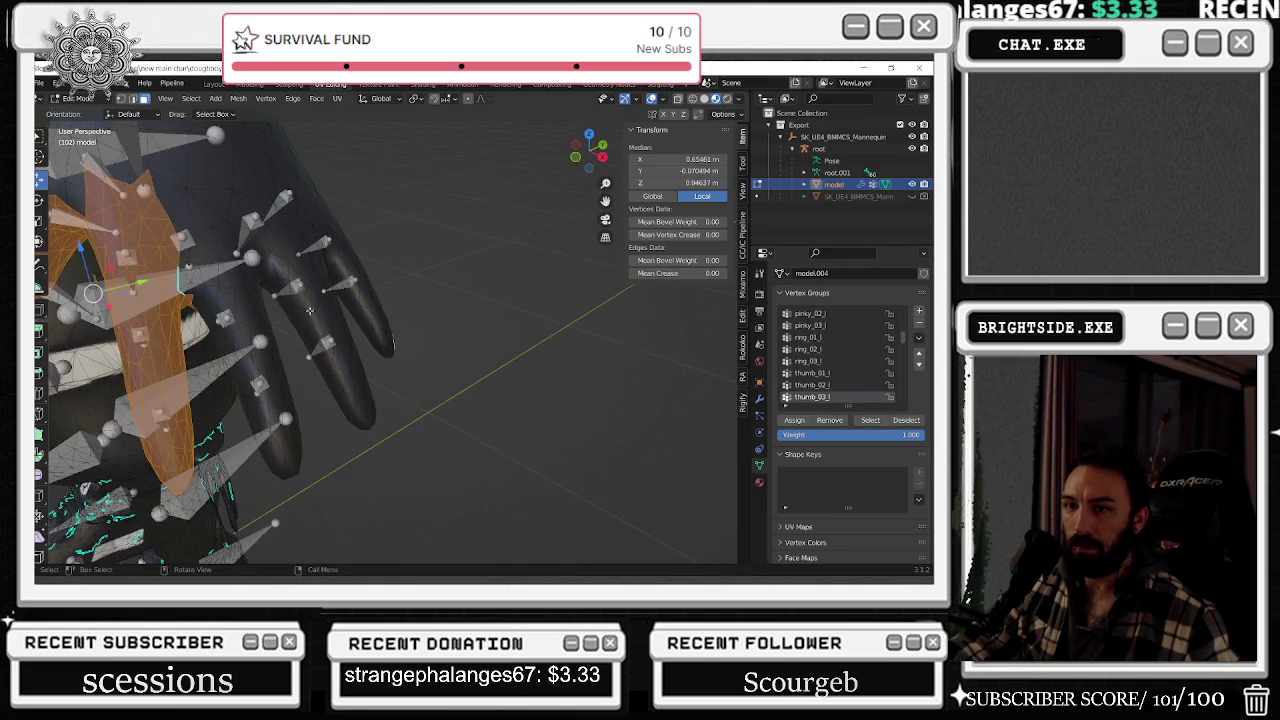
click(663, 395)
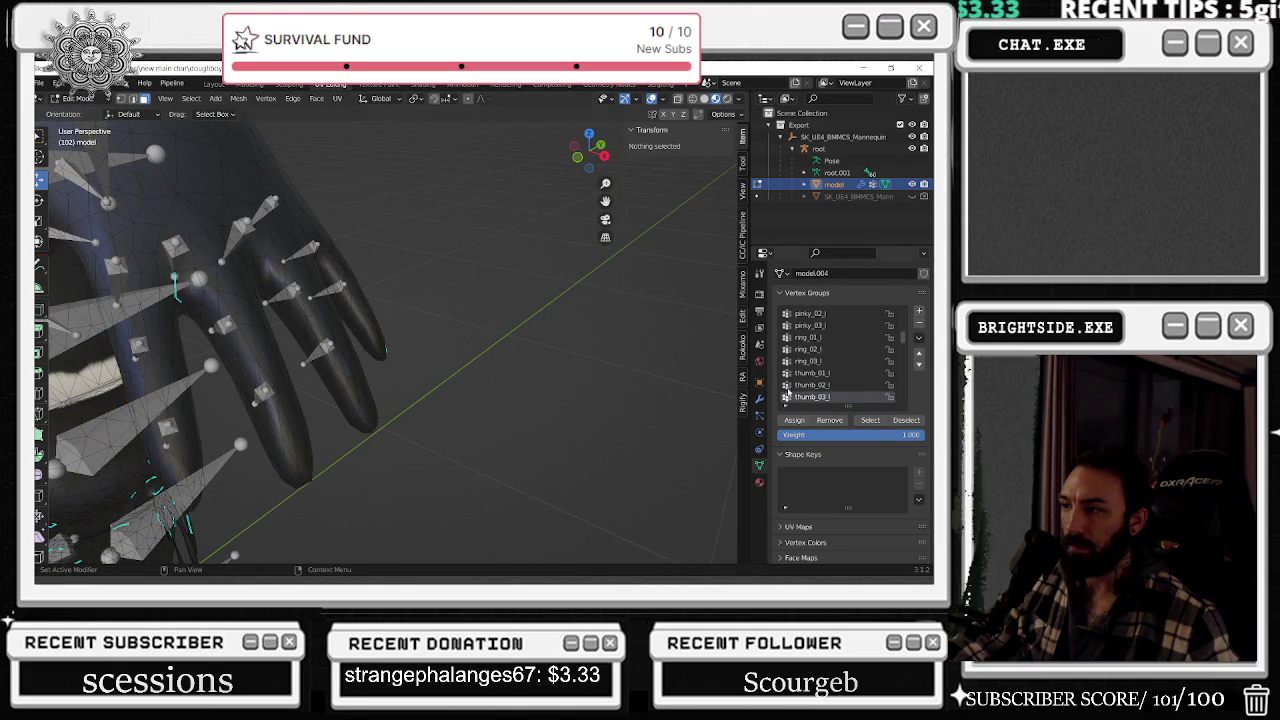
- Select the thumb_02_l vertices, compare thumb_03_l and thumb_01_l, then clear the selection
click(838, 385)
click(872, 420)
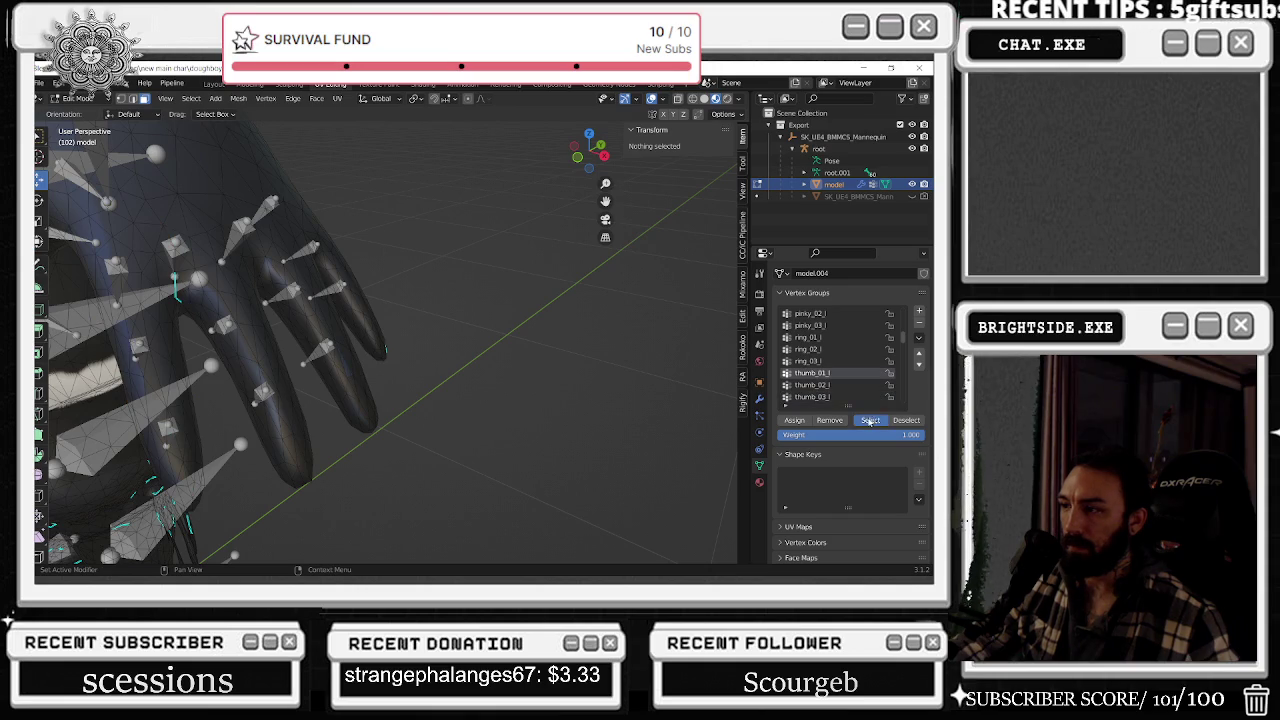
click(816, 397)
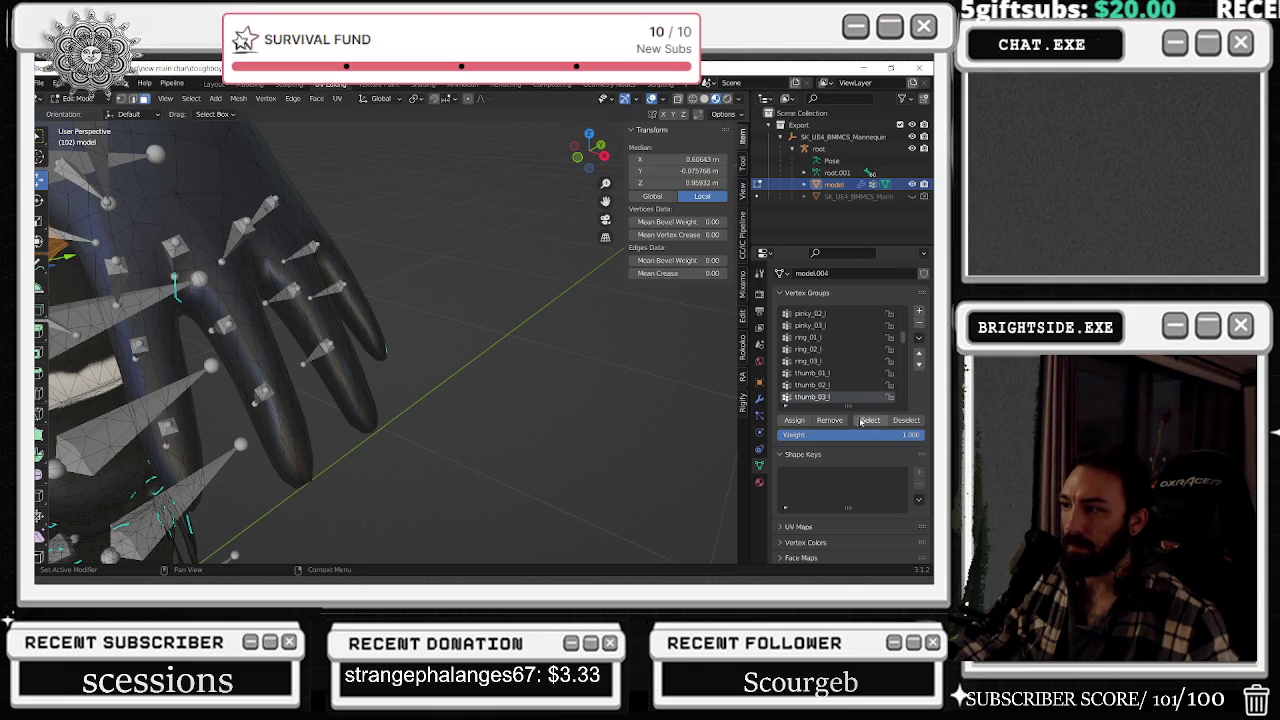
click(818, 385)
click(812, 373)
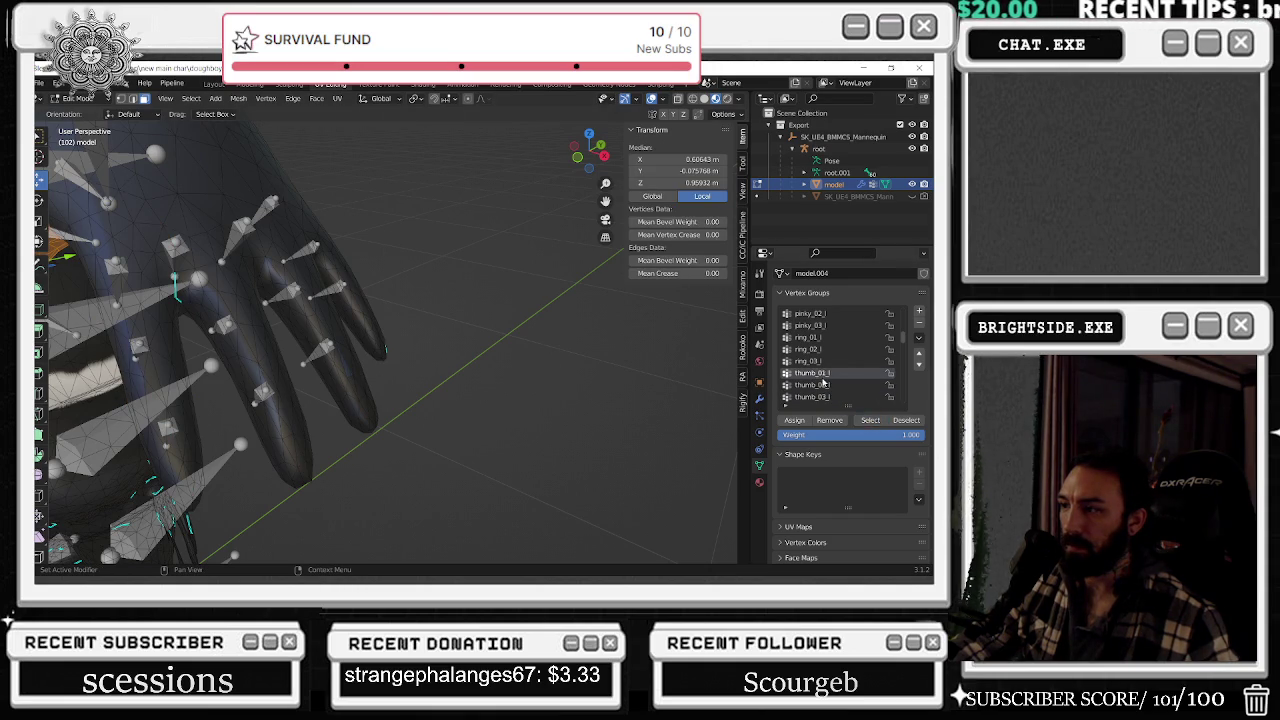
click(560, 340)
middle_drag(560, 340, 550, 344)
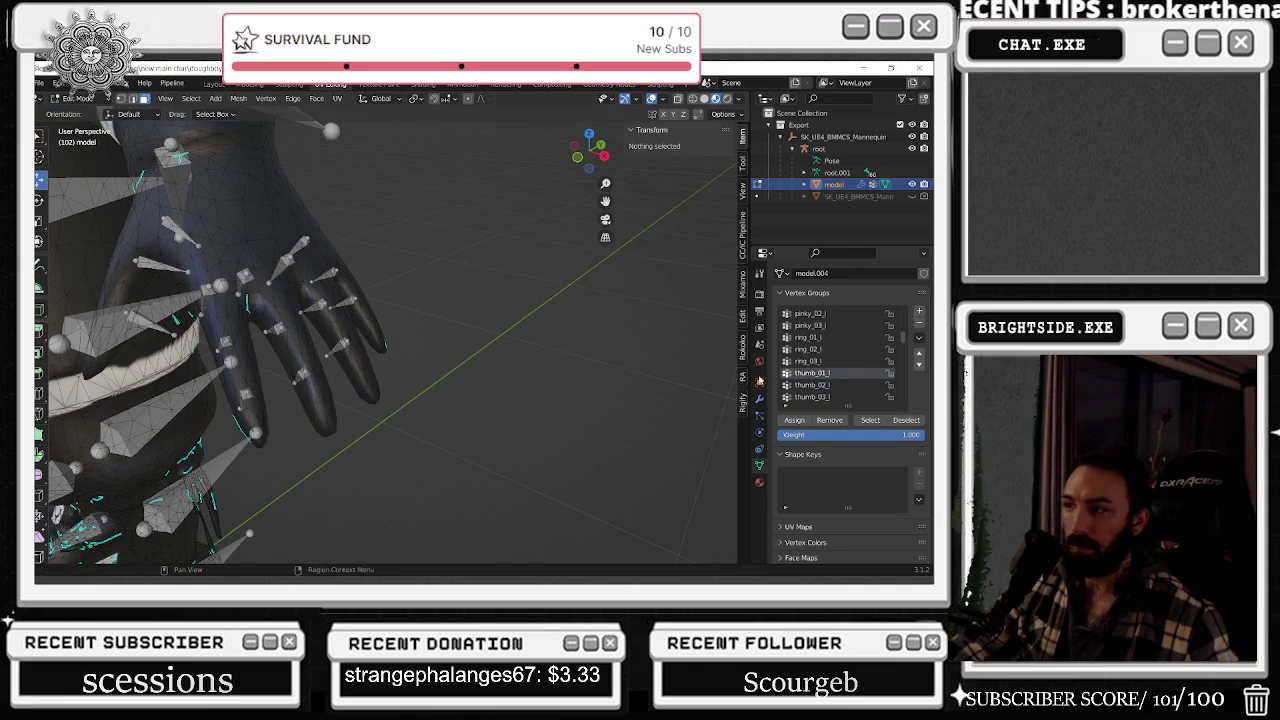
- Check the vertices in the ring_03_l, pinky_03_l, thumb_01_l and middle_03_l groups
click(808, 361)
click(870, 420)
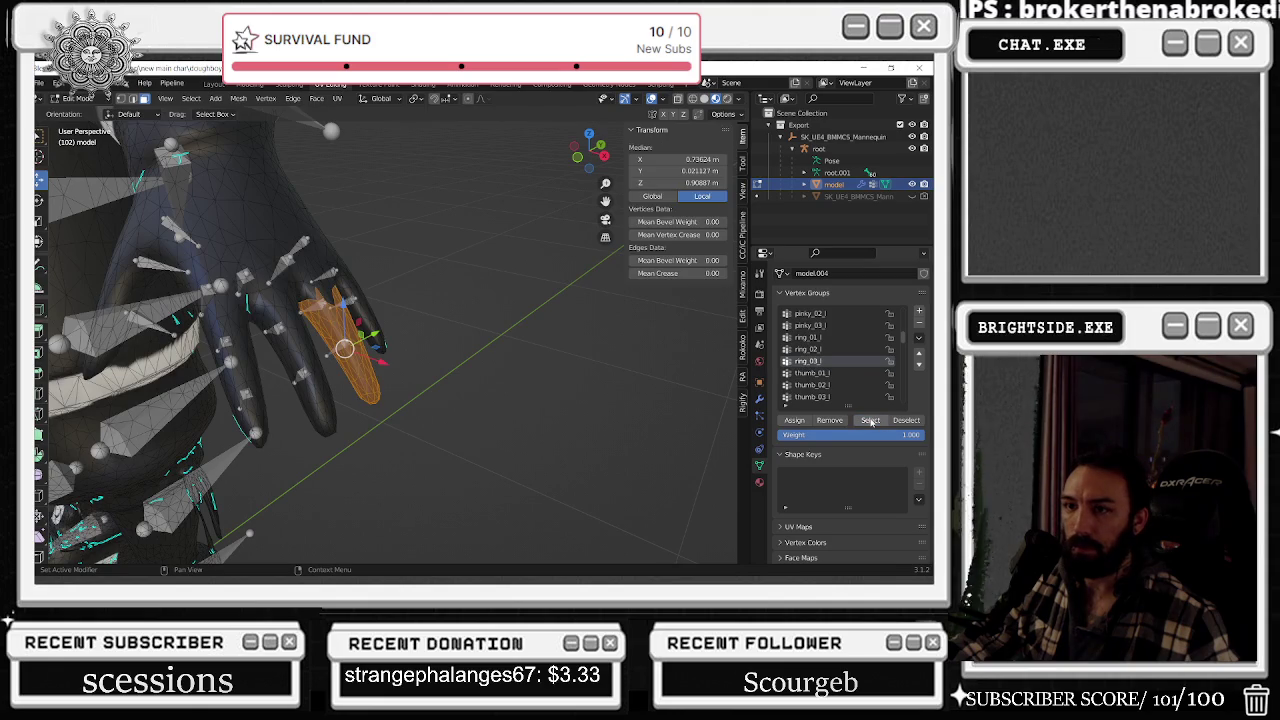
click(656, 396)
click(812, 326)
click(836, 373)
scroll(834, 373, up, 1)
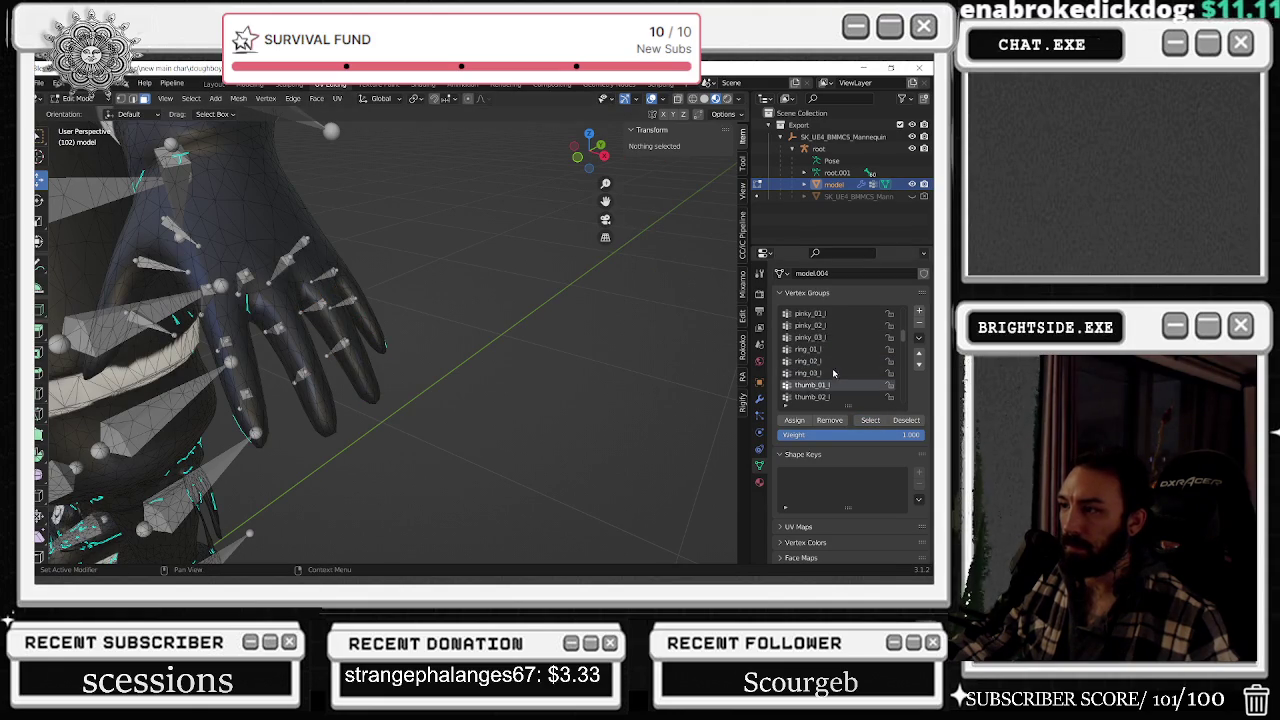
click(825, 326)
click(870, 420)
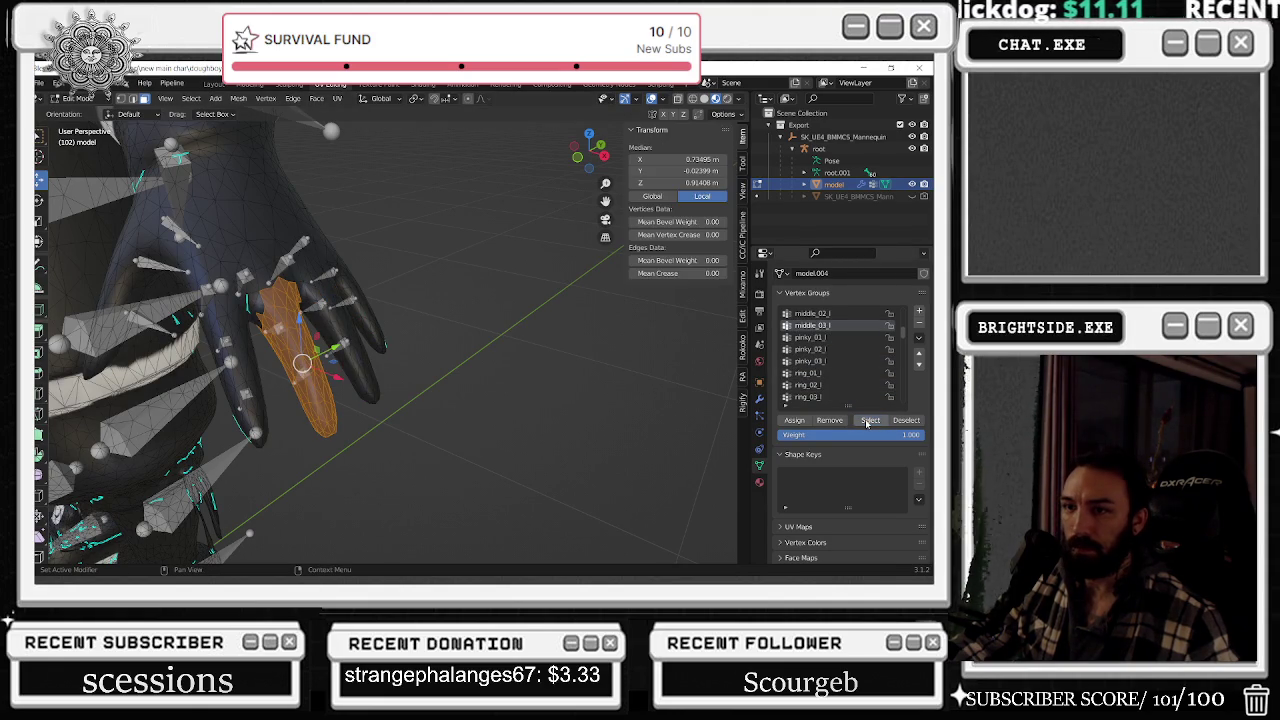
click(533, 376)
- Check which vertices belong to middle_02_l and middle_01_l
click(812, 313)
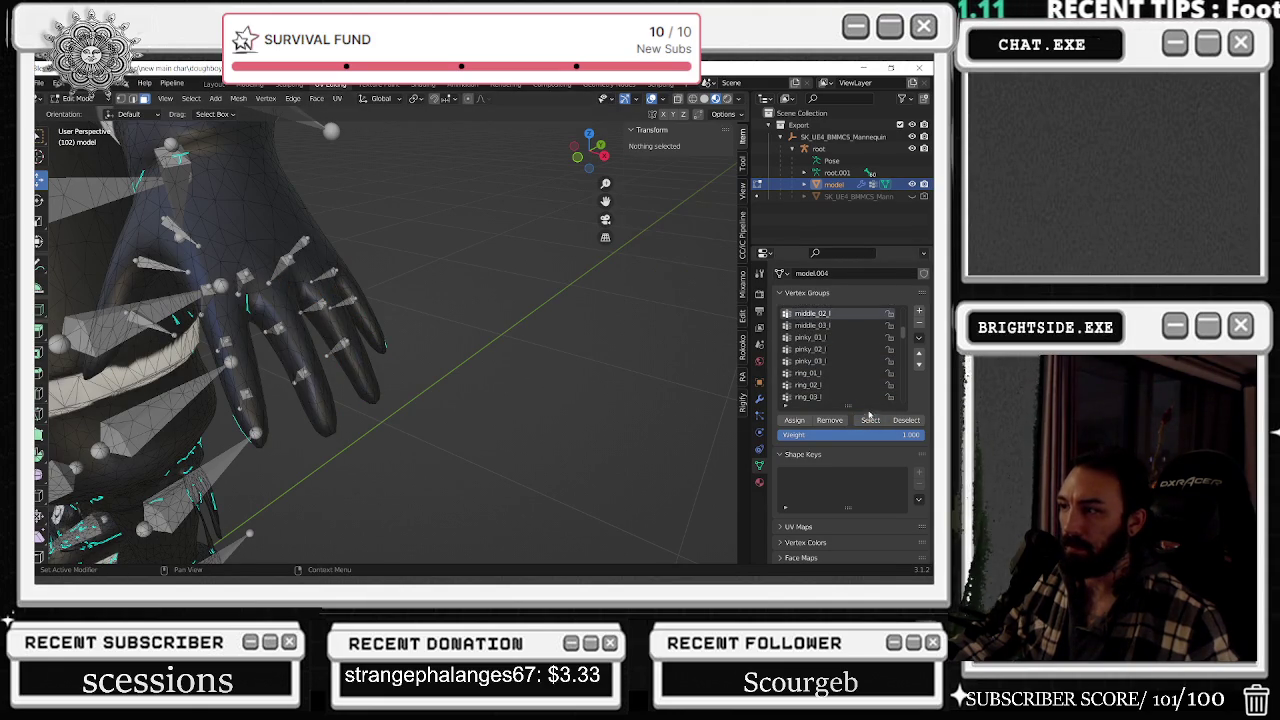
click(870, 420)
click(906, 420)
scroll(850, 360, up, 1)
click(870, 420)
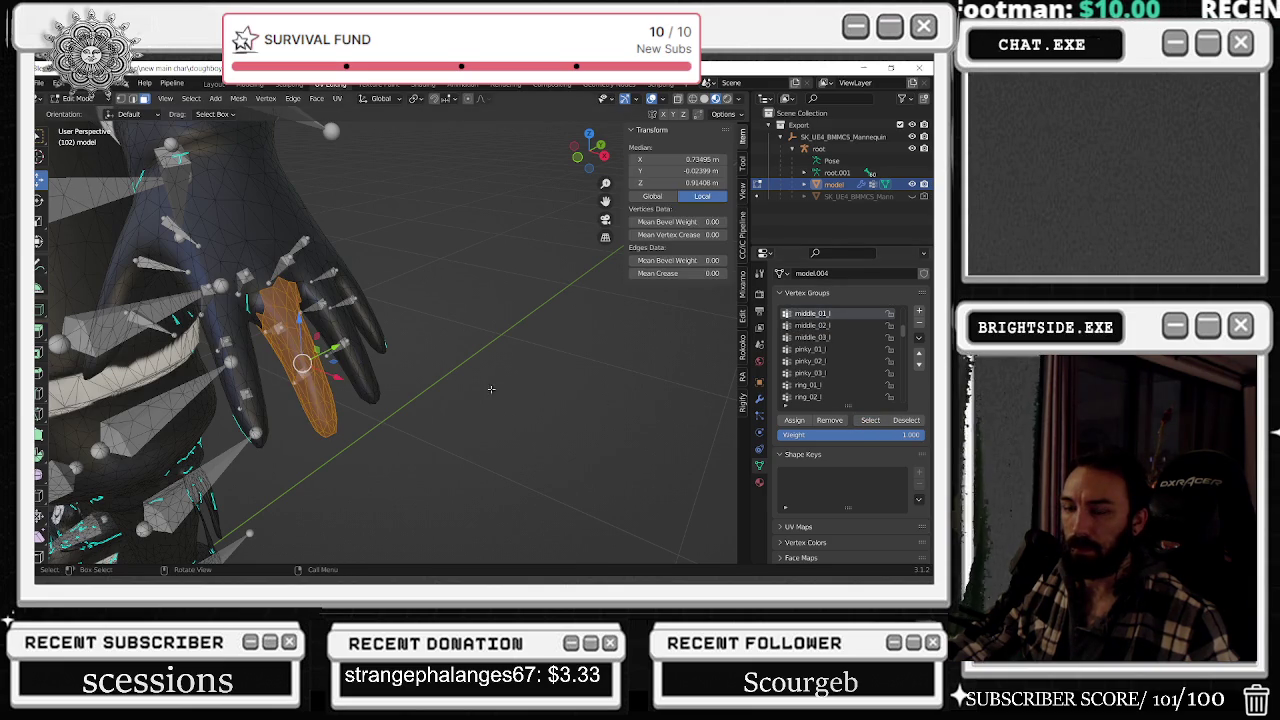
click(424, 343)
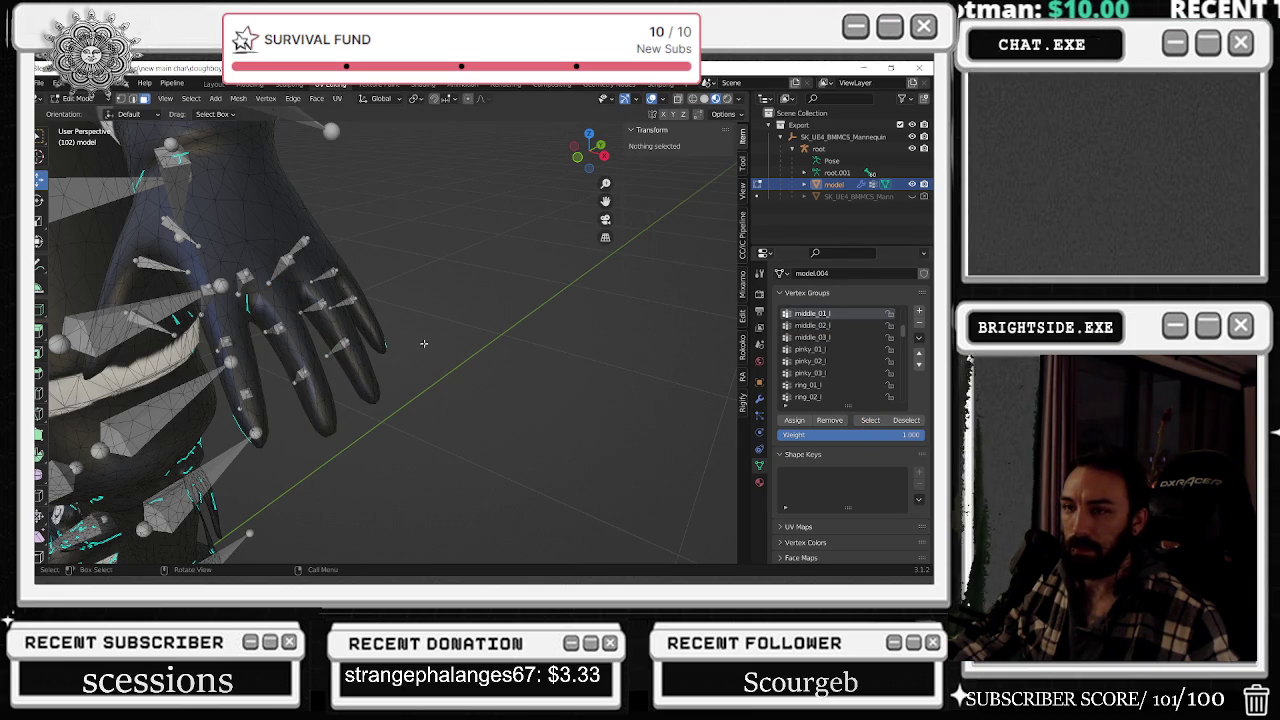
- Box-select the upper middle-finger vertices and assign them to middle_03_l
click(812, 337)
click(870, 420)
key(b)
drag(256, 322, 240, 242)
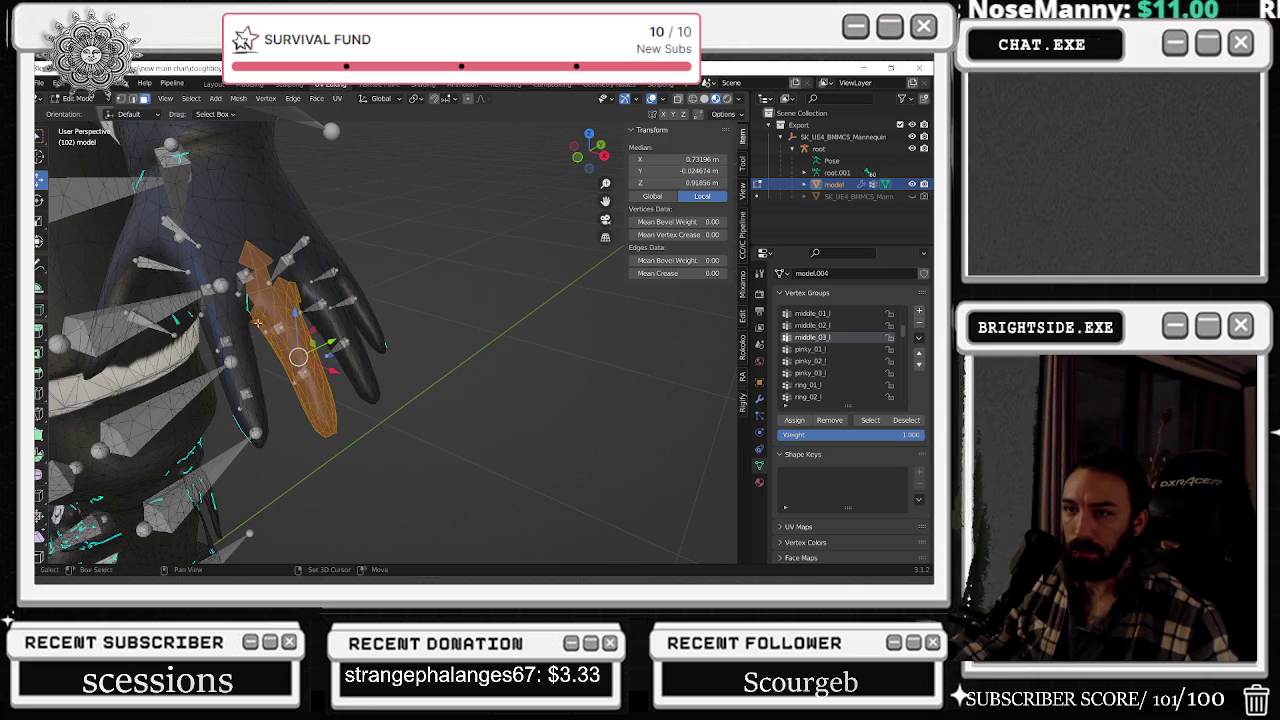
click(795, 421)
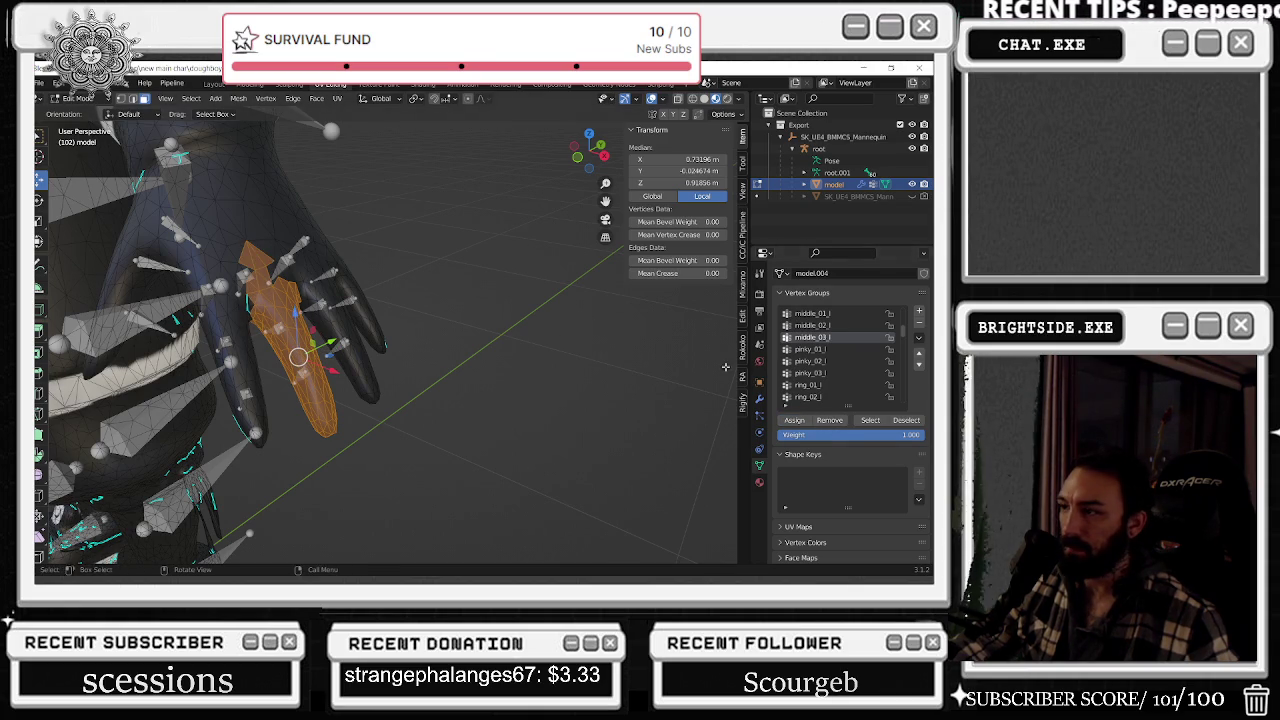
key(alt+a)
- Check the vertices in the ring_01_l and thumb vertex groups
scroll(825, 360, down, 1)
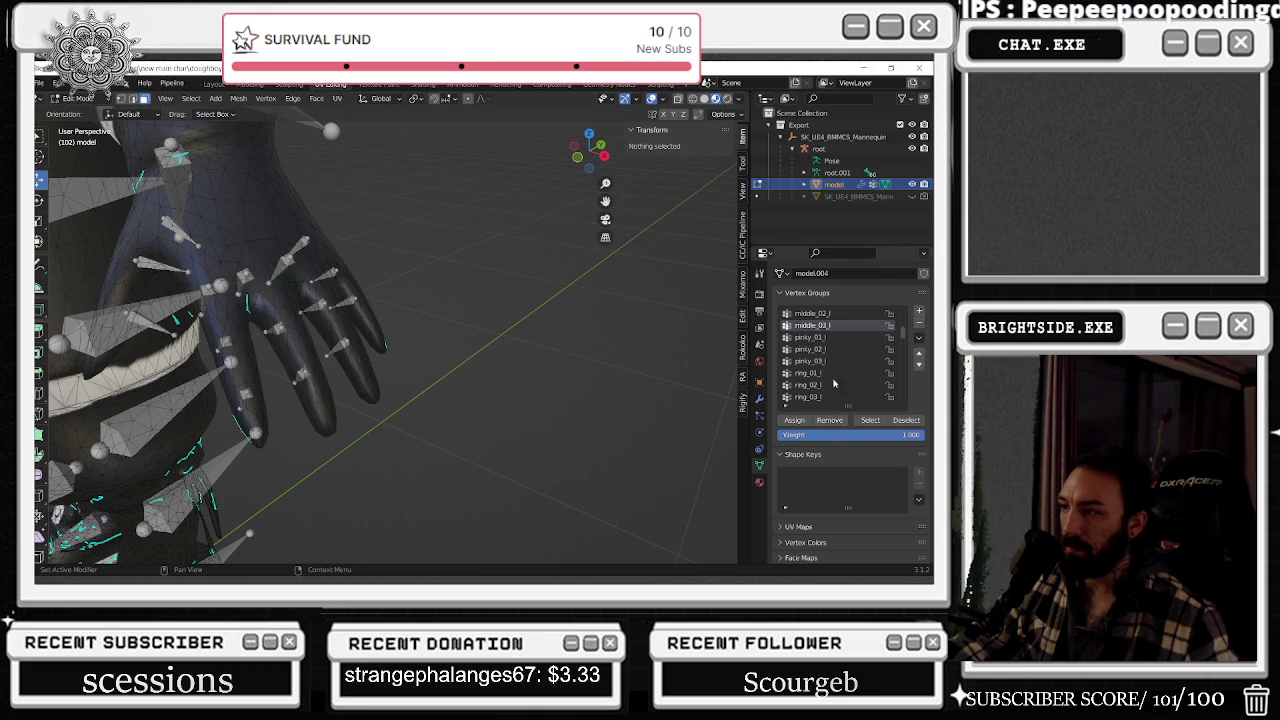
click(823, 373)
click(870, 420)
click(906, 420)
scroll(818, 381, down, 3)
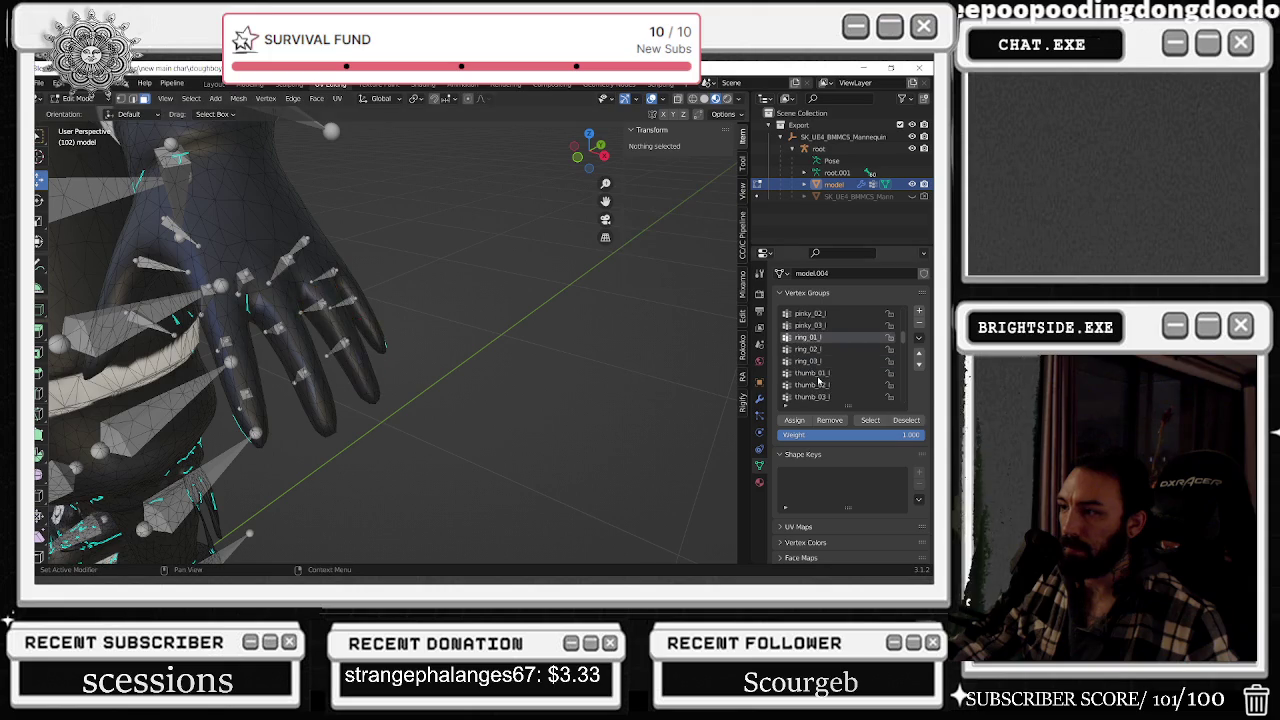
click(819, 379)
click(870, 420)
click(906, 420)
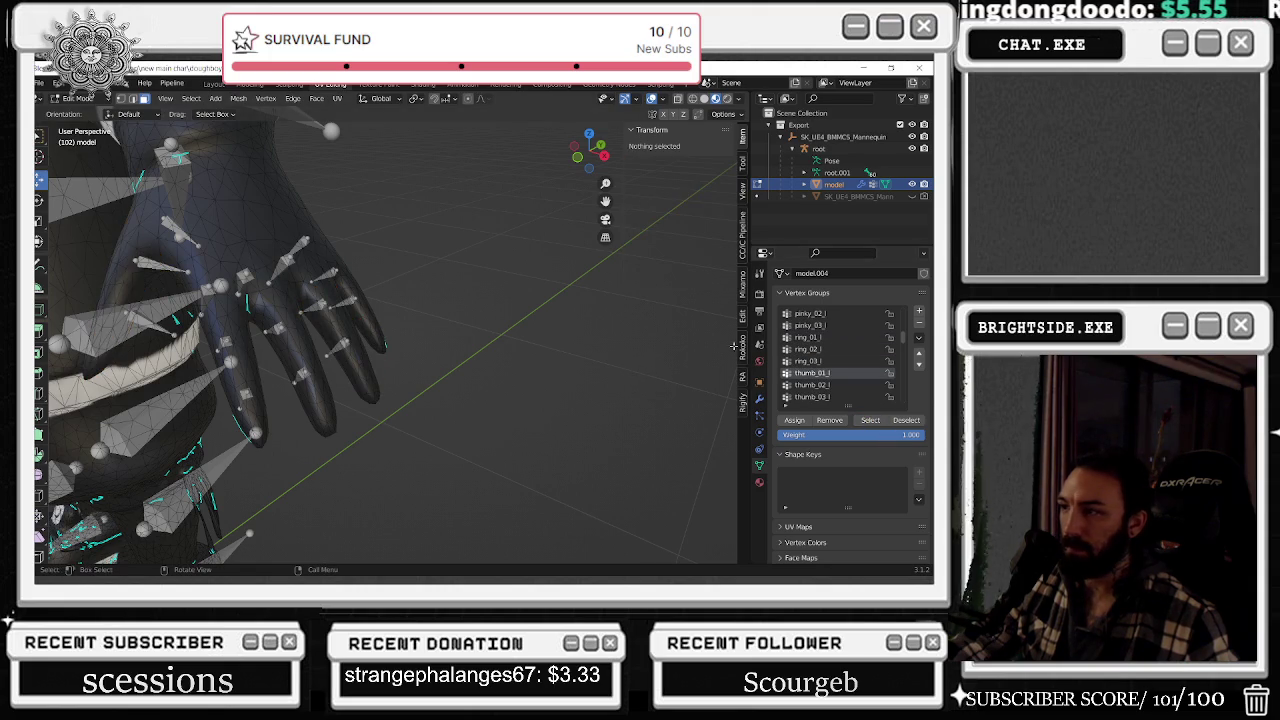
scroll(828, 355, up, 5)
scroll(830, 349, up, 5)
- Check the vertices in the index_01_l, index_02_l and index_03_l groups
click(830, 361)
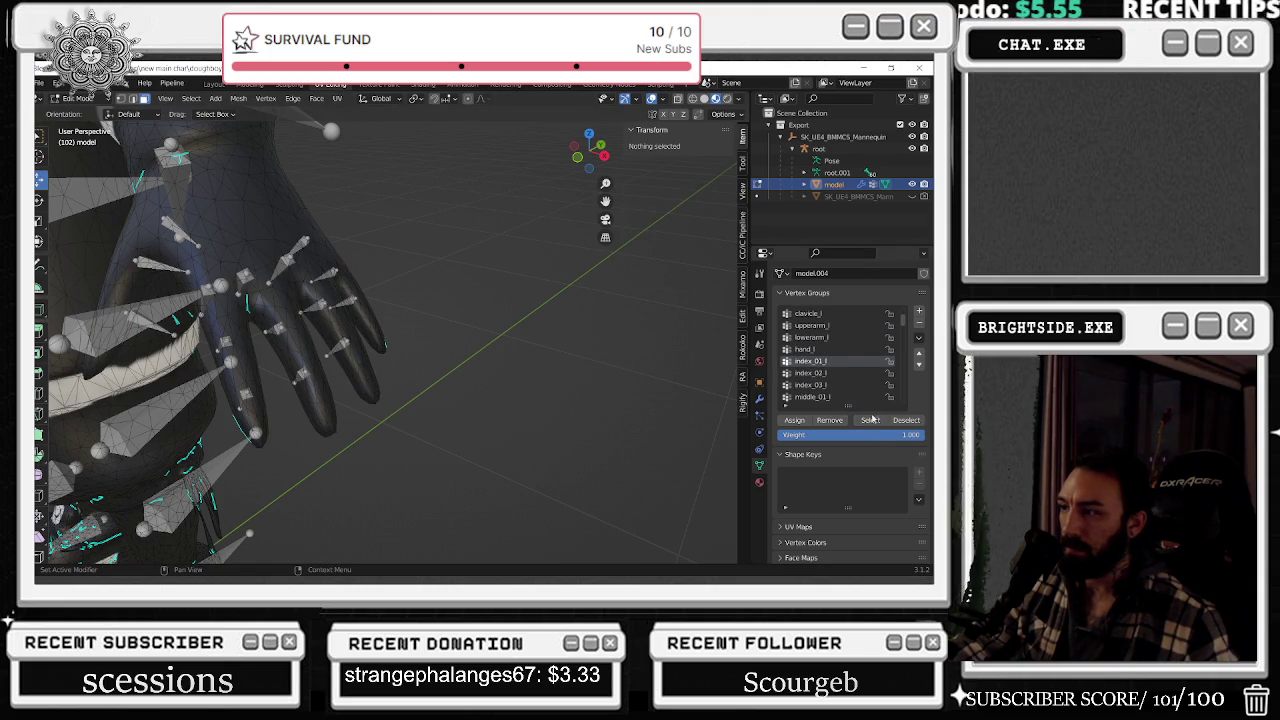
click(870, 420)
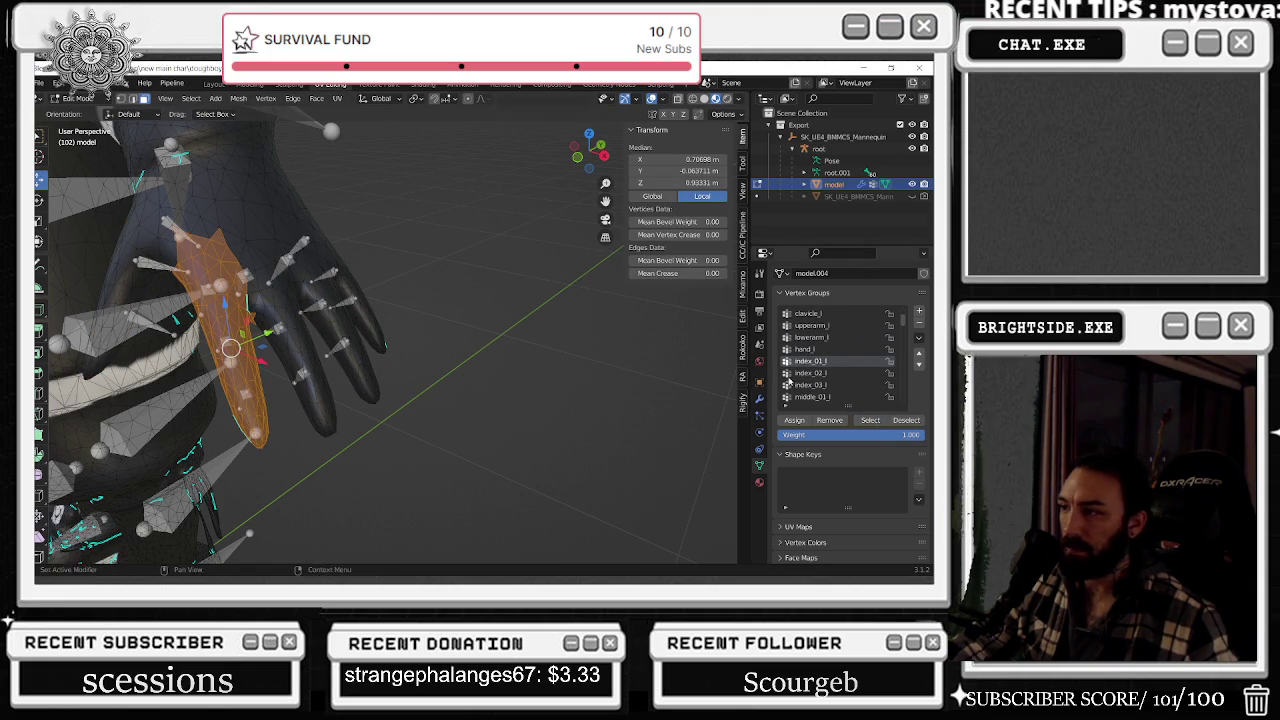
key(alt+a)
click(256, 329)
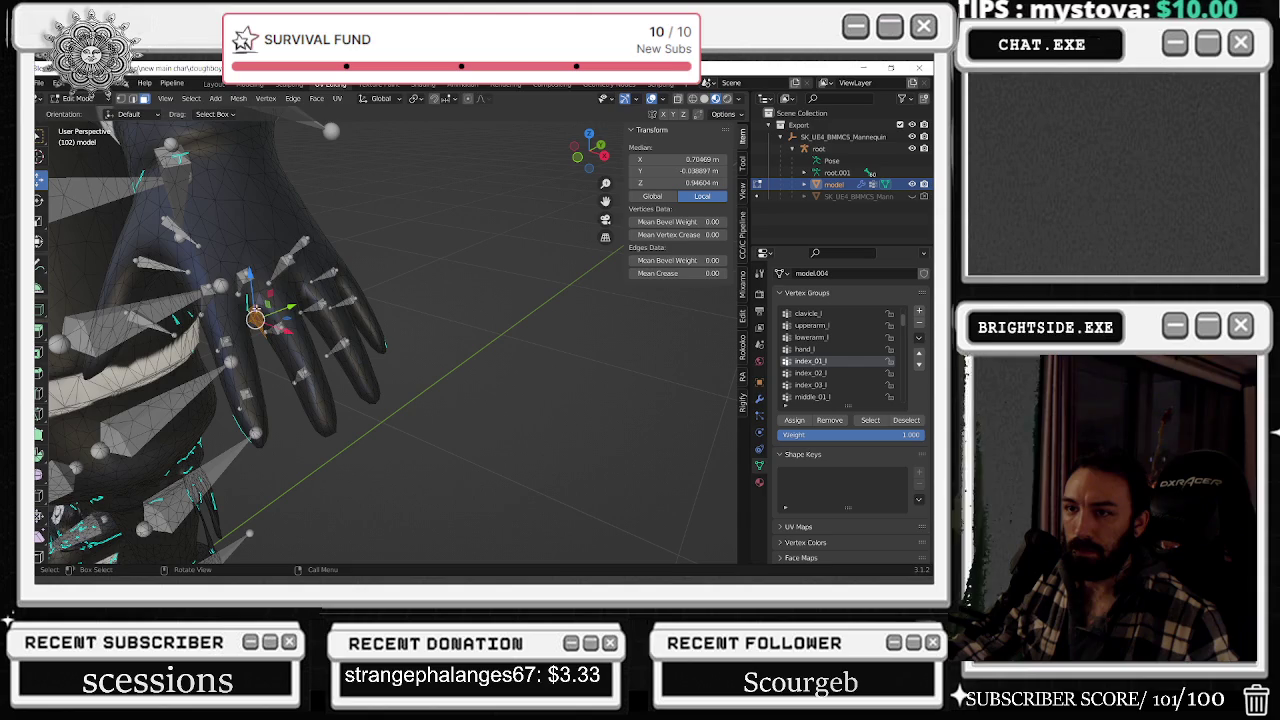
click(811, 372)
click(870, 420)
click(568, 363)
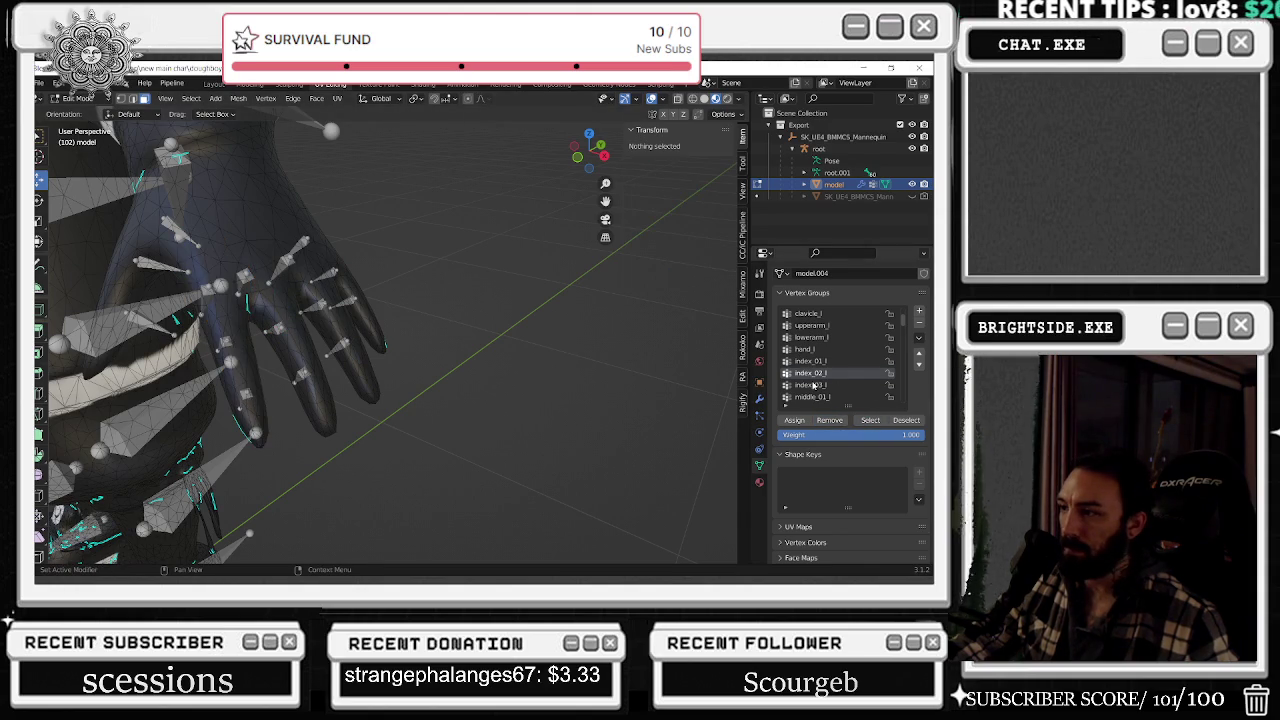
click(811, 384)
click(870, 420)
- Inspect the hand from below, then return the chef model to Object Mode
mouse_move(390, 354)
middle_down()
mouse_move(430, 300)
mouse_move(457, 217)
mouse_move(199, 147)
middle_up()
click(430, 300)
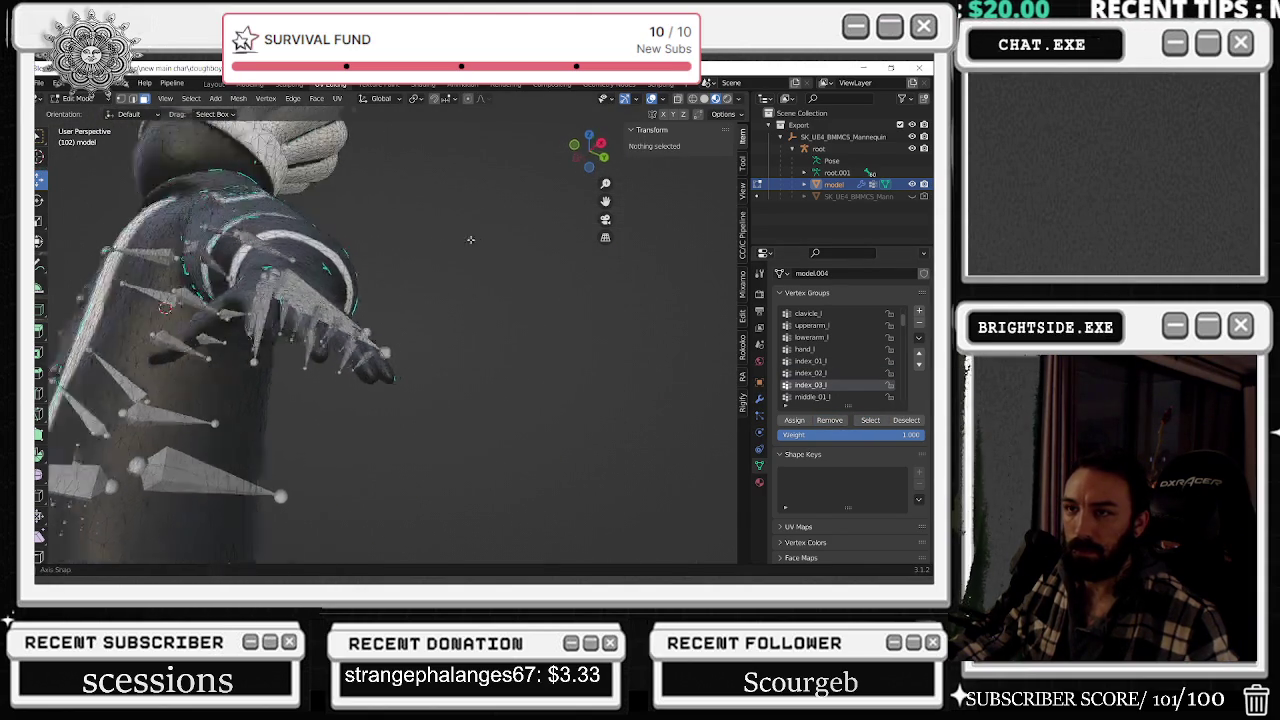
middle_drag(449, 233, 560, 300)
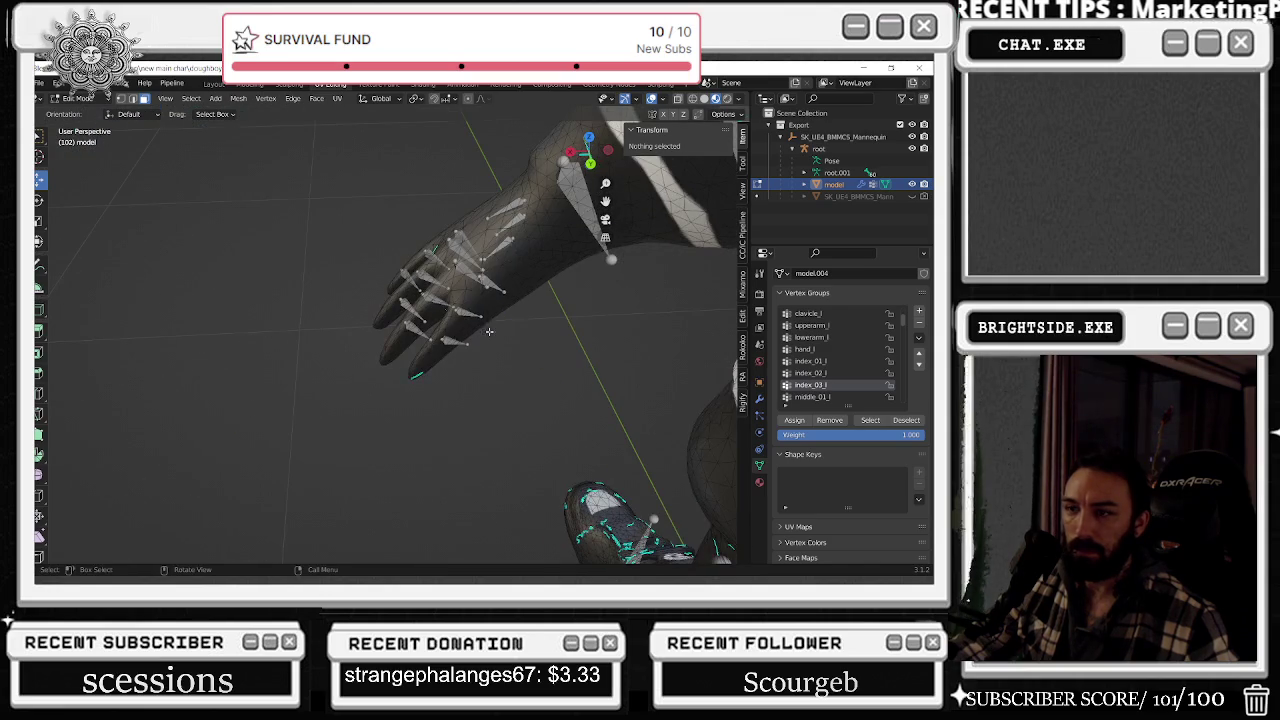
scroll(849, 375, down, 3)
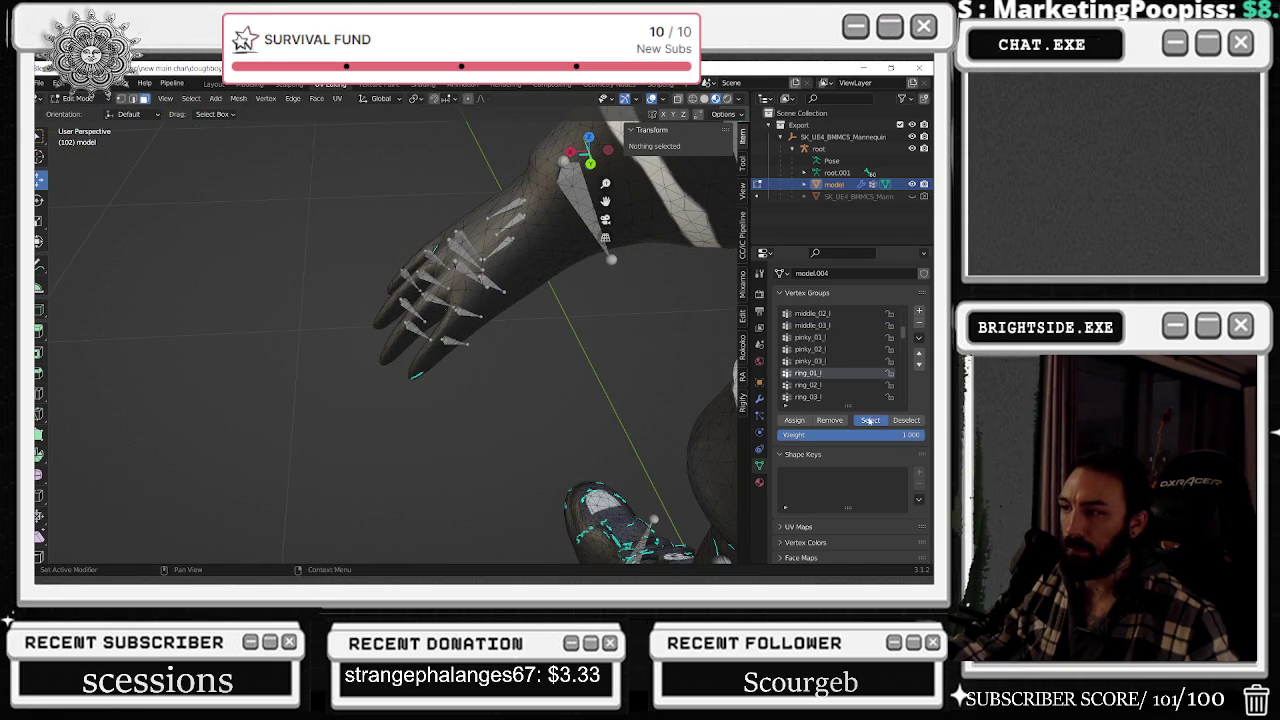
mouse_move(620, 330)
middle_down()
mouse_move(549, 337)
mouse_move(295, 179)
middle_up()
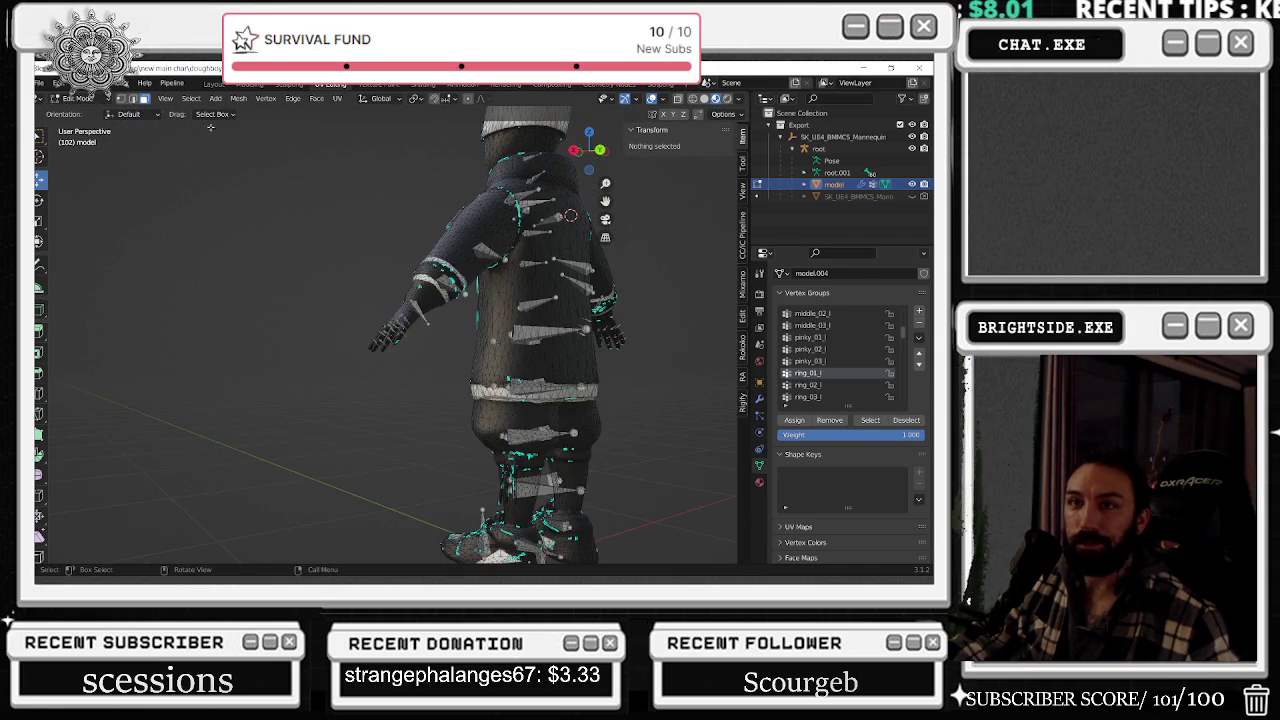
key(Tab)
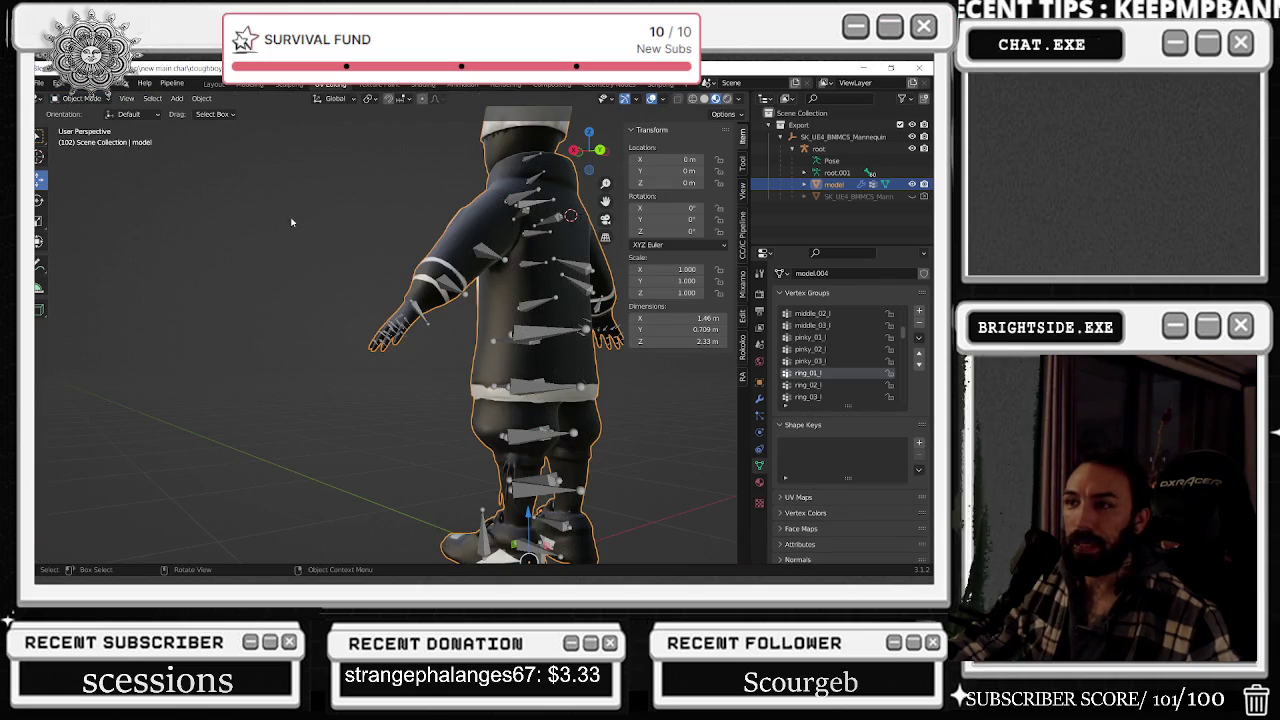
- Select the root armature and export it to NEWMAIN_doughboyupdate_RIGGED.fbx, overwriting the old file
click(818, 148)
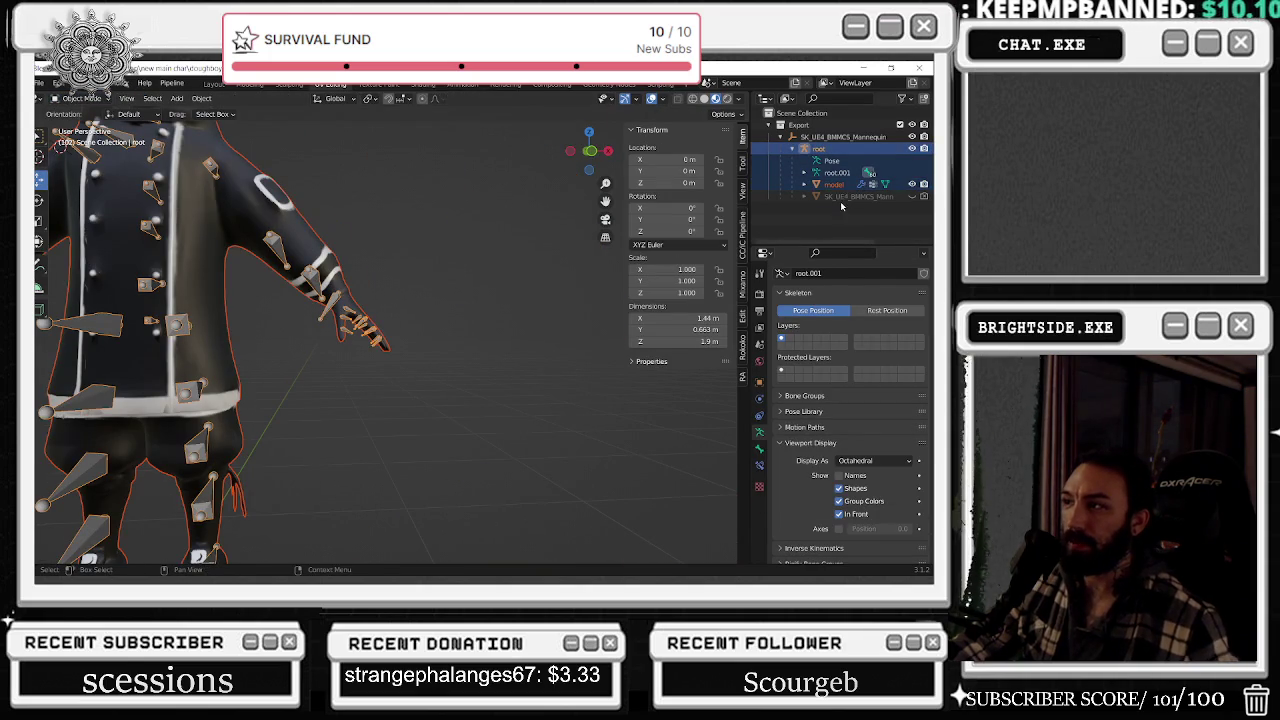
click(40, 83)
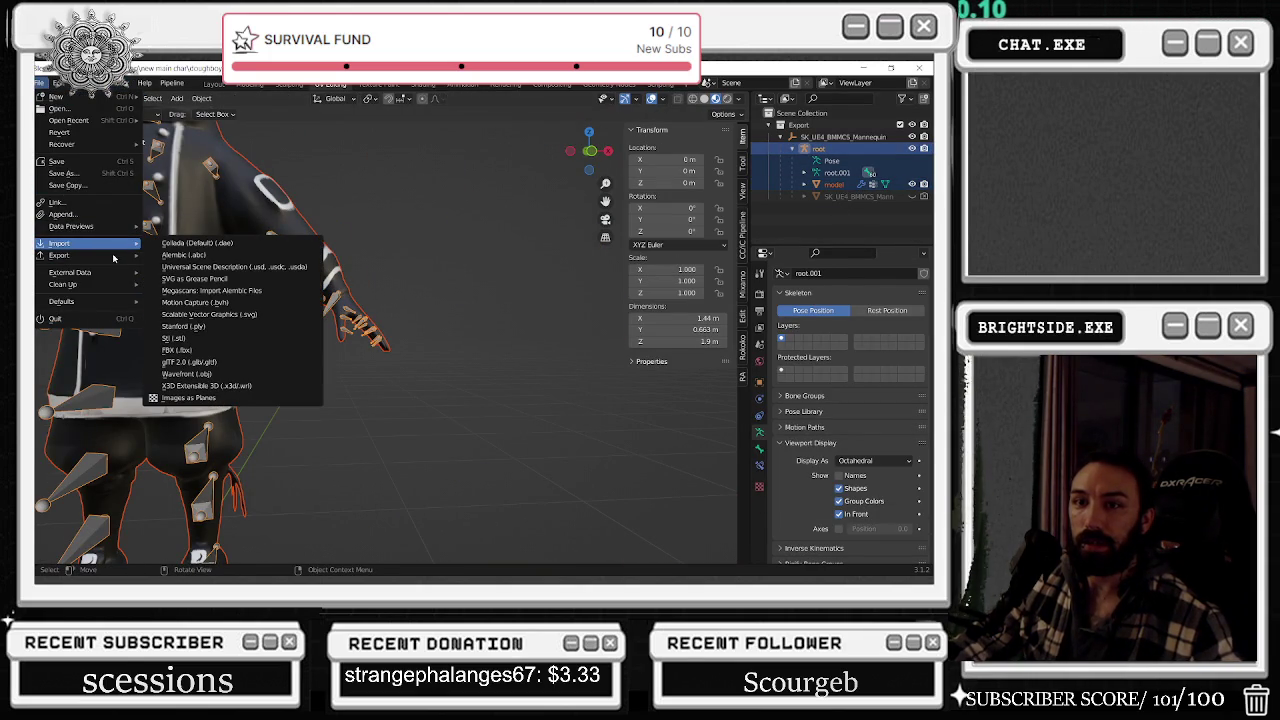
mouse_move(59, 255)
click(222, 362)
click(593, 218)
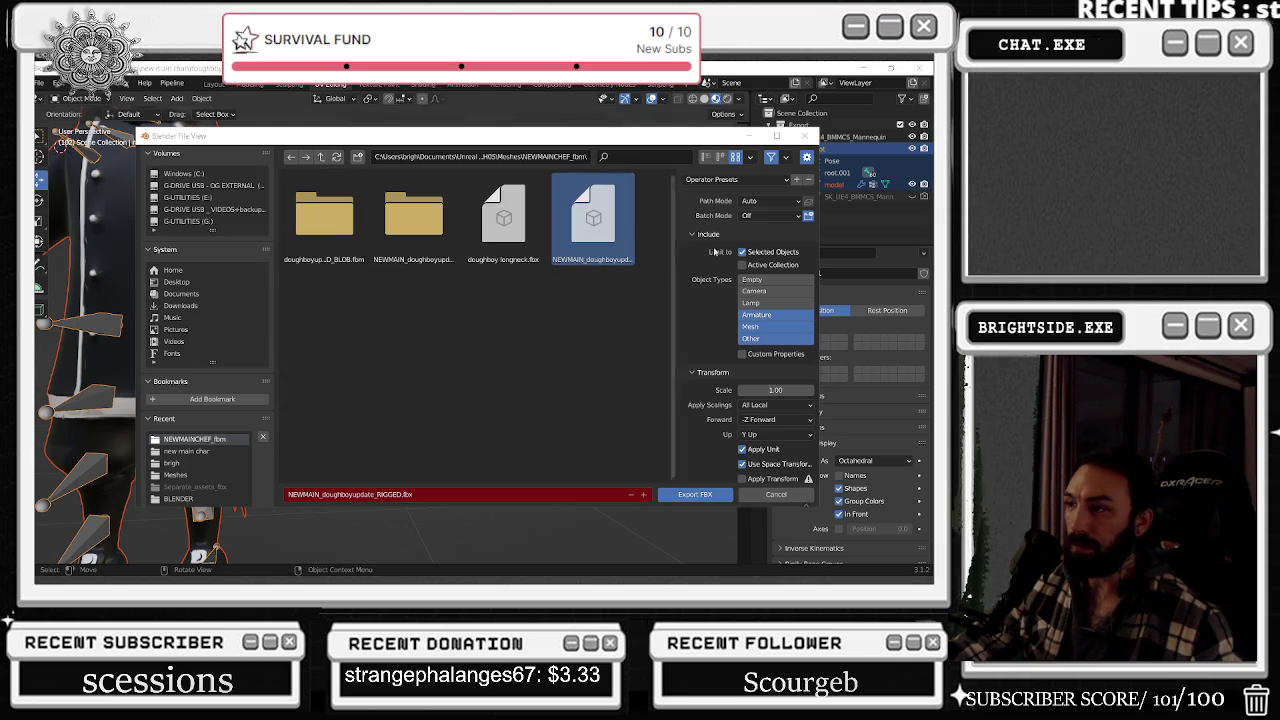
click(695, 494)
key(alt+Tab)
key(Escape)
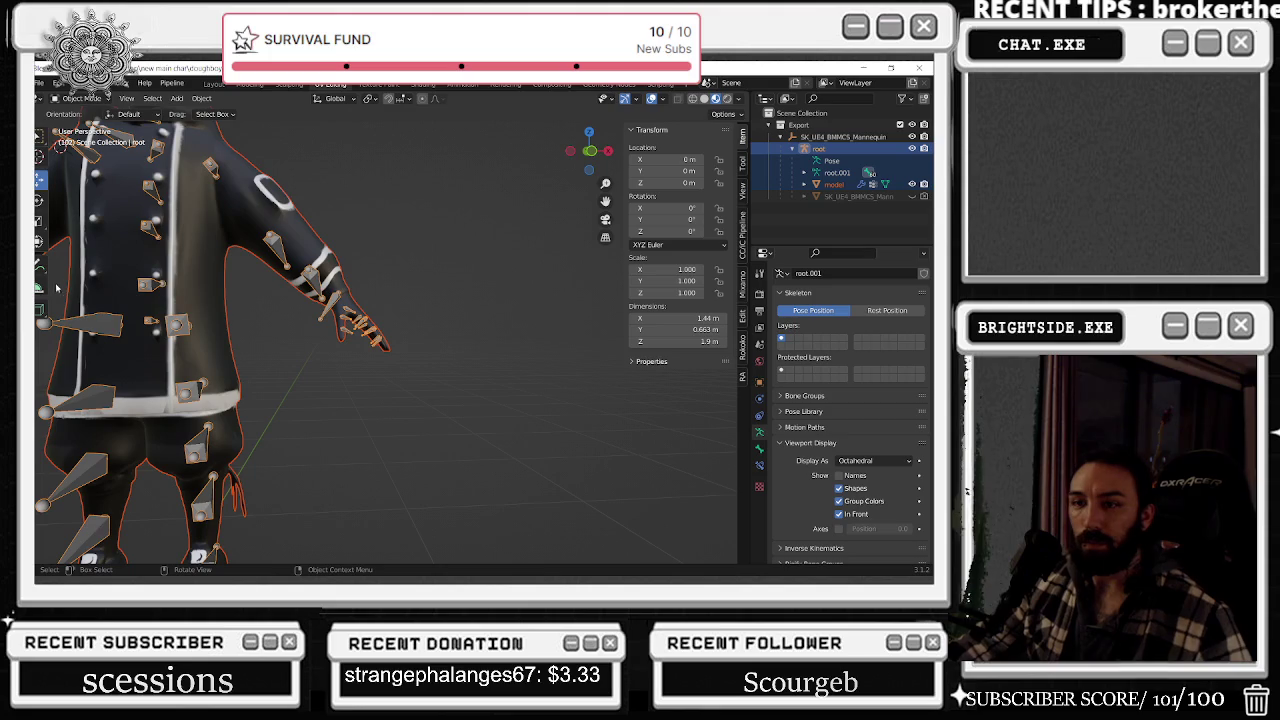
- Look over the chef from front and side views, then bring up the window switcher
middle_drag(414, 357, 526, 370)
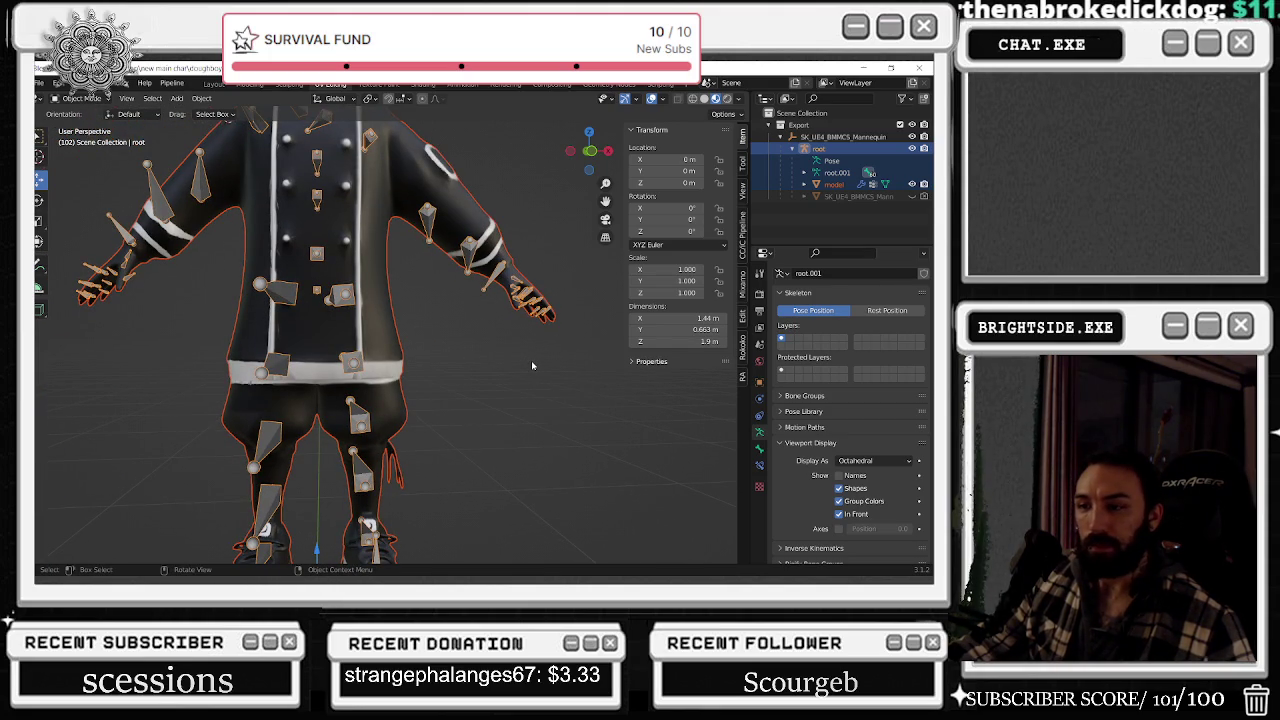
shift+middle_drag(531, 366, 546, 416)
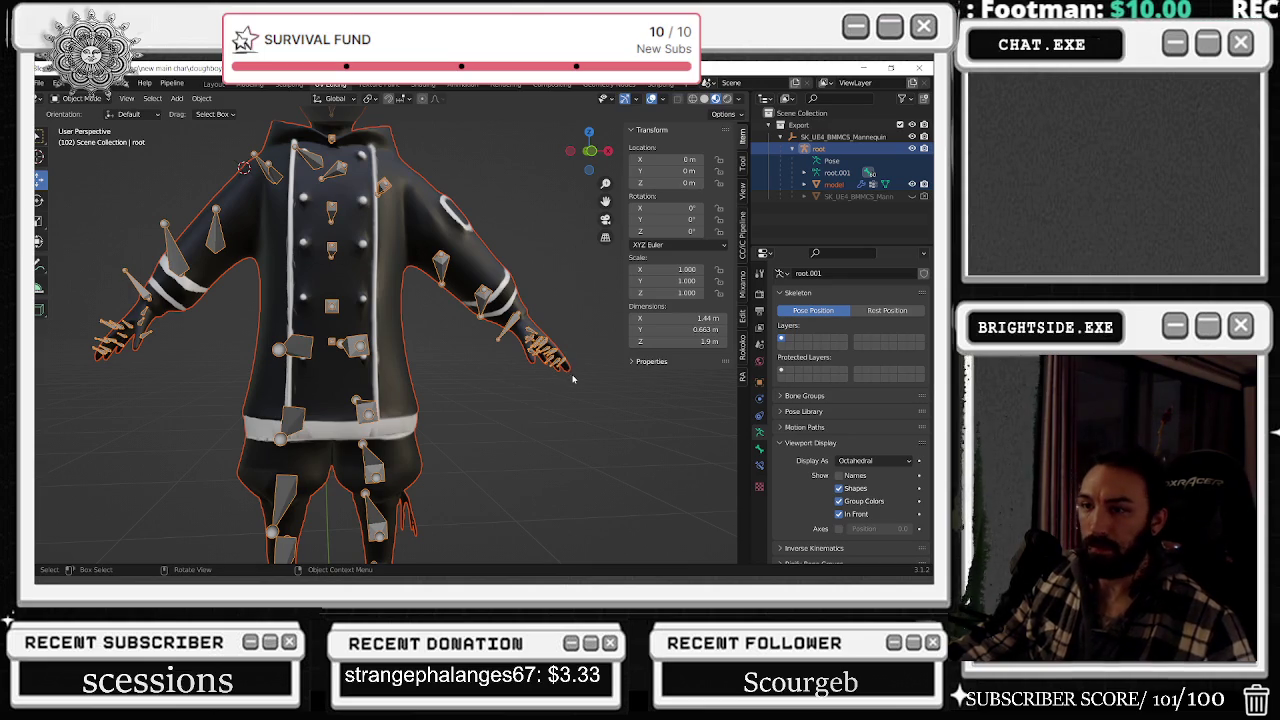
scroll(575, 380, down, 3)
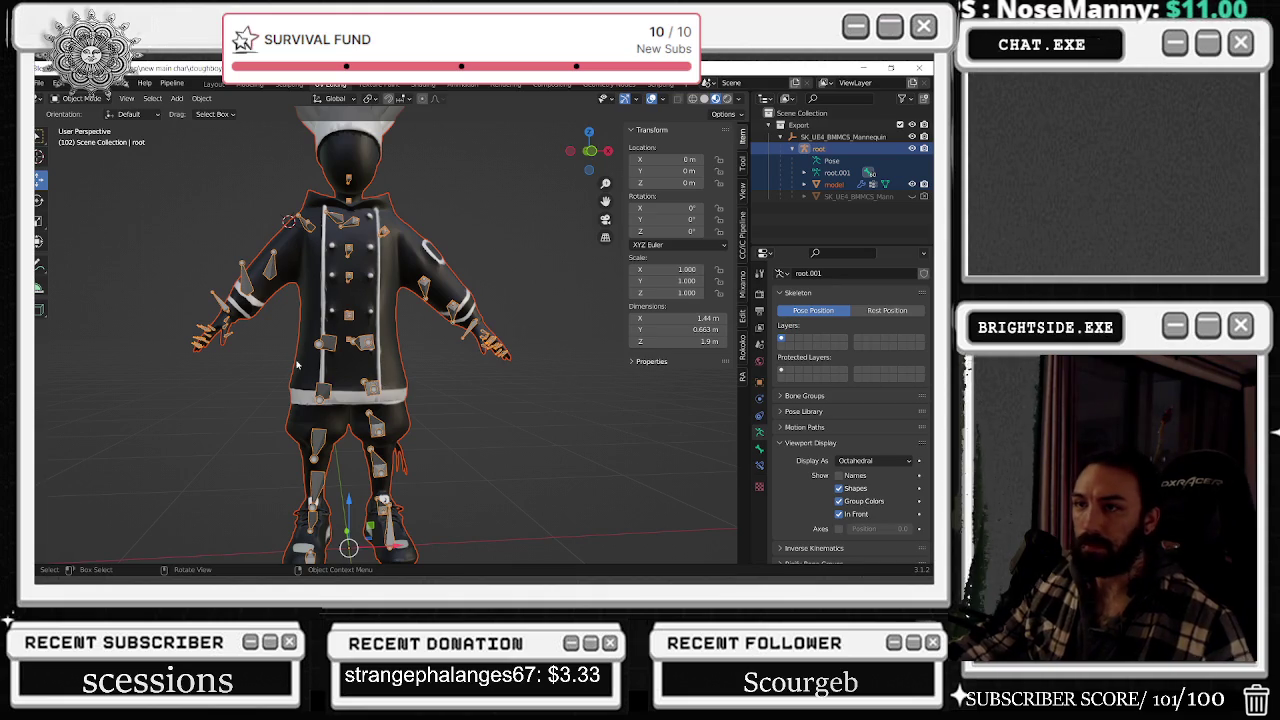
middle_drag(298, 366, 712, 374)
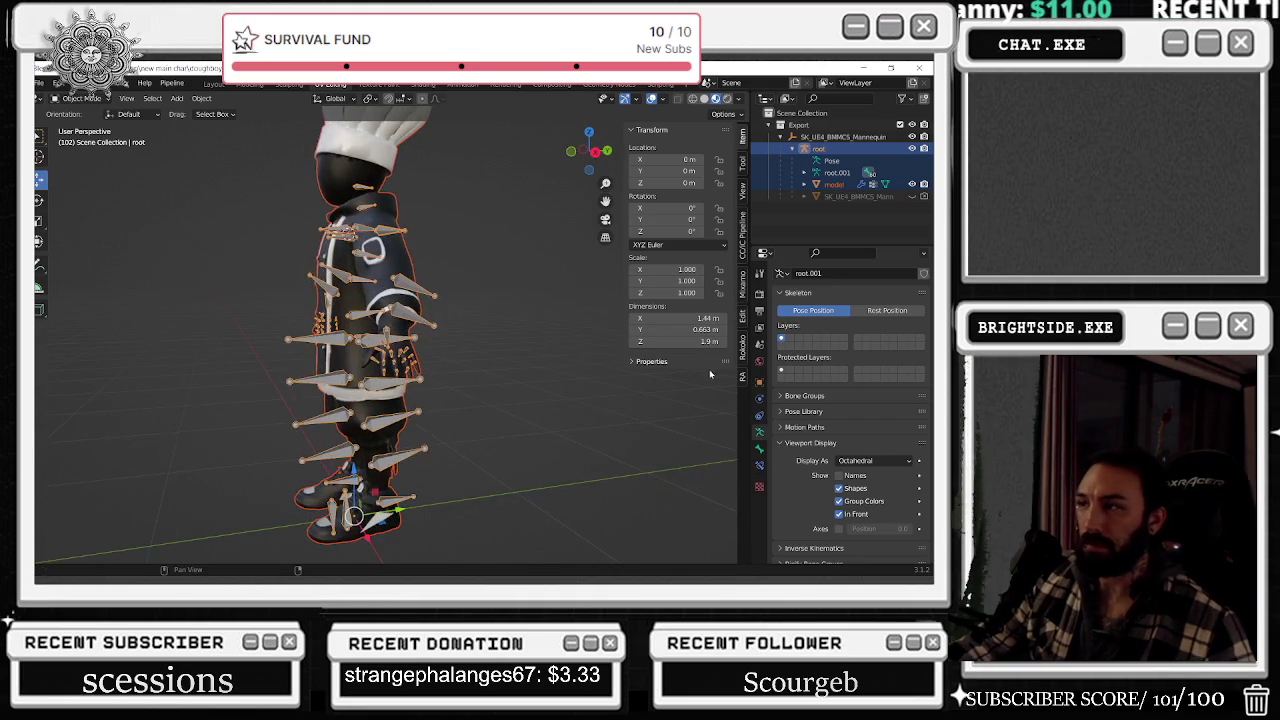
key(alt+Tab)
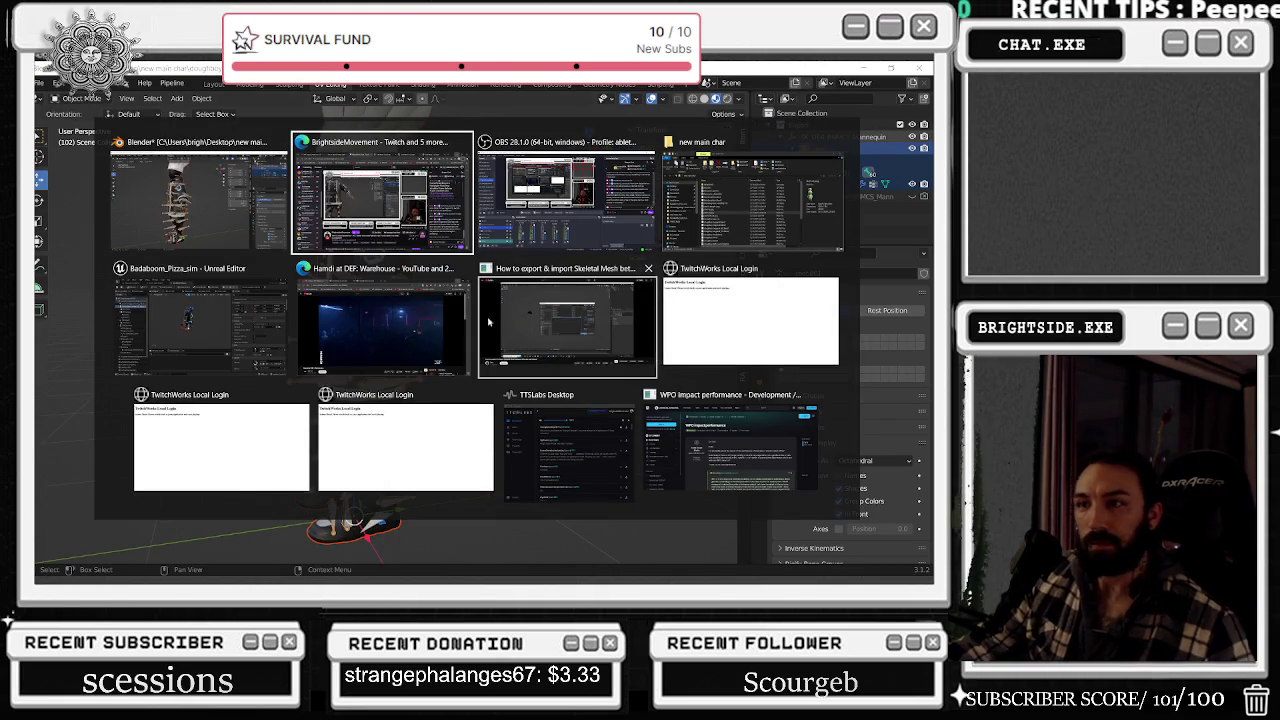
- In Unreal, accept reimporting the changed chef mesh and orbit around it to inspect the hand
click(200, 320)
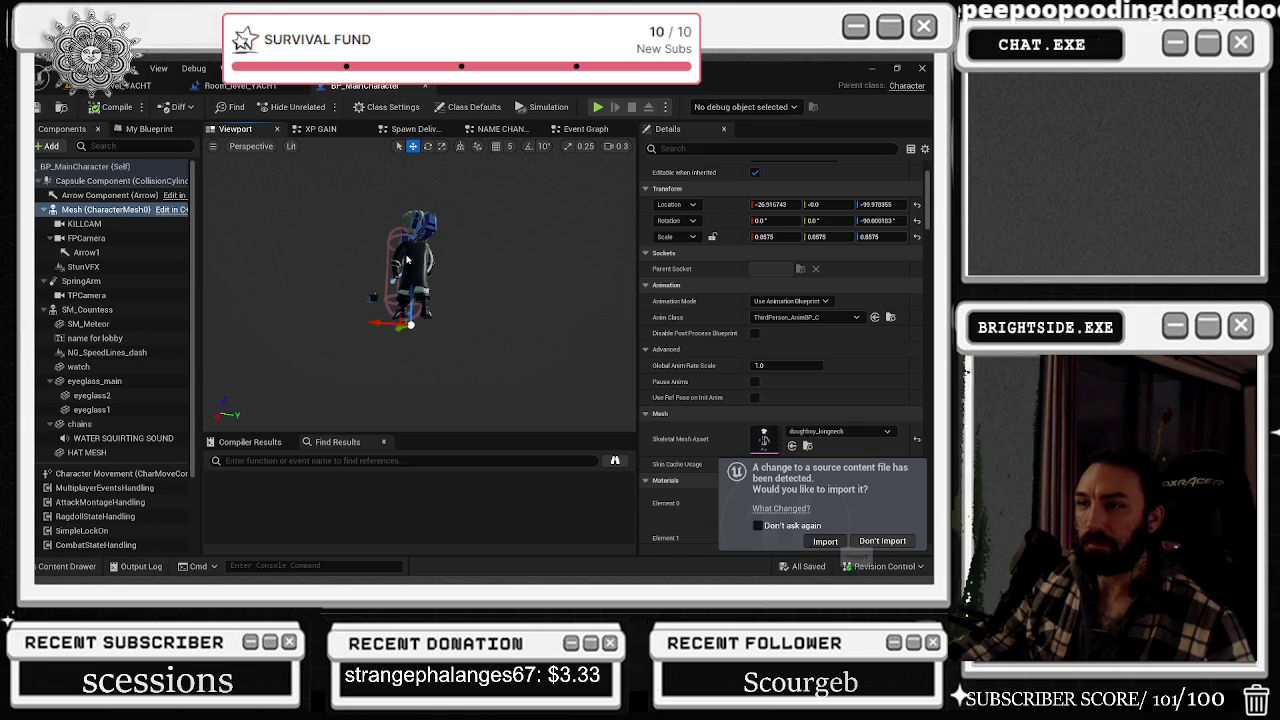
click(825, 541)
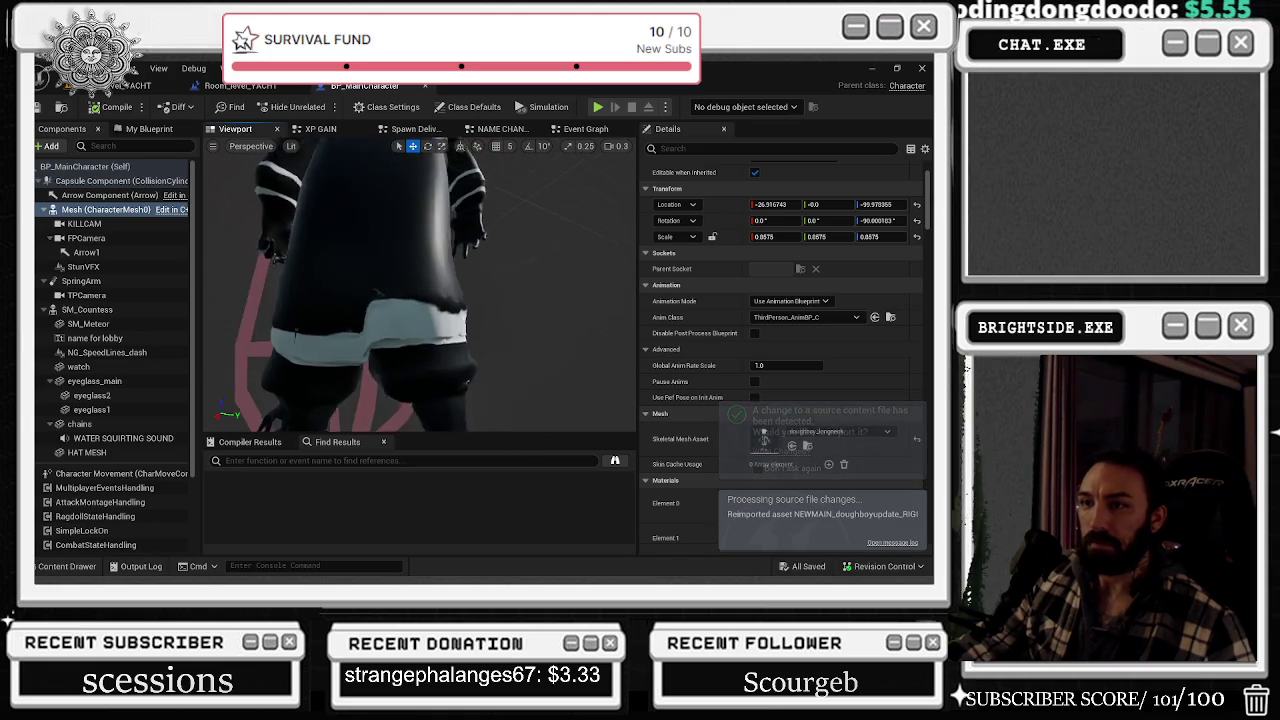
right_drag(413, 244, 536, 315)
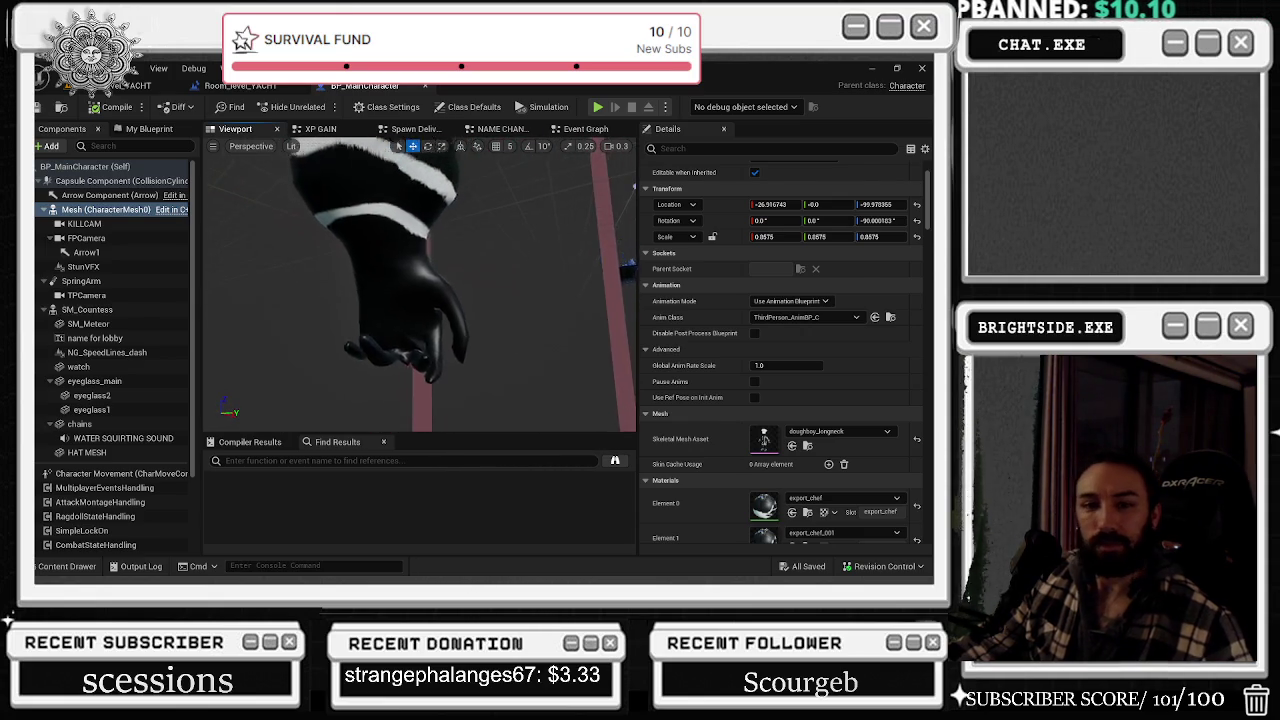
key(alt+Tab)
click(430, 320)
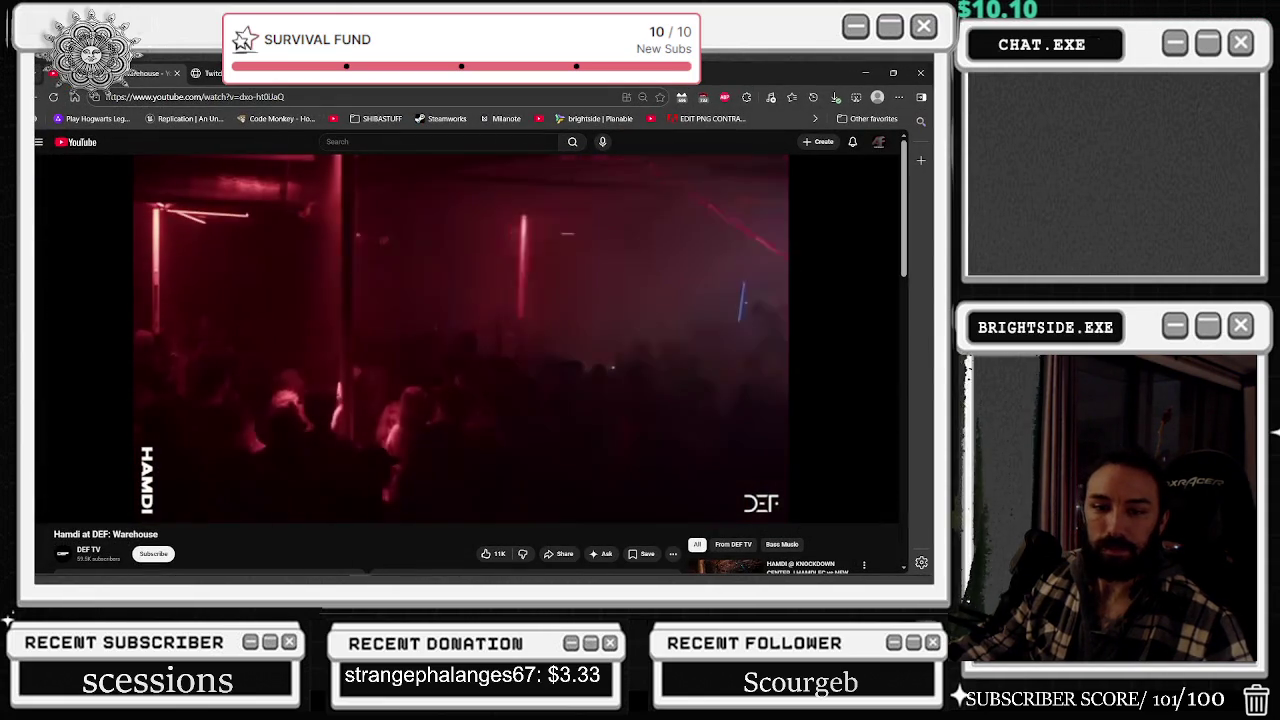
- Switch from the YouTube video back to Unreal's BP_MainCharacter blueprint
key(alt+Tab)
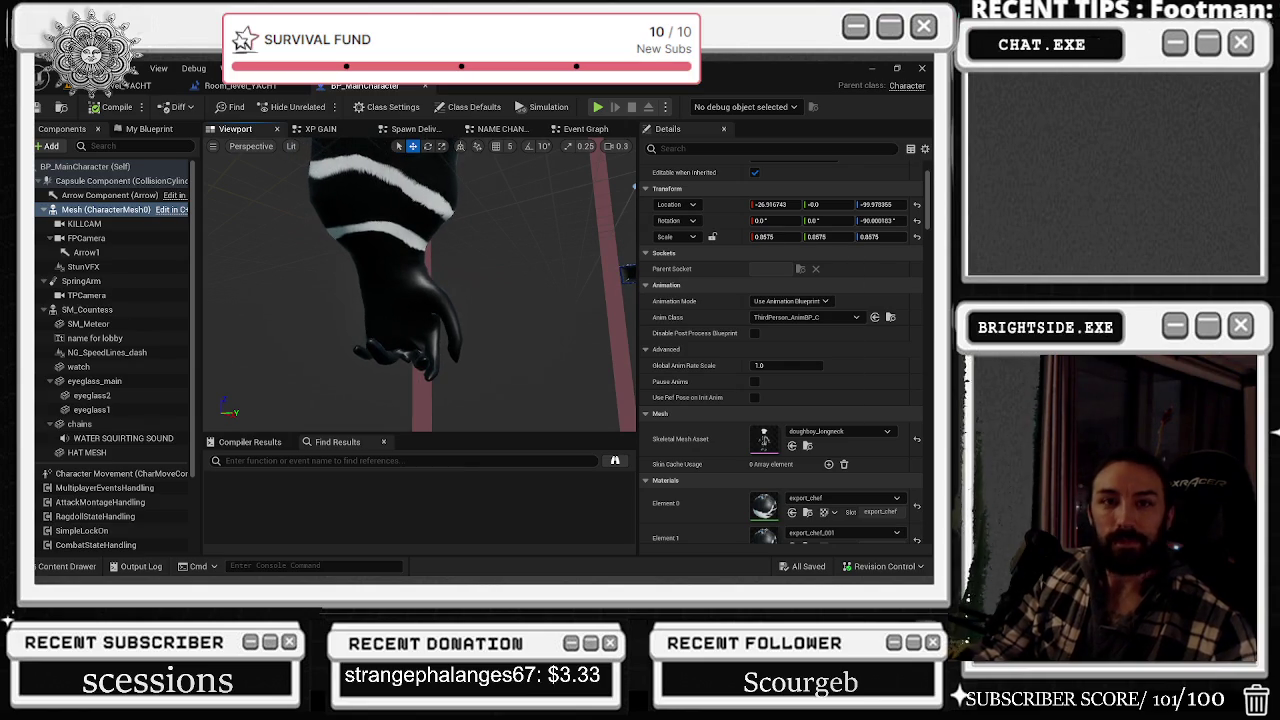
- Compile BP_MainCharacter and view the chef from wide, side and front angles
mouse_move(420, 290)
right_down()
mouse_move(470, 290)
mouse_move(470, 330)
mouse_move(229, 219)
mouse_move(330, 250)
mouse_move(545, 275)
right_up()
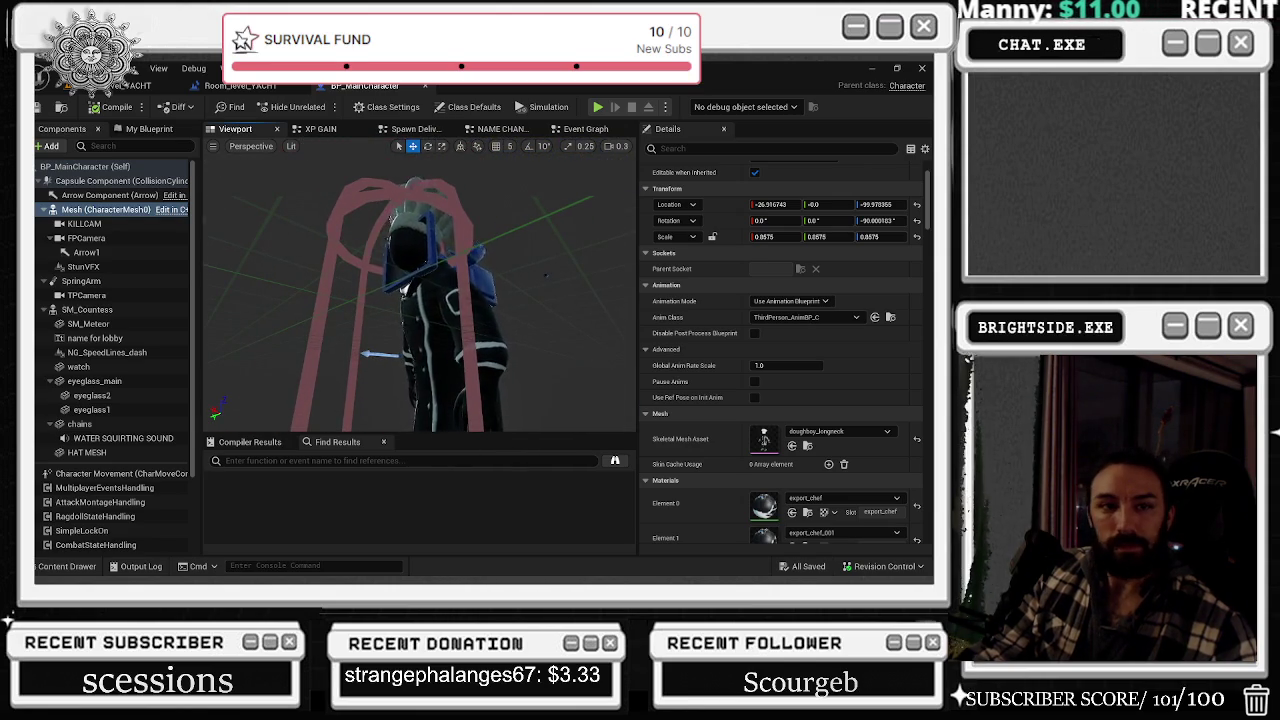
key(alt+Tab)
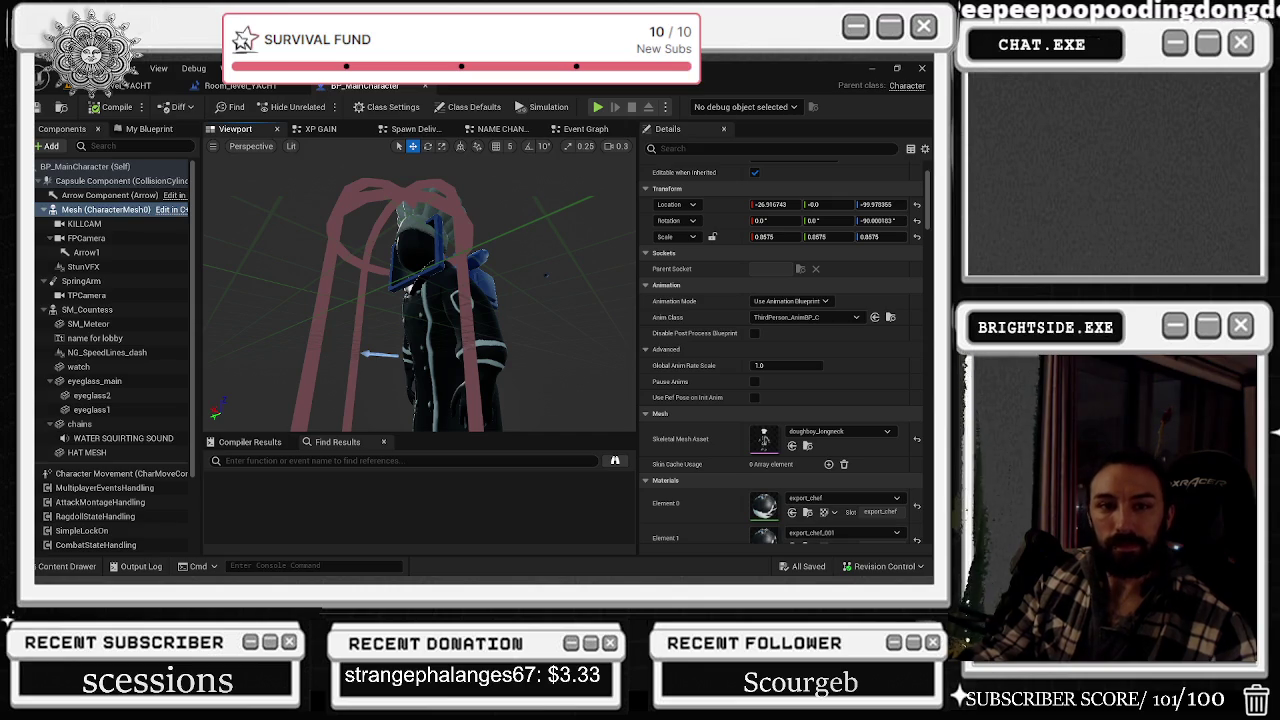
mouse_move(545, 275)
right_down()
mouse_move(479, 190)
mouse_move(495, 234)
right_up()
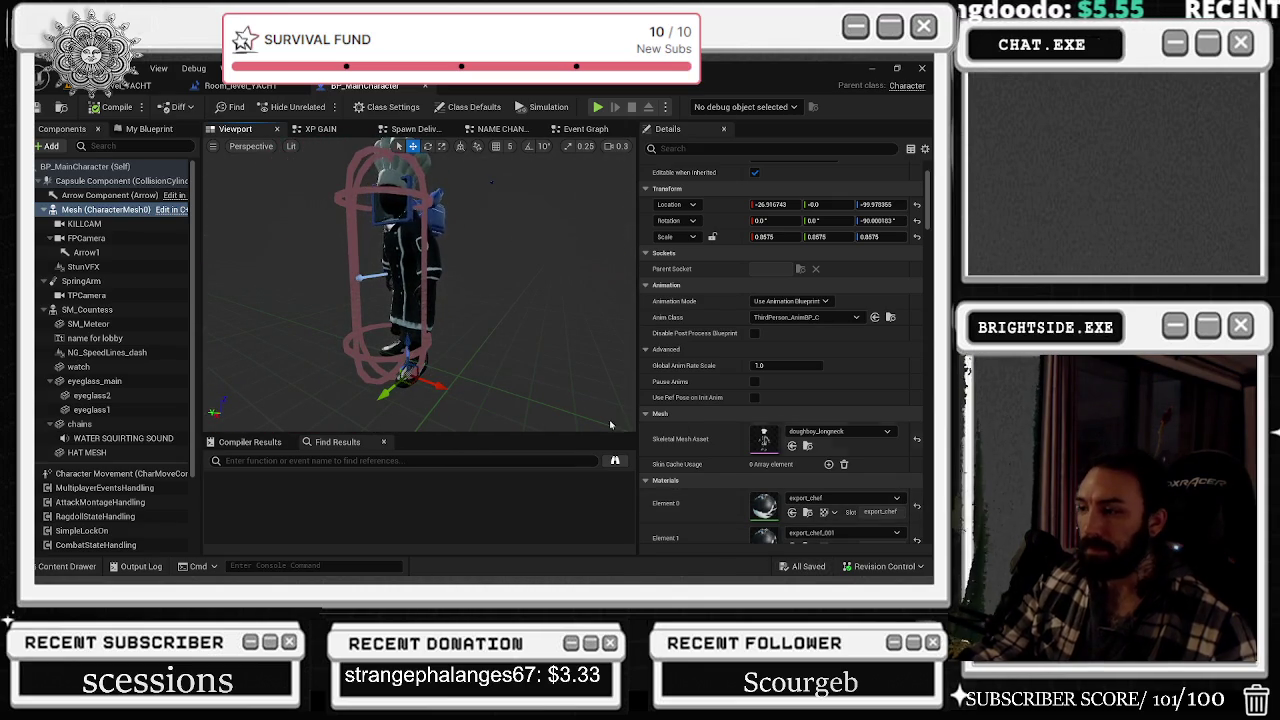
click(112, 107)
mouse_move(480, 300)
right_down()
mouse_move(430, 300)
mouse_move(470, 300)
mouse_move(455, 297)
right_up()
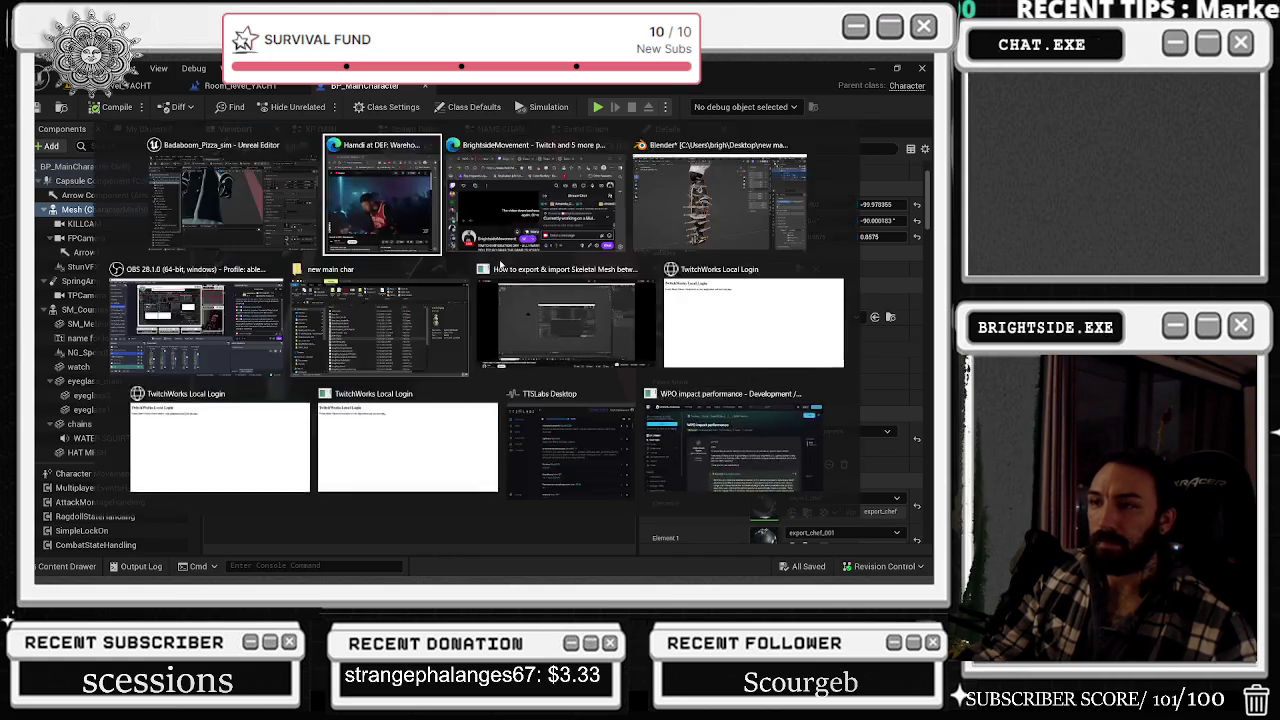
- Return to Blender, zoom in on the chef's torso and arm, and select the chef mesh
key(alt+Tab)
key(Tab)
key(Tab)
right_click(550, 243)
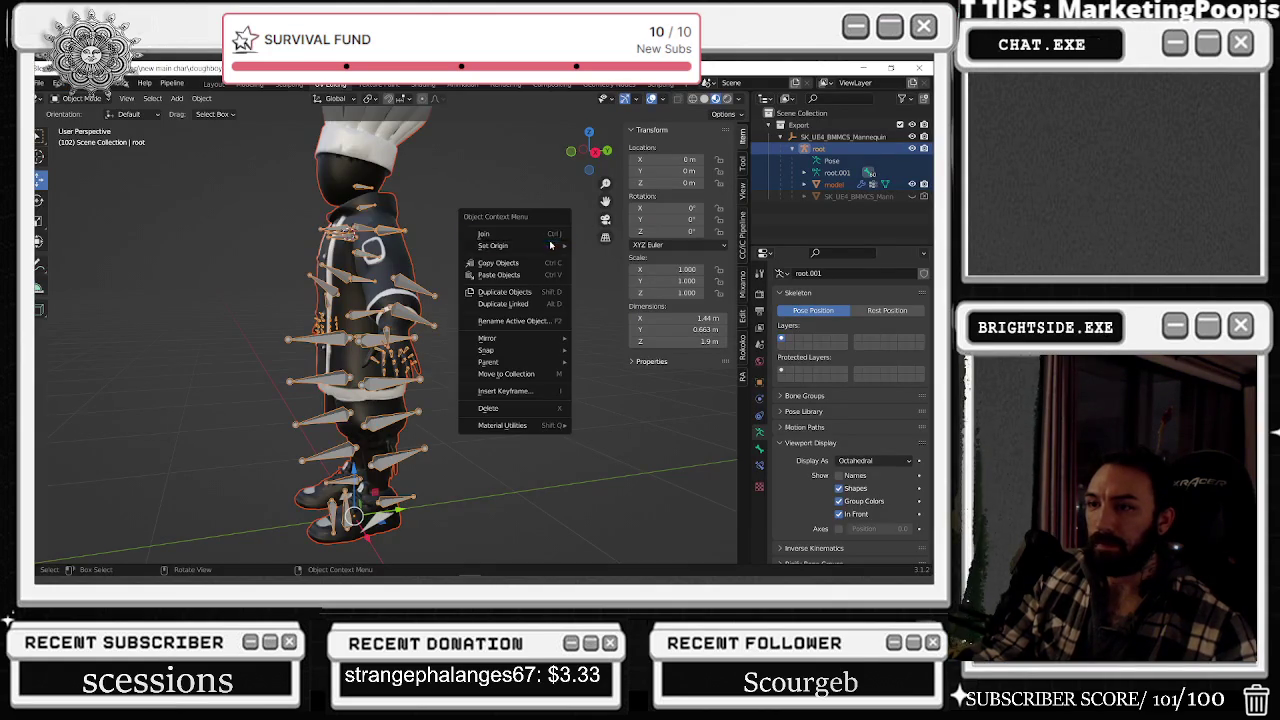
right_click(378, 235)
mouse_move(386, 200)
ctrl+middle_down()
mouse_move(472, 228)
mouse_move(512, 311)
ctrl+middle_up()
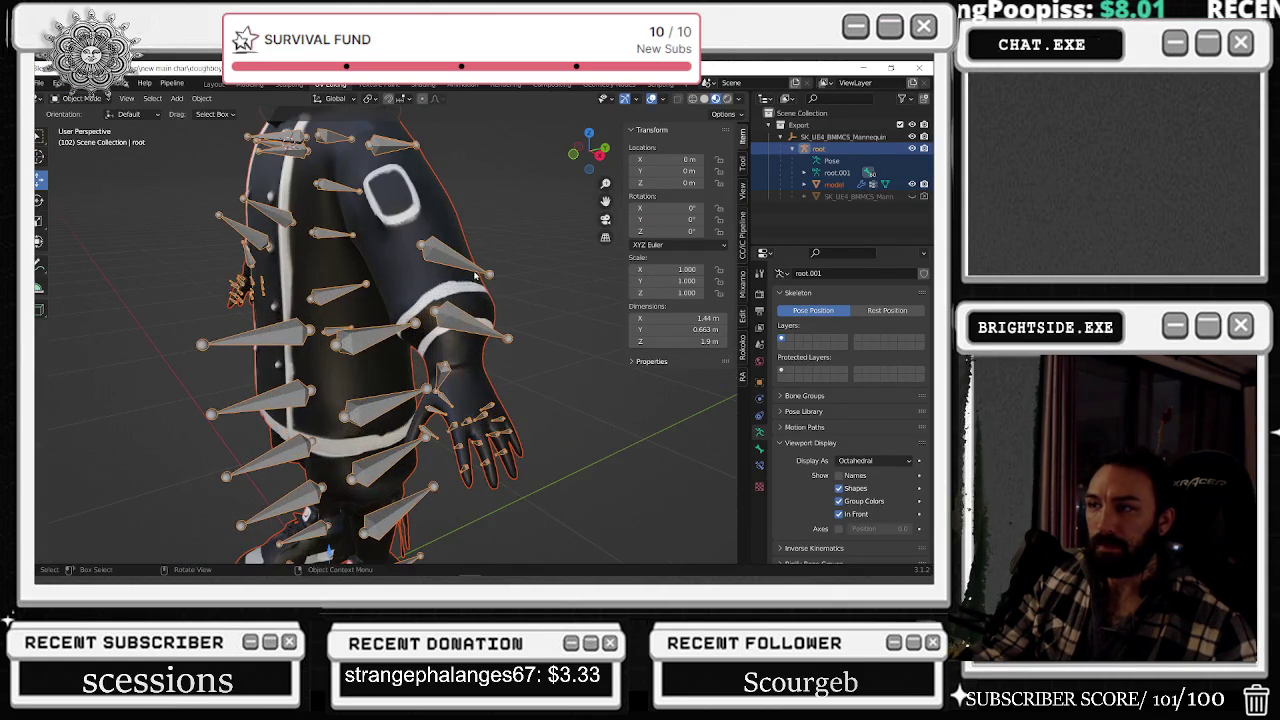
click(512, 311)
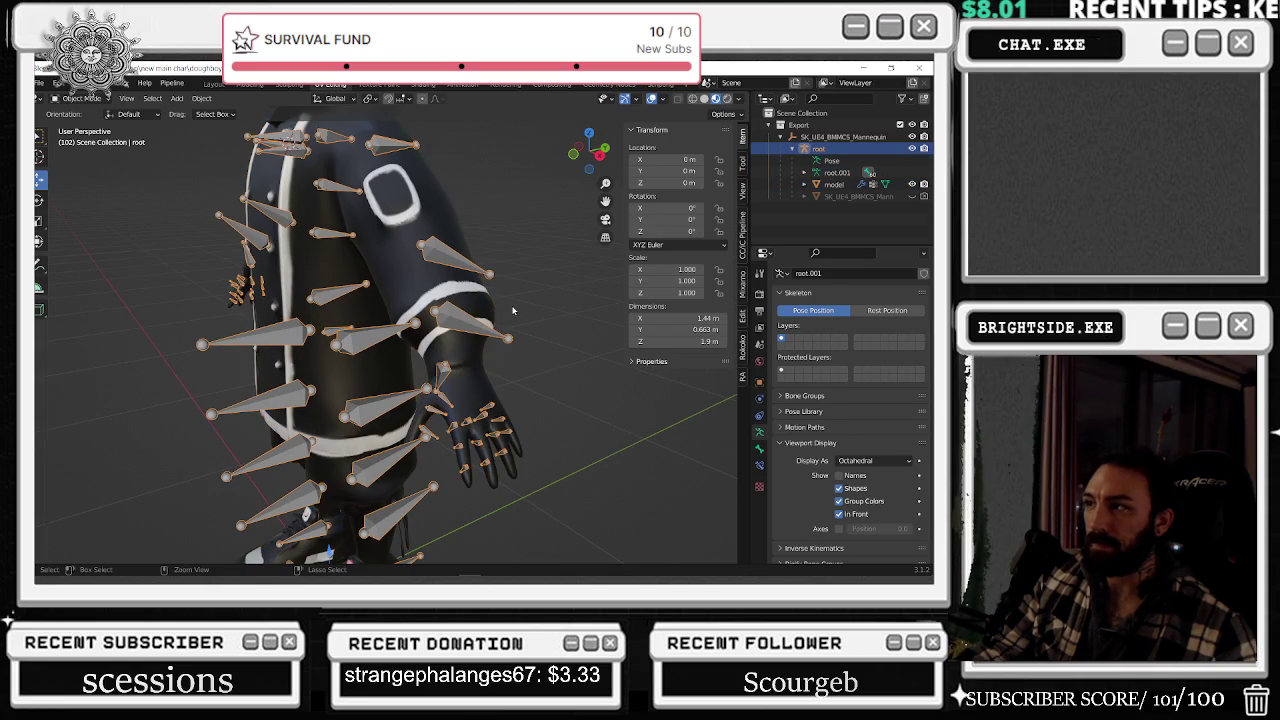
click(478, 395)
- In Edit Mode, select and clear the ring_01_l vertices, then switch to Weight Paint mode
click(80, 98)
click(85, 126)
middle_drag(400, 280, 428, 230)
scroll(428, 230, up, 3)
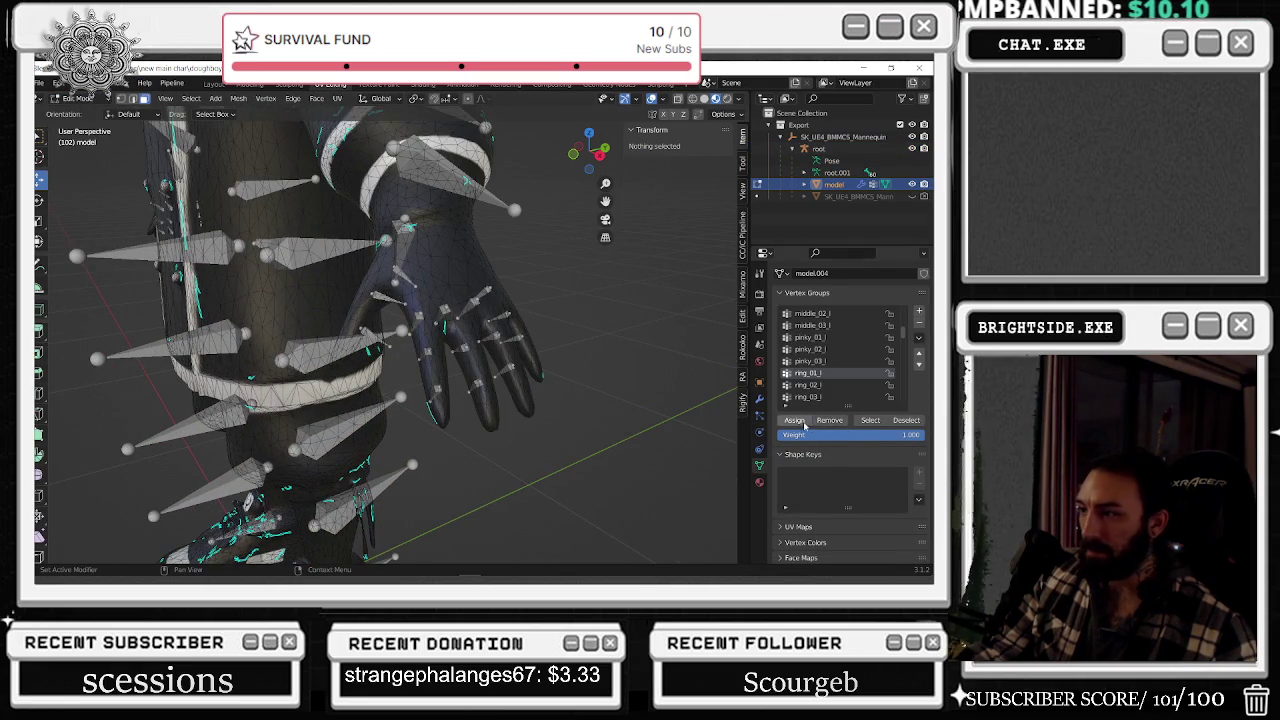
click(870, 420)
mouse_move(520, 370)
middle_down()
mouse_move(705, 346)
mouse_move(571, 450)
middle_up()
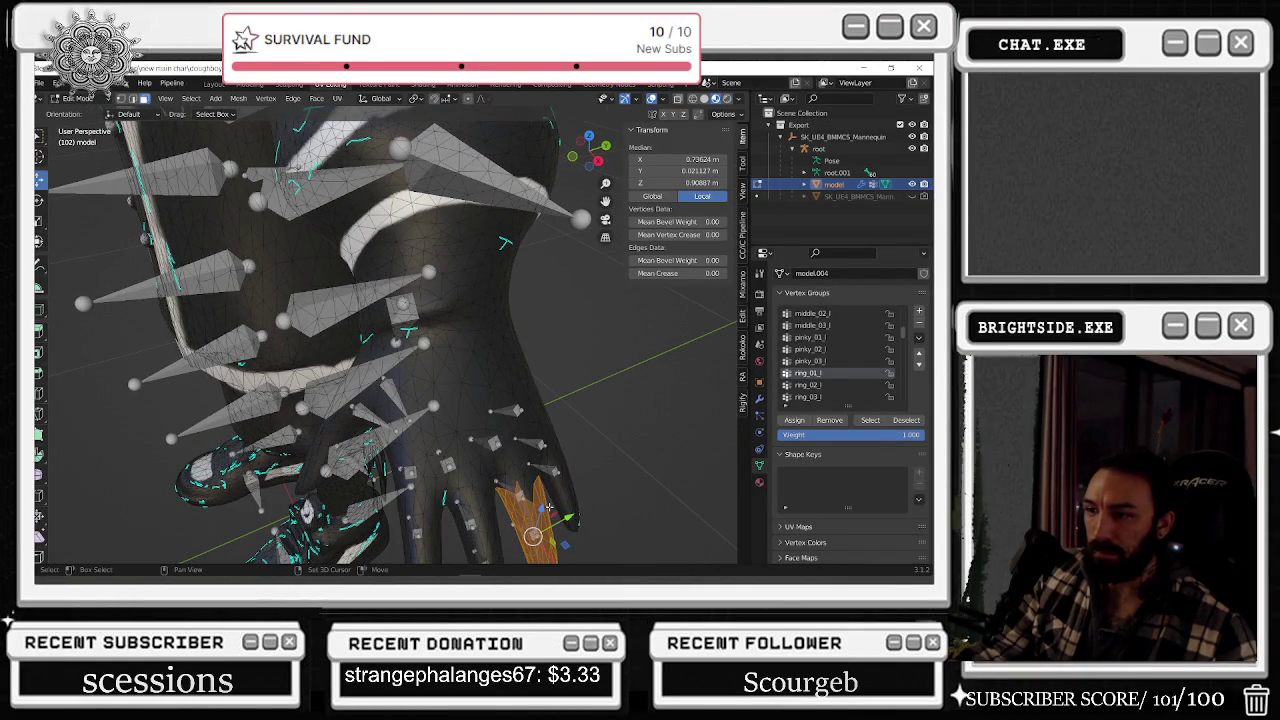
key(alt+a)
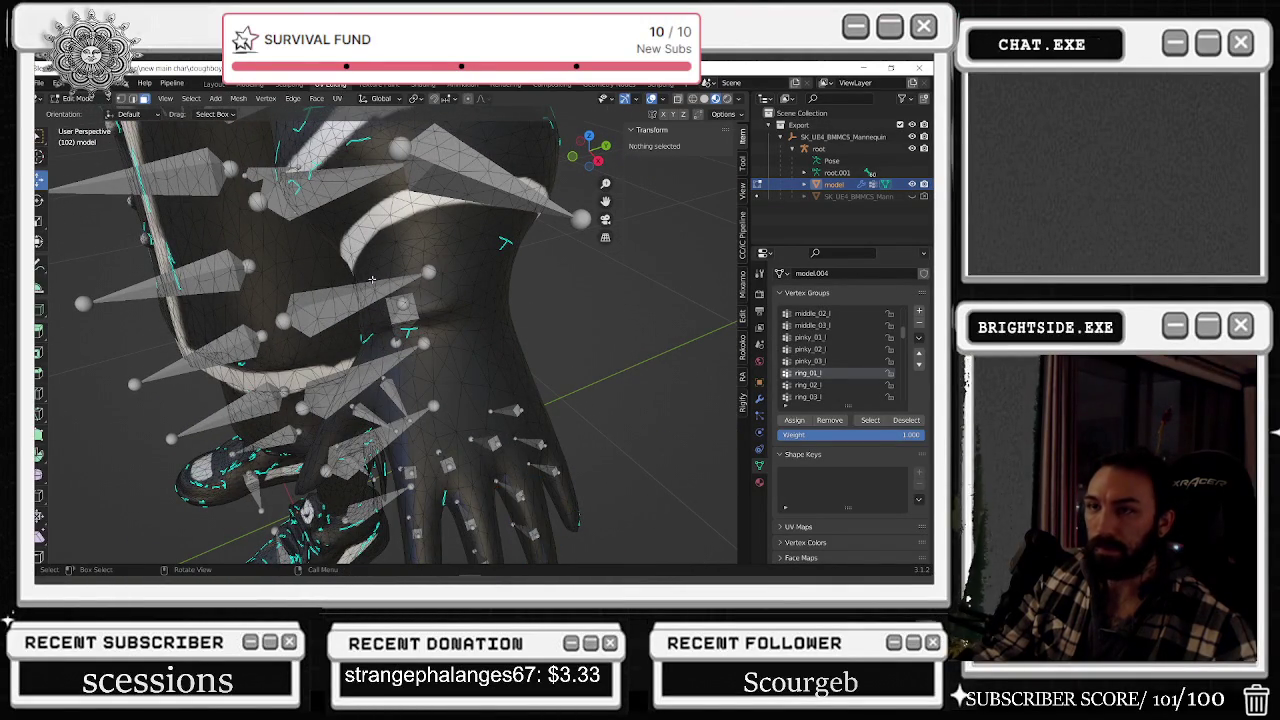
click(75, 98)
click(85, 165)
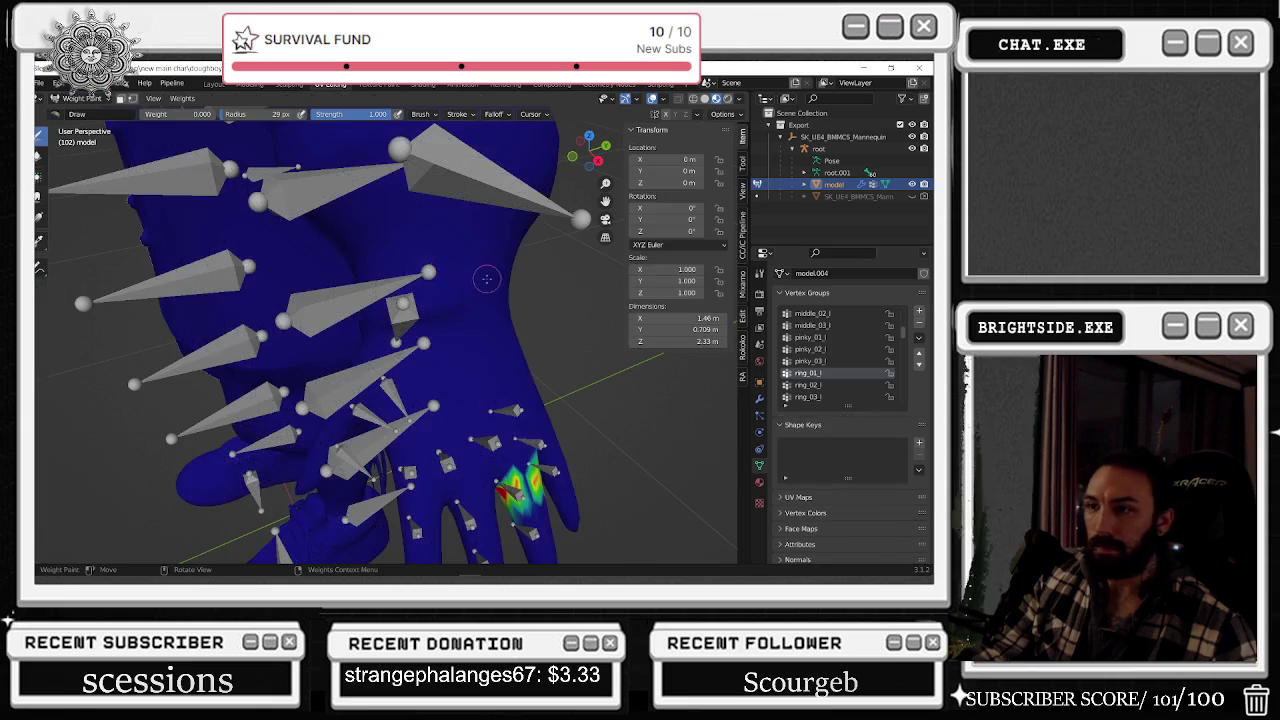
- Set the brush weight to 1.000 and paint ring_01_l weight onto the ring finger
middle_drag(470, 420, 467, 307)
scroll(467, 307, up, 4)
scroll(467, 307, down, 4)
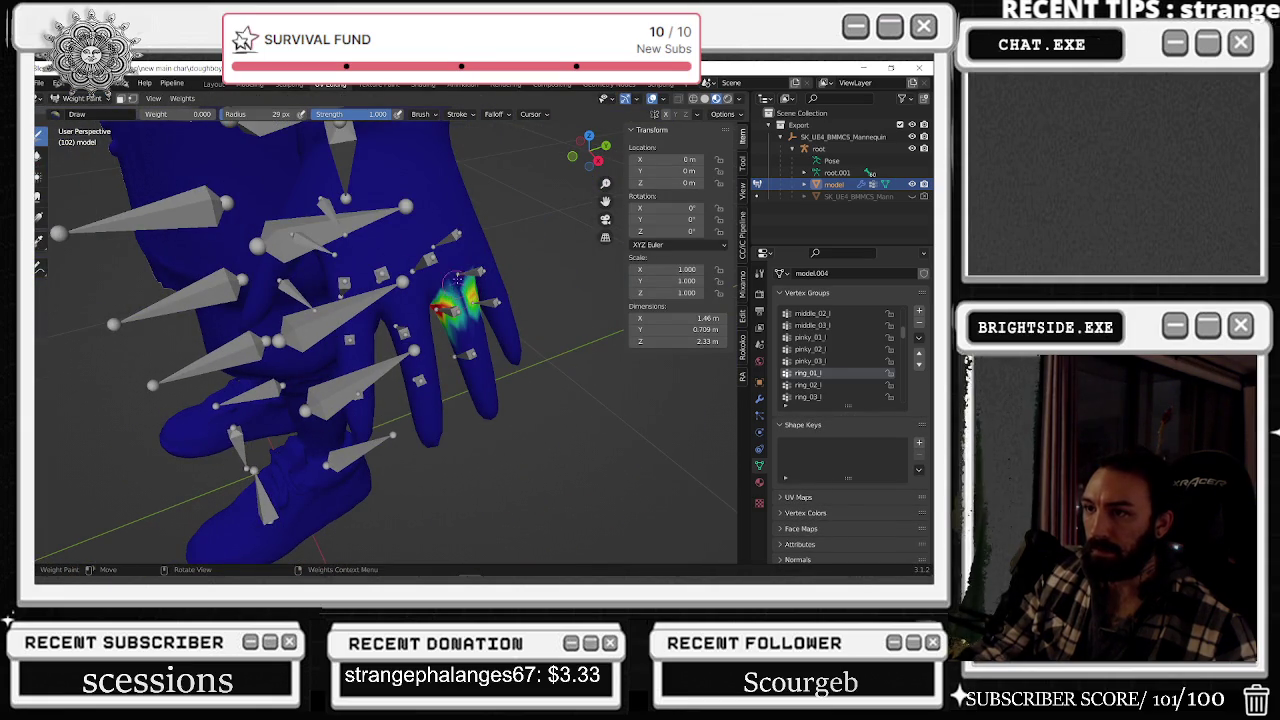
drag(150, 114, 215, 114)
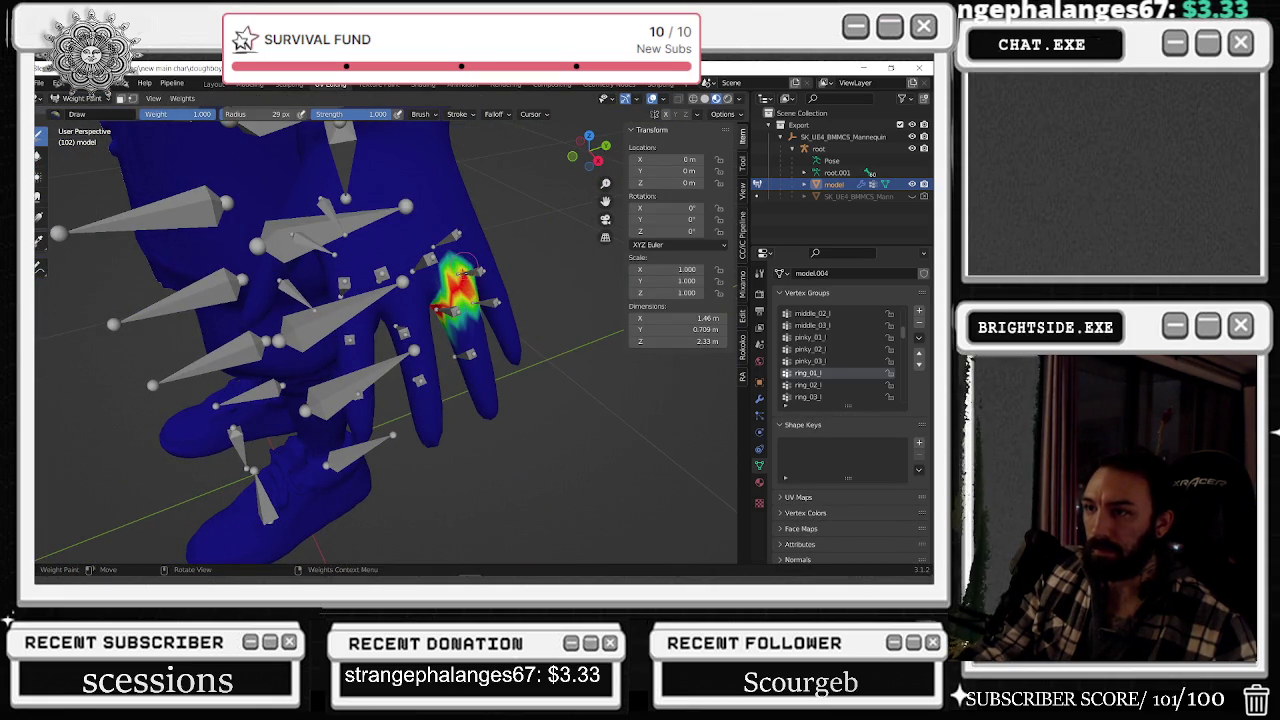
drag(458, 272, 428, 258)
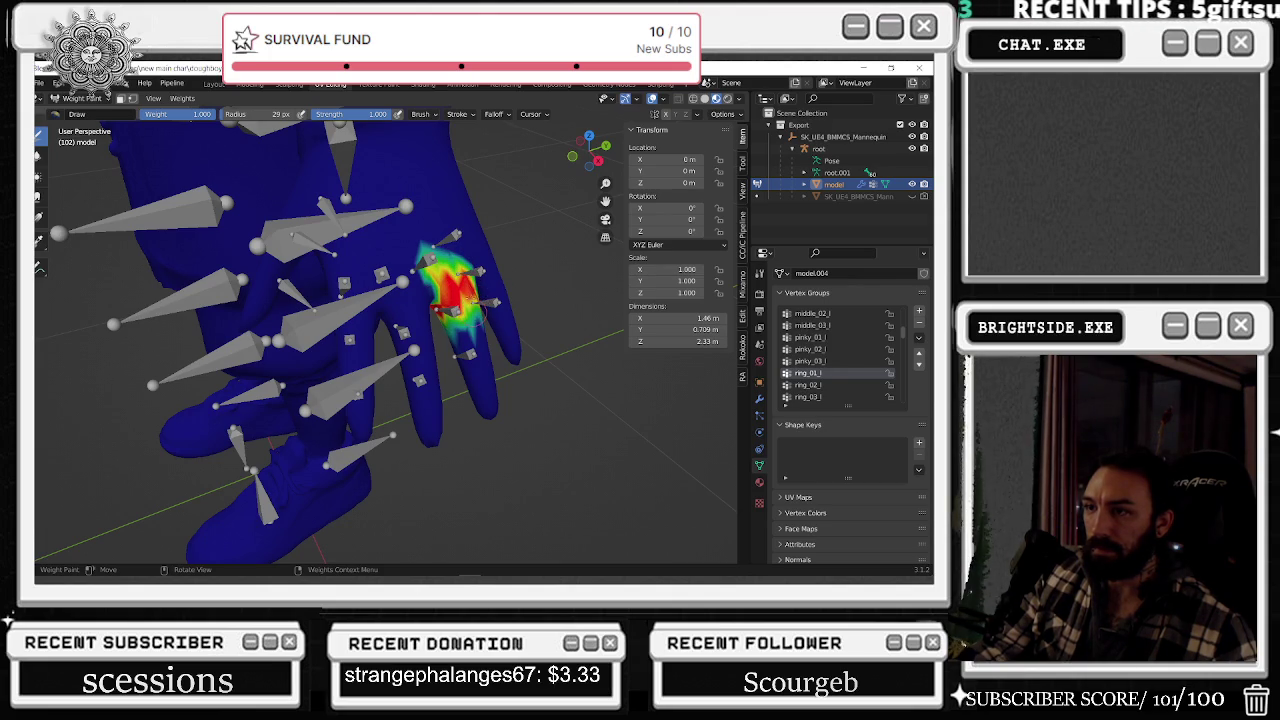
mouse_move(470, 290)
middle_down()
mouse_move(214, 250)
mouse_move(578, 341)
middle_up()
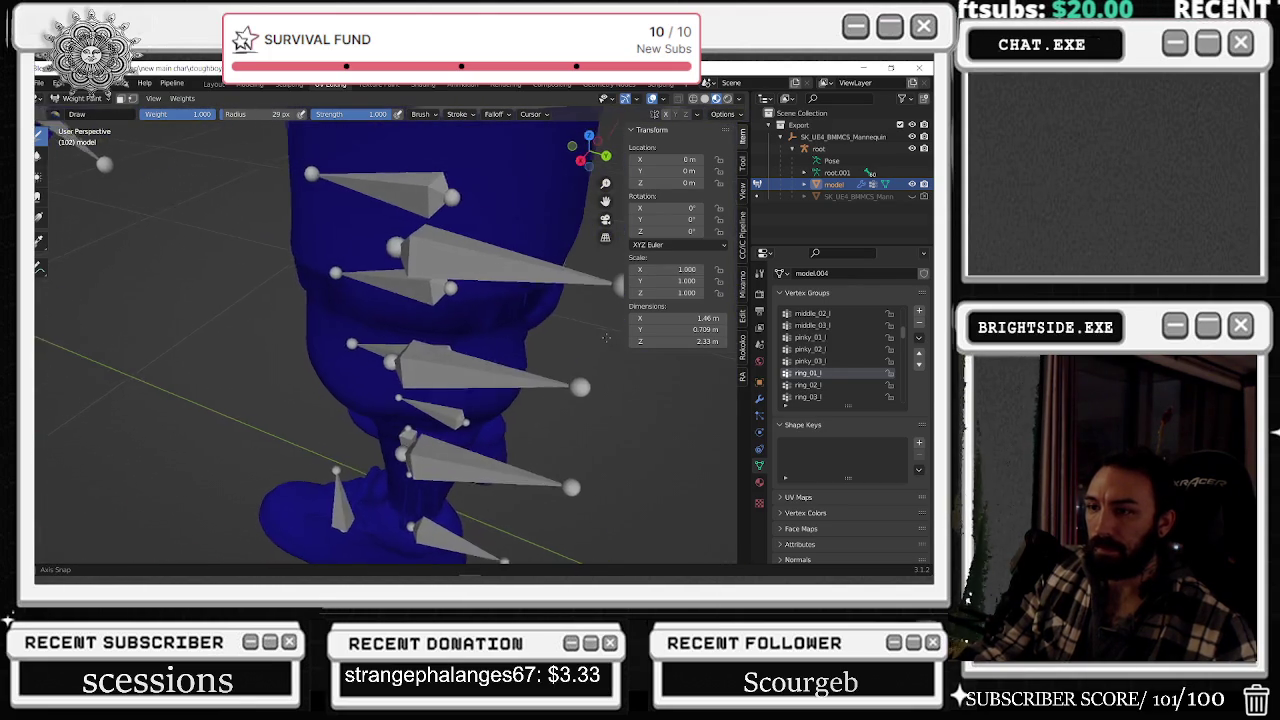
mouse_move(578, 341)
middle_down()
mouse_move(424, 251)
mouse_move(217, 305)
middle_up()
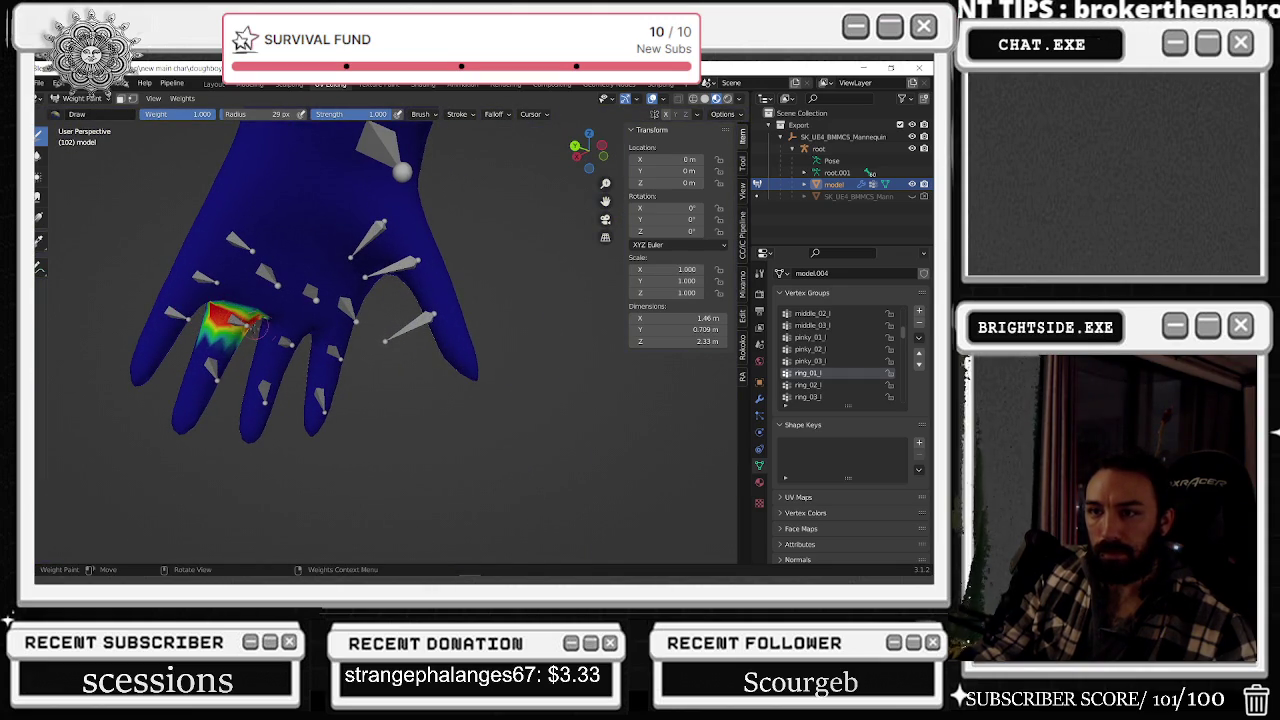
- Set the brush weight to 0, then back to 1, and paint weight toward the knuckles
click(168, 113)
text(0)
key(Return)
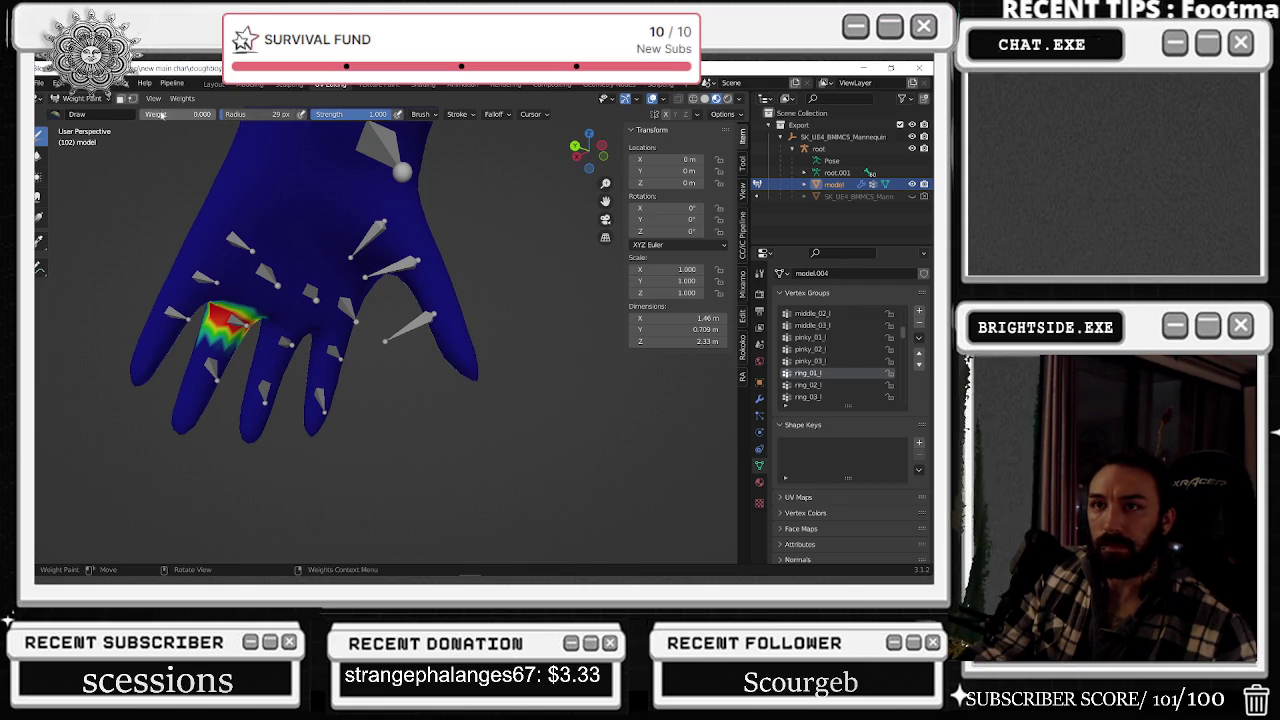
scroll(283, 287, up, 6)
mouse_move(283, 287)
middle_down()
mouse_move(491, 291)
mouse_move(475, 294)
mouse_move(462, 378)
mouse_move(537, 366)
middle_up()
scroll(537, 366, down, 5)
scroll(453, 287, up, 5)
middle_drag(453, 287, 480, 352)
key(shift+x)
drag(463, 379, 481, 360)
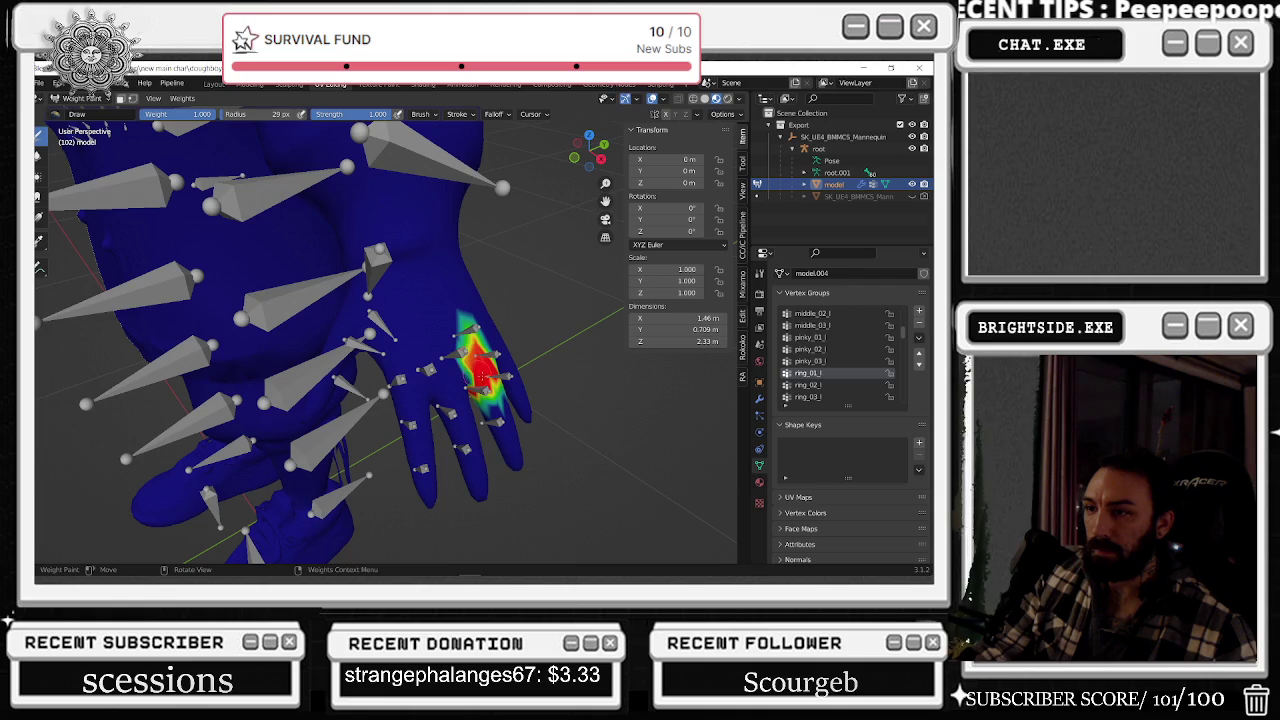
- Paint stronger ring_02_l weight on the finger's middle segment, then display ring_03_l
click(841, 387)
mouse_move(480, 340)
middle_down()
mouse_move(513, 333)
mouse_move(480, 390)
mouse_move(445, 400)
middle_up()
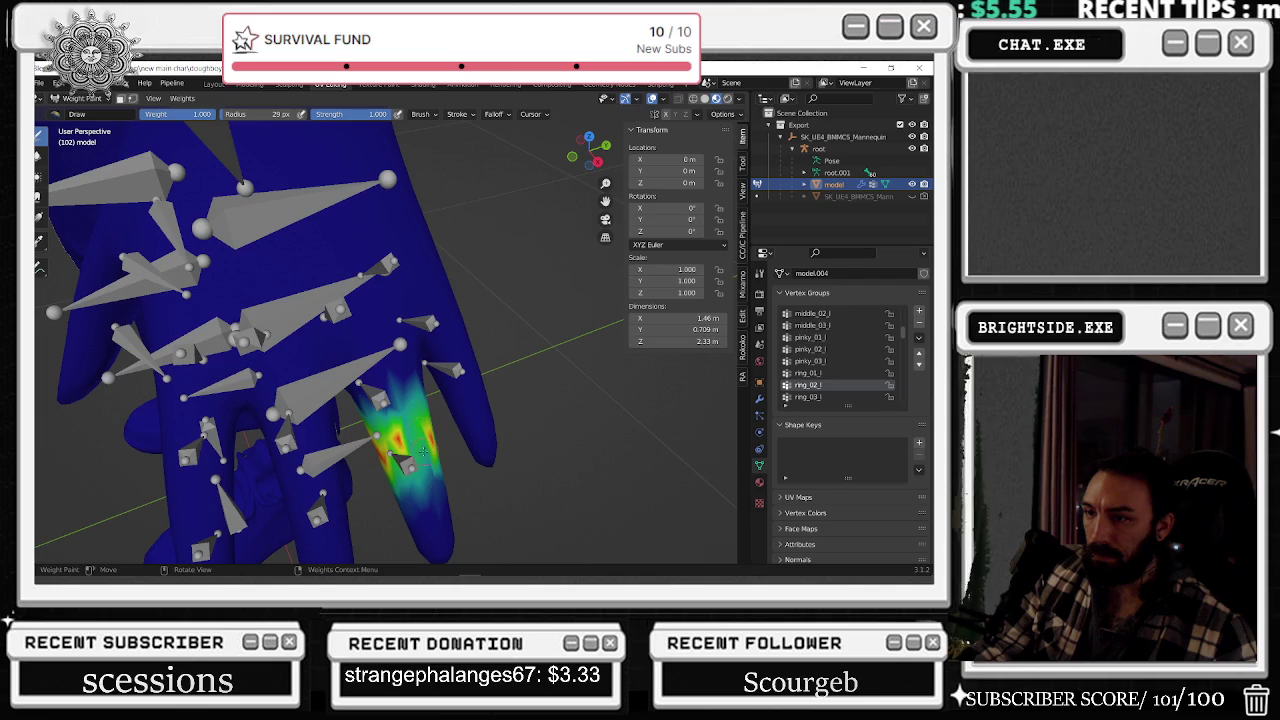
mouse_move(425, 477)
mouse_down()
mouse_move(440, 478)
mouse_move(372, 470)
mouse_move(437, 465)
mouse_move(413, 432)
mouse_up()
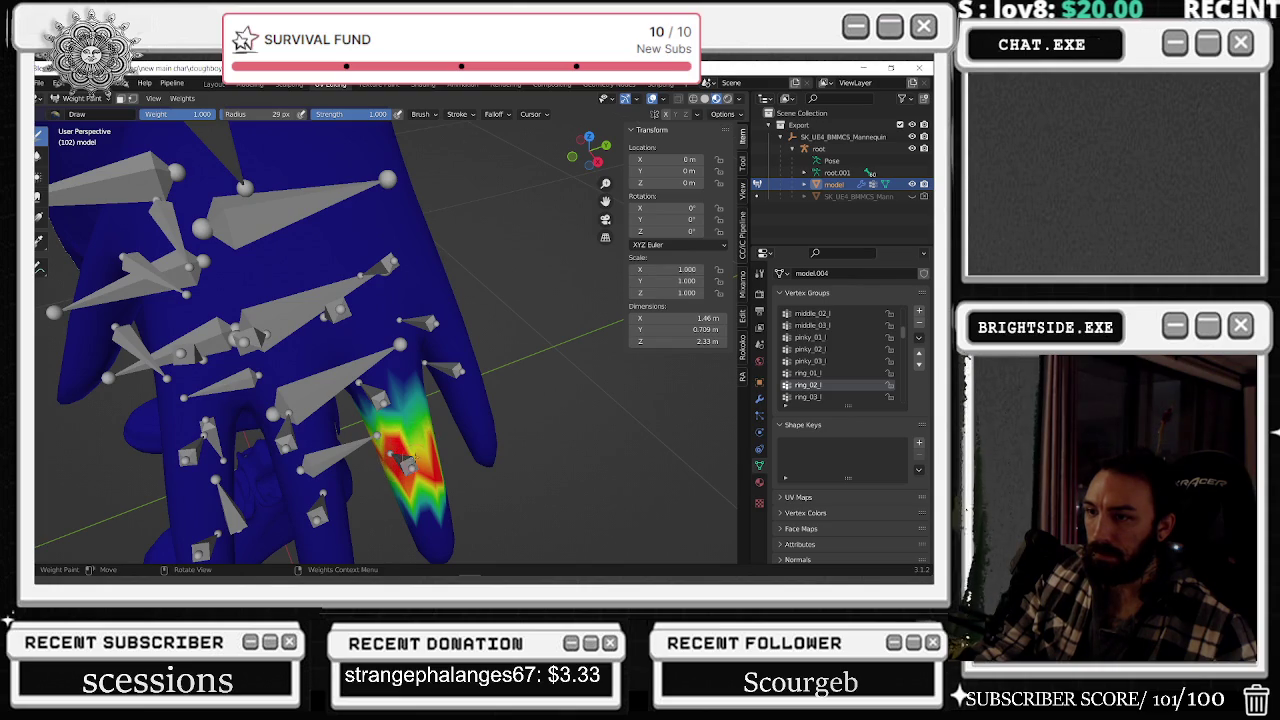
mouse_move(405, 460)
middle_down()
mouse_move(408, 231)
mouse_move(410, 262)
middle_up()
click(808, 397)
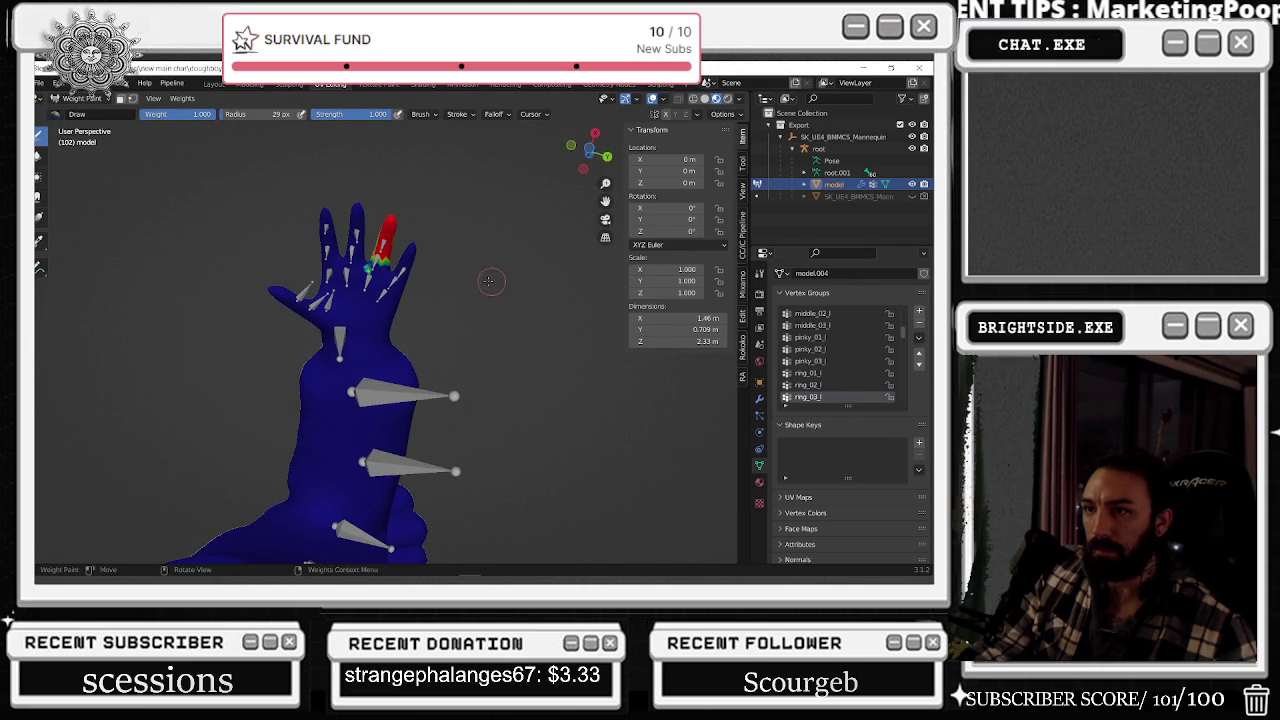
- Show the thumb_01_l, index_01_l and middle_01_l weight heat maps in turn
scroll(390, 230, up, 3)
middle_drag(390, 230, 425, 366)
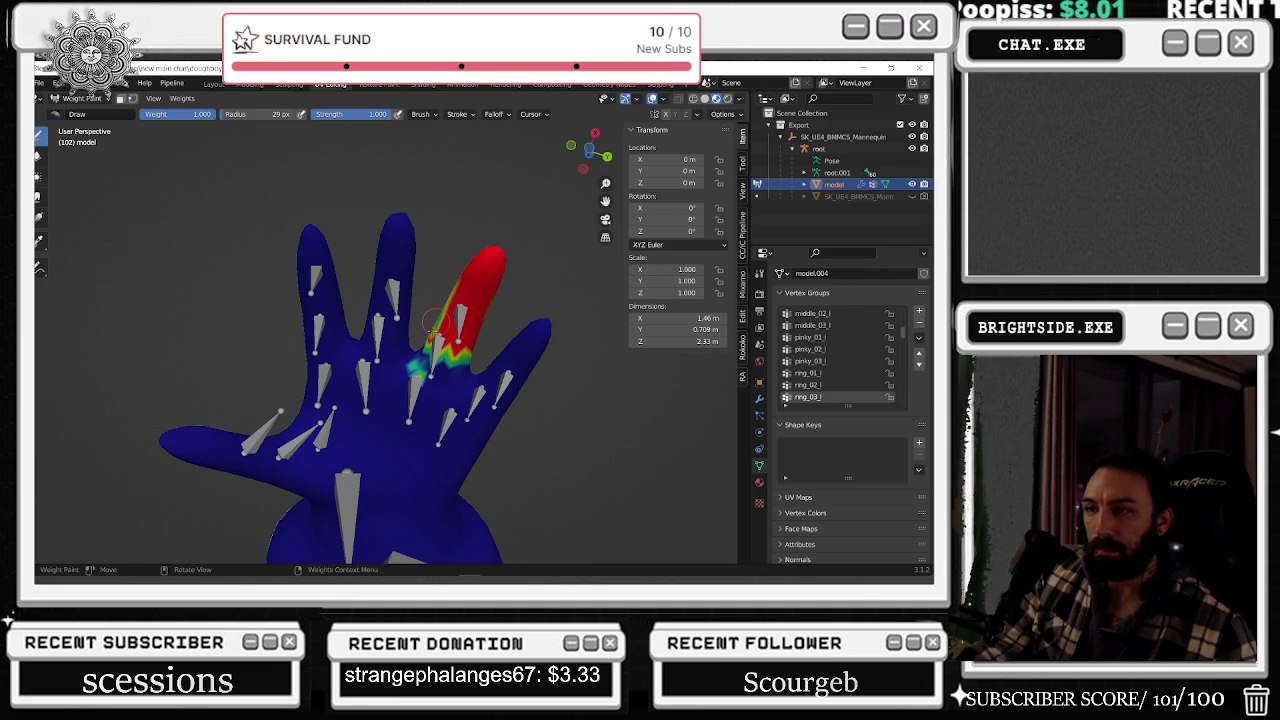
scroll(830, 345, down, 2)
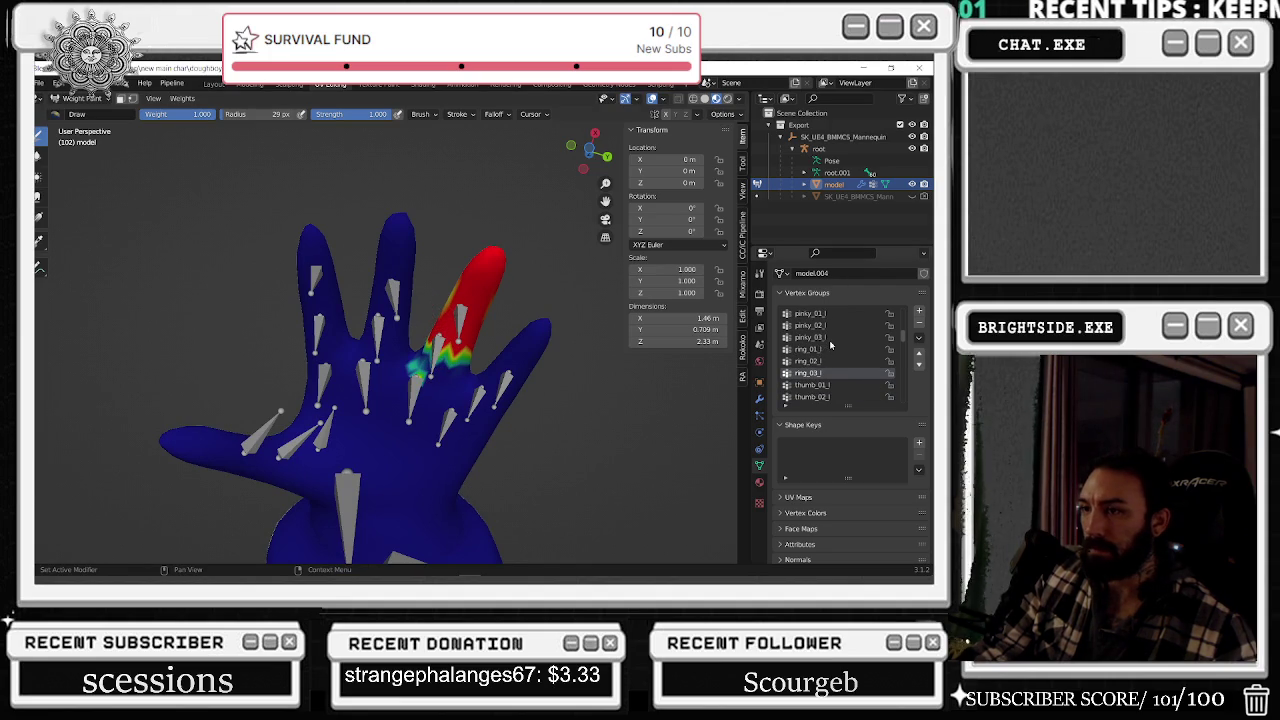
click(833, 387)
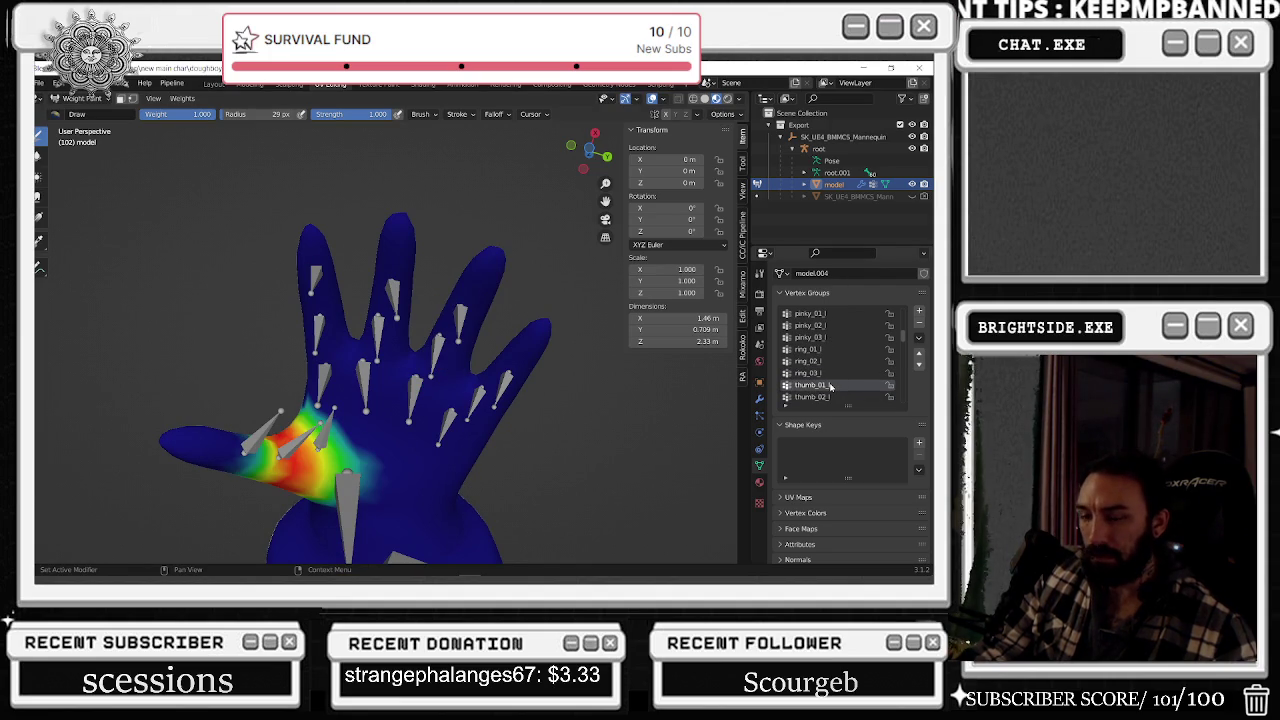
scroll(828, 390, down, 1)
scroll(828, 388, up, 3)
scroll(829, 380, up, 3)
scroll(830, 374, up, 3)
scroll(831, 368, up, 2)
click(830, 362)
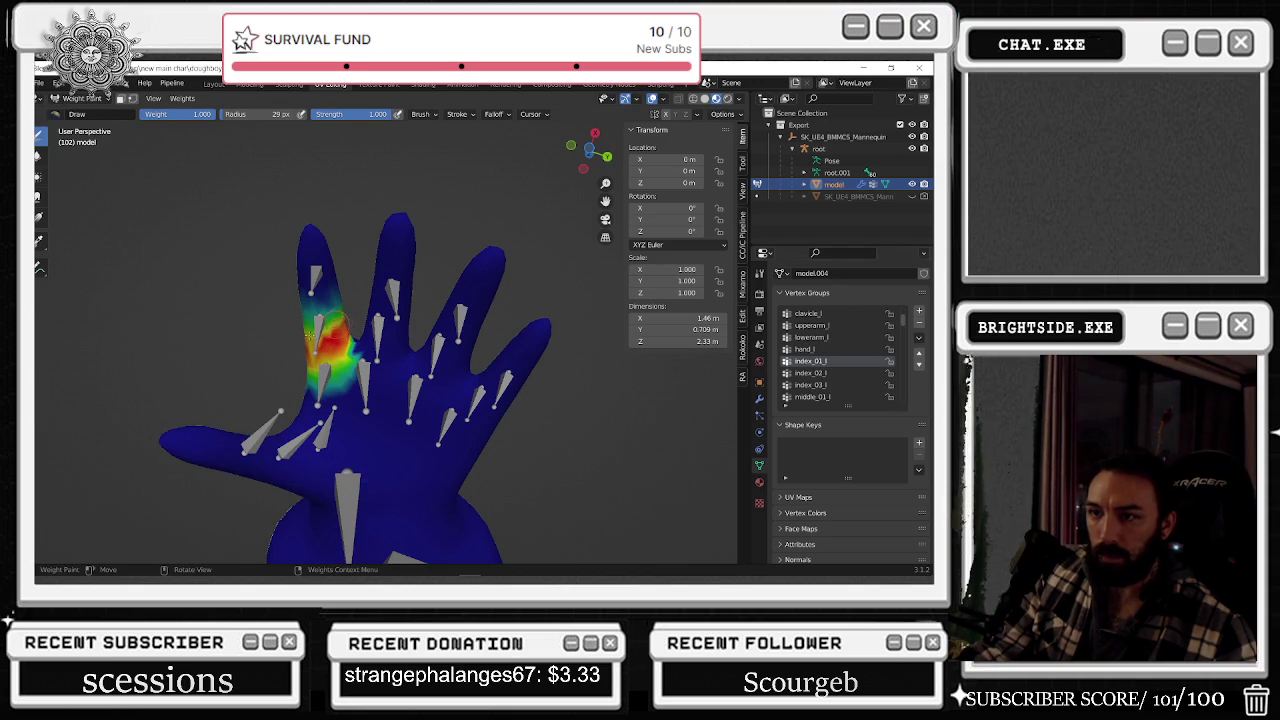
scroll(835, 349, up, 3)
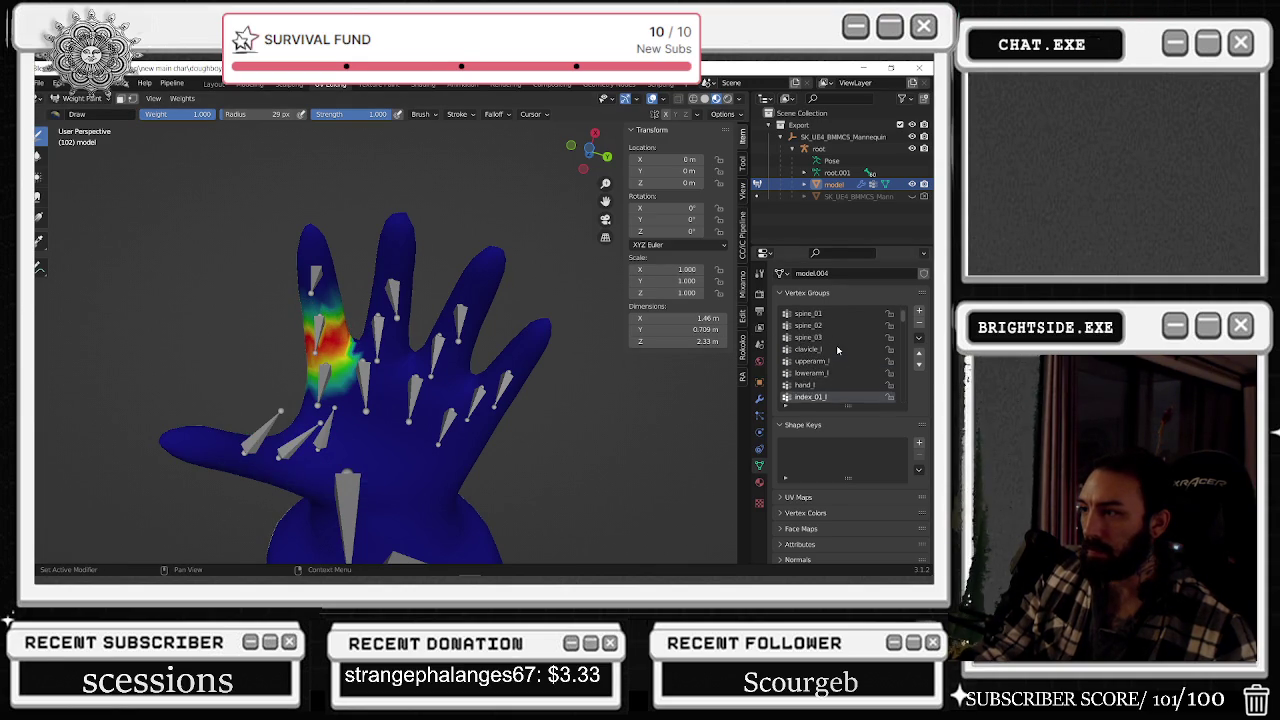
scroll(835, 345, down, 8)
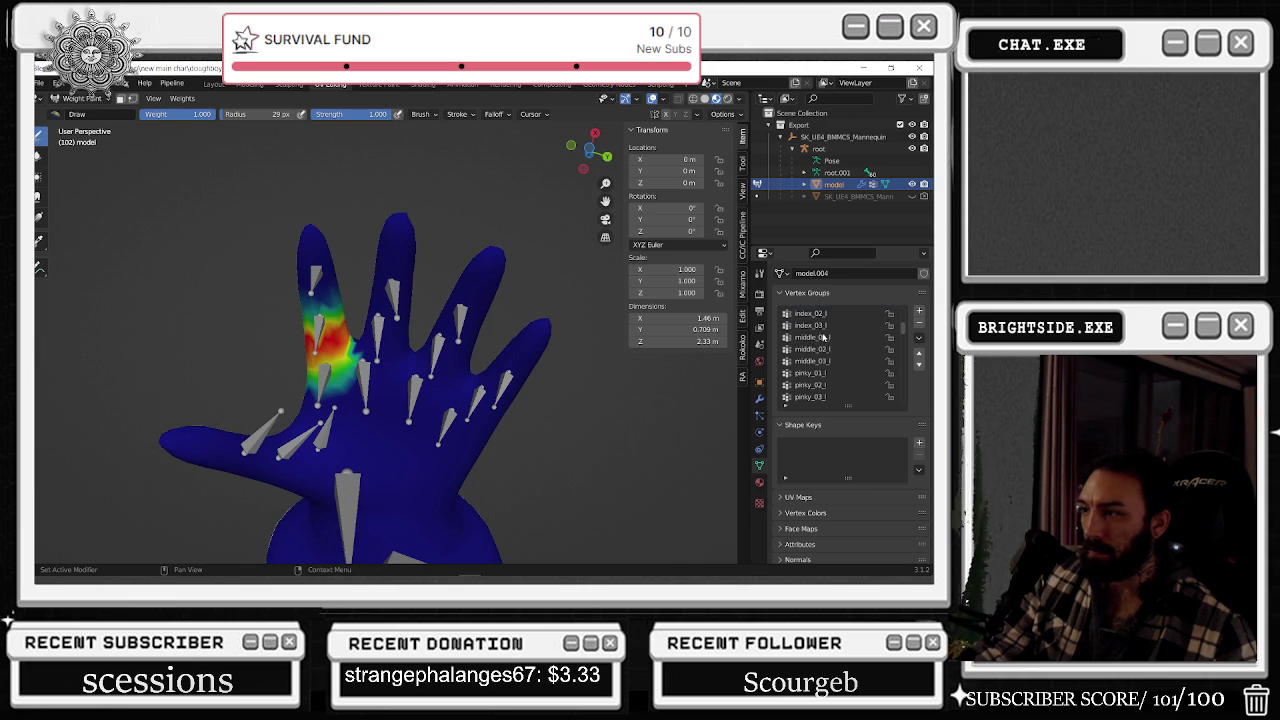
click(812, 337)
- Paint weight onto the left middle finger's base and up along the finger
drag(383, 360, 368, 328)
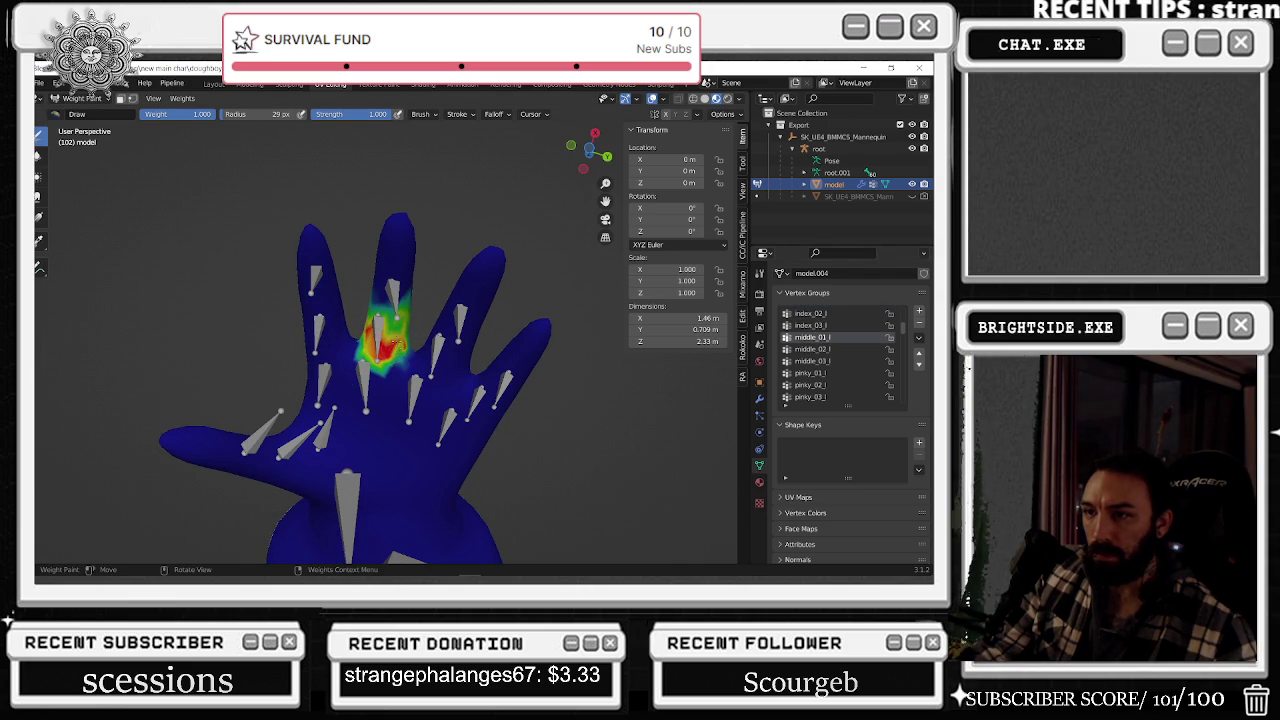
drag(381, 372, 366, 316)
mouse_move(367, 318)
middle_down()
mouse_move(355, 420)
mouse_move(311, 516)
mouse_move(337, 443)
middle_up()
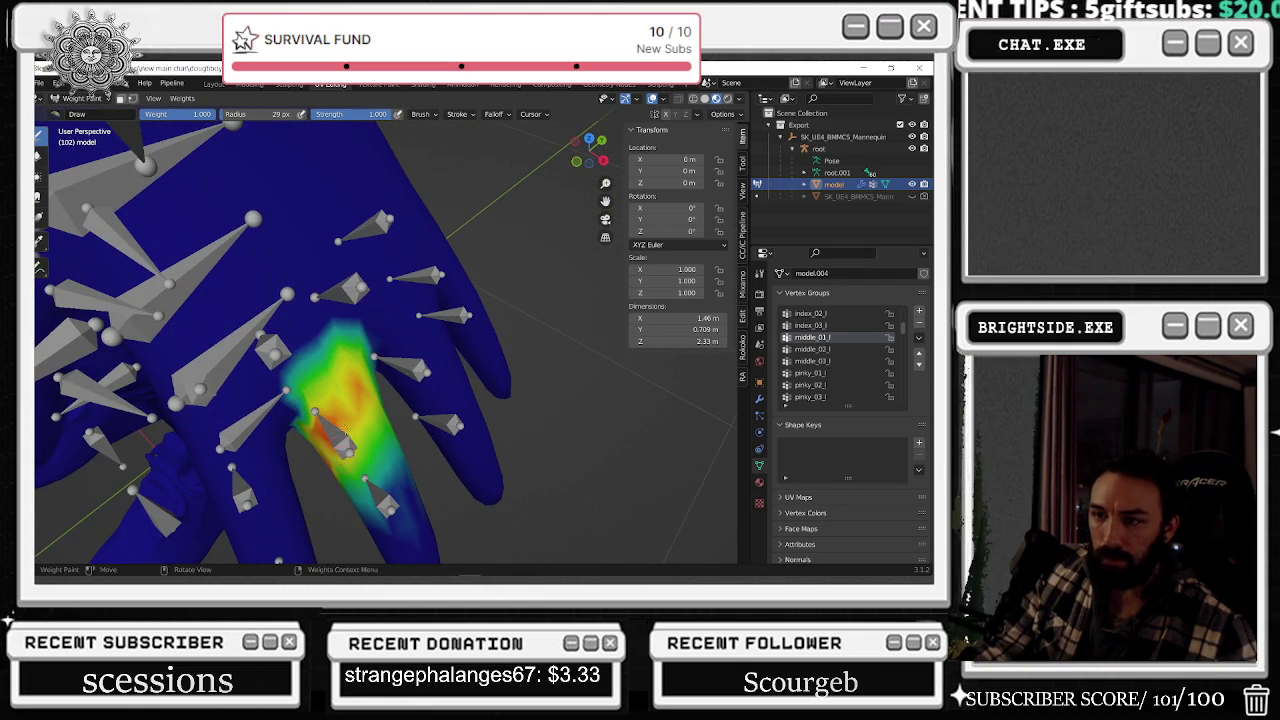
drag(365, 424, 381, 410)
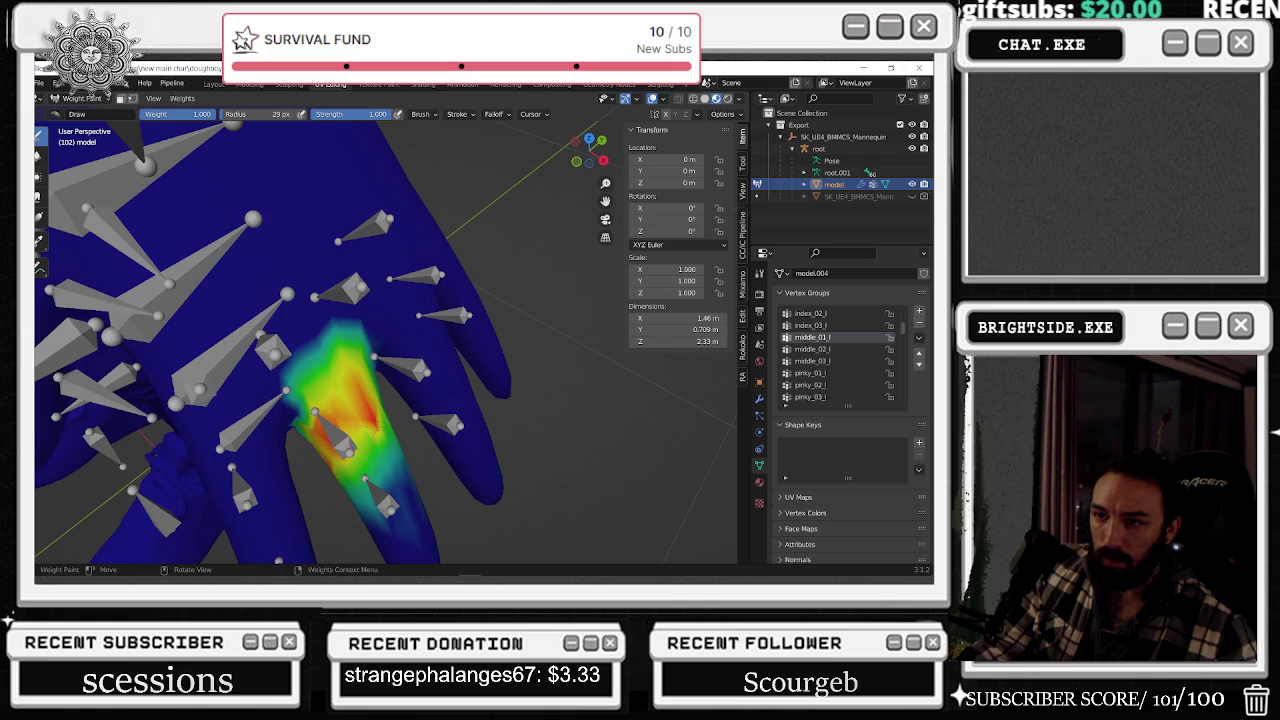
middle_drag(356, 415, 355, 412)
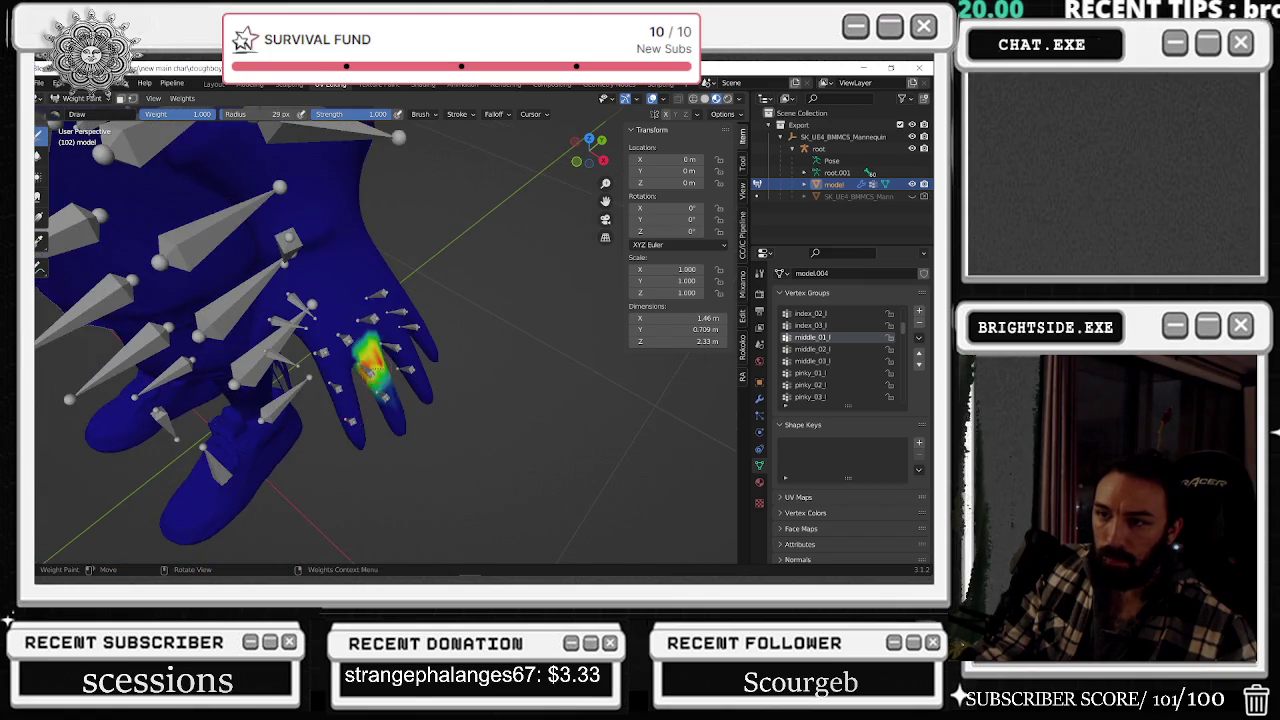
scroll(368, 369, up, 5)
middle_drag(336, 460, 416, 422)
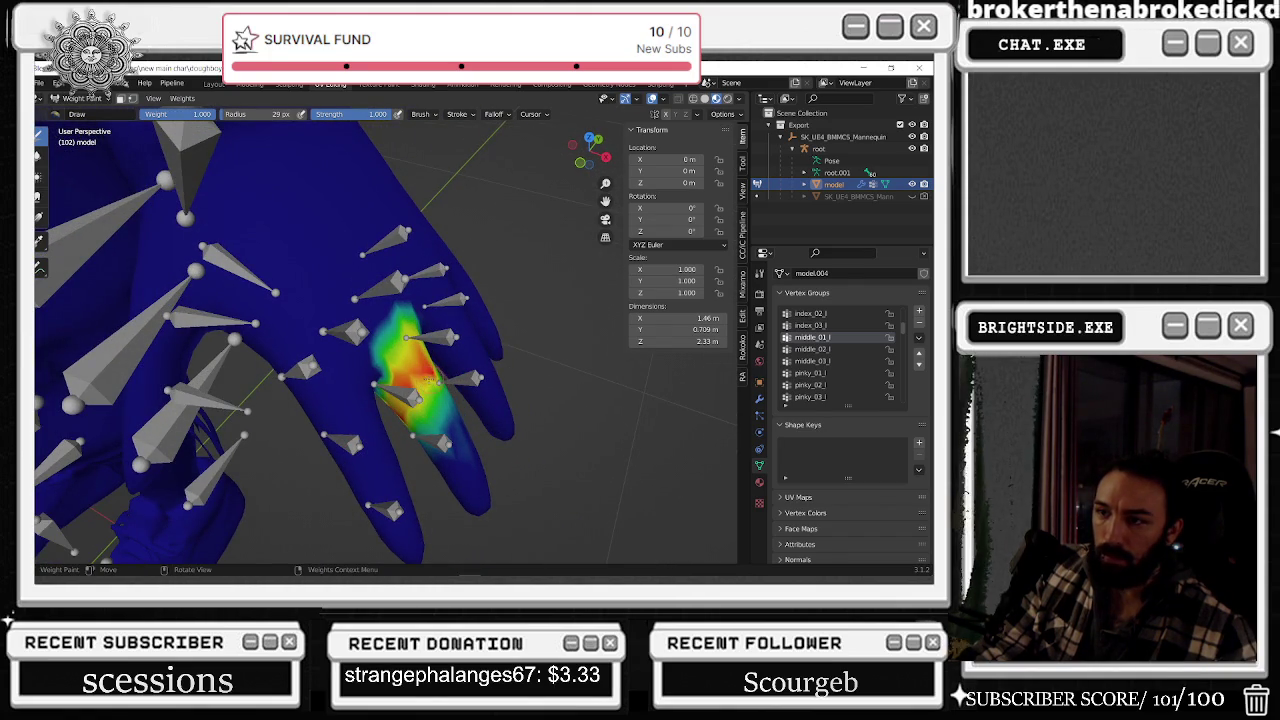
mouse_move(400, 345)
mouse_down()
mouse_move(362, 290)
mouse_move(386, 328)
mouse_up()
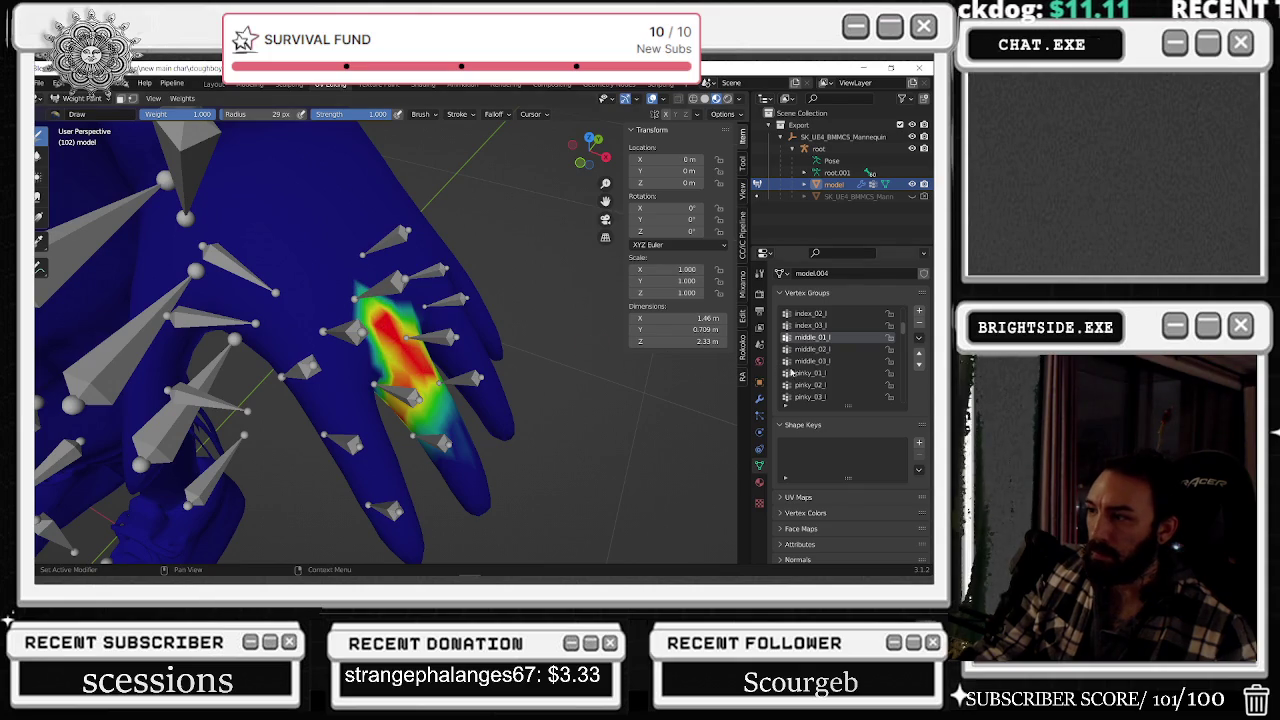
- Switch to the middle_02_l and middle_03_l groups and erase leftover weight near the finger base
click(829, 349)
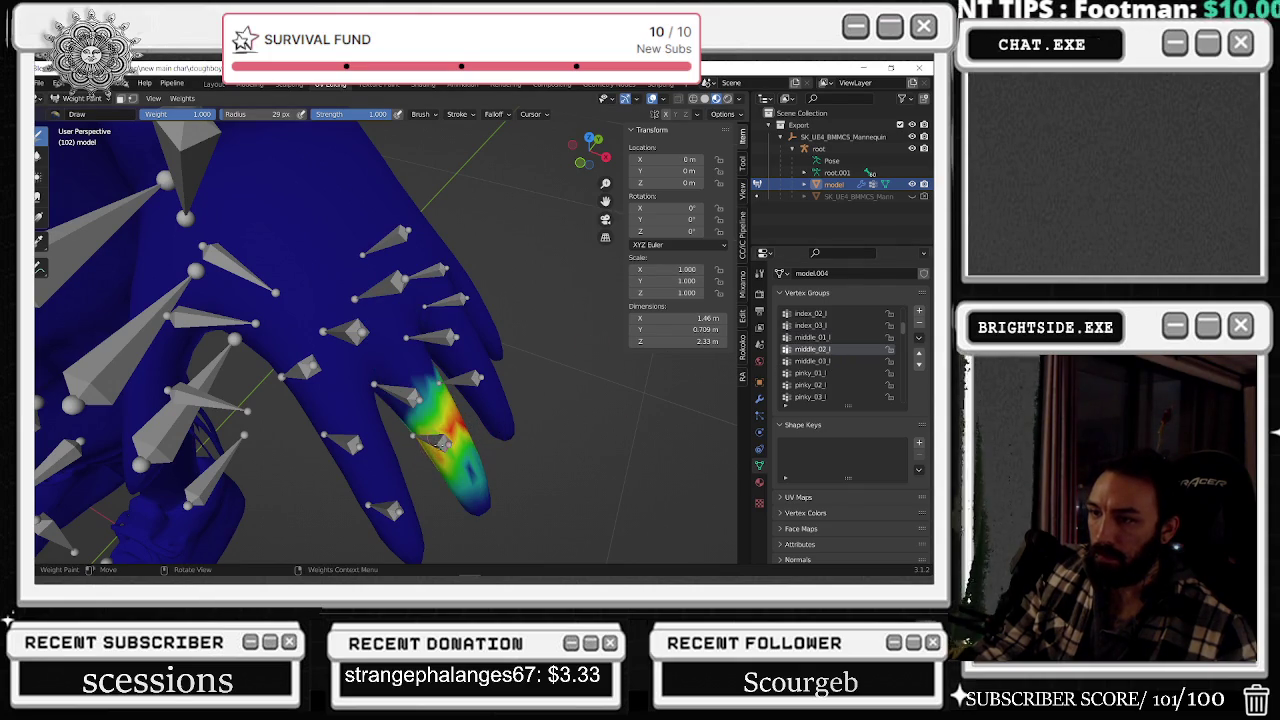
ctrl+click(484, 482)
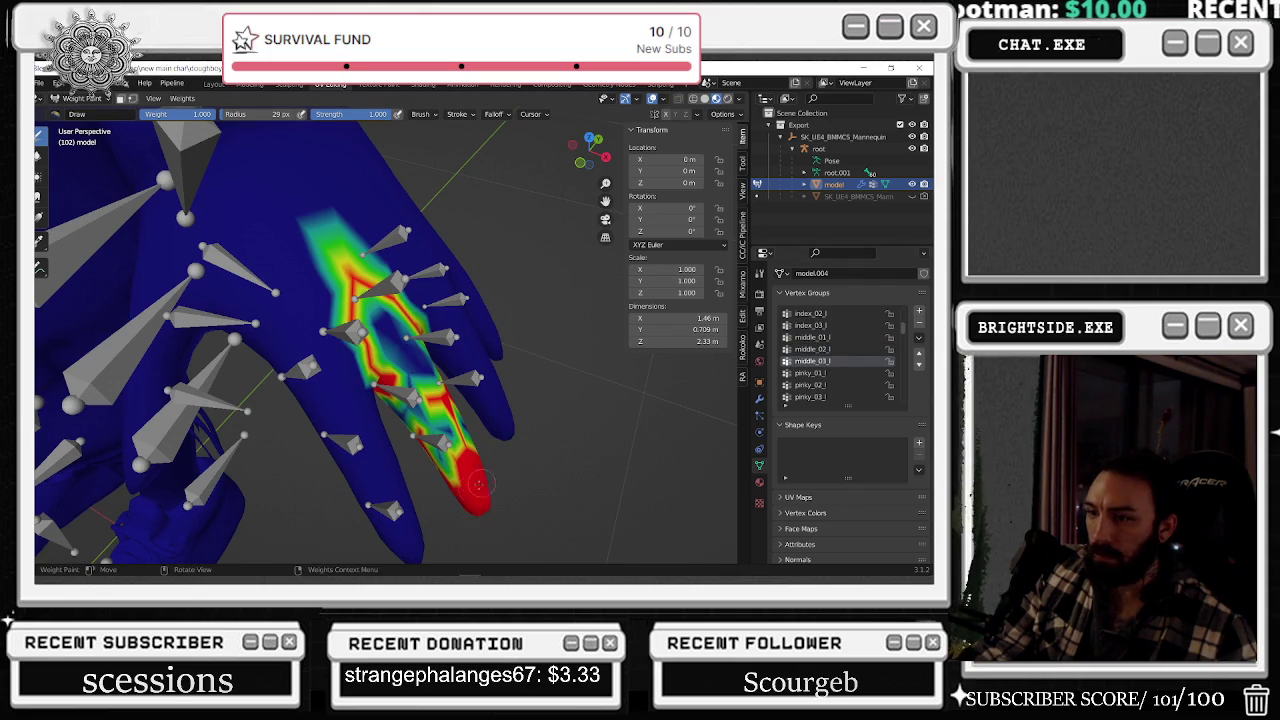
middle_drag(462, 489, 200, 113)
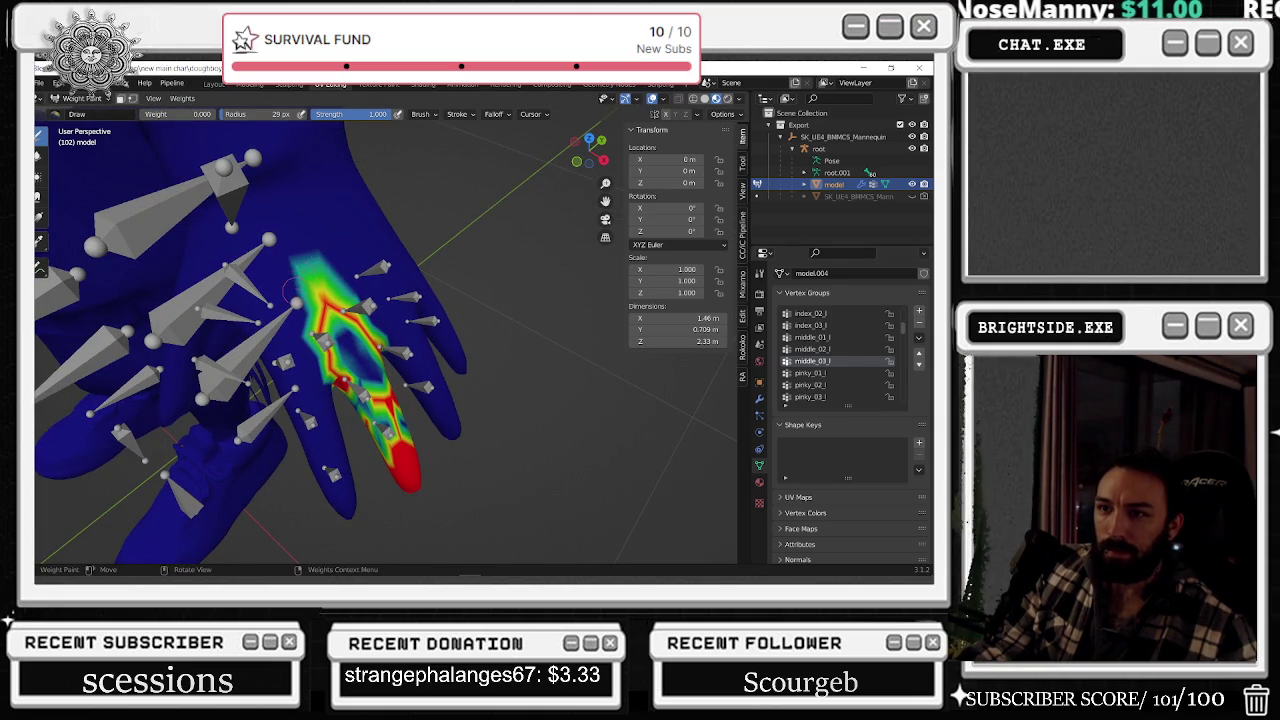
drag(289, 291, 323, 307)
drag(330, 365, 347, 363)
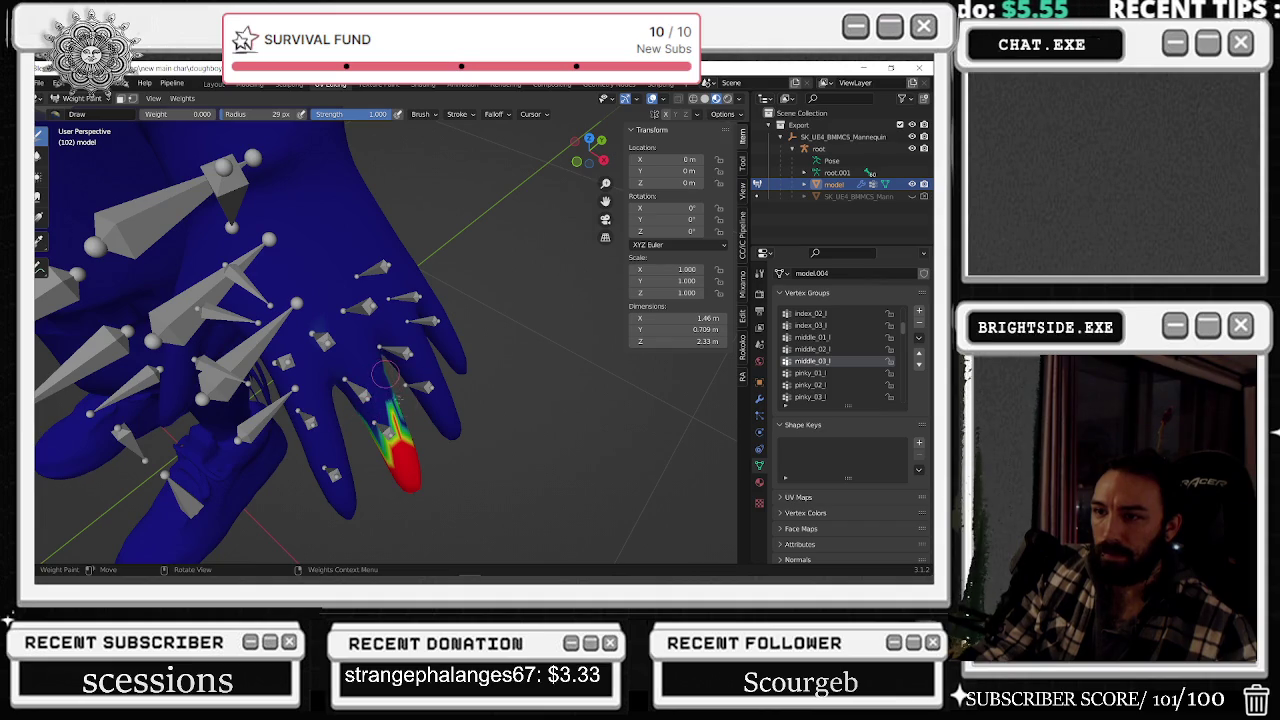
- Inspect the fingertip weights up close, then return the model to Object Mode
middle_drag(403, 403, 477, 300)
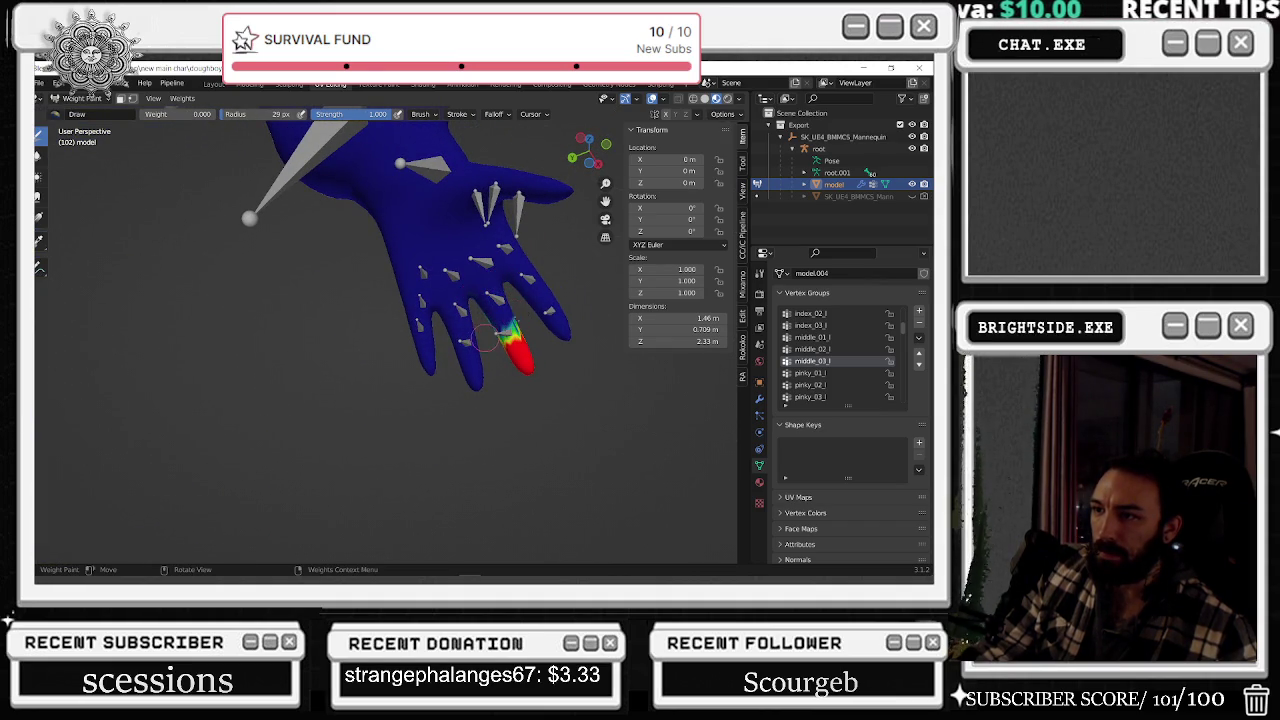
middle_drag(493, 316, 433, 341)
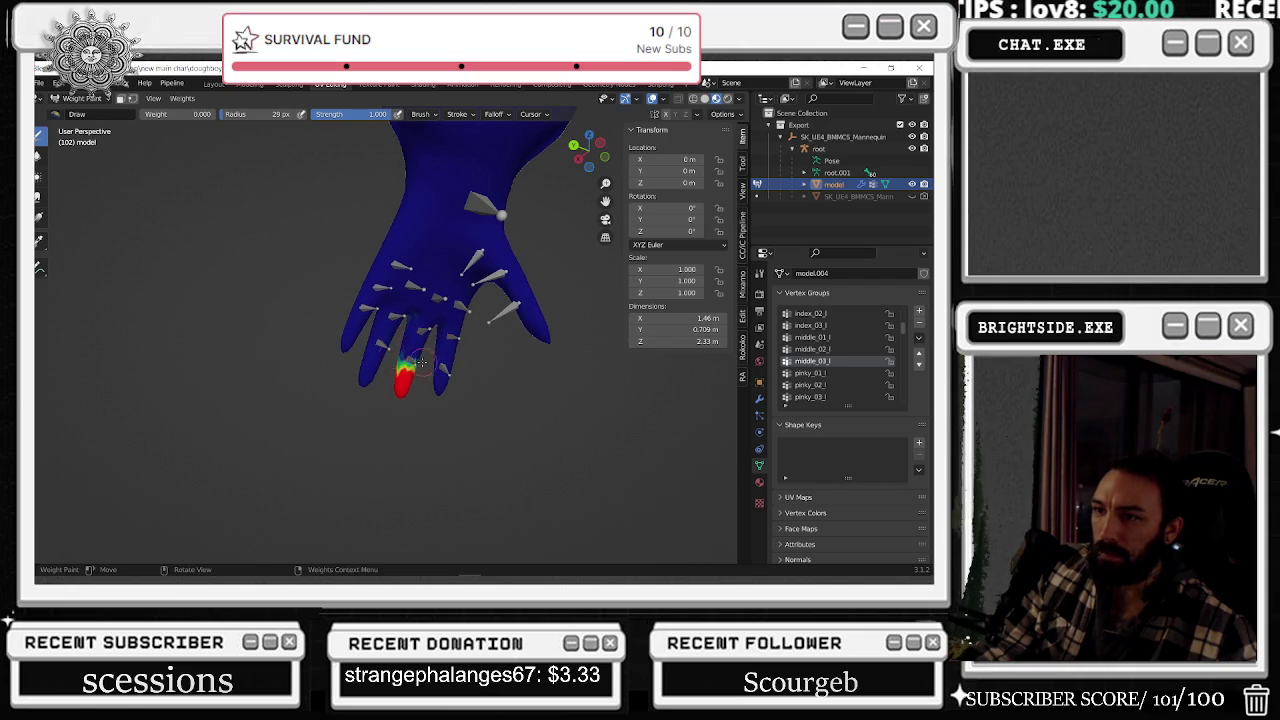
middle_drag(393, 355, 333, 420)
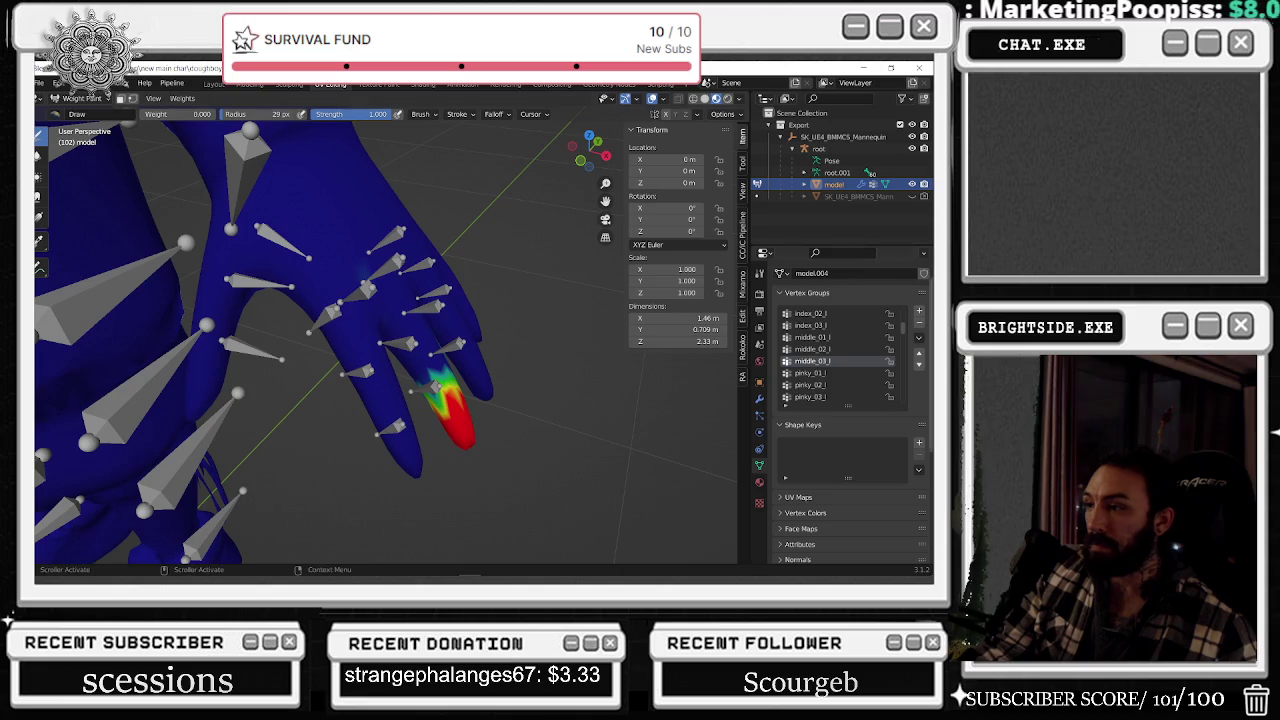
scroll(400, 300, down, 2)
click(80, 98)
click(88, 113)
scroll(467, 291, down, 5)
shift+middle_drag(153, 377, 335, 330)
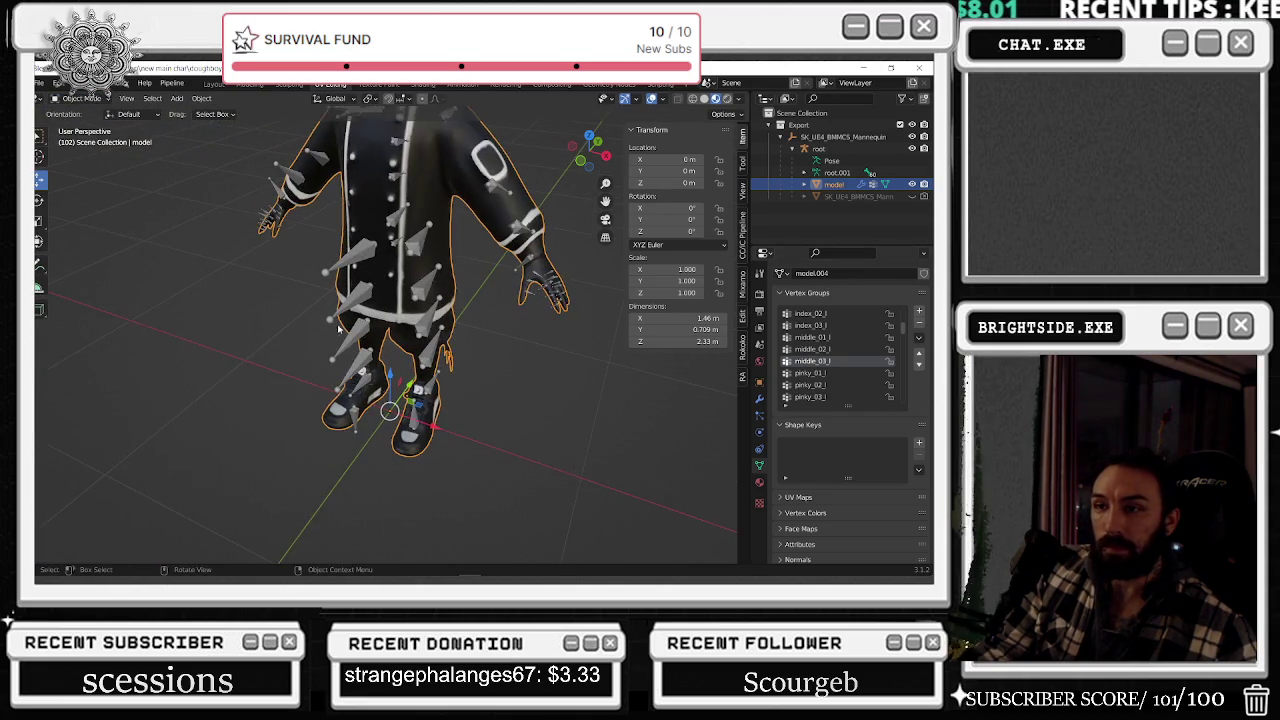
- Return to Weight Paint and check the pinky_01_l and ring_03_l finger groups
mouse_move(434, 362)
middle_down()
mouse_move(475, 304)
mouse_move(175, 357)
middle_up()
scroll(527, 327, up, 5)
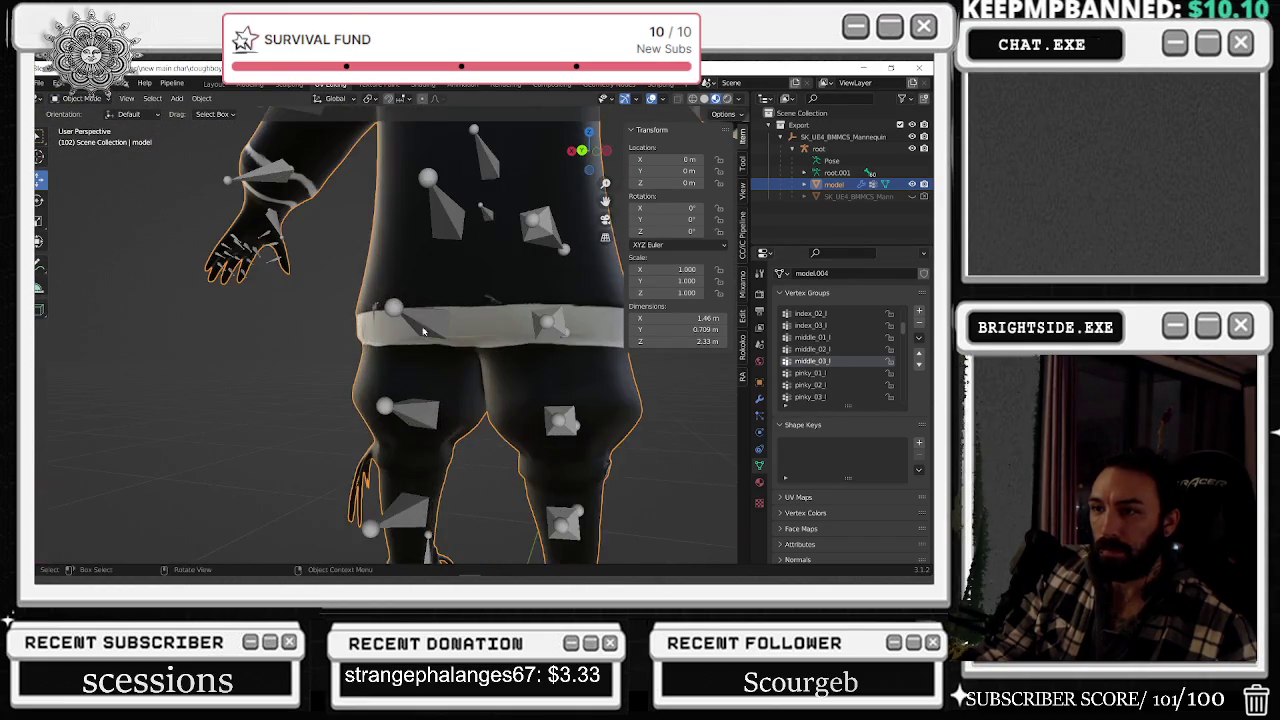
click(850, 376)
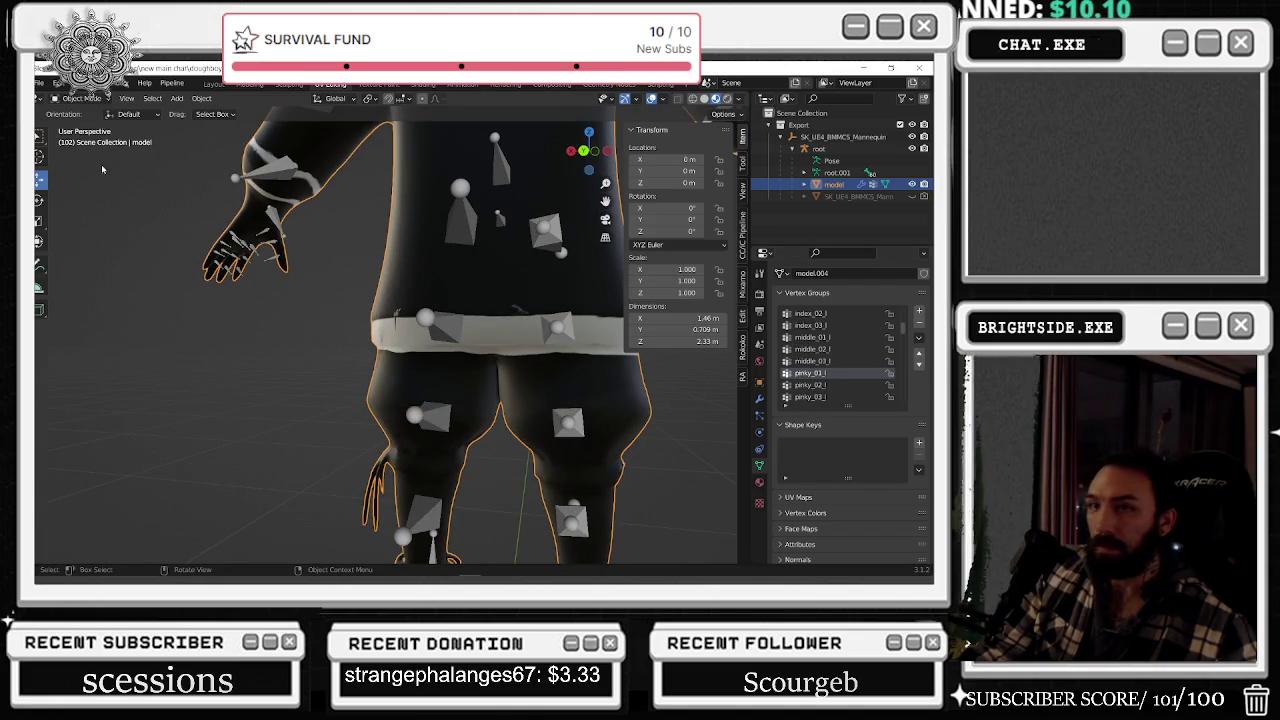
click(100, 99)
click(86, 163)
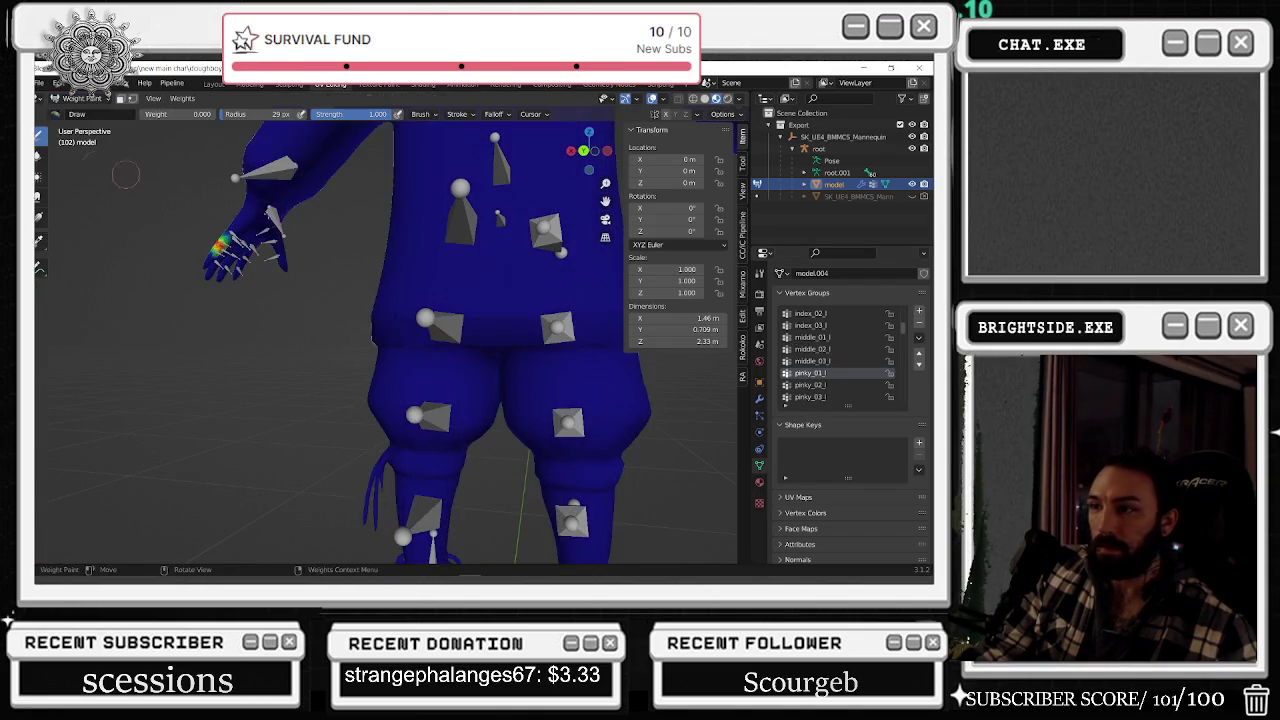
middle_drag(475, 288, 495, 290)
scroll(829, 283, down, 4)
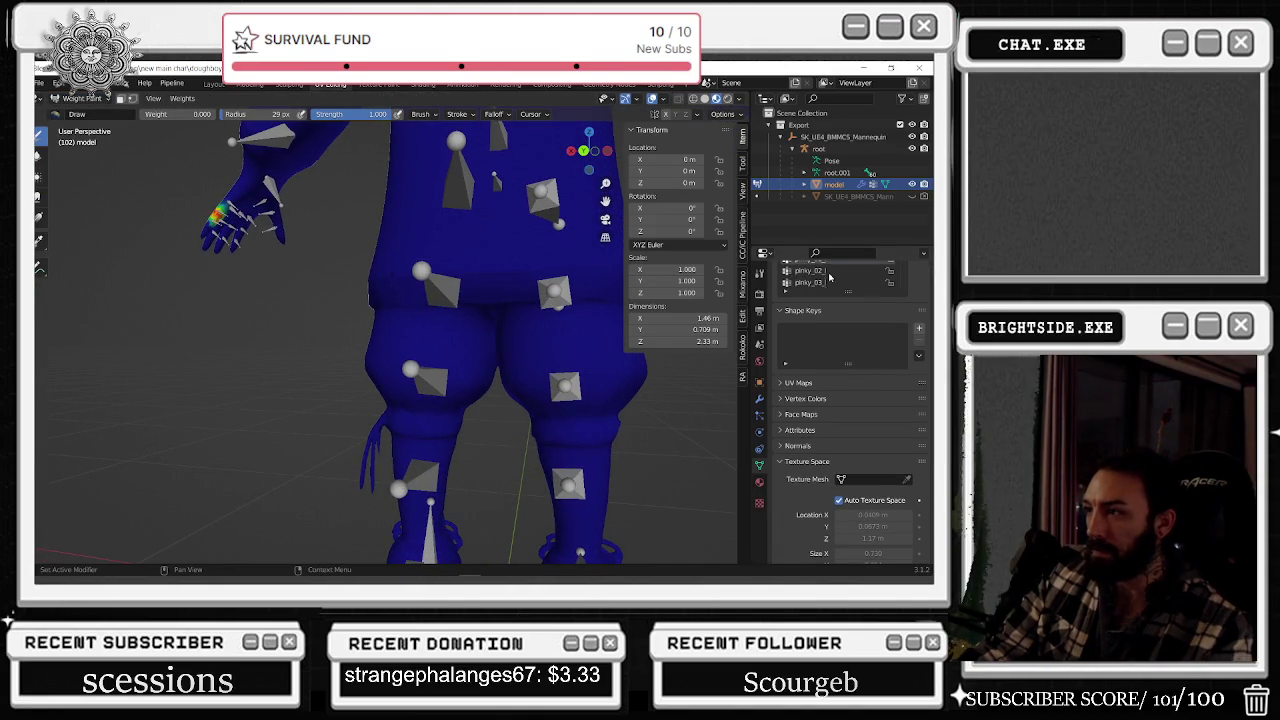
click(829, 283)
ctrl+scroll(829, 283, down, 4)
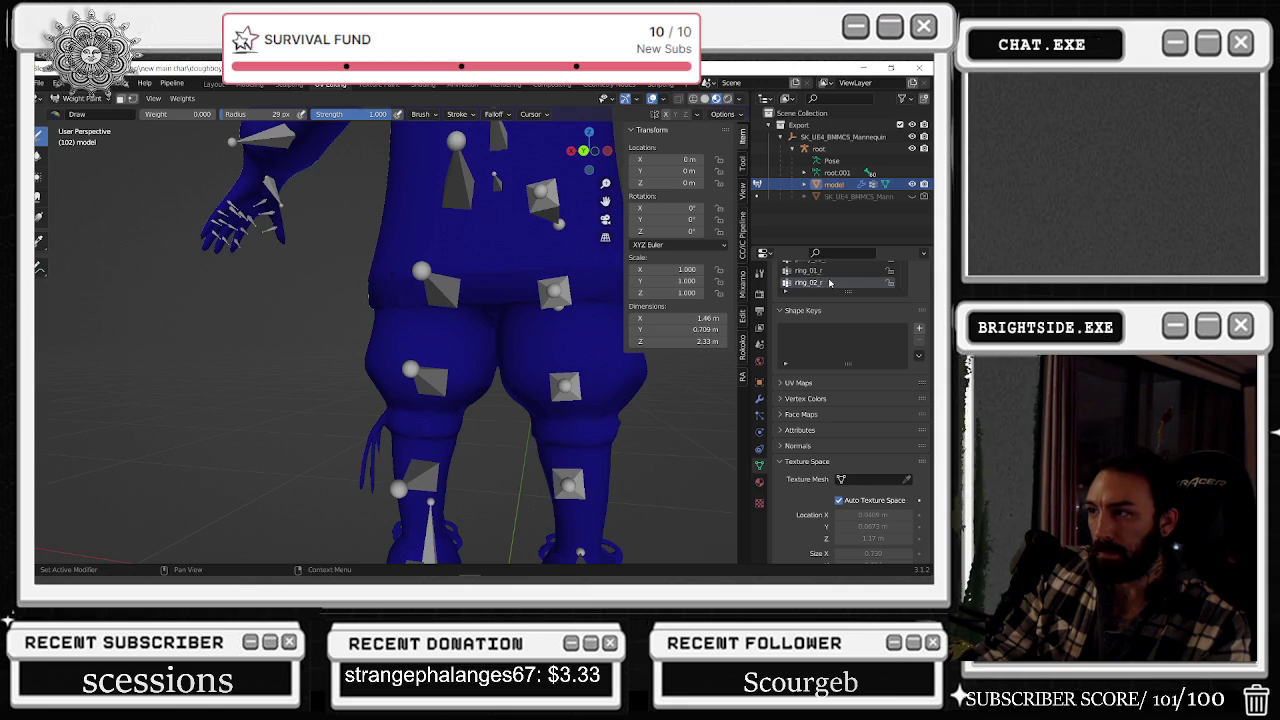
scroll(894, 330, up, 3)
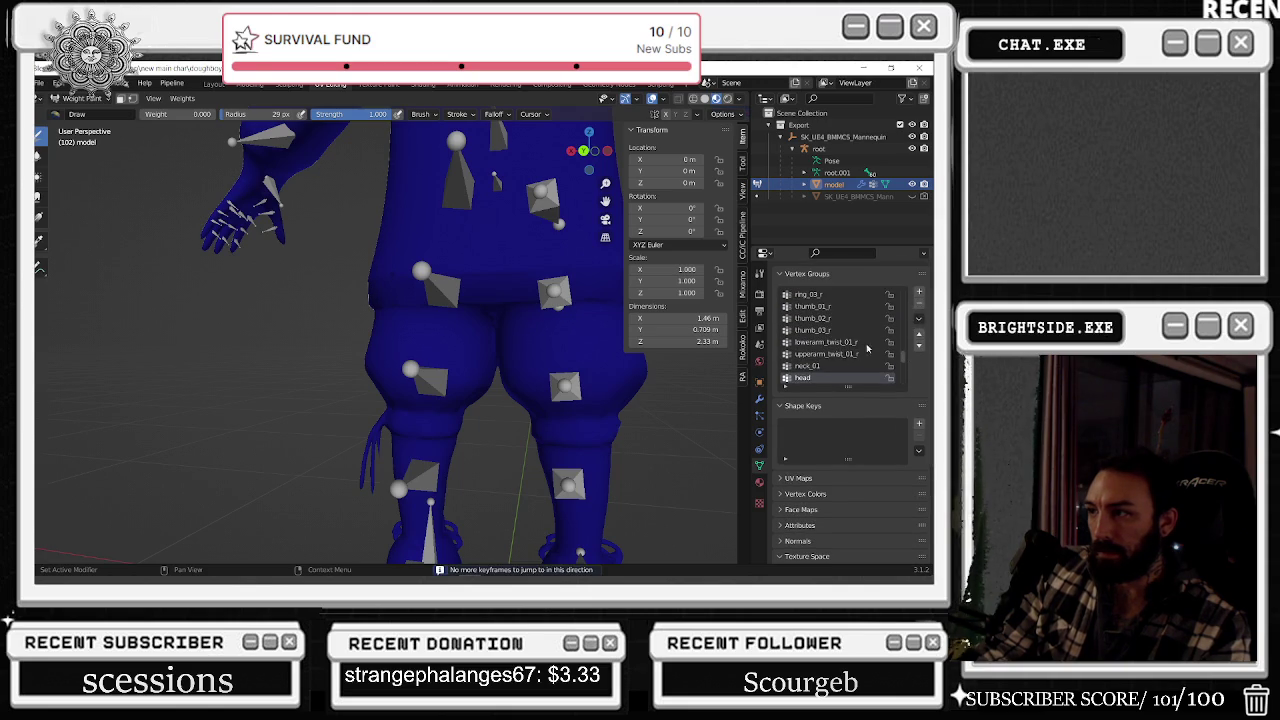
ctrl+scroll(833, 362, down, 2)
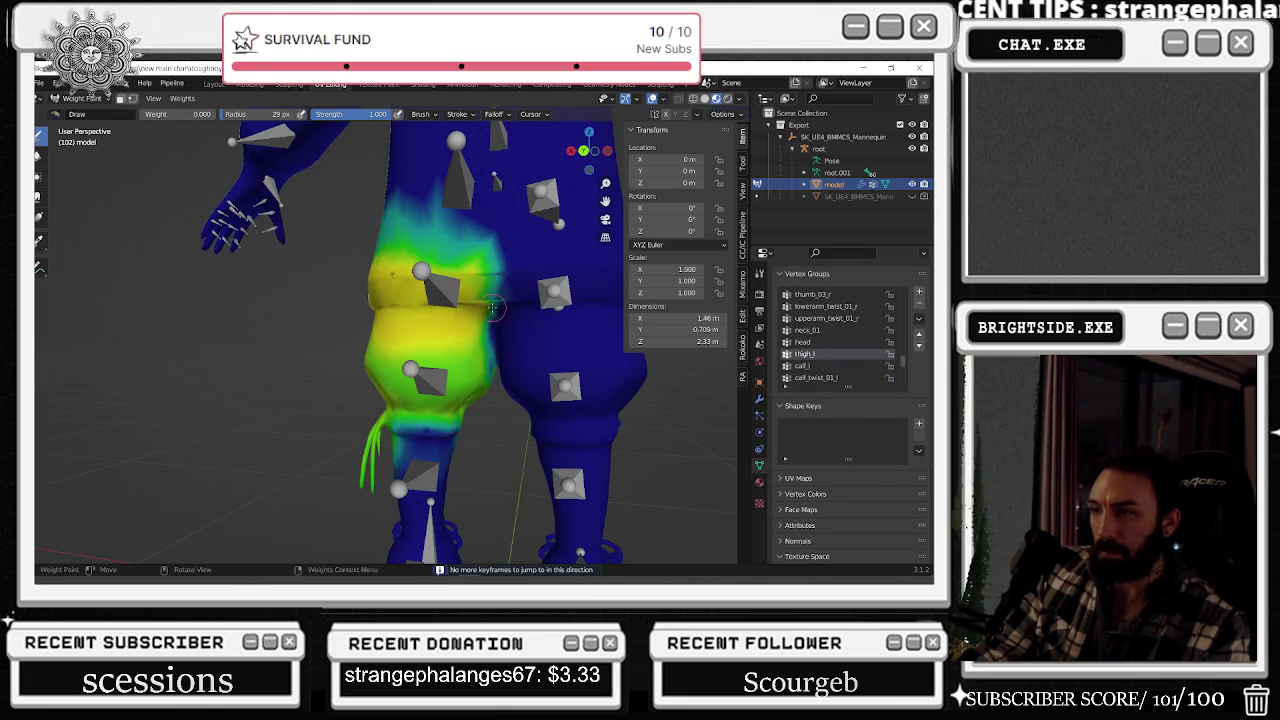
- Strengthen the left thigh weights and spread them up toward the hip
middle_drag(625, 354, 441, 311)
scroll(441, 311, up, 3)
scroll(441, 311, up, 2)
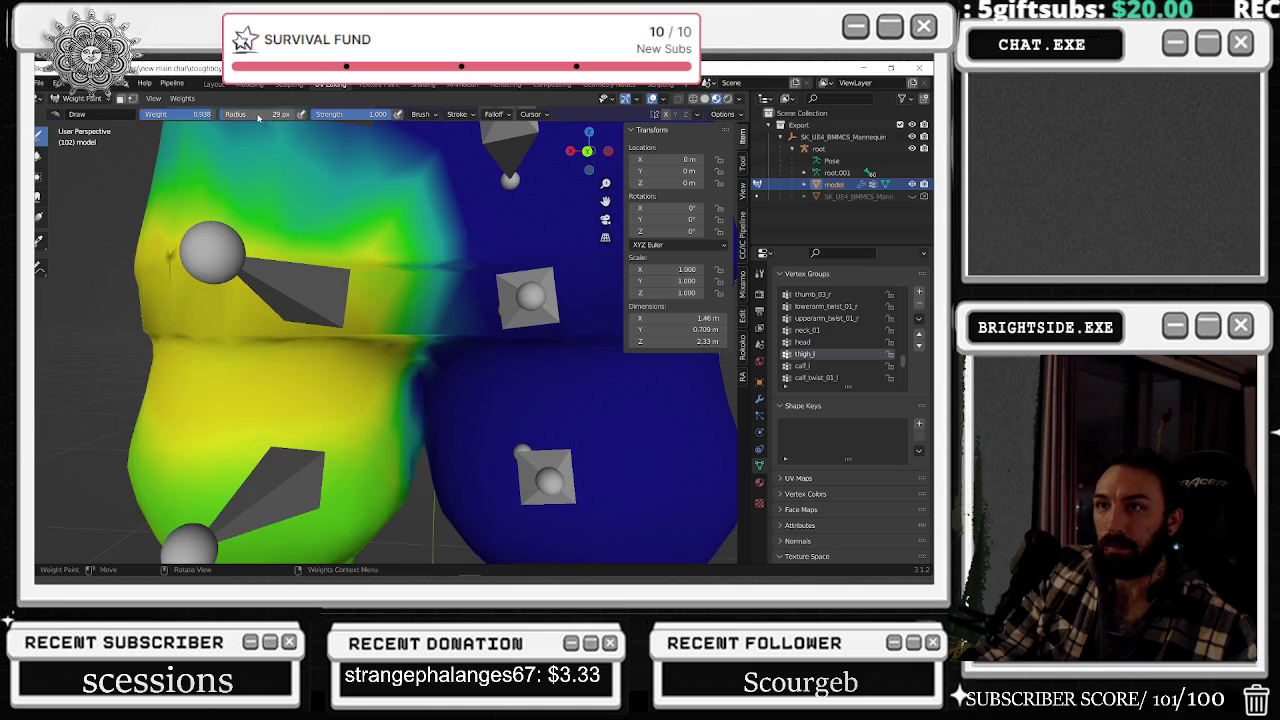
mouse_move(424, 302)
mouse_down()
mouse_move(393, 307)
mouse_move(453, 273)
mouse_move(470, 365)
mouse_move(440, 220)
mouse_move(469, 277)
mouse_move(448, 265)
mouse_up()
mouse_move(369, 207)
mouse_down()
mouse_move(455, 150)
mouse_move(440, 185)
mouse_move(523, 305)
mouse_up()
- Switch to the thigh_r group and add weight along the right thigh
scroll(841, 353, down, 4)
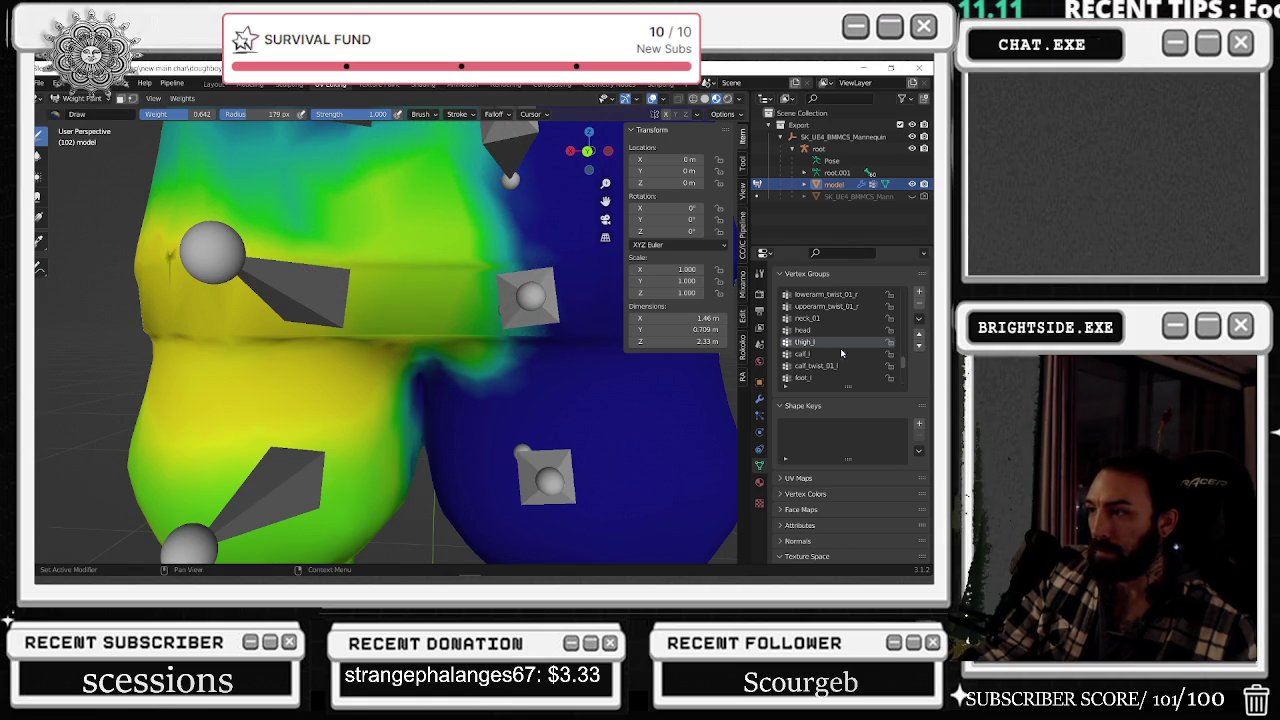
scroll(848, 353, down, 4)
click(834, 331)
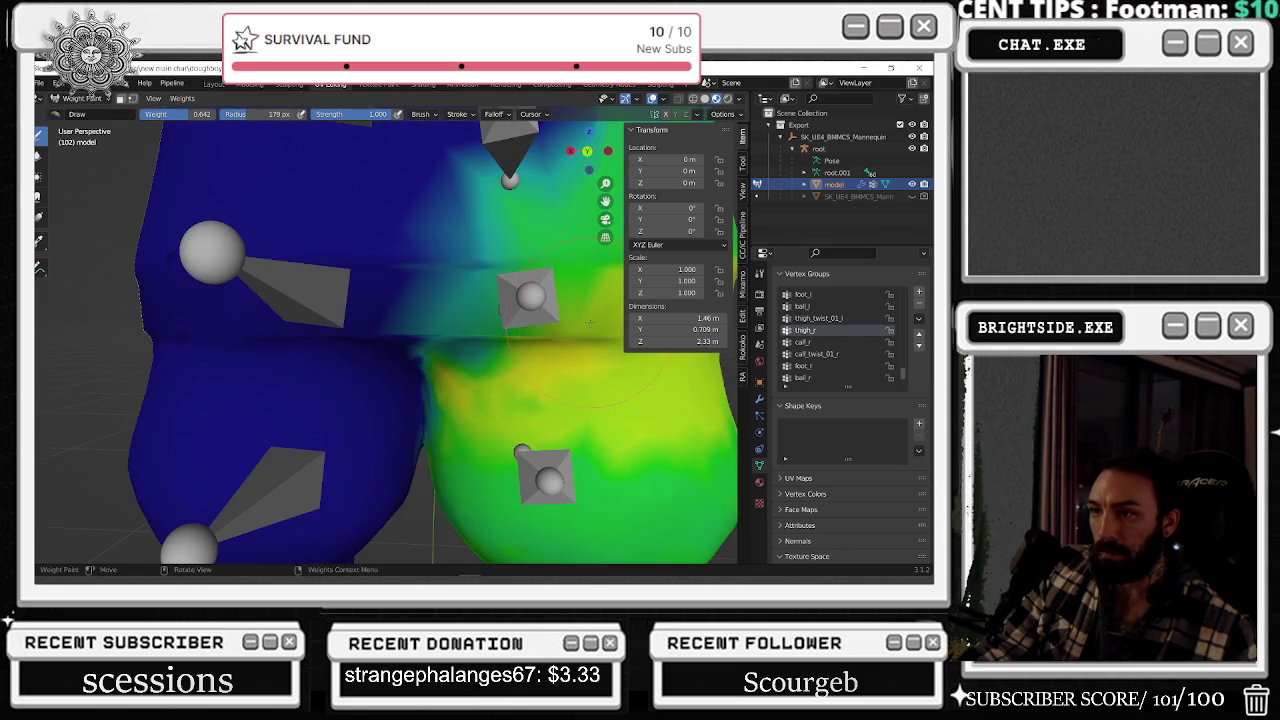
mouse_move(527, 325)
mouse_down()
mouse_move(437, 295)
mouse_move(455, 340)
mouse_move(430, 225)
mouse_move(470, 200)
mouse_move(429, 290)
mouse_move(463, 349)
mouse_up()
middle_drag(445, 345, 407, 233)
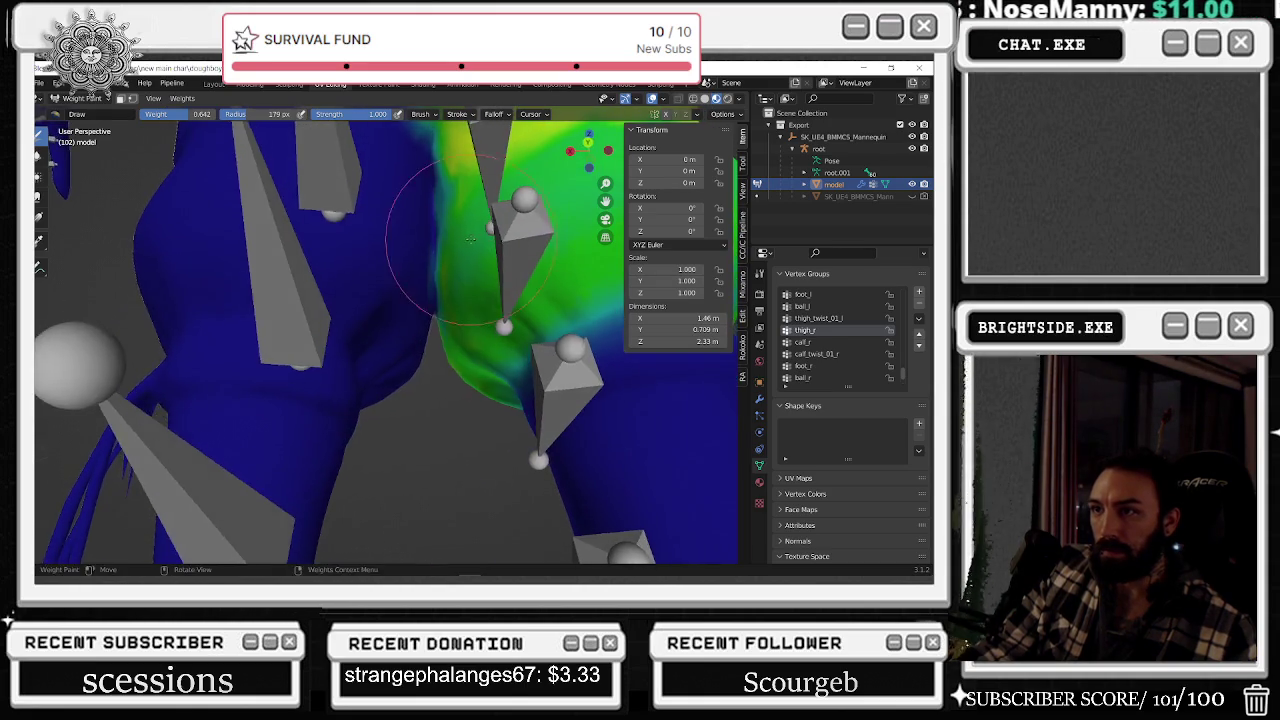
scroll(407, 233, down, 5)
click(102, 101)
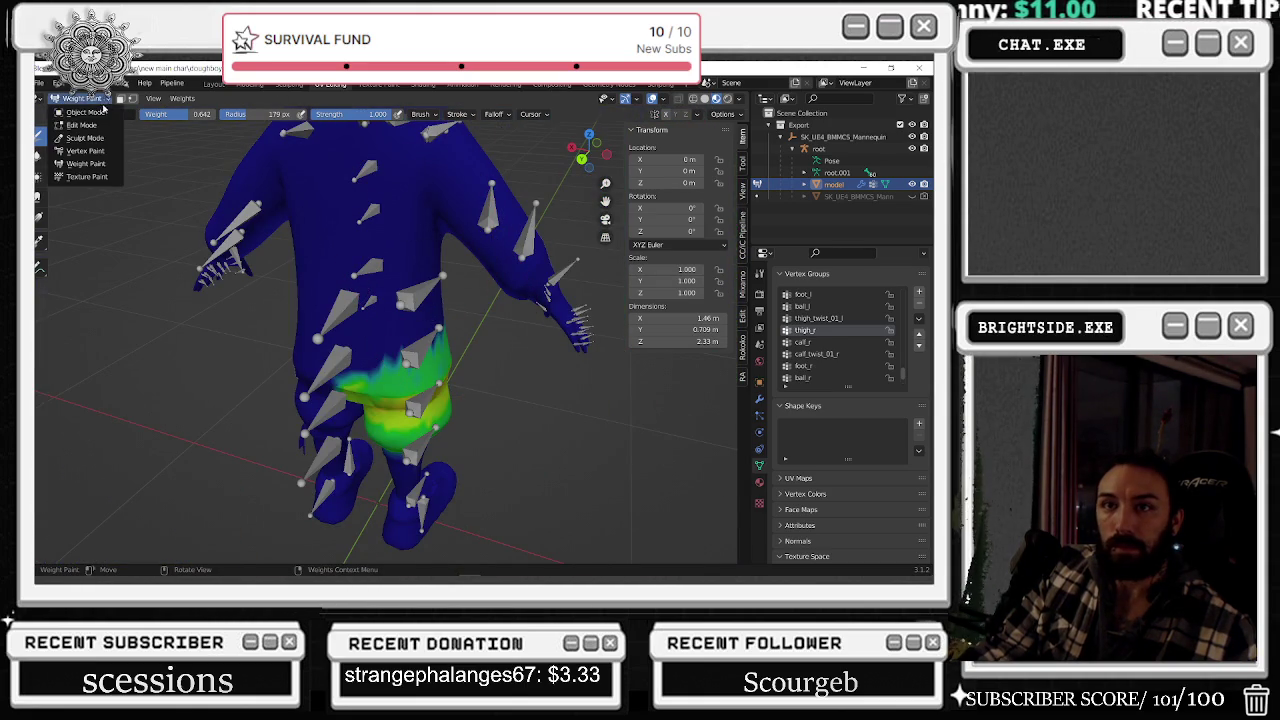
- Return to Object Mode and select the root armature in the outliner hierarchy
click(87, 112)
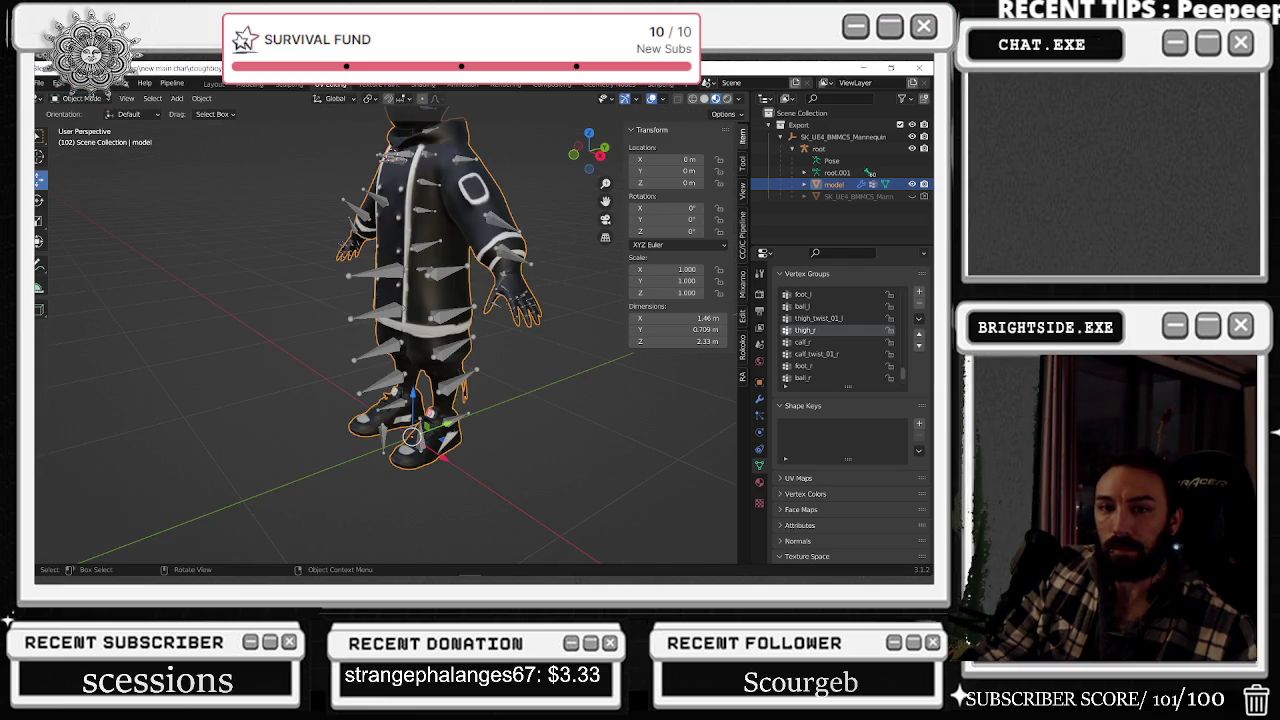
mouse_move(457, 247)
middle_down()
mouse_move(400, 230)
mouse_move(475, 284)
middle_up()
click(82, 98)
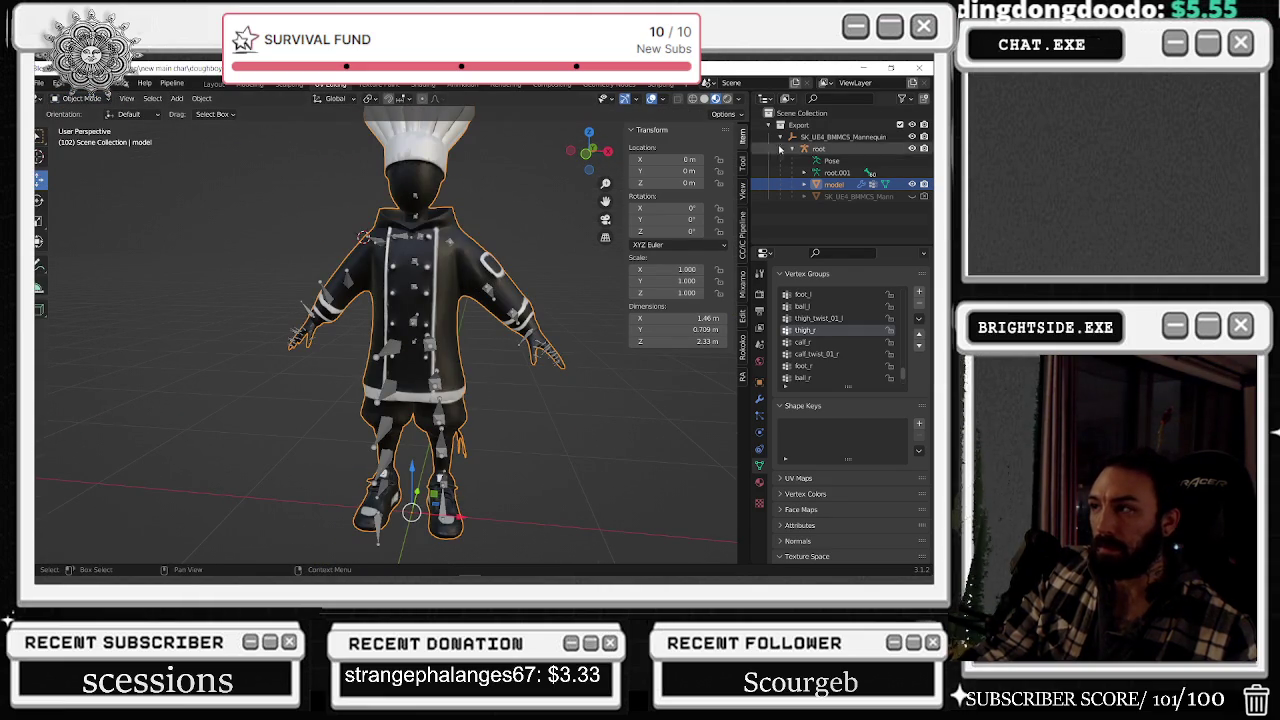
click(781, 137)
click(82, 98)
mouse_move(430, 230)
middle_down()
mouse_move(468, 152)
mouse_move(518, 178)
middle_up()
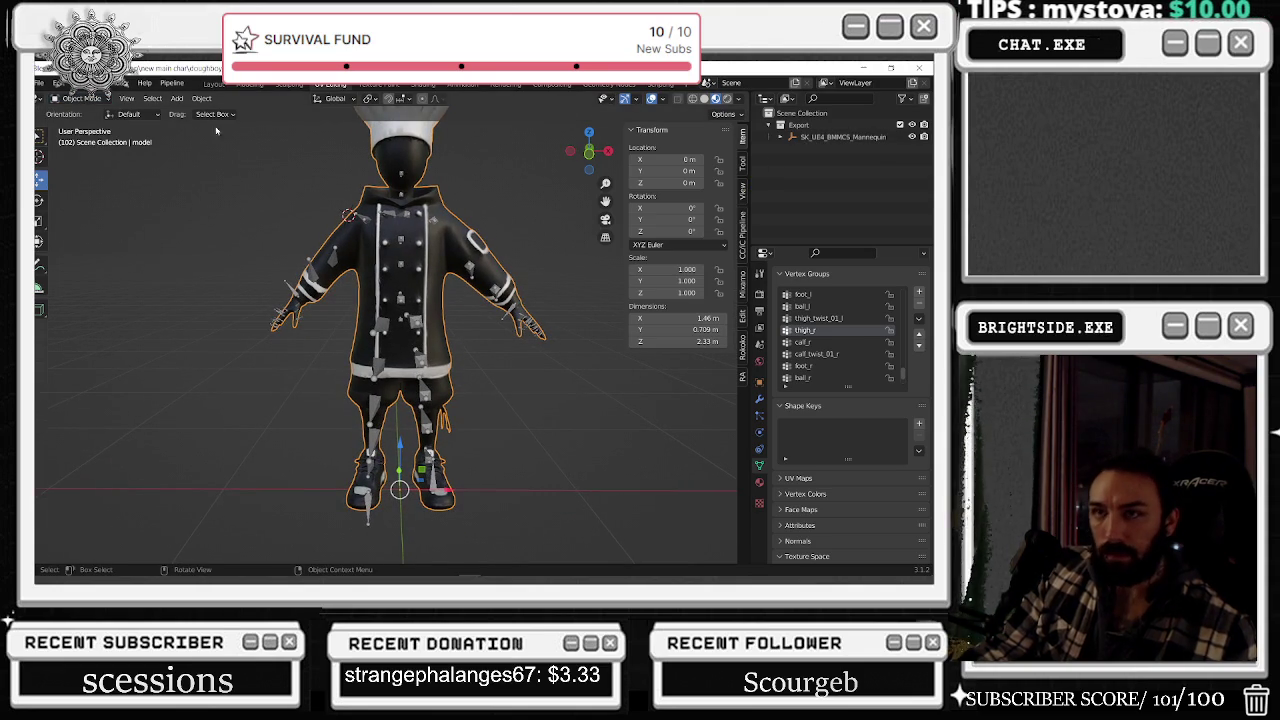
click(82, 98)
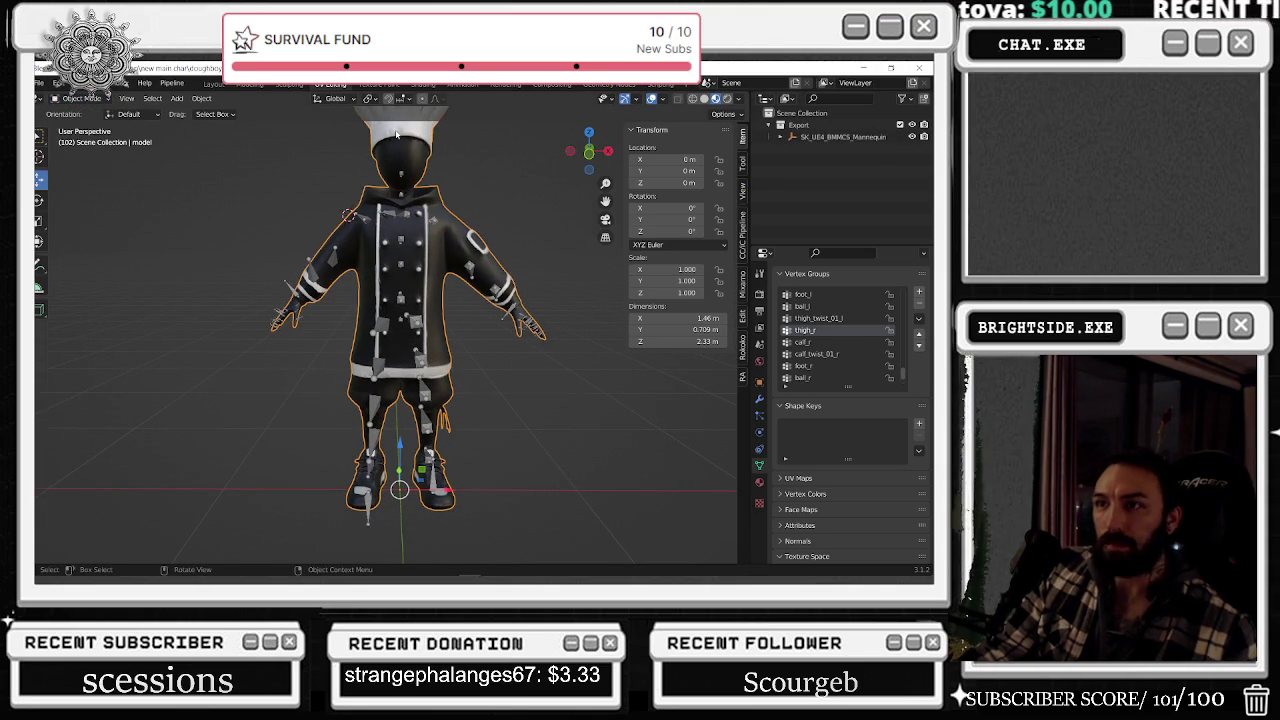
click(792, 136)
ctrl+click(818, 148)
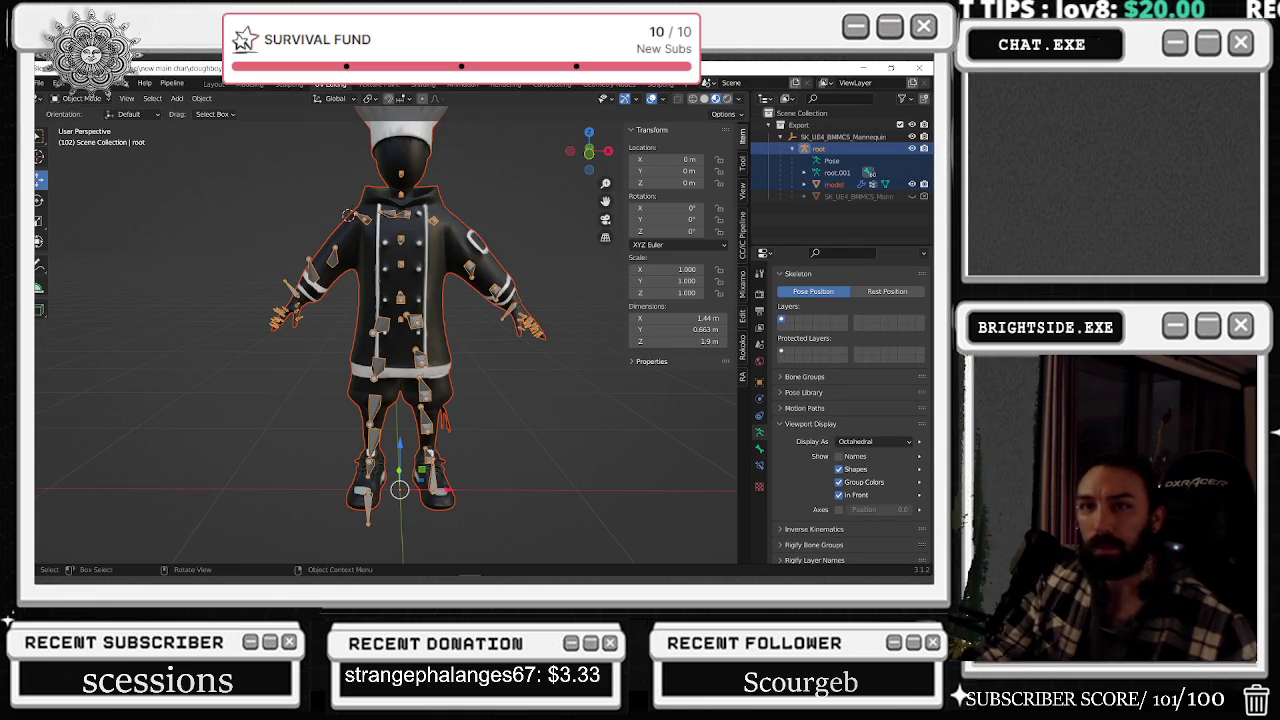
- Export the rig as FBX over NEWMAIN_doughboyupdate_RIGGED.fbx, then switch to Unreal Engine
click(39, 83)
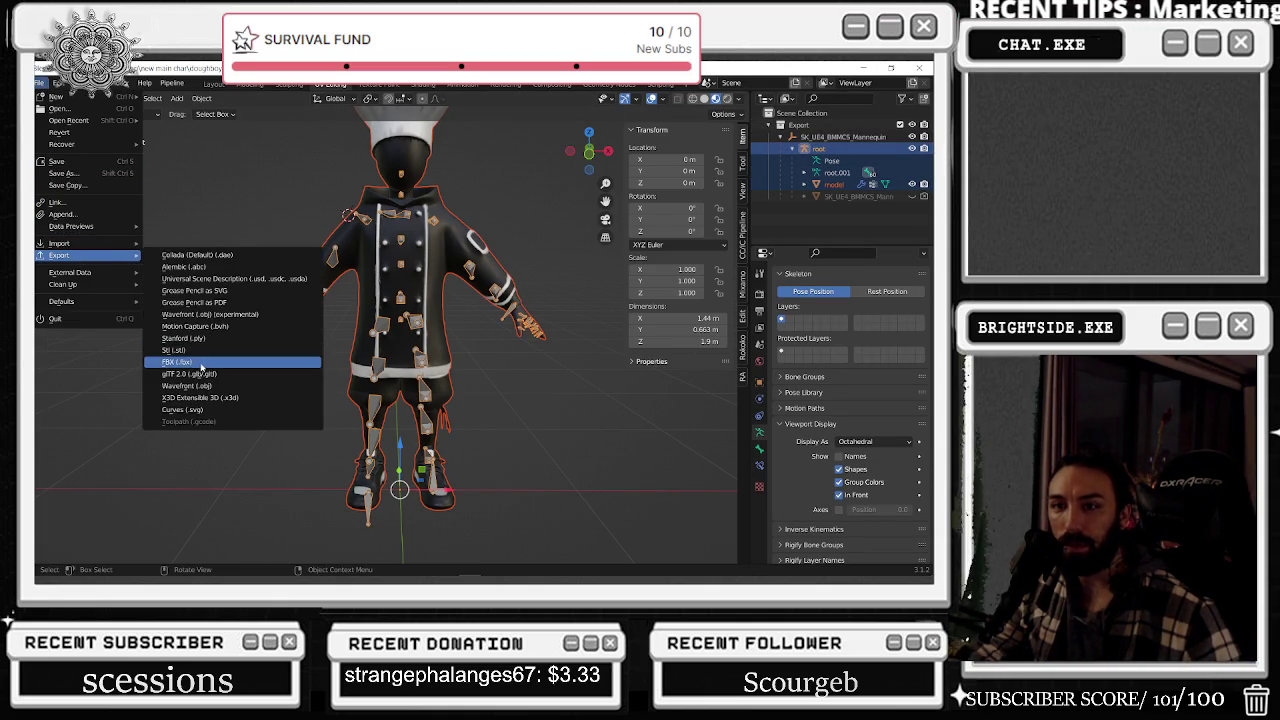
mouse_move(60, 255)
click(200, 356)
click(593, 215)
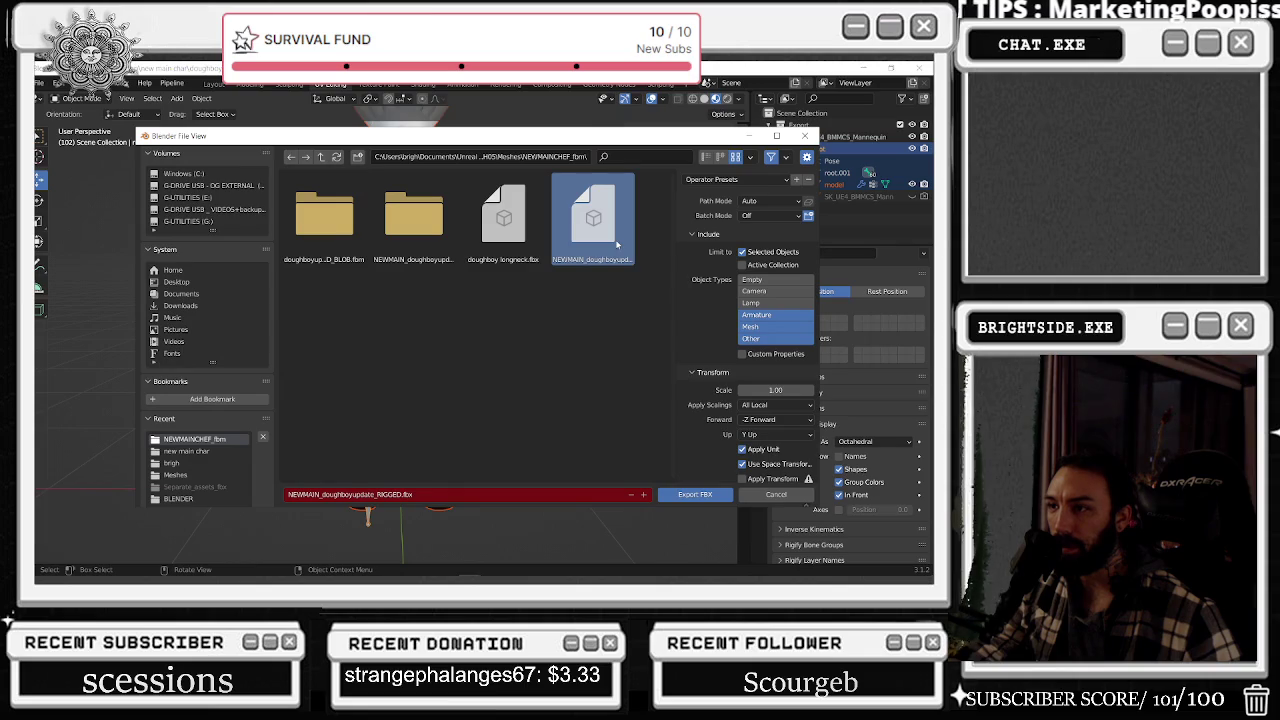
click(705, 495)
key(alt+Tab)
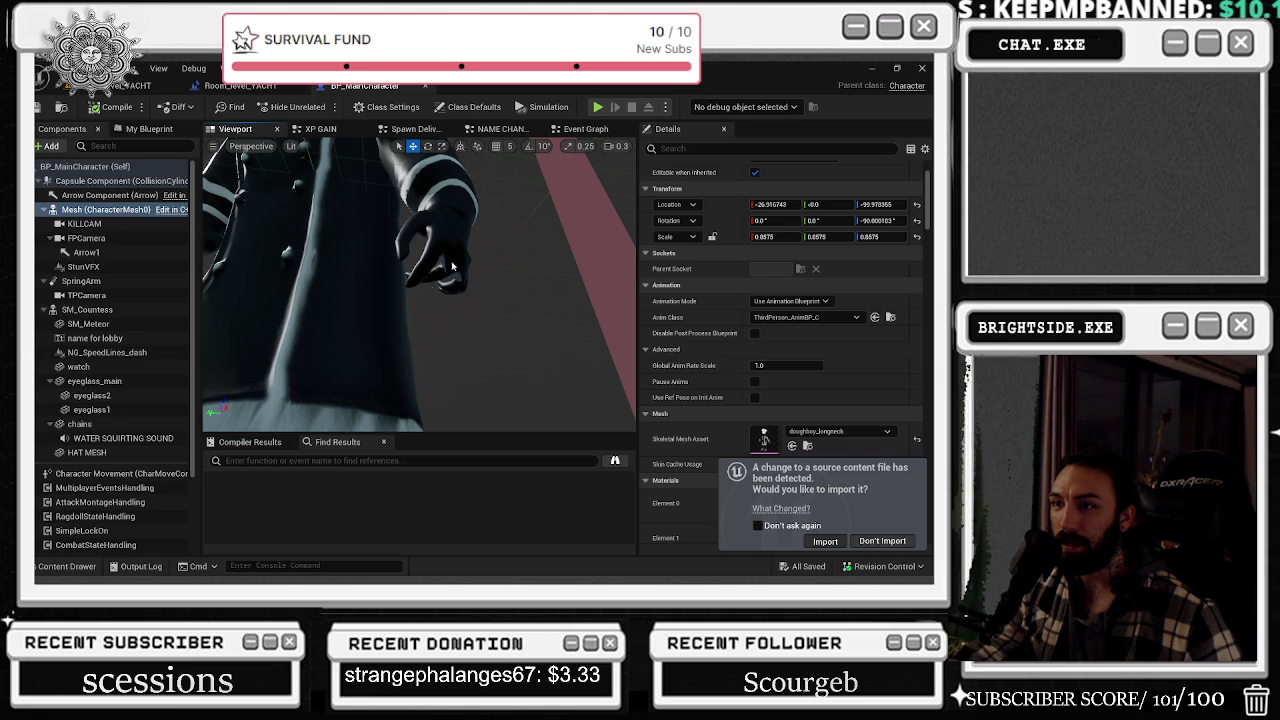
- Reimport the changed chef FBX, look it over, then return to the level editor
click(825, 541)
right_drag(473, 296, 501, 312)
click(115, 90)
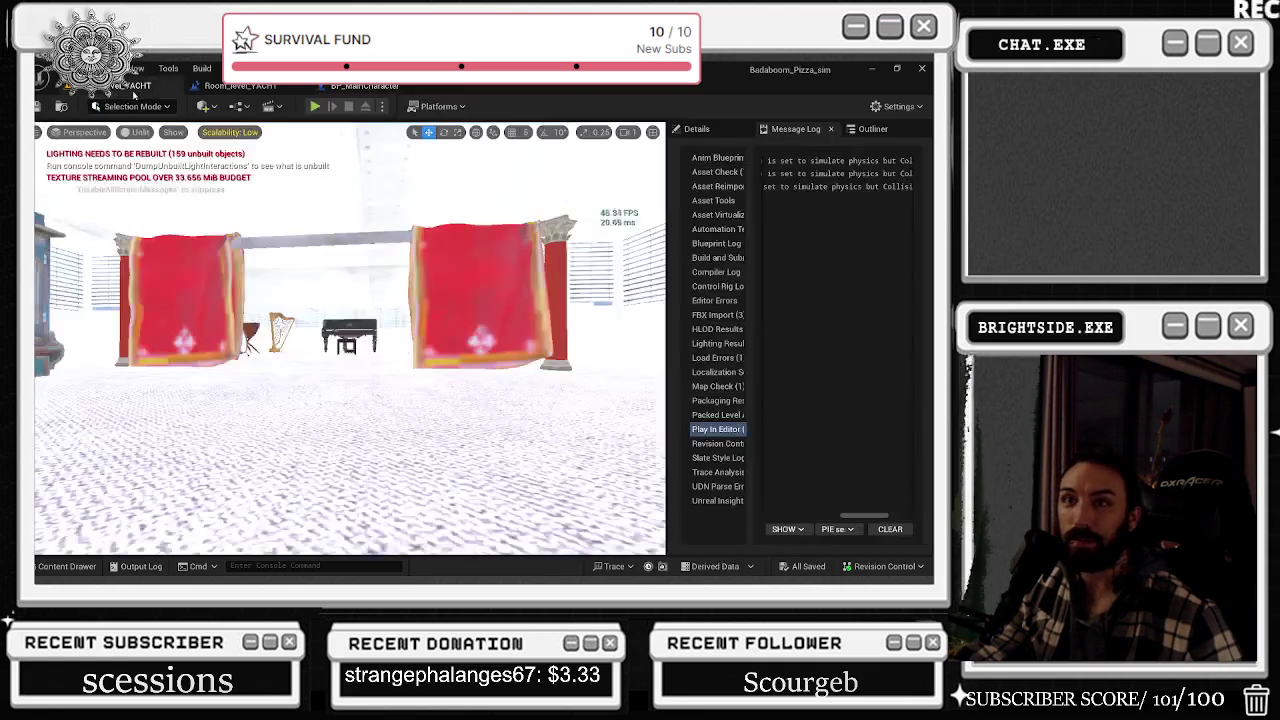
- Play-test by running the chef across the helipad and deck to the yacht's bow
click(314, 106)
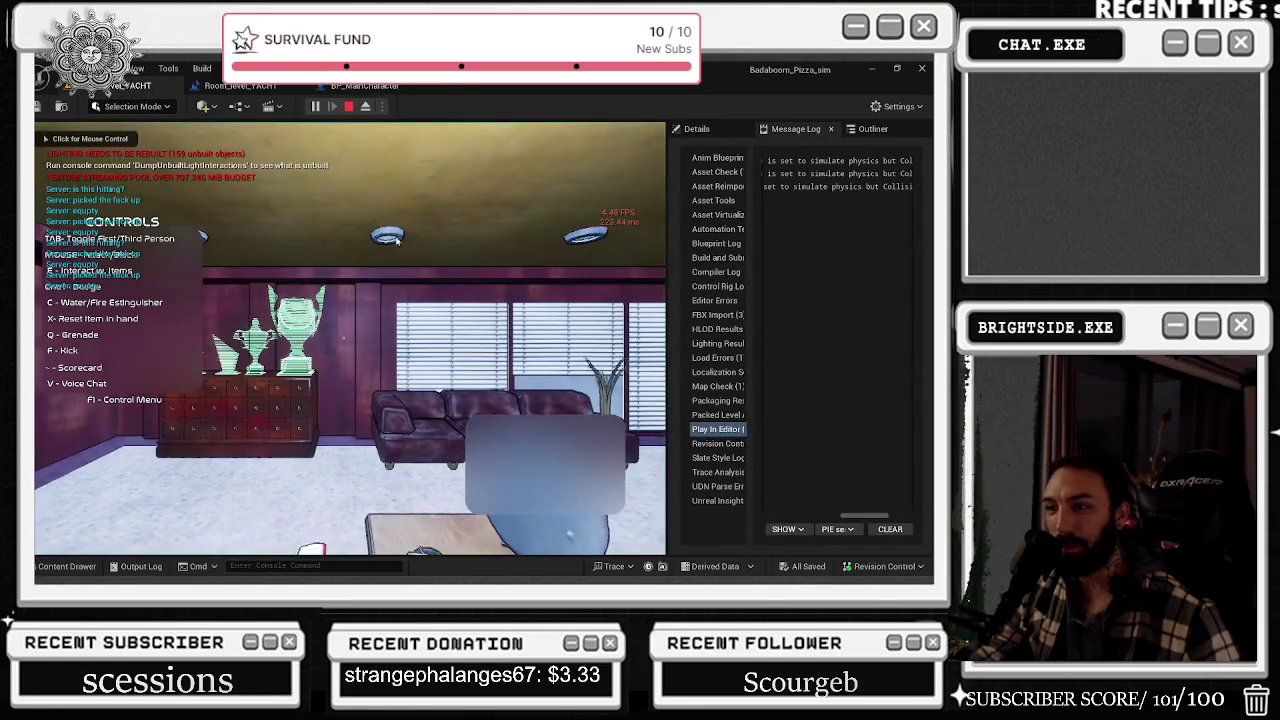
click(350, 340)
key(w)
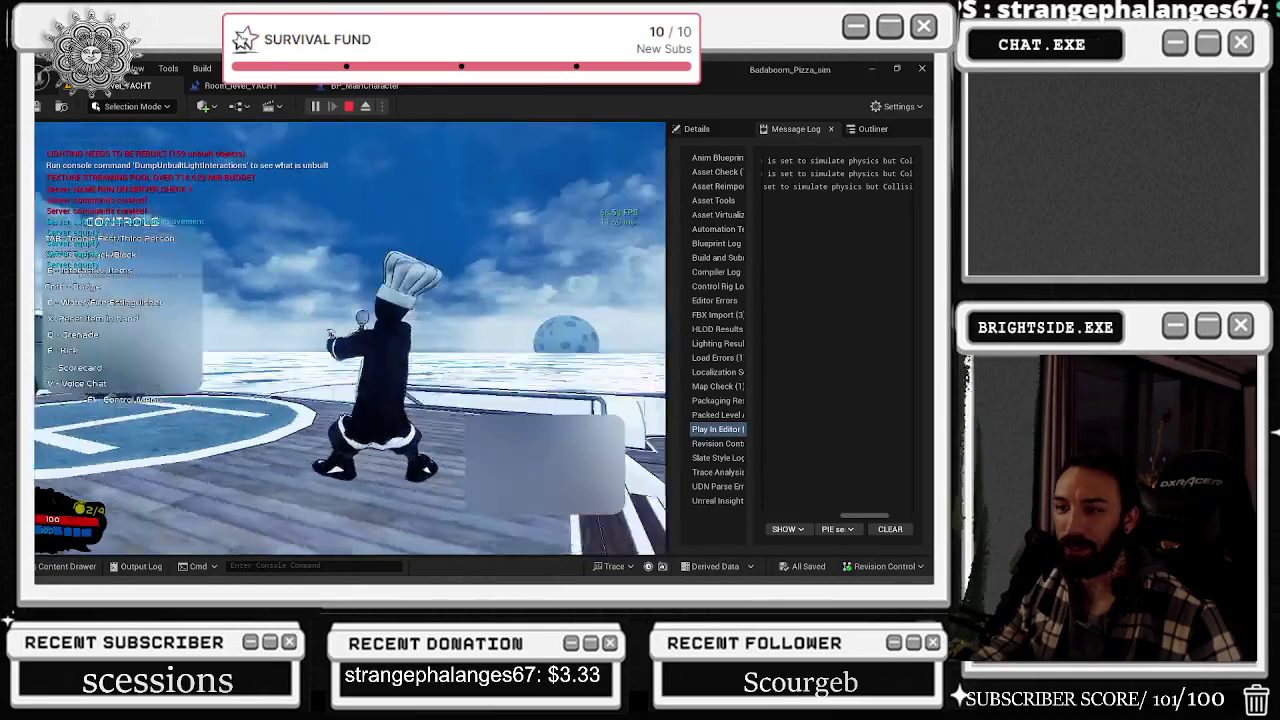
key(w)
key(w)
key(w)
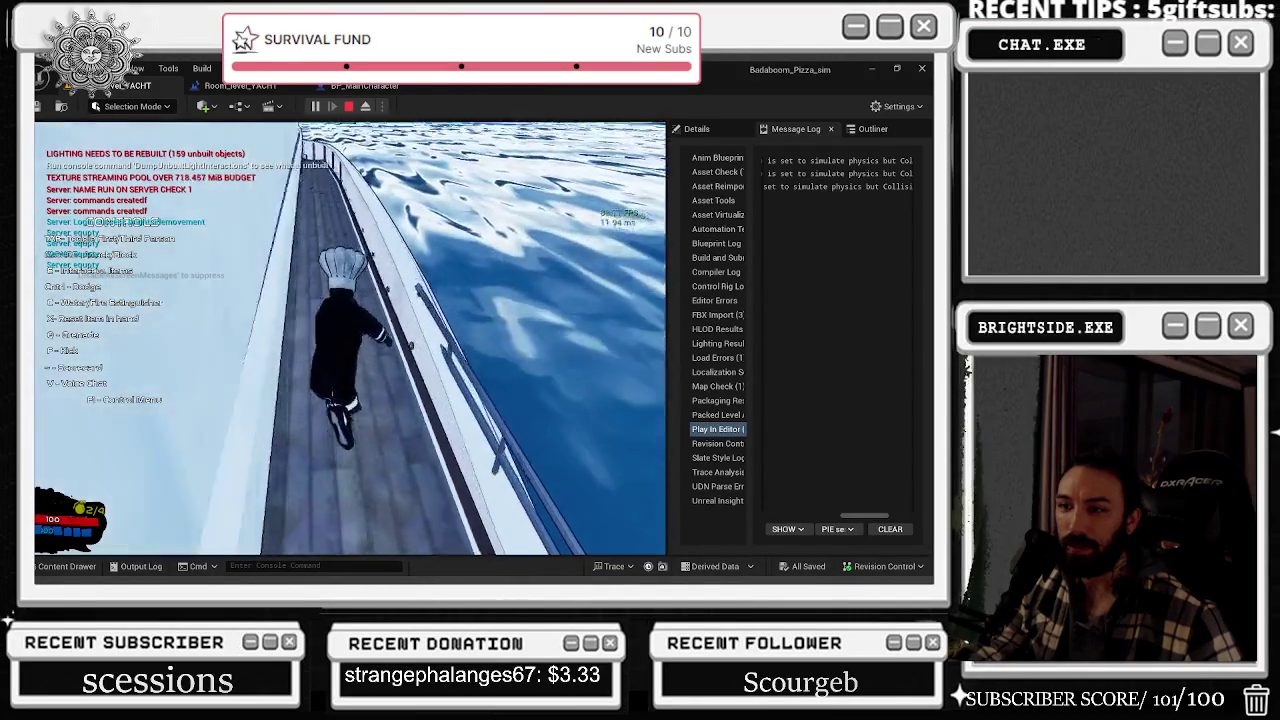
key(w)
key(w)
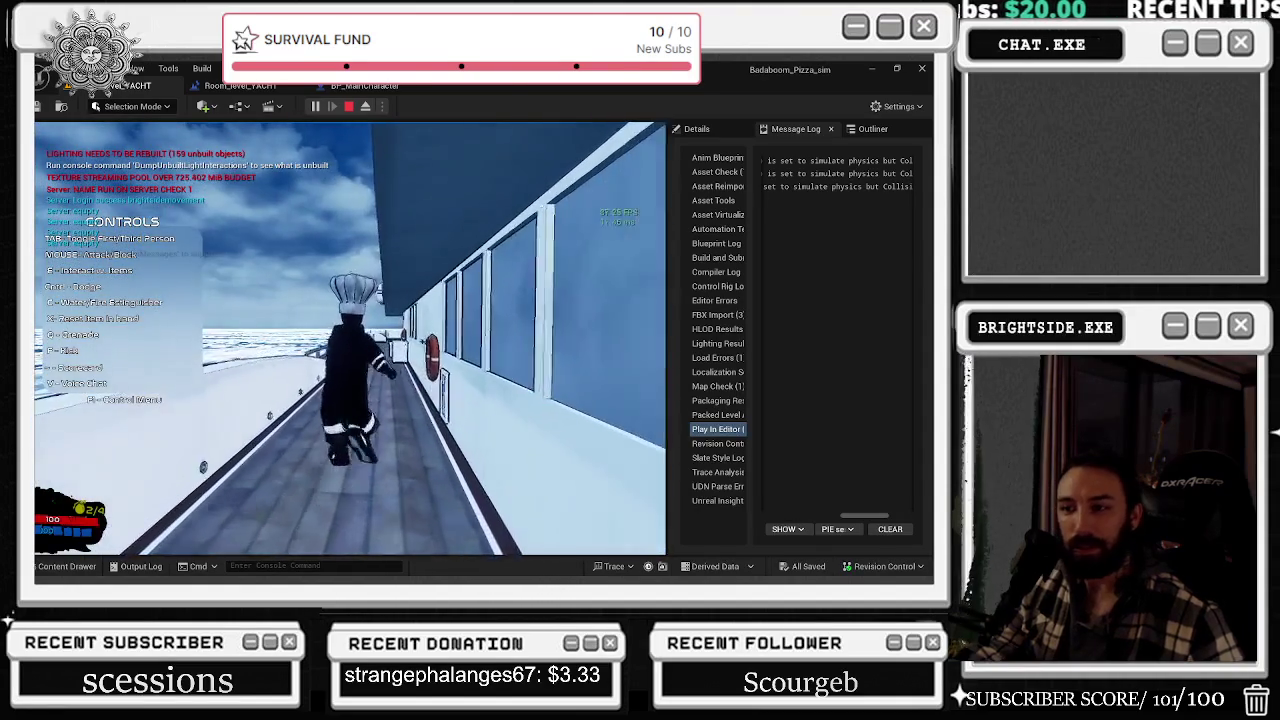
key(w)
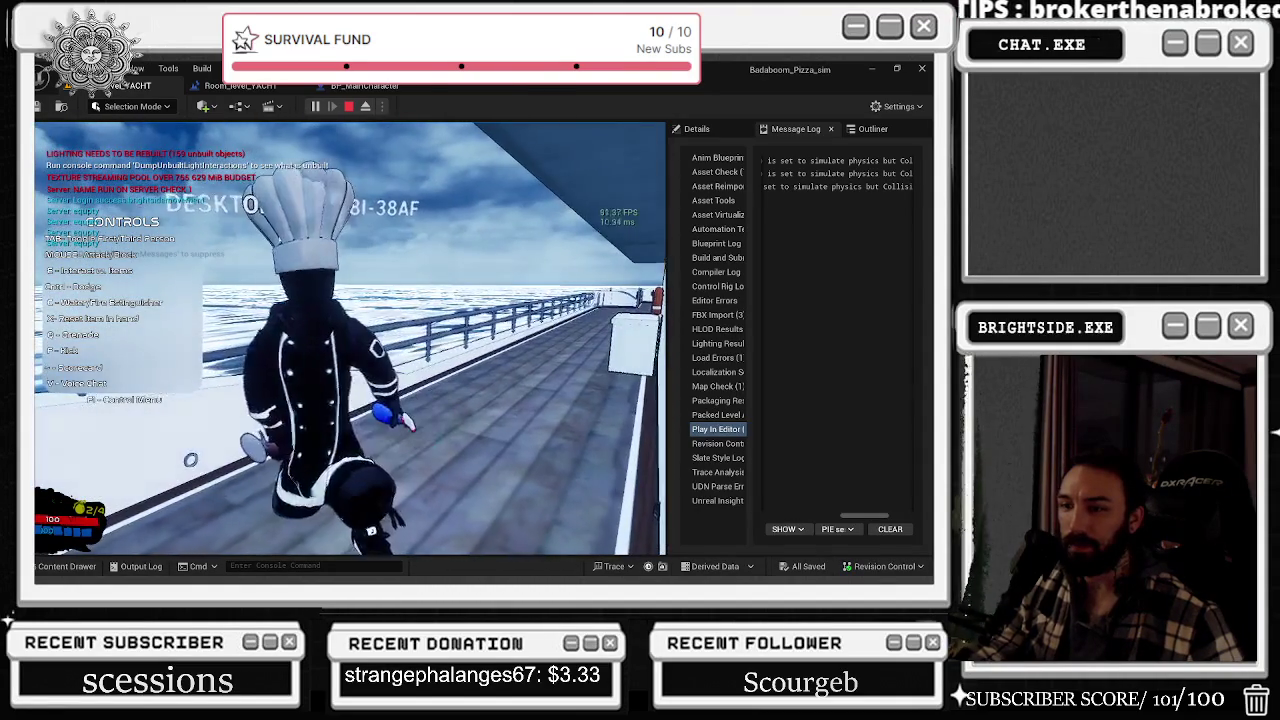
key(w)
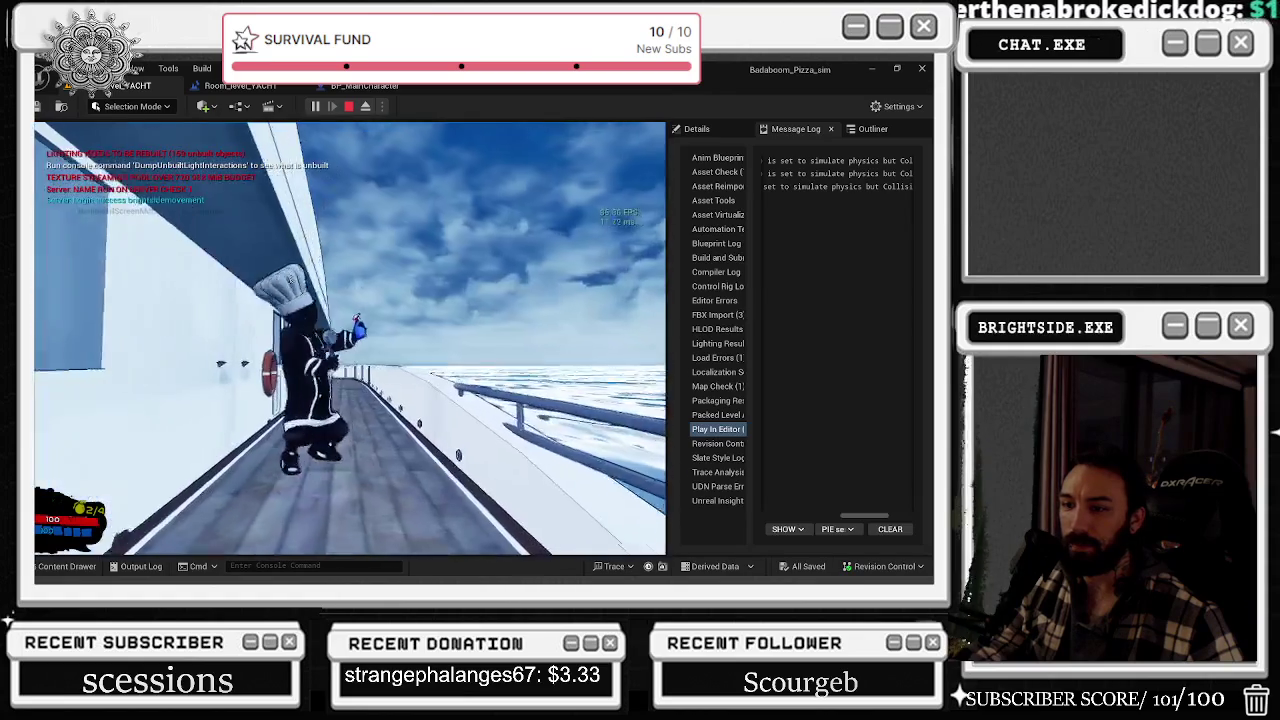
key(w)
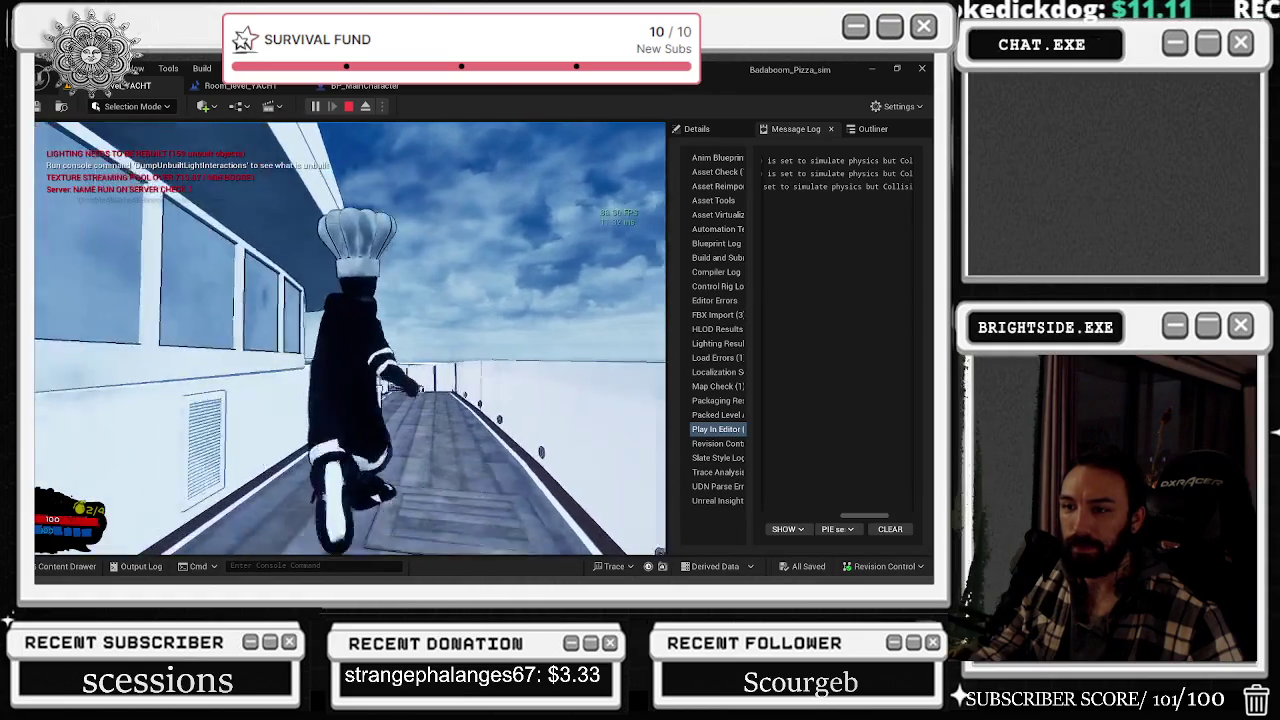
key(w)
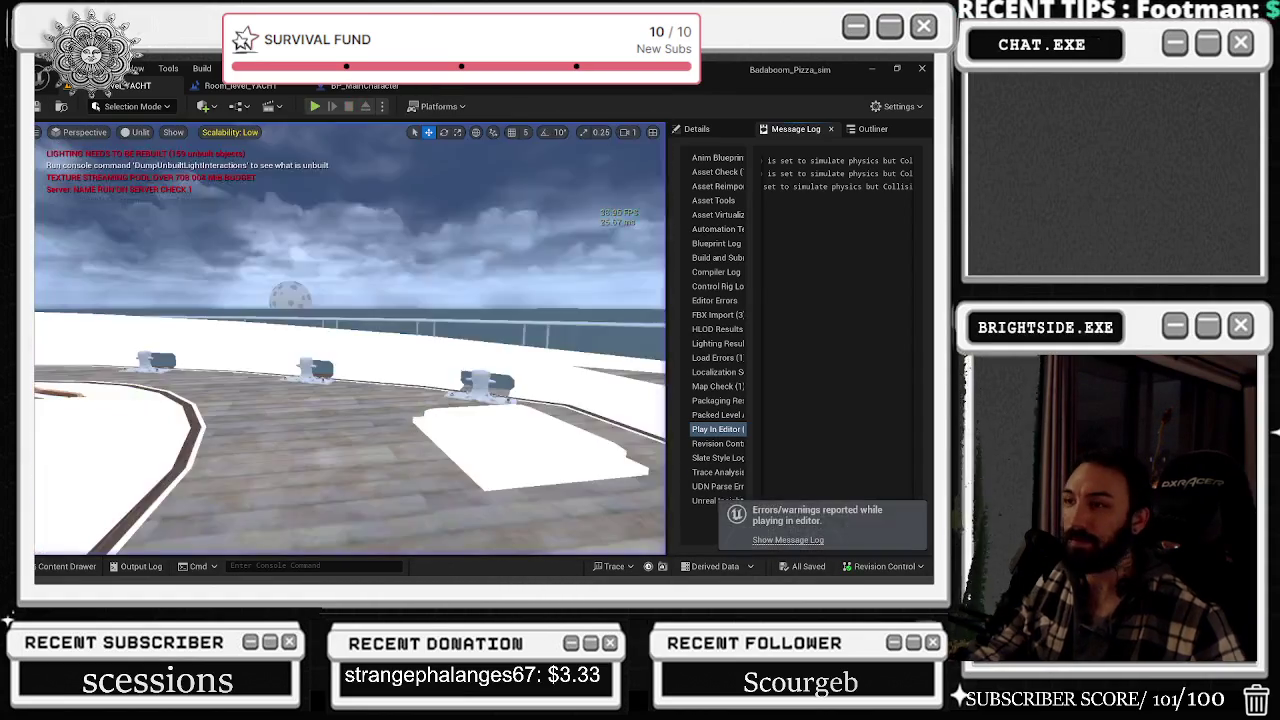
key(alt+Tab)
- Select the chef's body mesh and switch it into Weight Paint mode
scroll(581, 291, up, 3)
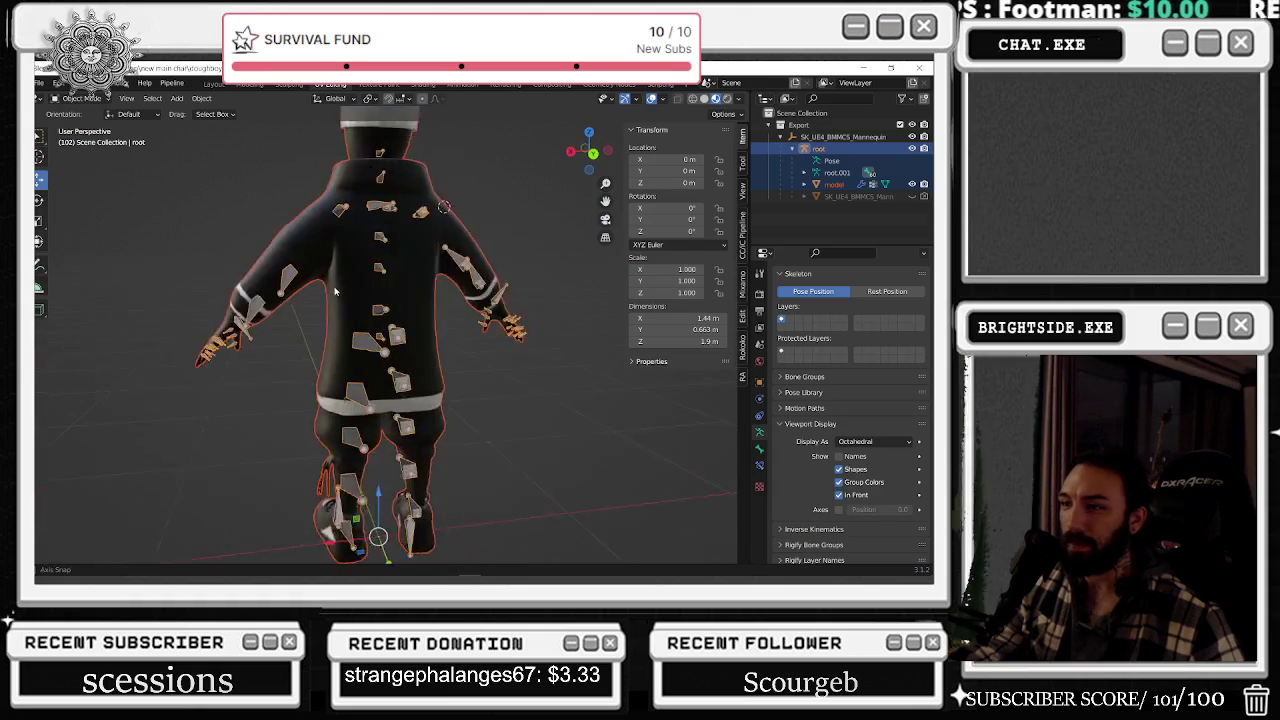
middle_drag(581, 291, 450, 300)
click(380, 300)
click(80, 98)
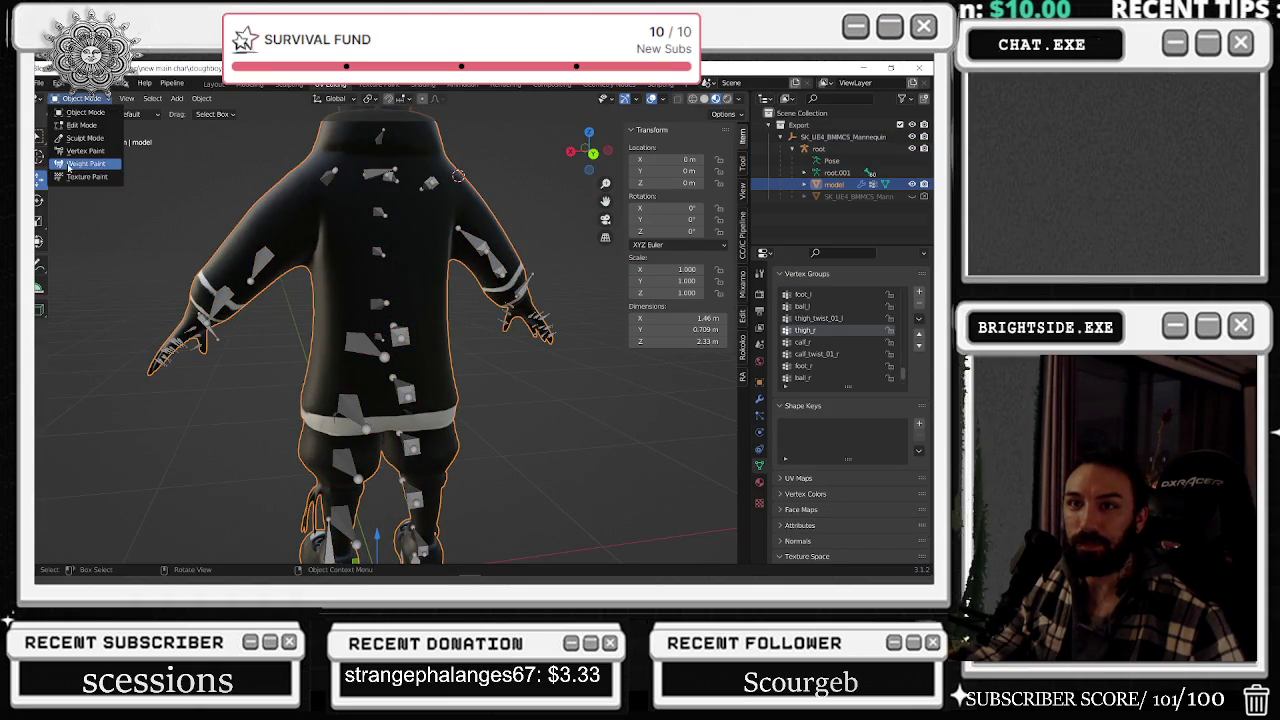
click(85, 163)
- Paint out the excess weight at the top of the right thigh
middle_drag(540, 390, 415, 285)
scroll(416, 285, up, 2)
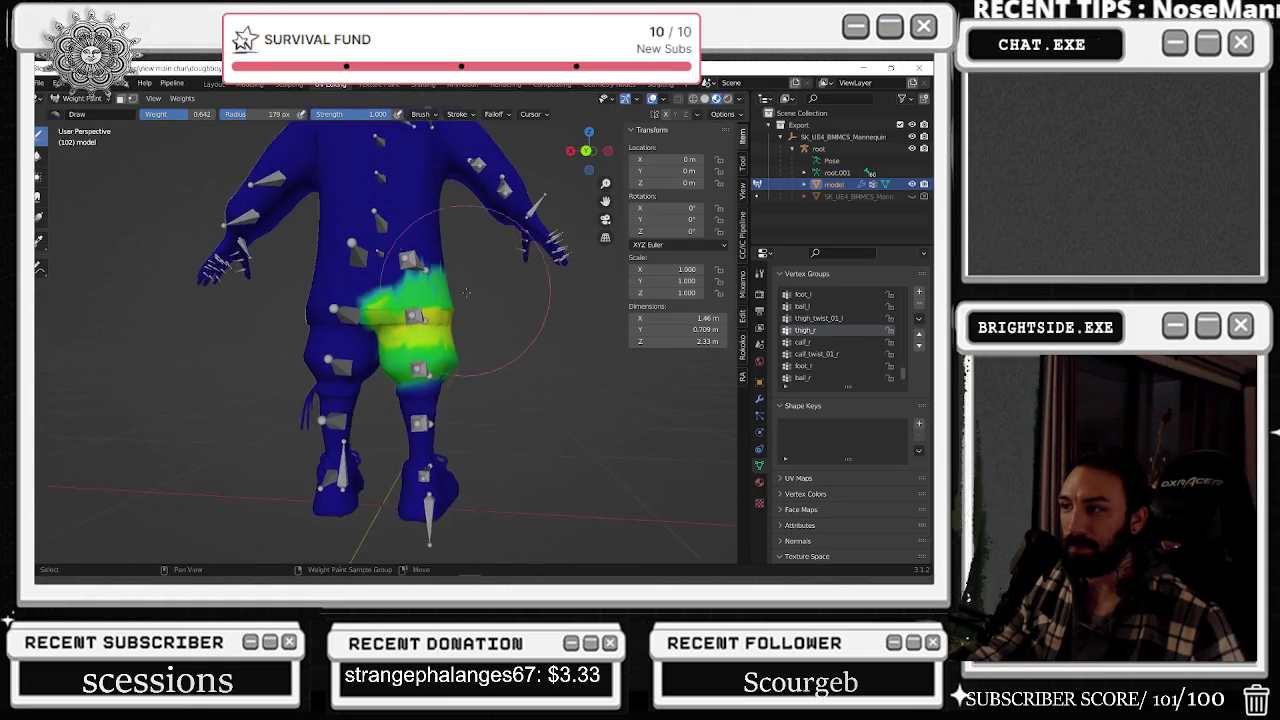
scroll(500, 285, up, 2)
middle_drag(514, 286, 490, 266)
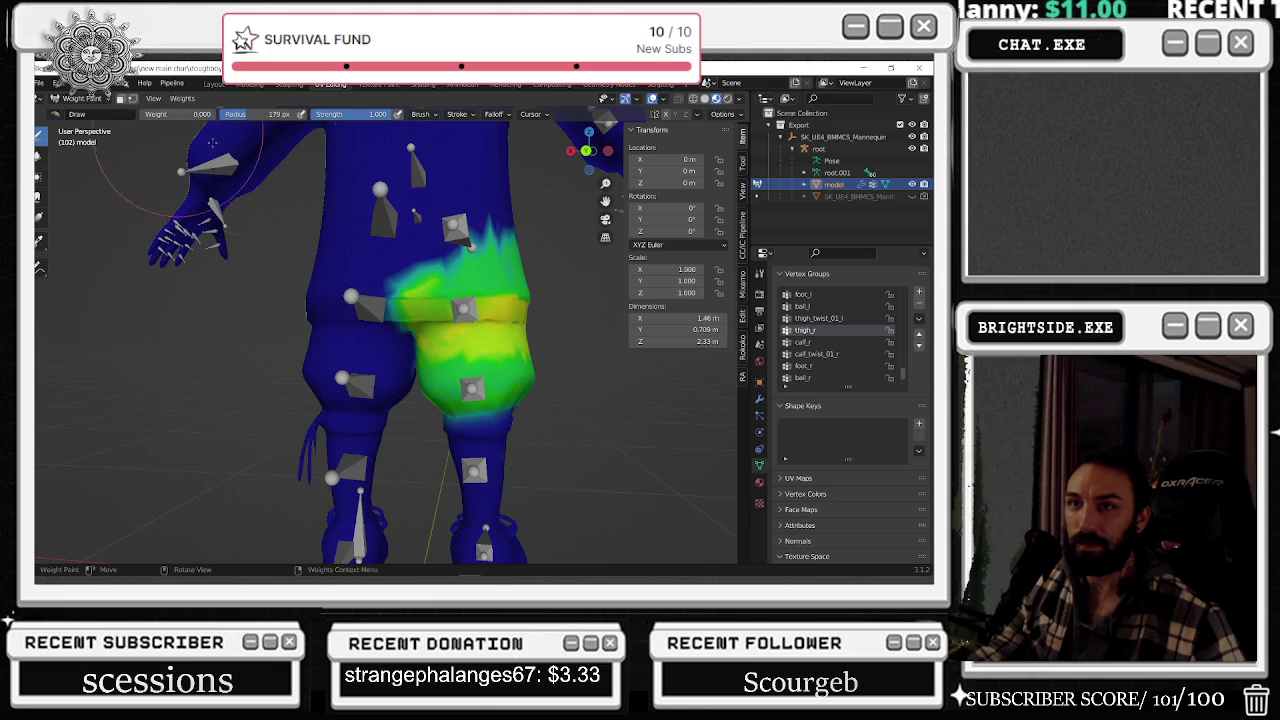
mouse_move(475, 255)
mouse_down()
mouse_move(488, 241)
mouse_move(393, 282)
mouse_move(357, 314)
mouse_move(486, 286)
mouse_up()
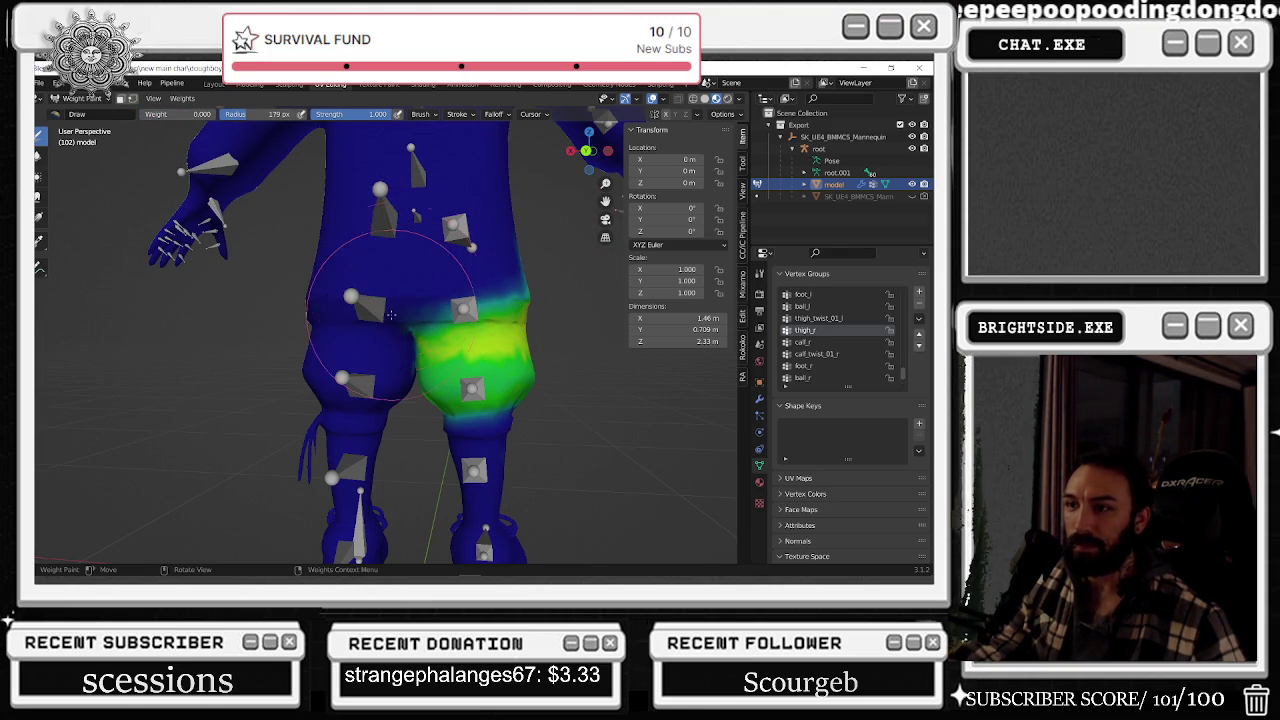
mouse_move(430, 300)
middle_down()
mouse_move(226, 218)
mouse_move(525, 208)
middle_up()
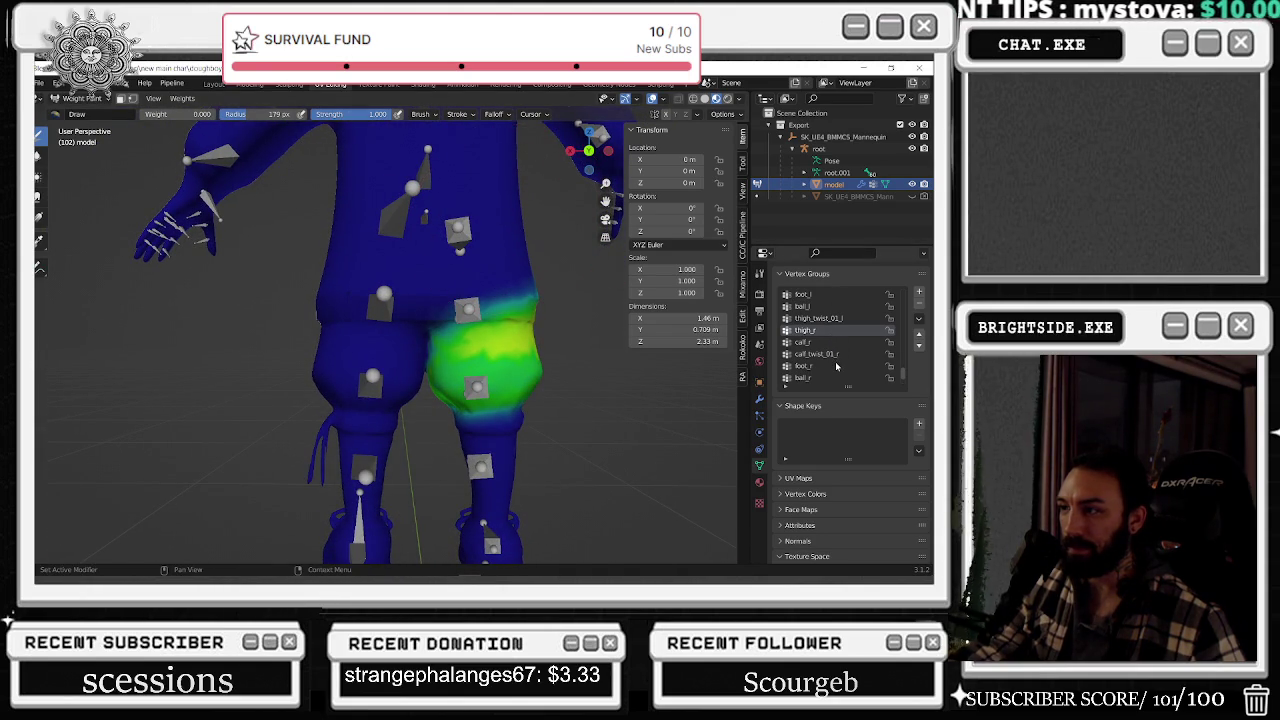
scroll(837, 367, down, 3)
scroll(837, 367, up, 5)
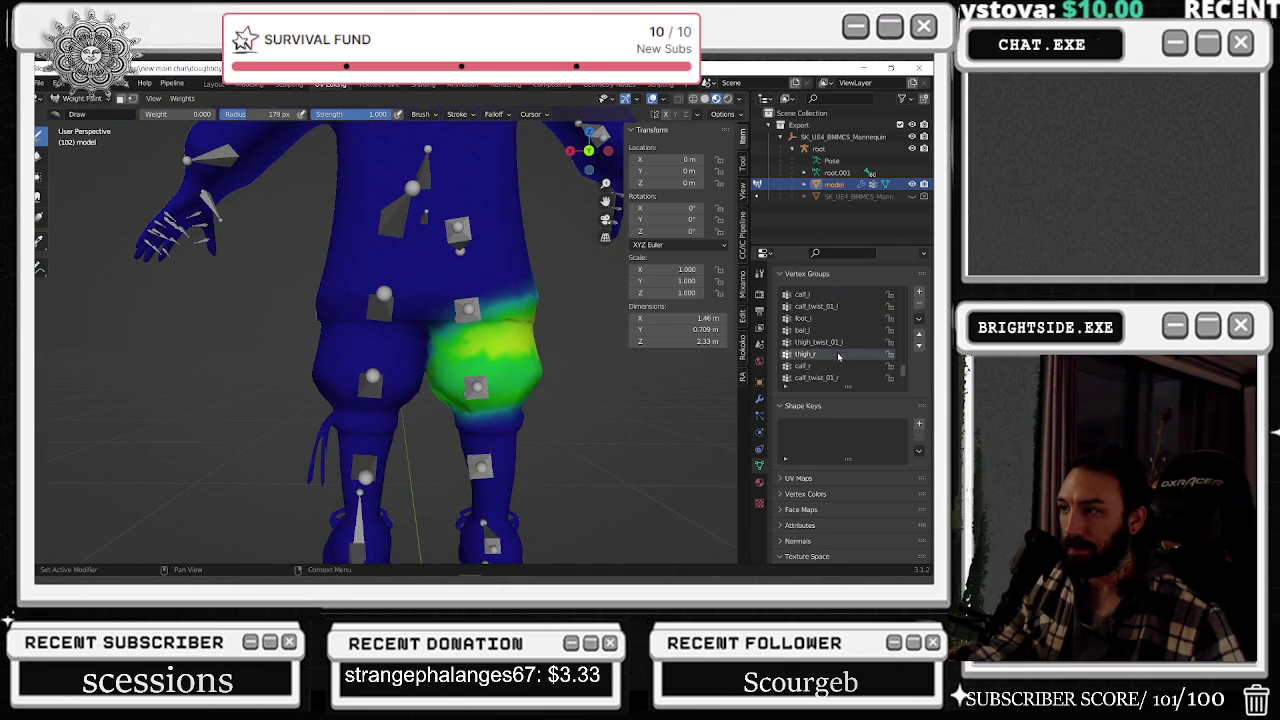
scroll(844, 336, up, 2)
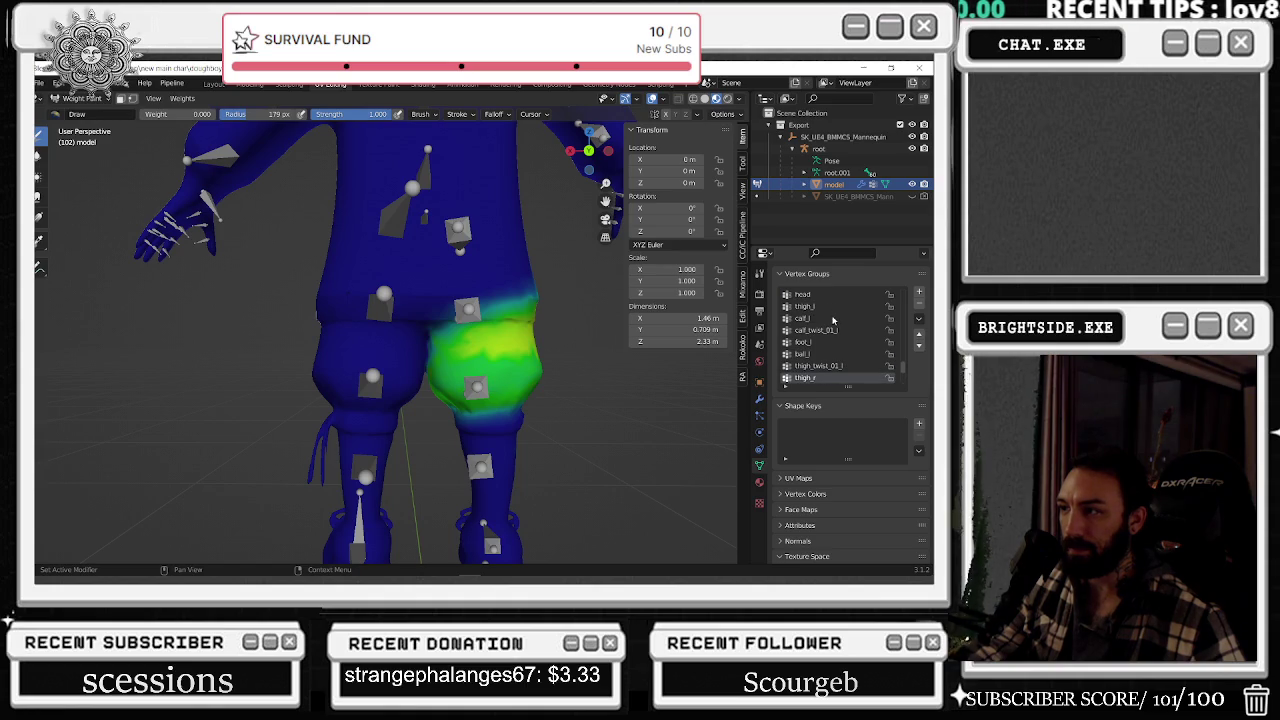
scroll(831, 347, up, 3)
scroll(829, 336, up, 1)
- Select the thigh_l group and paint out weight on the upper left thigh
click(813, 355)
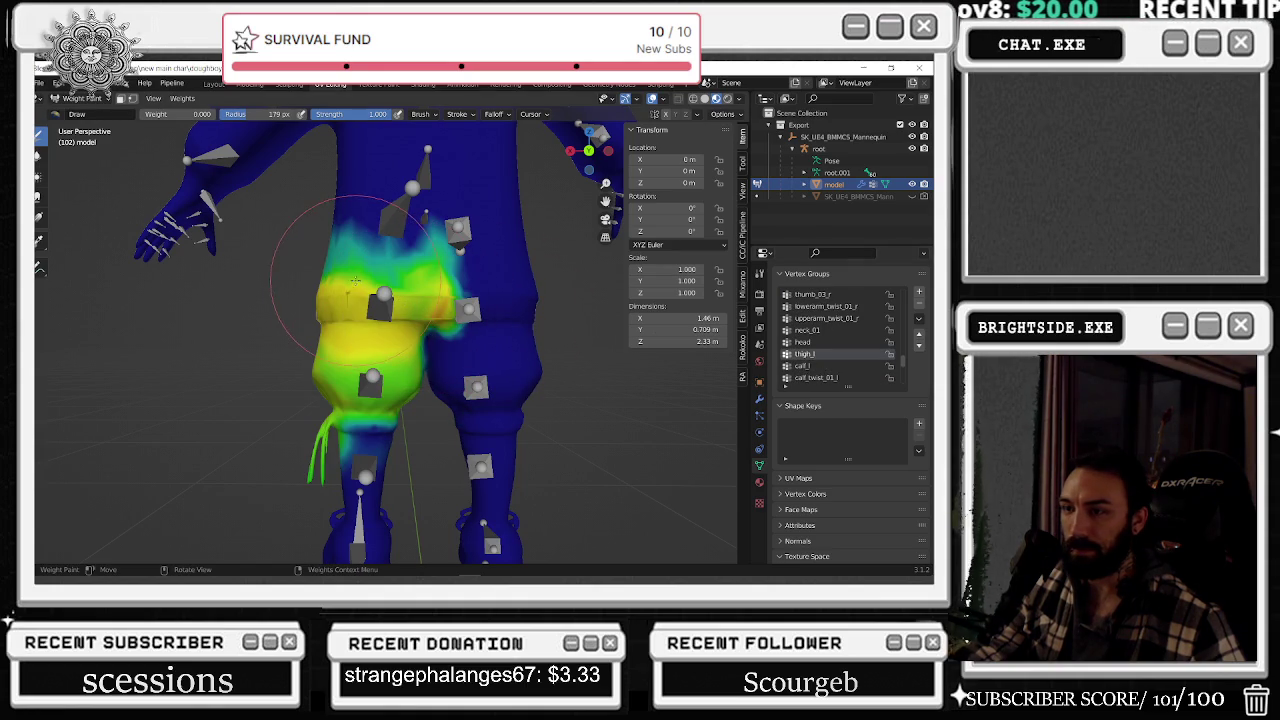
mouse_move(457, 267)
mouse_down()
mouse_move(433, 285)
mouse_move(400, 216)
mouse_up()
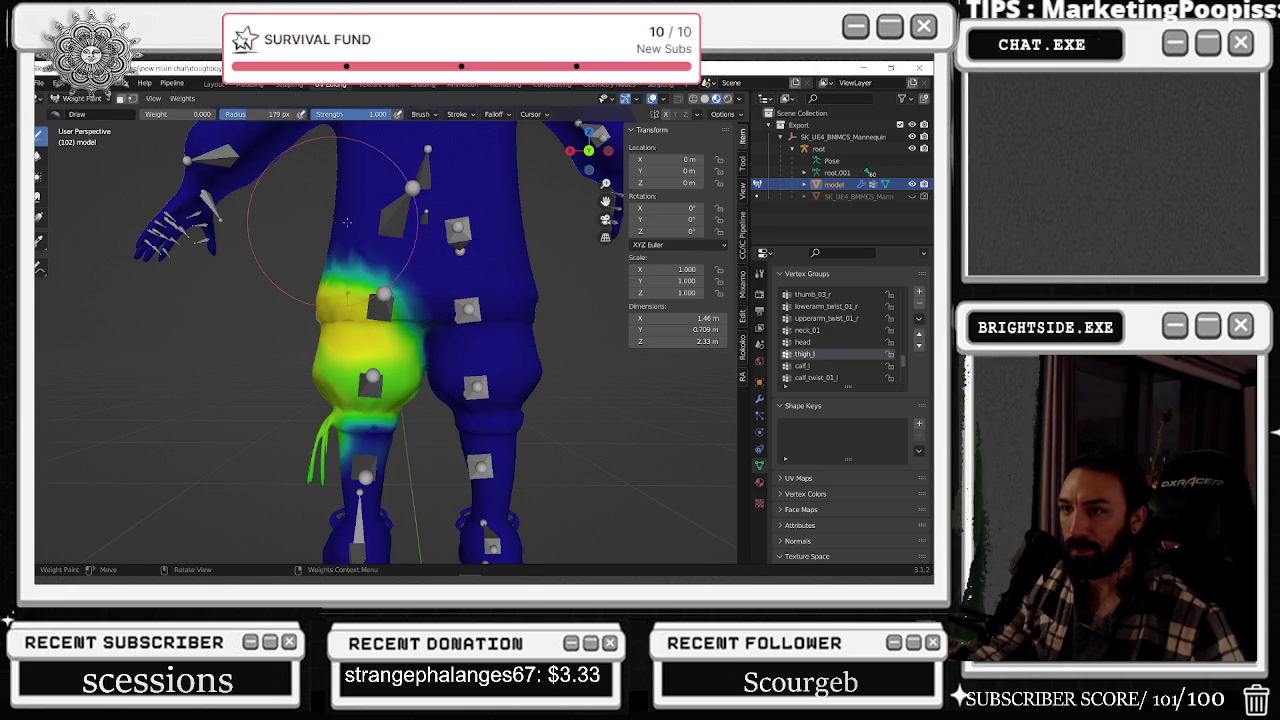
drag(381, 215, 340, 241)
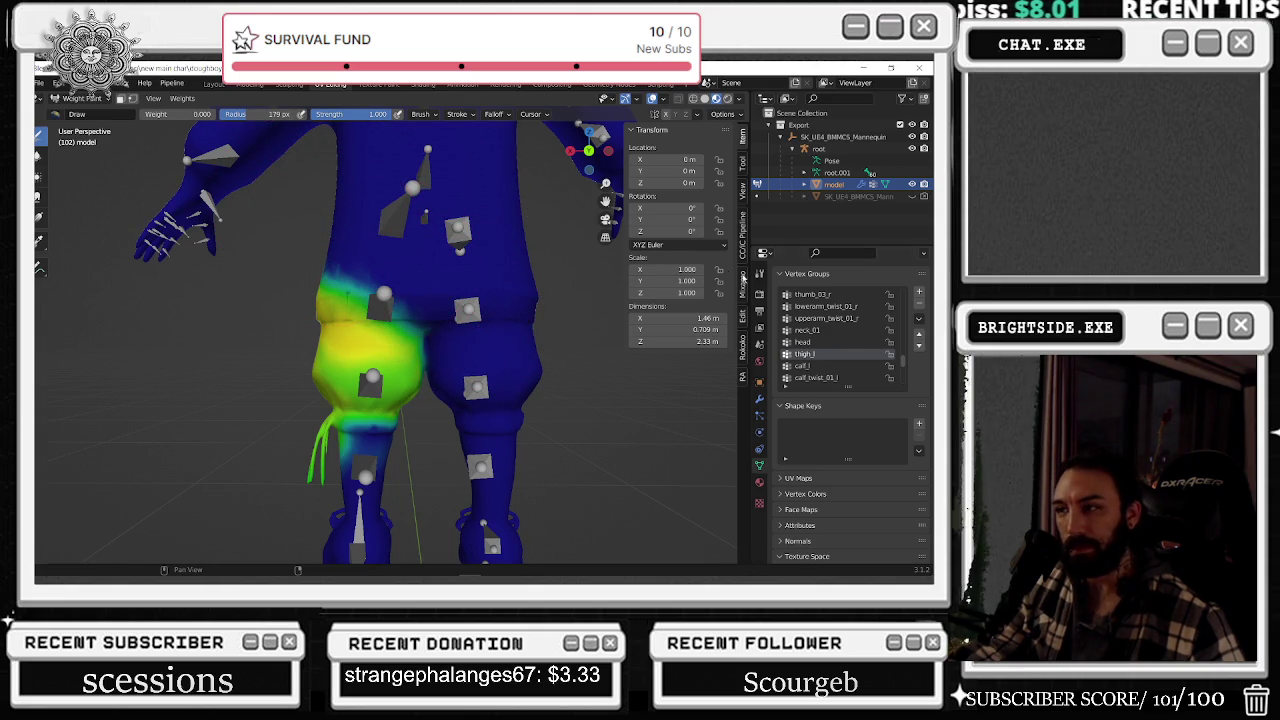
scroll(843, 345, down, 2)
scroll(843, 345, down, 3)
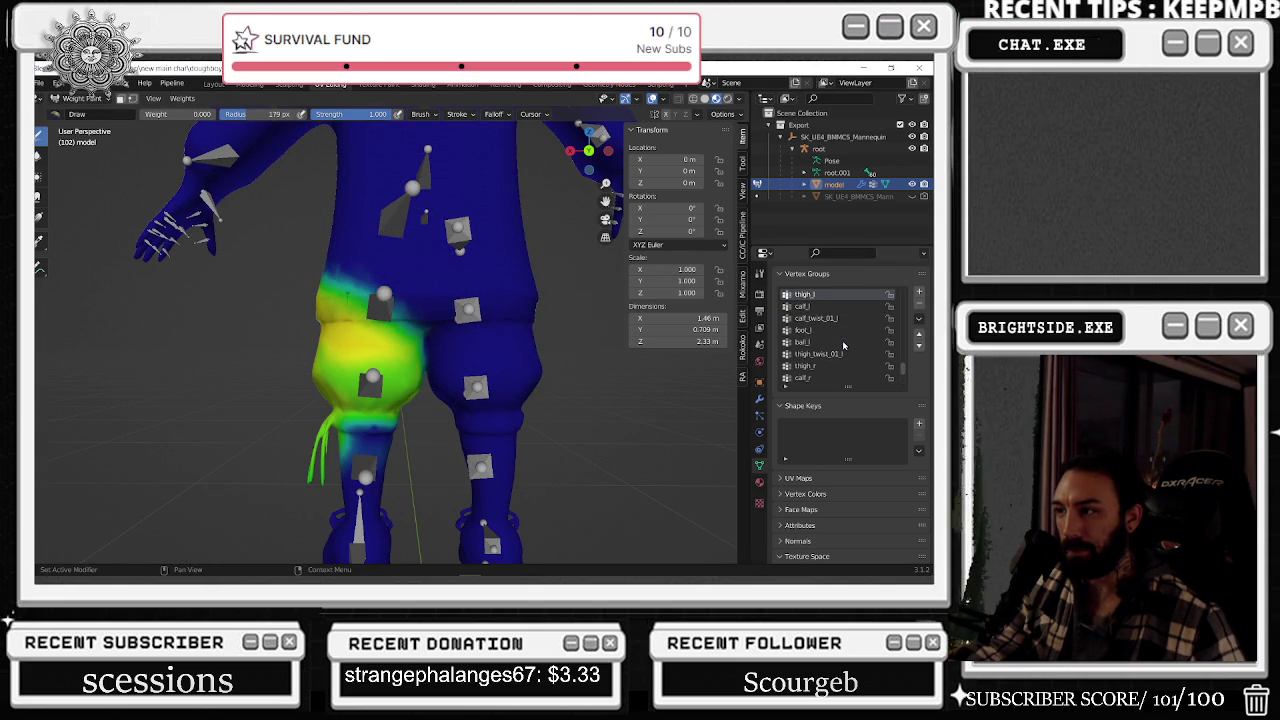
- Compare the thigh_r and thigh_l weights, then return to Object Mode
click(824, 366)
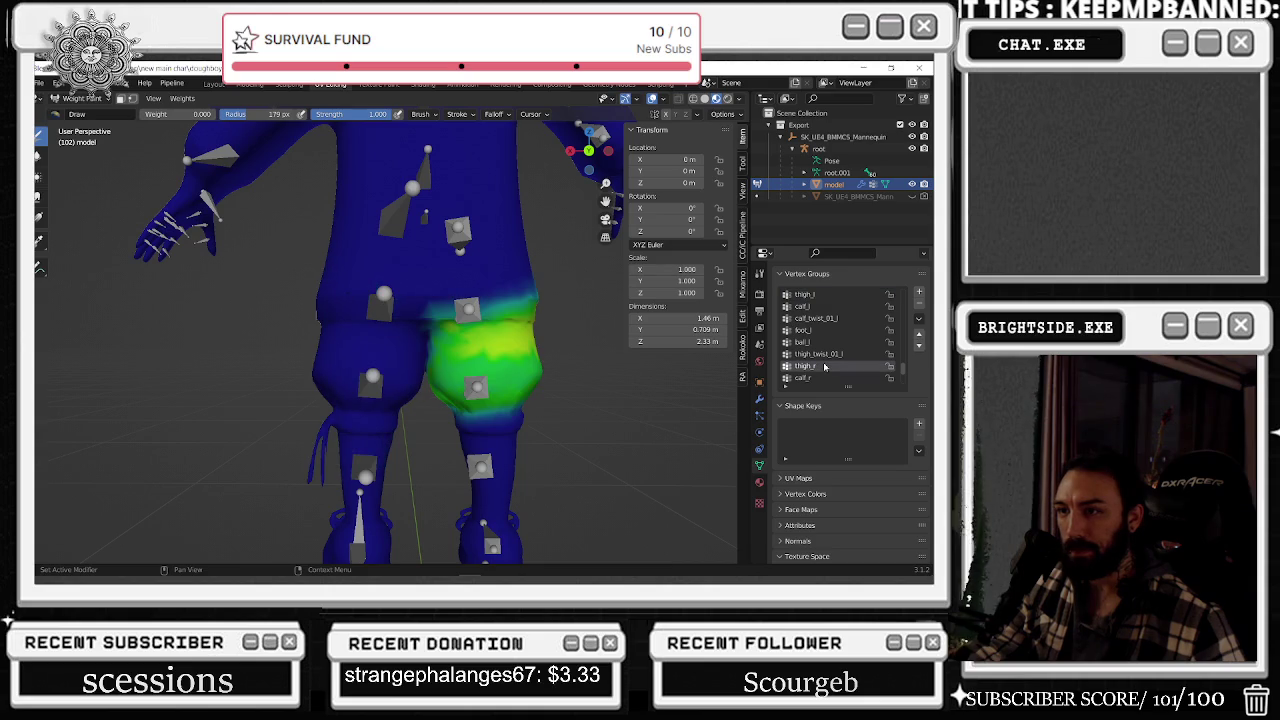
click(813, 295)
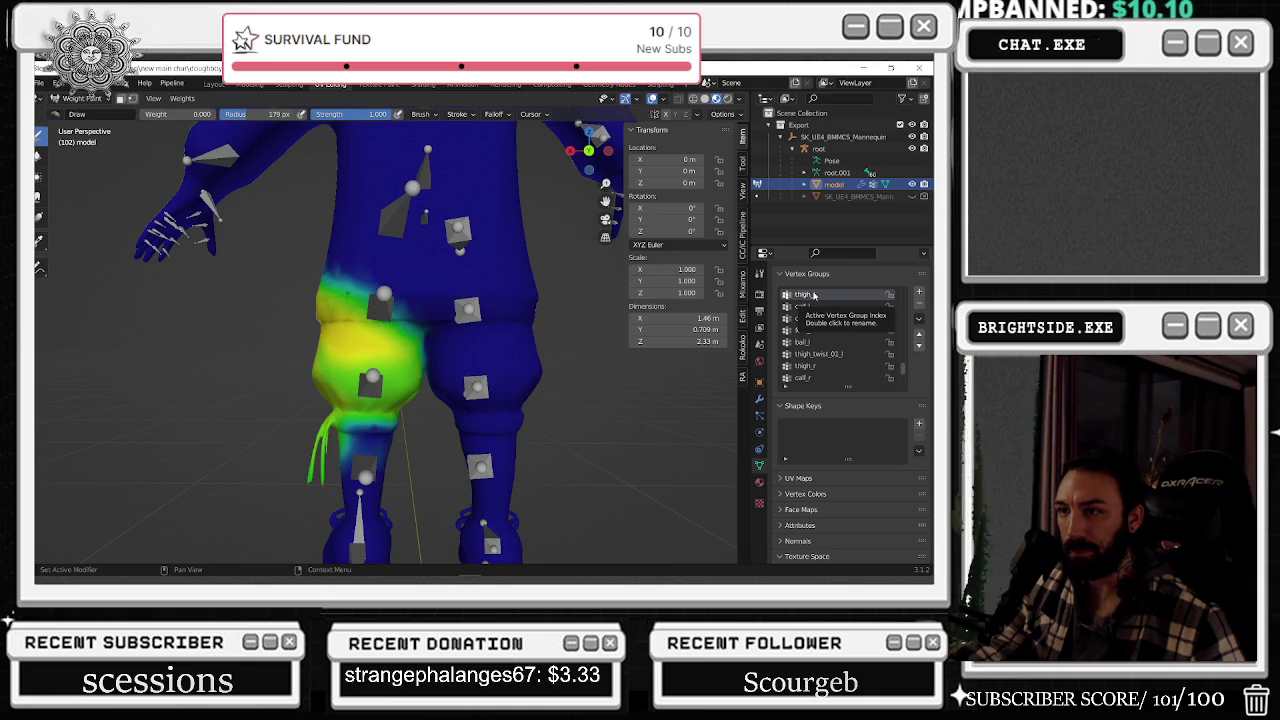
click(818, 368)
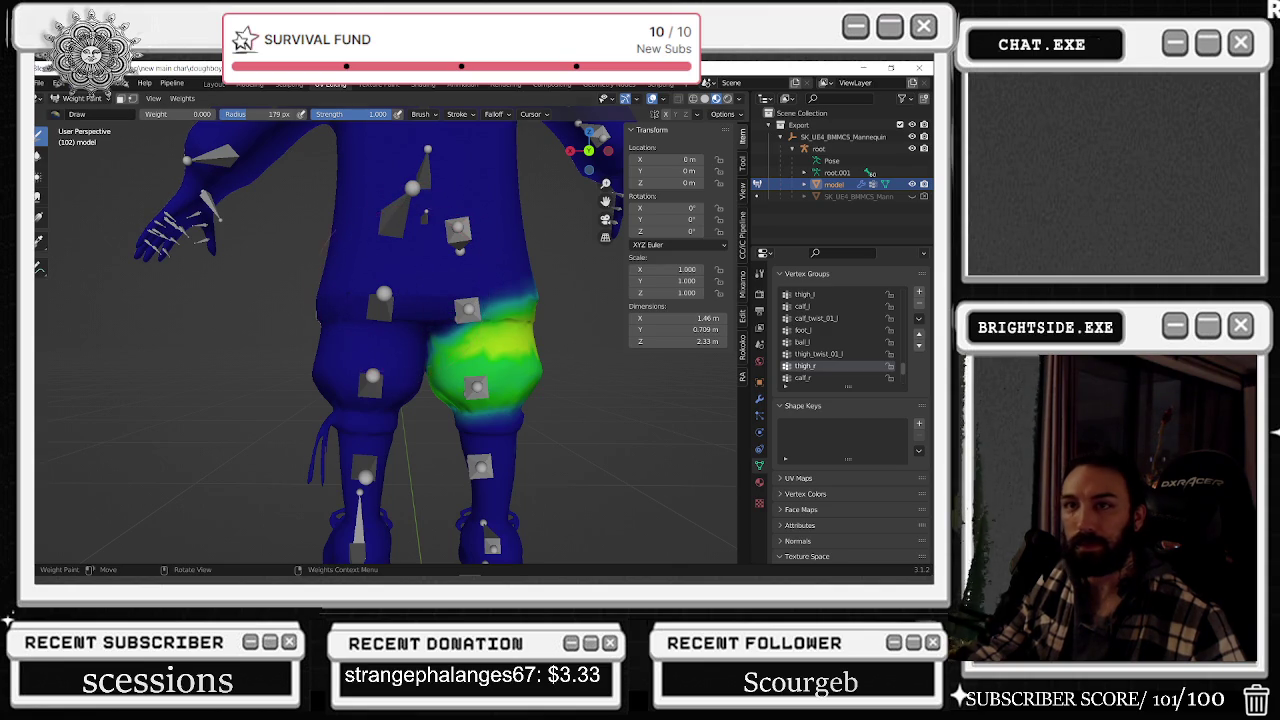
click(80, 98)
click(78, 113)
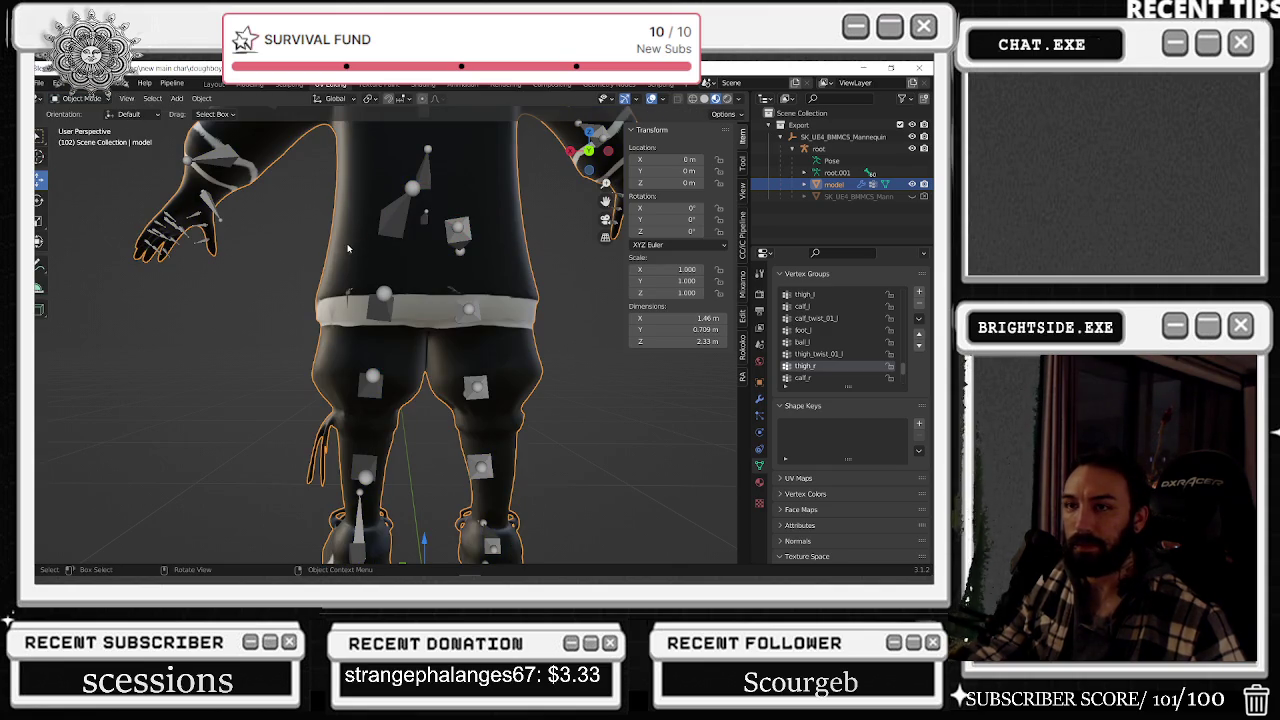
- From a rear three-quarter view, enter Weight Paint mode and preview the thumb_01_r and thumb_03_r weights
middle_drag(252, 210, 743, 534)
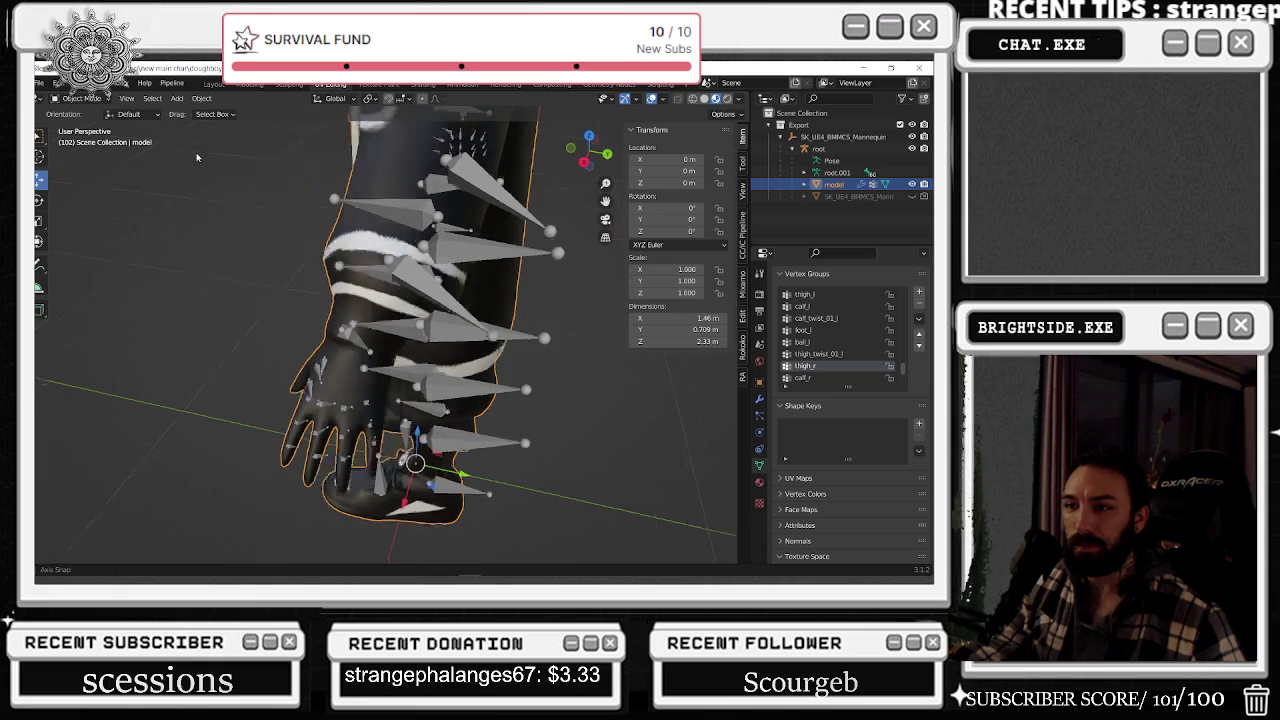
scroll(196, 247, up, 3)
scroll(196, 247, up, 5)
scroll(196, 247, down, 5)
scroll(196, 247, up, 2)
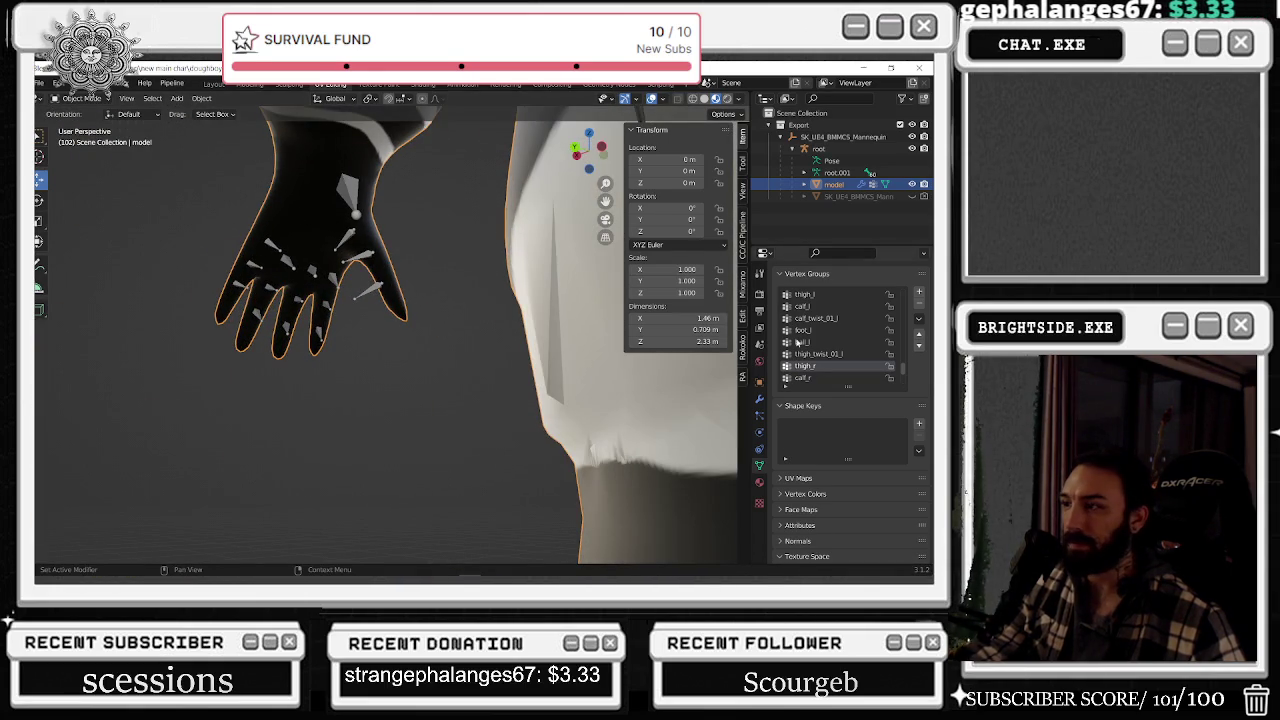
scroll(806, 340, up, 3)
scroll(815, 330, up, 2)
scroll(820, 322, up, 2)
scroll(825, 320, up, 2)
click(812, 330)
click(80, 98)
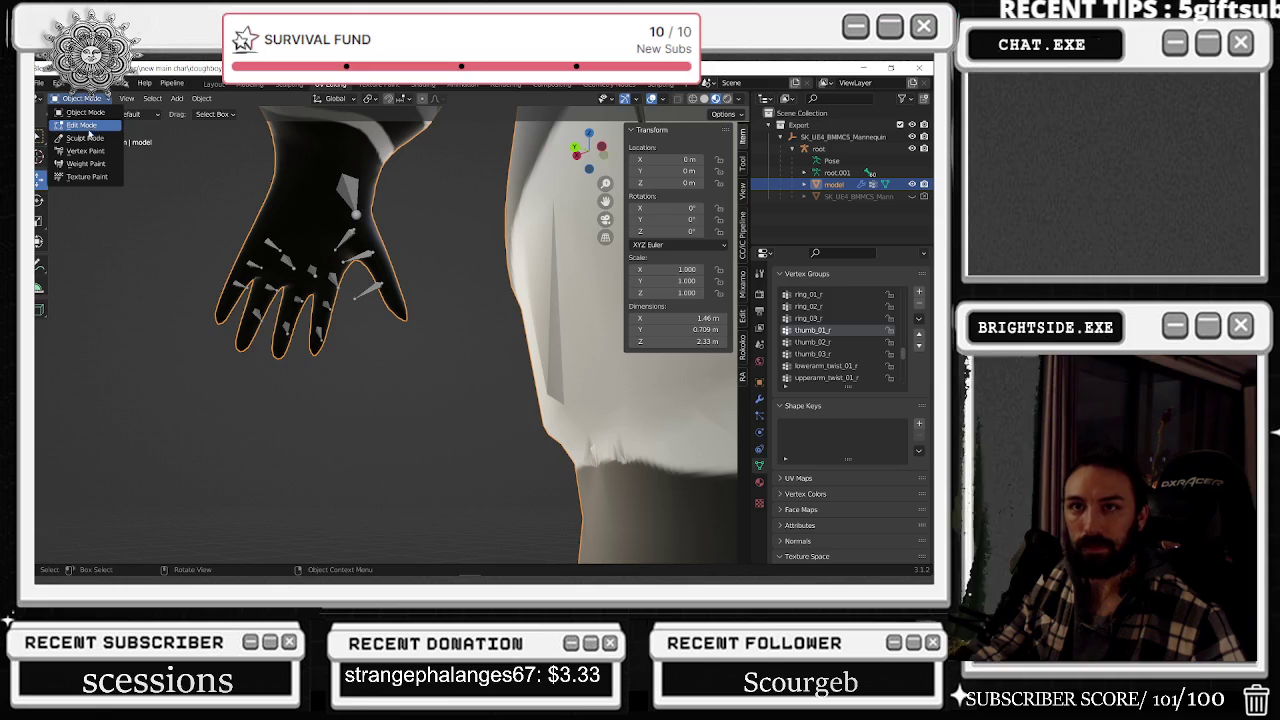
click(85, 163)
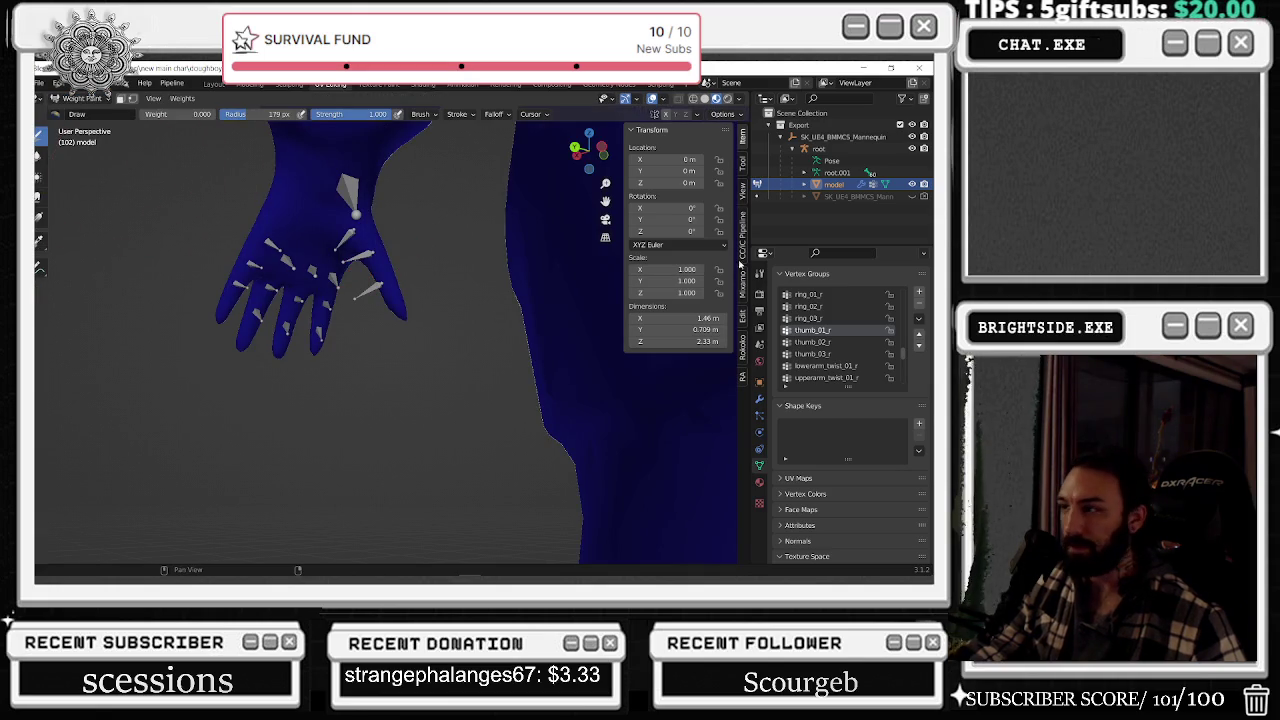
click(812, 354)
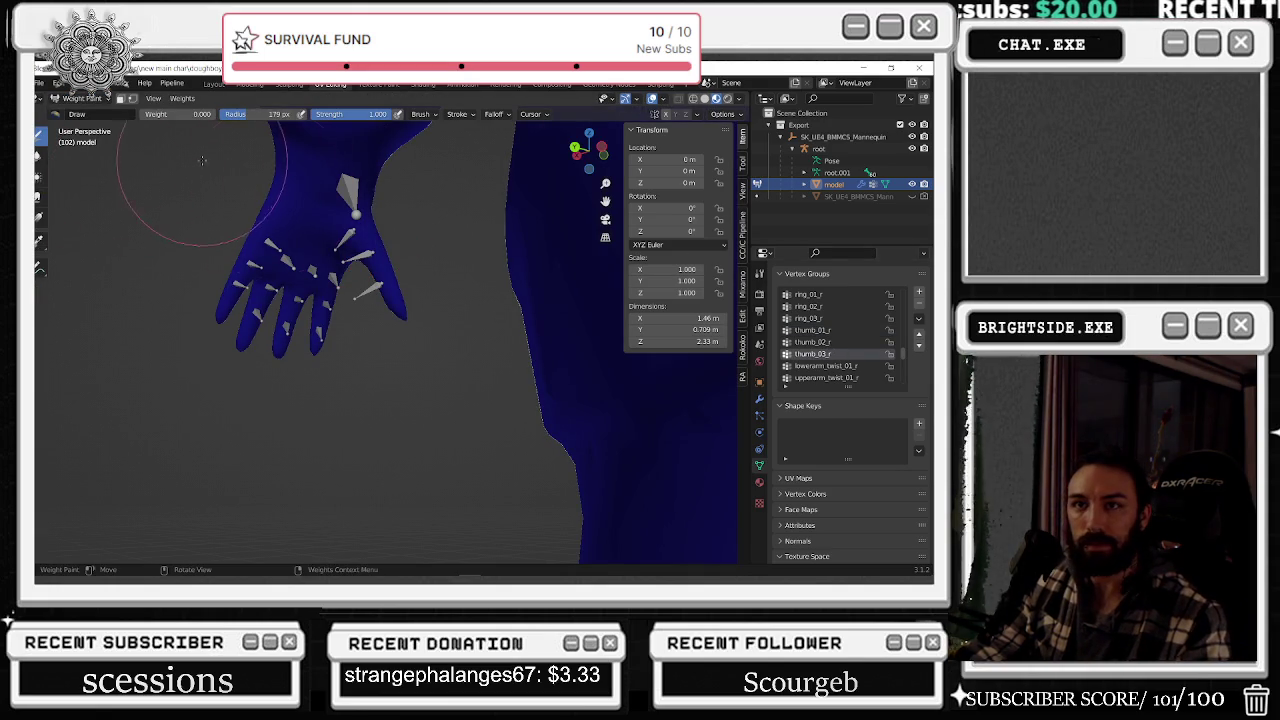
click(85, 98)
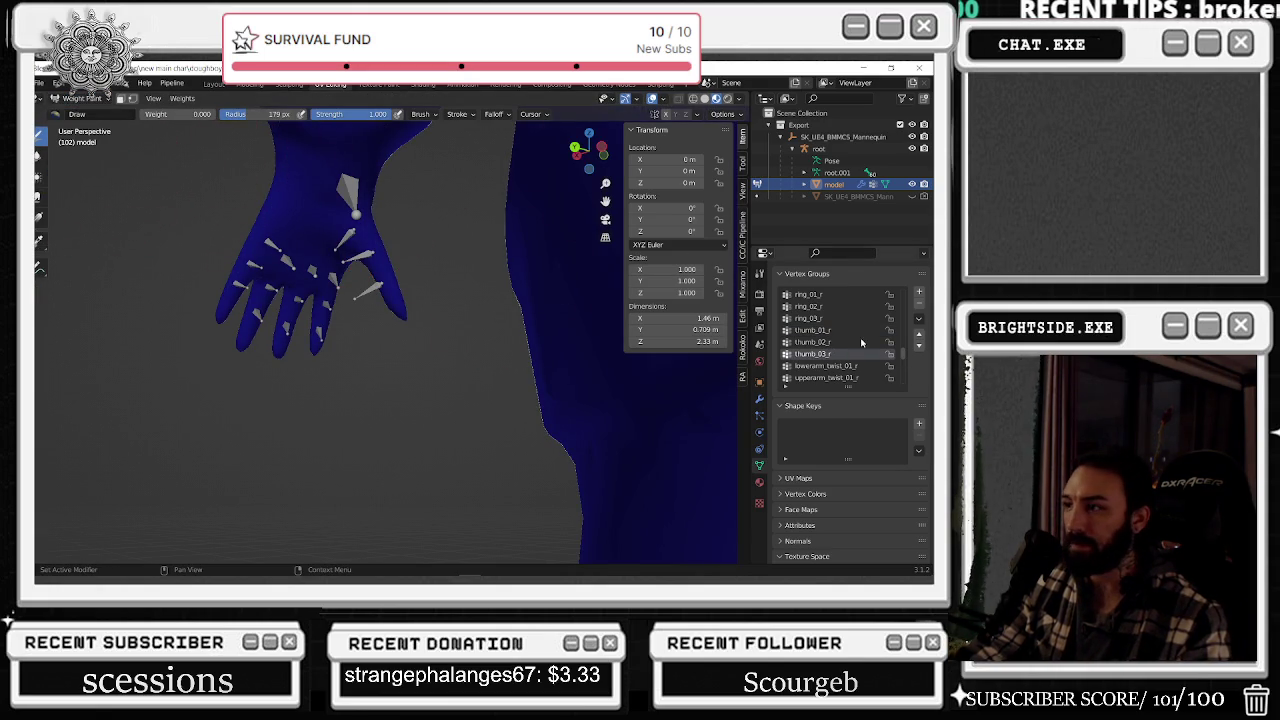
- Zoom in on the left hand and display the middle_03_l fingertip weights
scroll(852, 335, up, 5)
scroll(852, 335, up, 3)
scroll(839, 324, down, 10)
scroll(828, 362, down, 10)
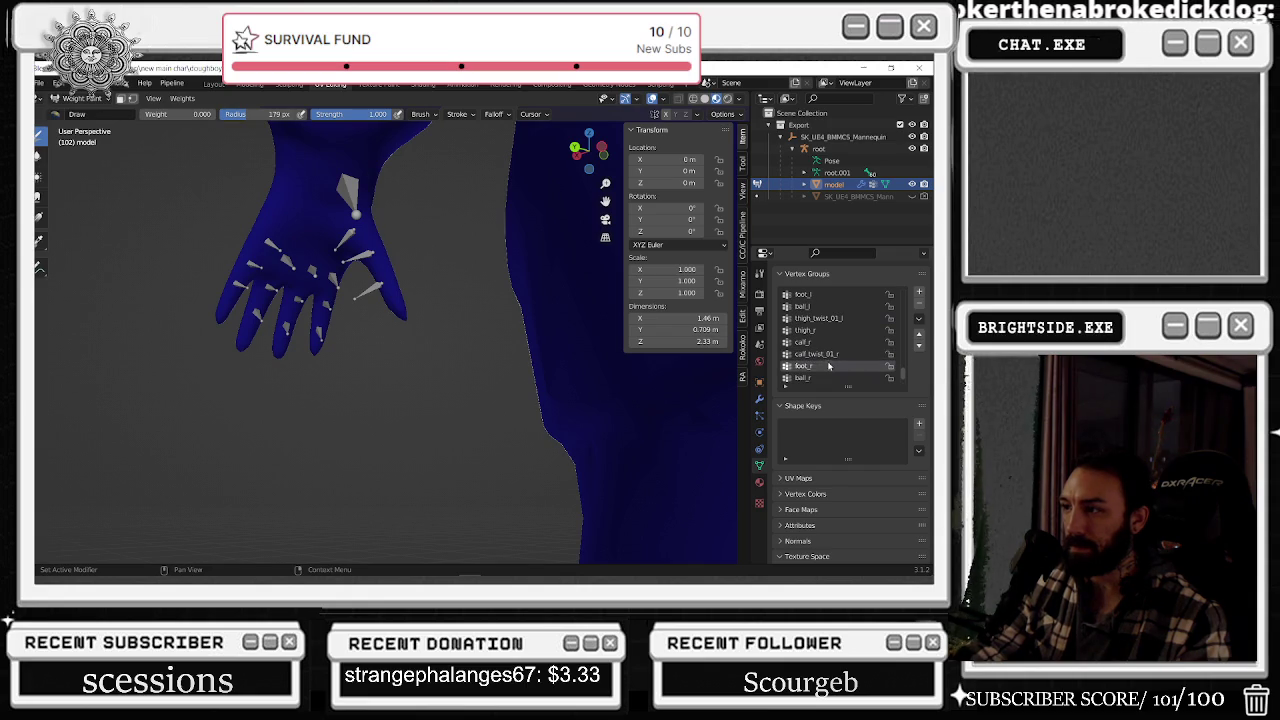
scroll(833, 348, up, 8)
scroll(833, 344, up, 4)
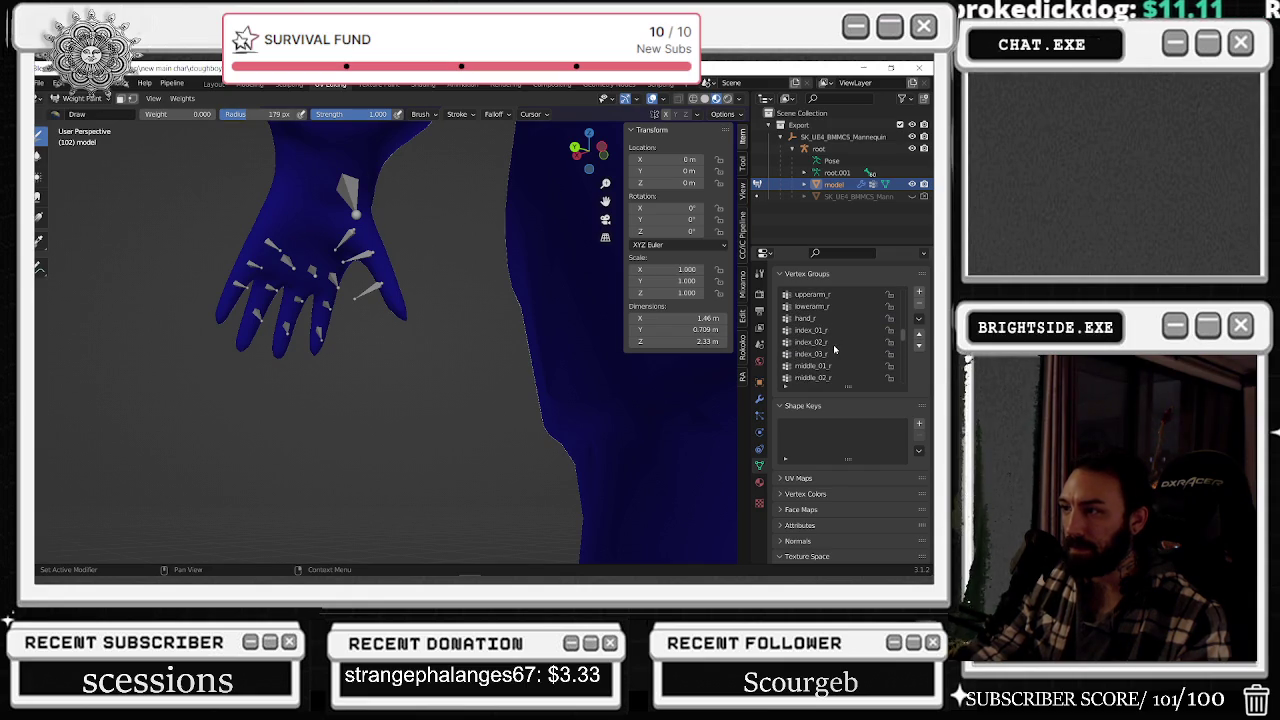
scroll(825, 336, up, 4)
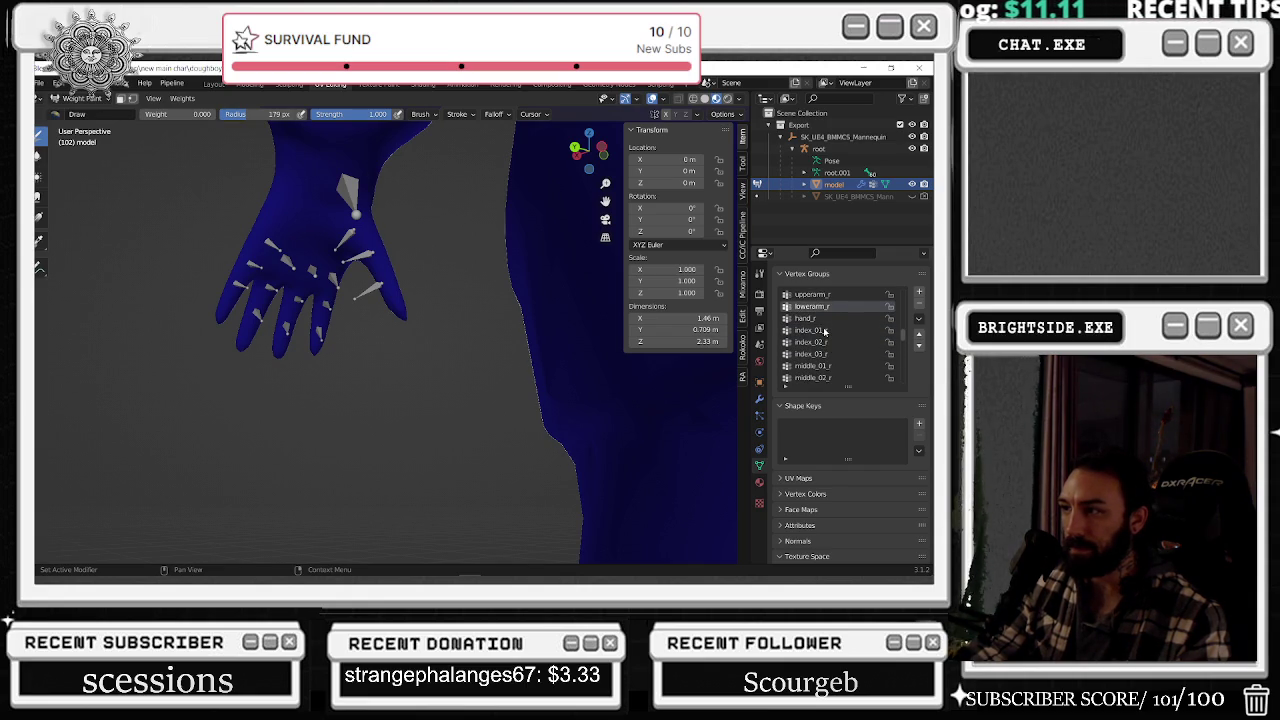
scroll(825, 336, up, 3)
ctrl+scroll(825, 333, down, 1)
ctrl+scroll(825, 333, down, 1)
ctrl+scroll(823, 330, up, 1)
ctrl+scroll(823, 330, up, 1)
ctrl+scroll(823, 330, up, 1)
ctrl+scroll(823, 330, up, 2)
ctrl+scroll(823, 327, up, 1)
ctrl+scroll(823, 327, up, 1)
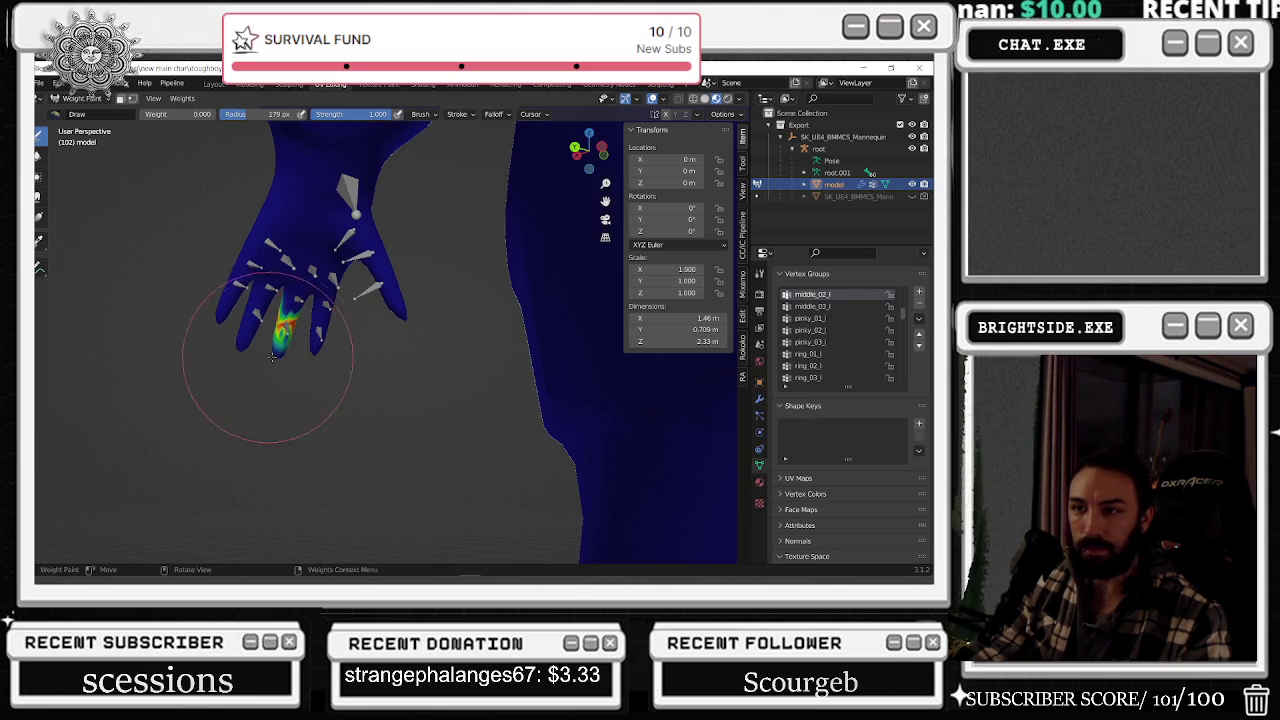
key(Up)
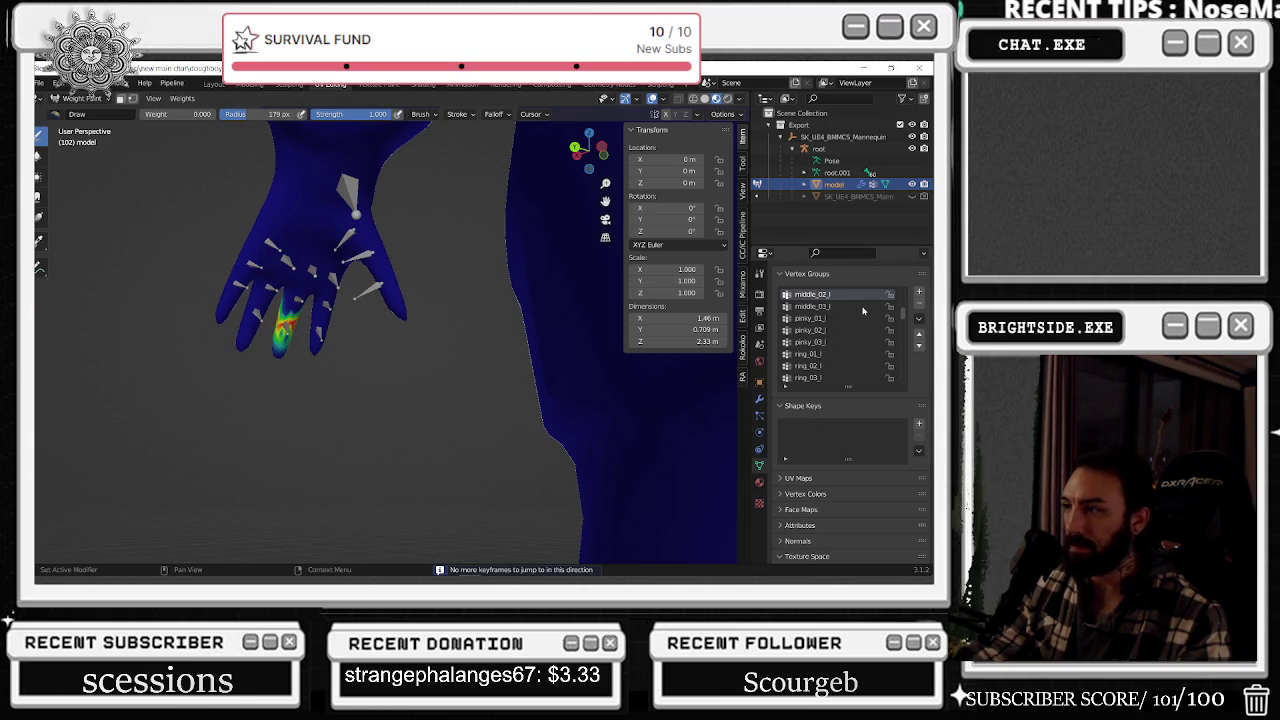
click(853, 307)
ctrl+scroll(853, 310, up, 1)
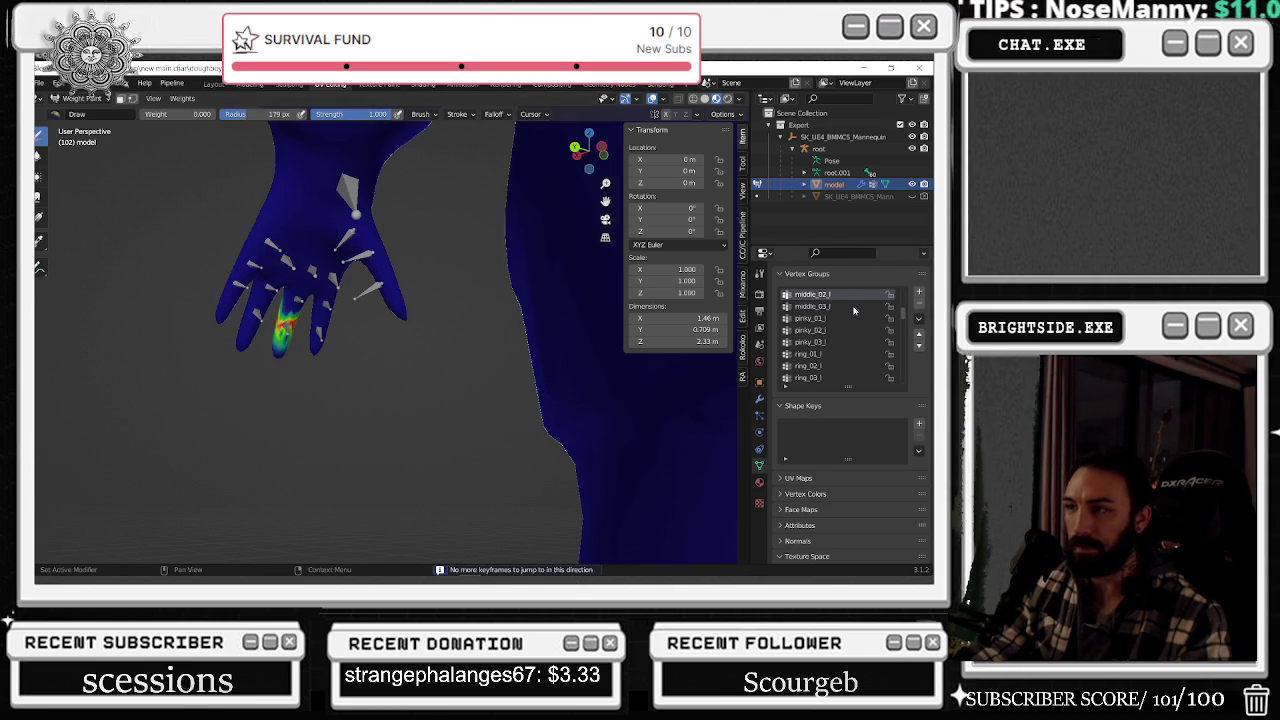
mouse_move(471, 371)
middle_down()
mouse_move(286, 314)
mouse_move(210, 338)
middle_up()
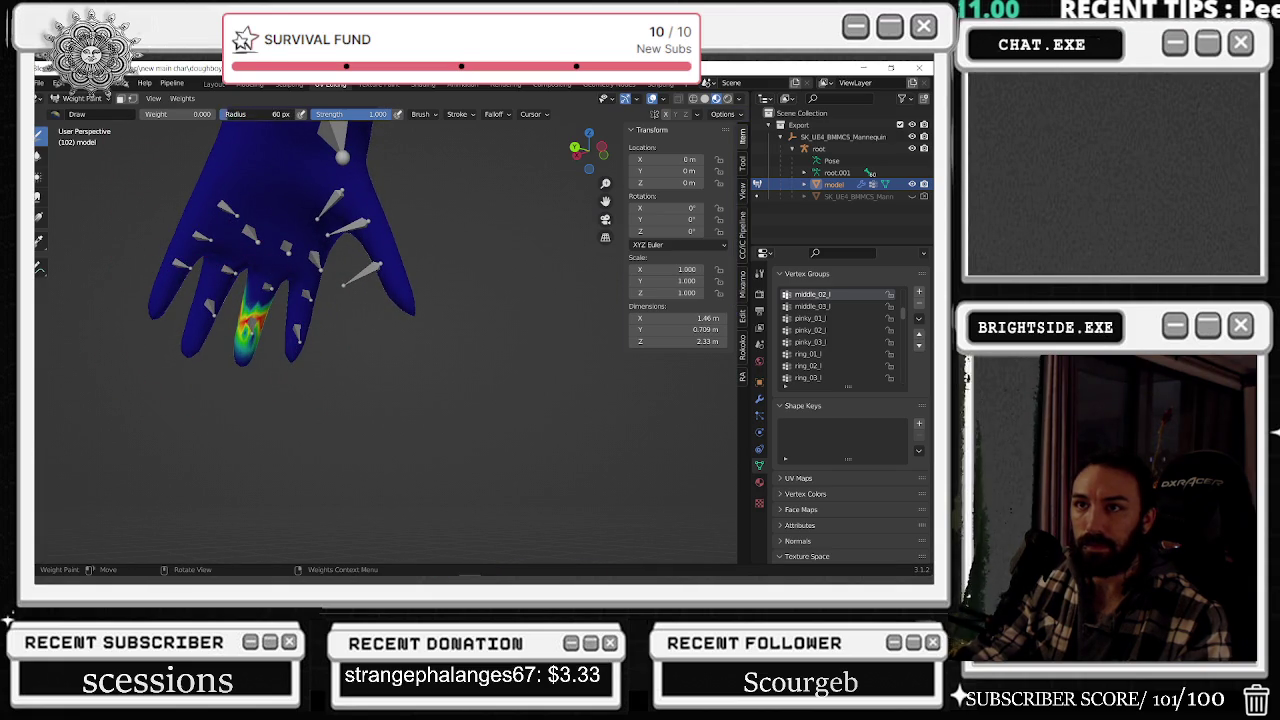
- Set brush weight 1.0 and radius 13 px, then paint middle_01_l onto the middle knuckle
drag(178, 114, 205, 114)
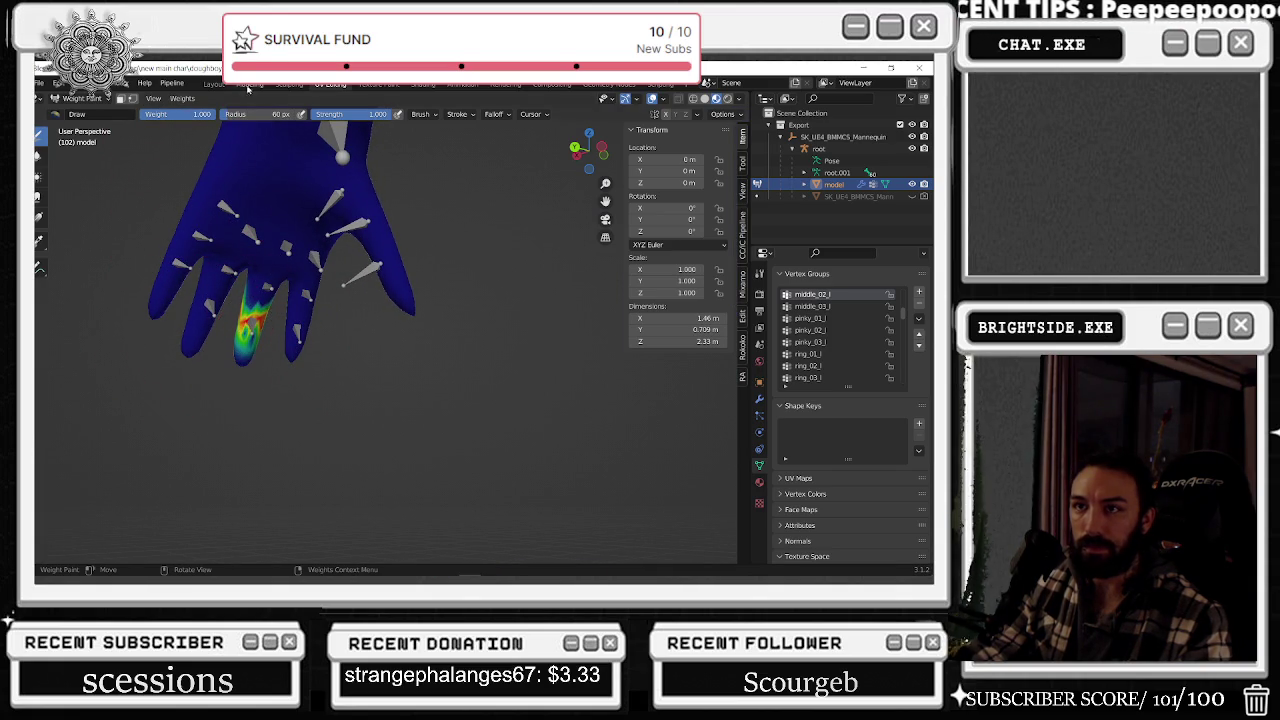
key(bracketleft)
key(bracketleft)
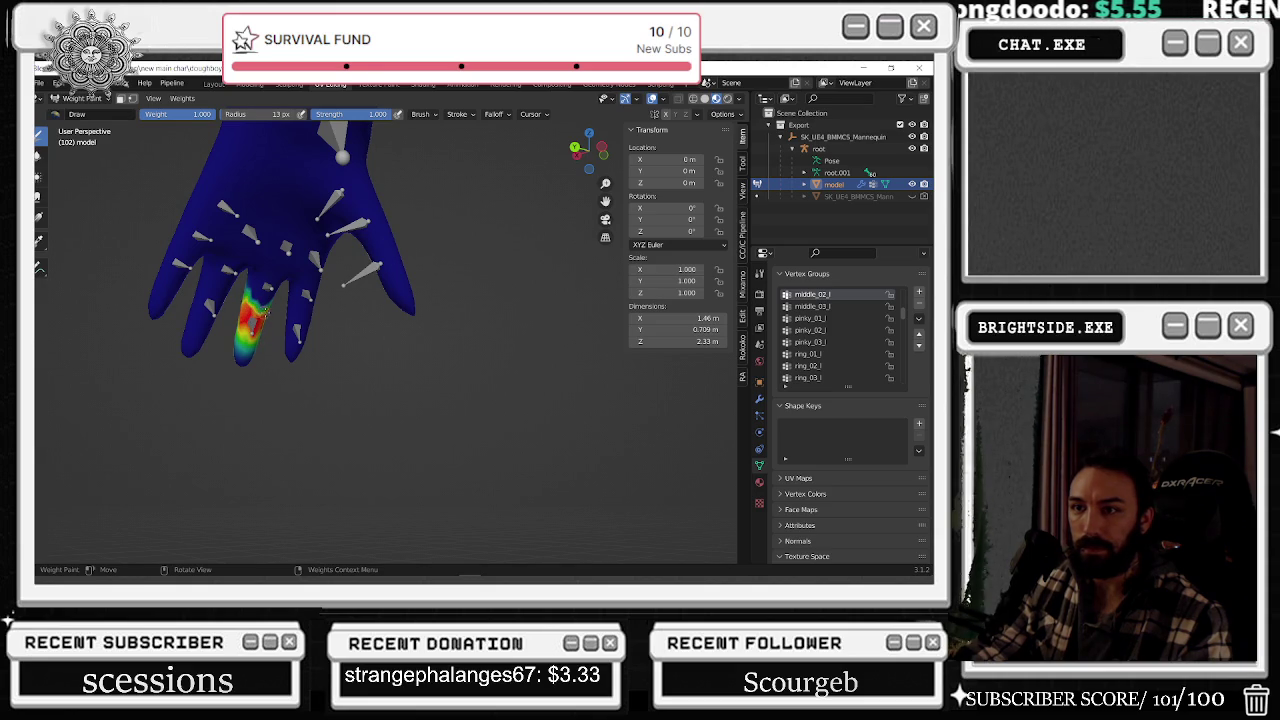
scroll(812, 300, up, 1)
click(812, 295)
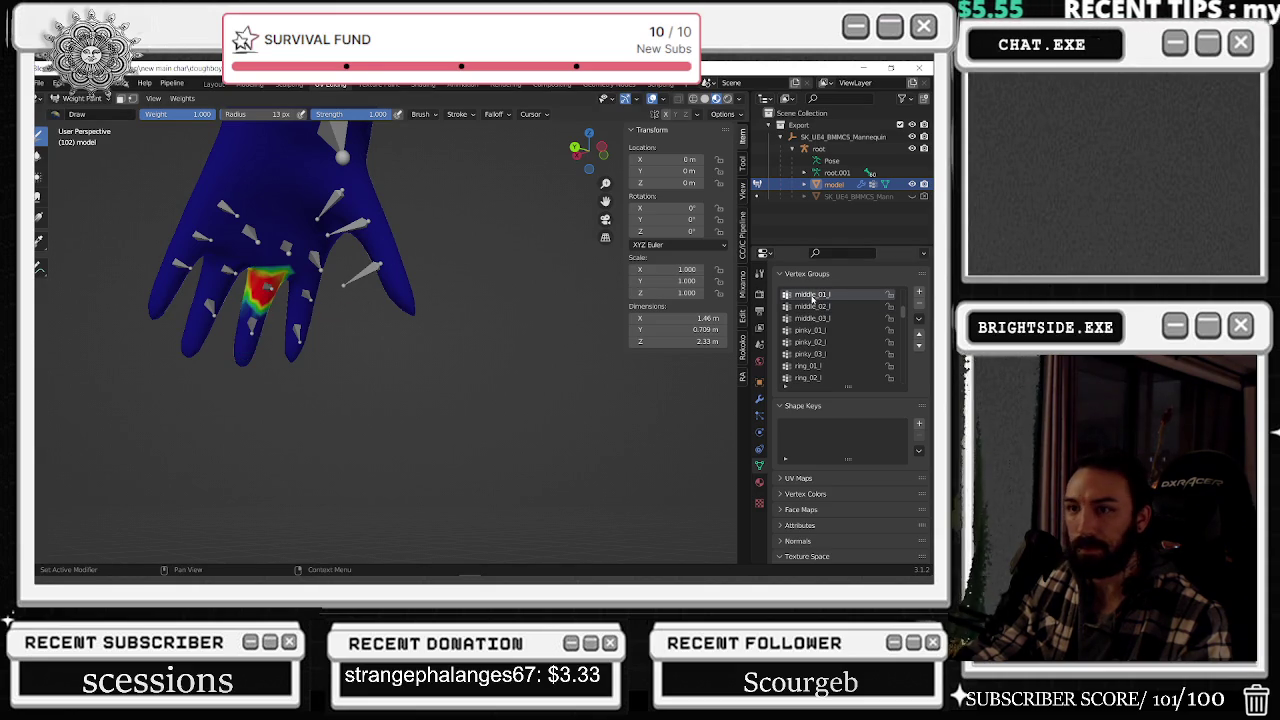
click(812, 306)
click(812, 295)
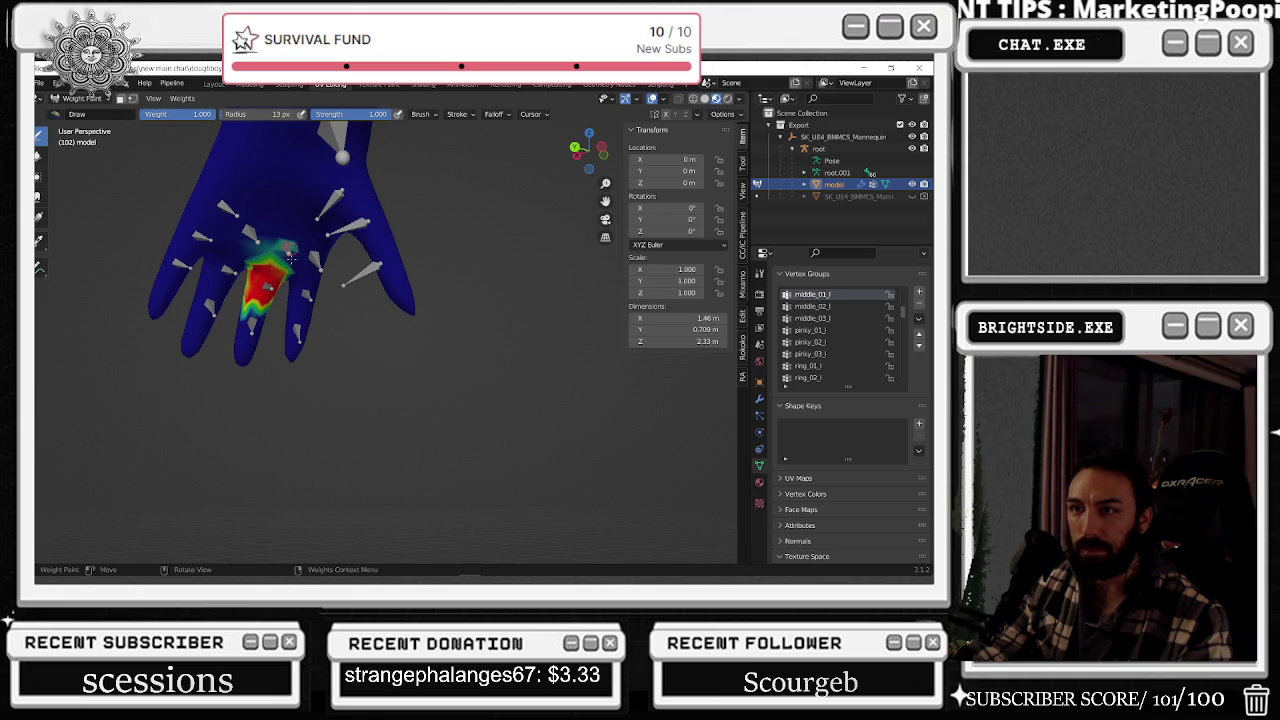
drag(281, 231, 252, 250)
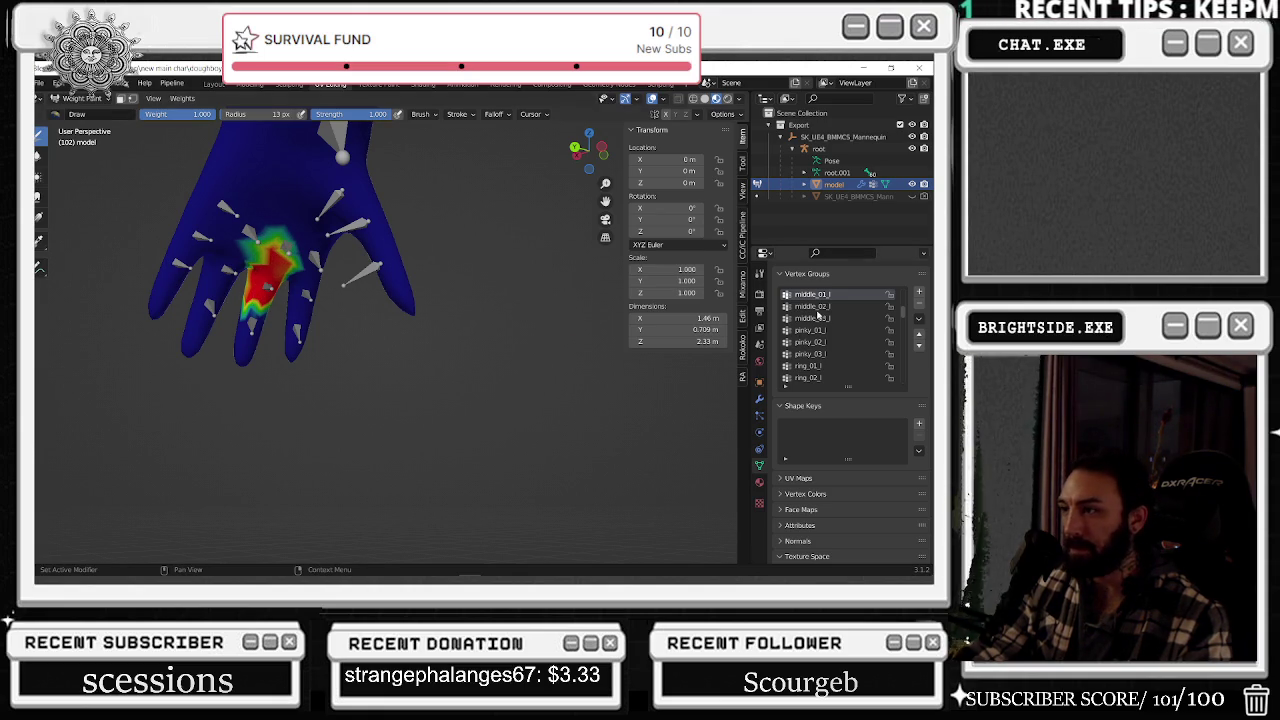
- Compare the middle_01_l, middle_02_l and middle_03_l weights along the middle finger
click(815, 306)
click(820, 318)
click(818, 306)
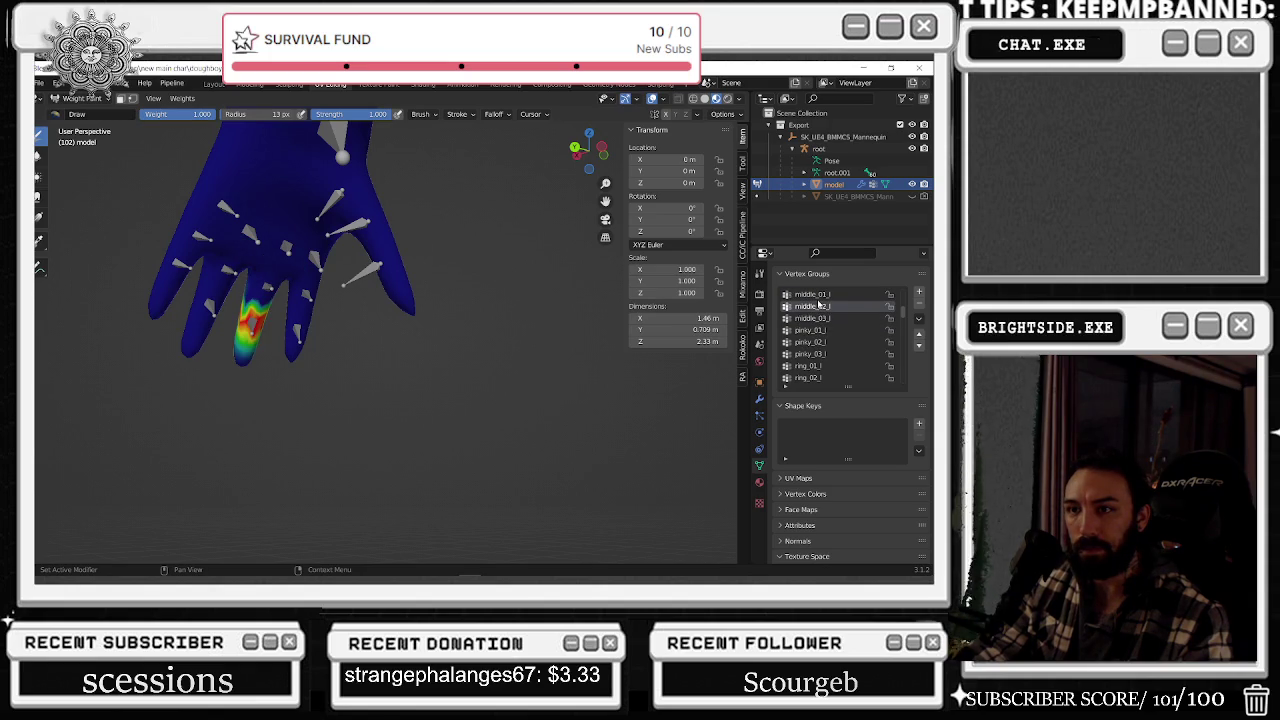
click(812, 294)
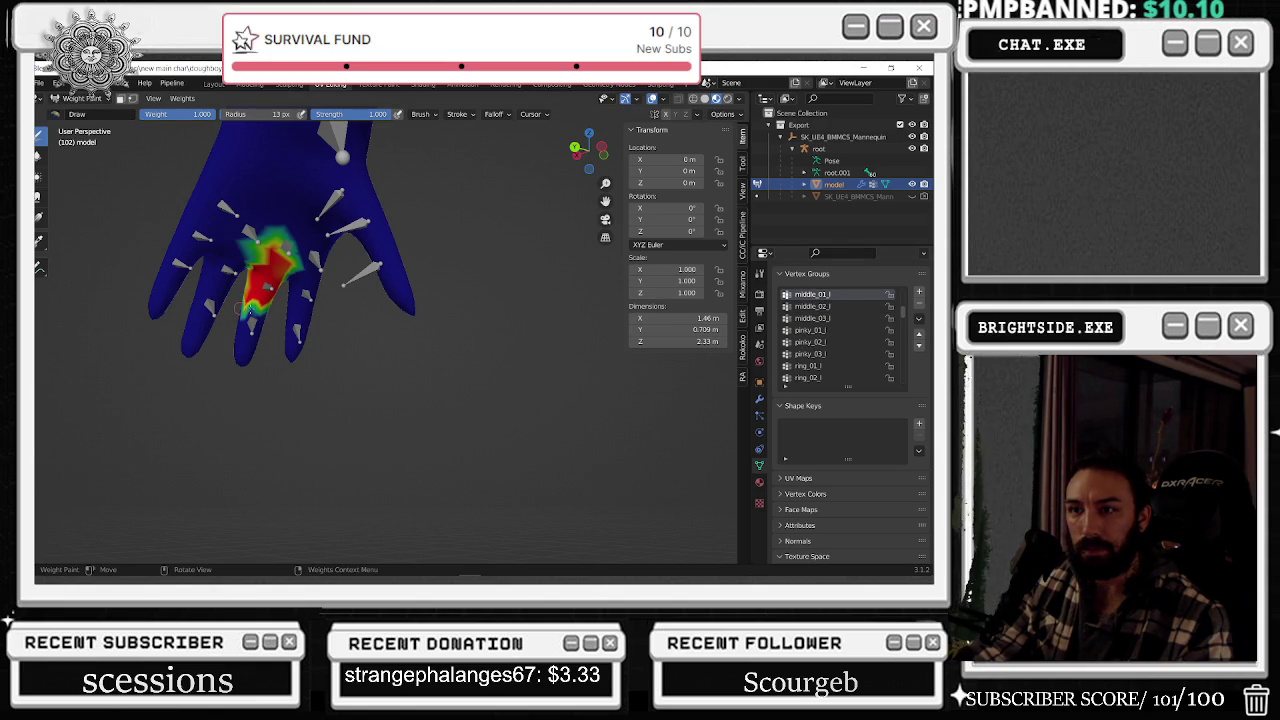
click(815, 306)
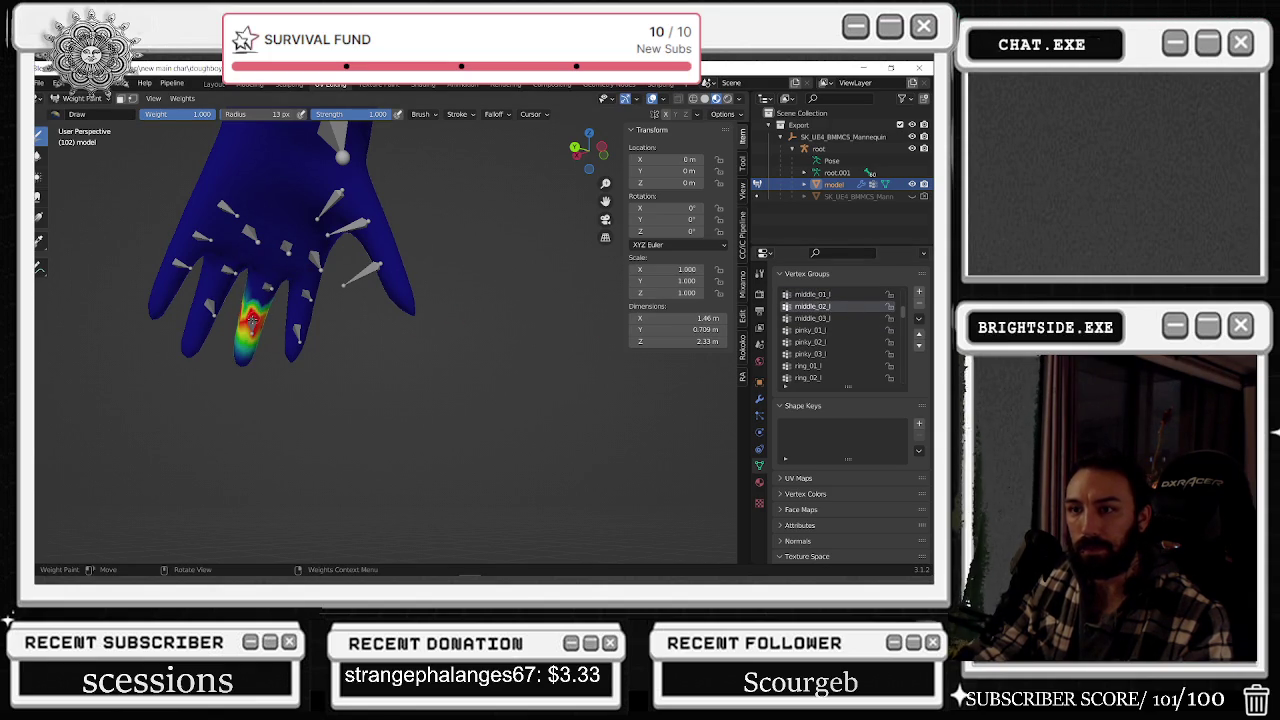
click(829, 318)
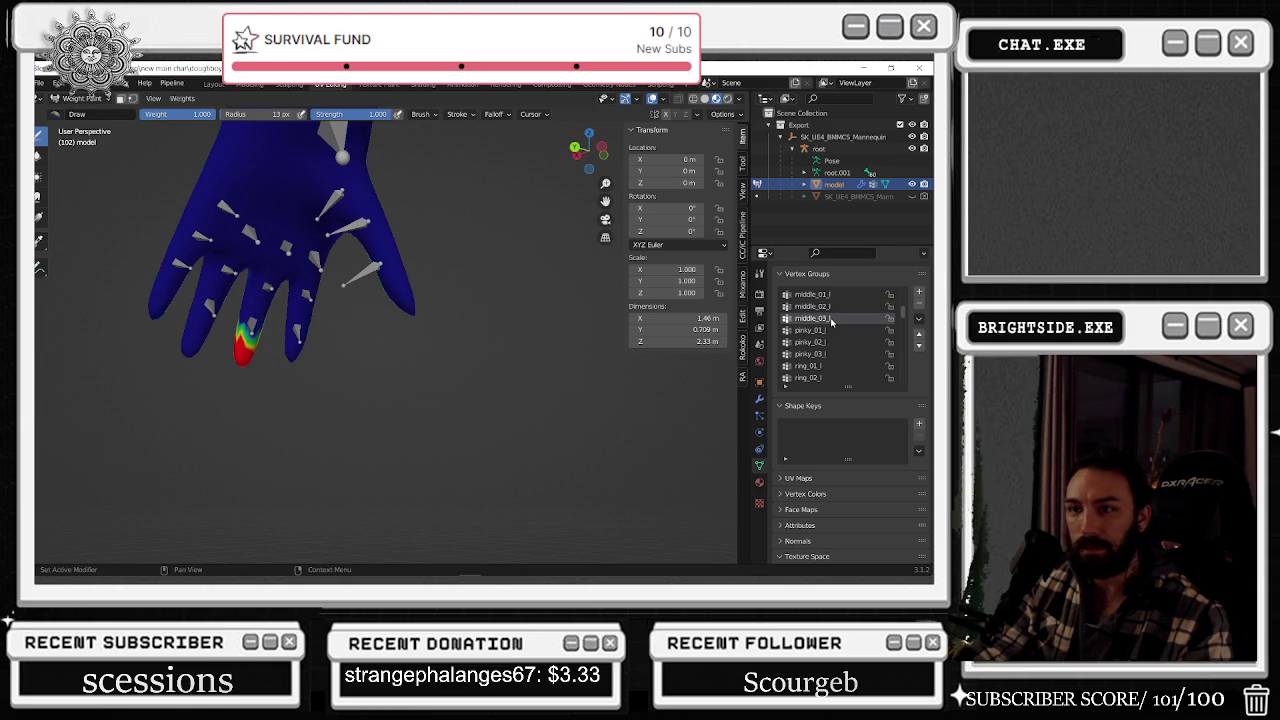
- Review the pinky_01_l to pinky_03_l weights, then paint ring_01_l onto the ring knuckle
click(815, 330)
click(818, 342)
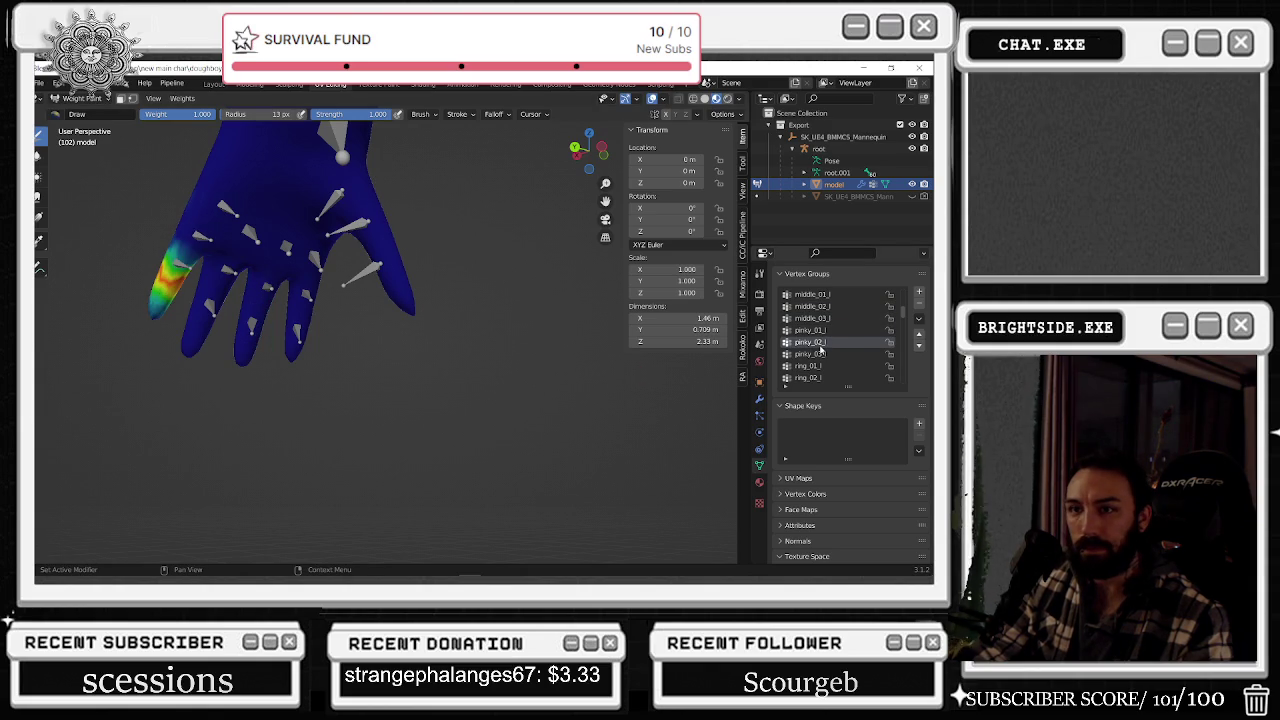
click(821, 354)
click(821, 367)
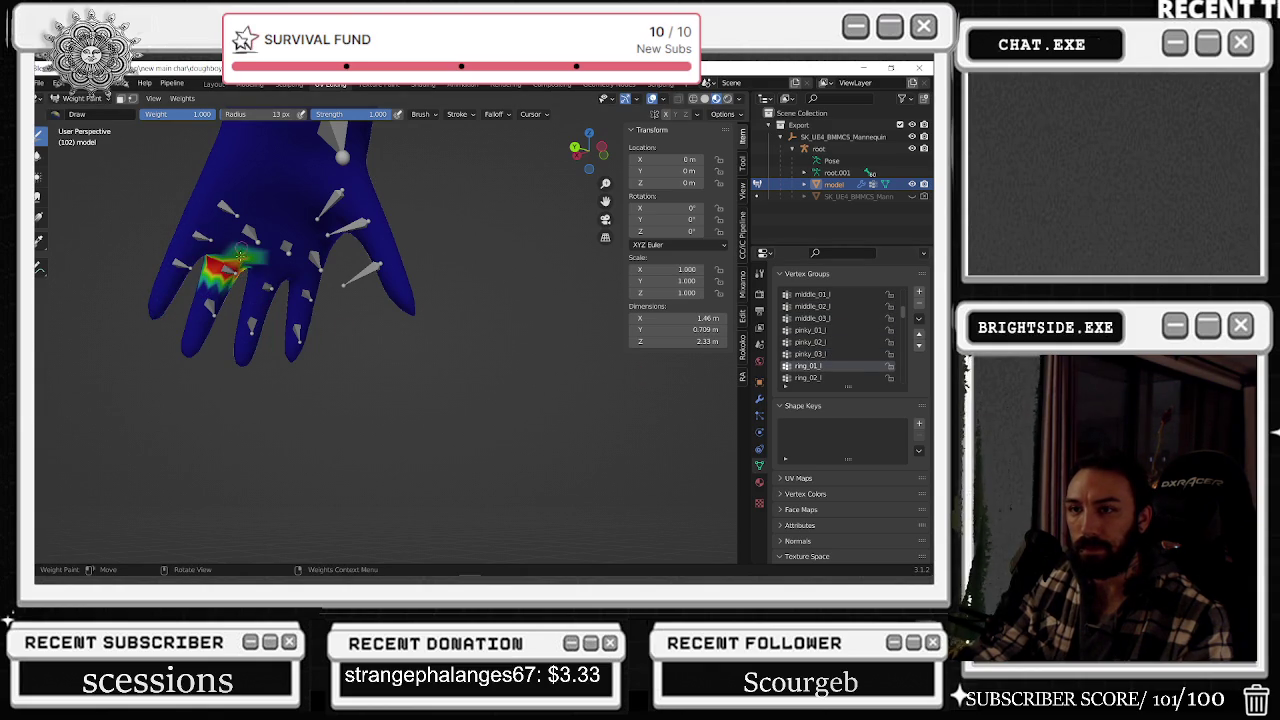
drag(236, 237, 238, 256)
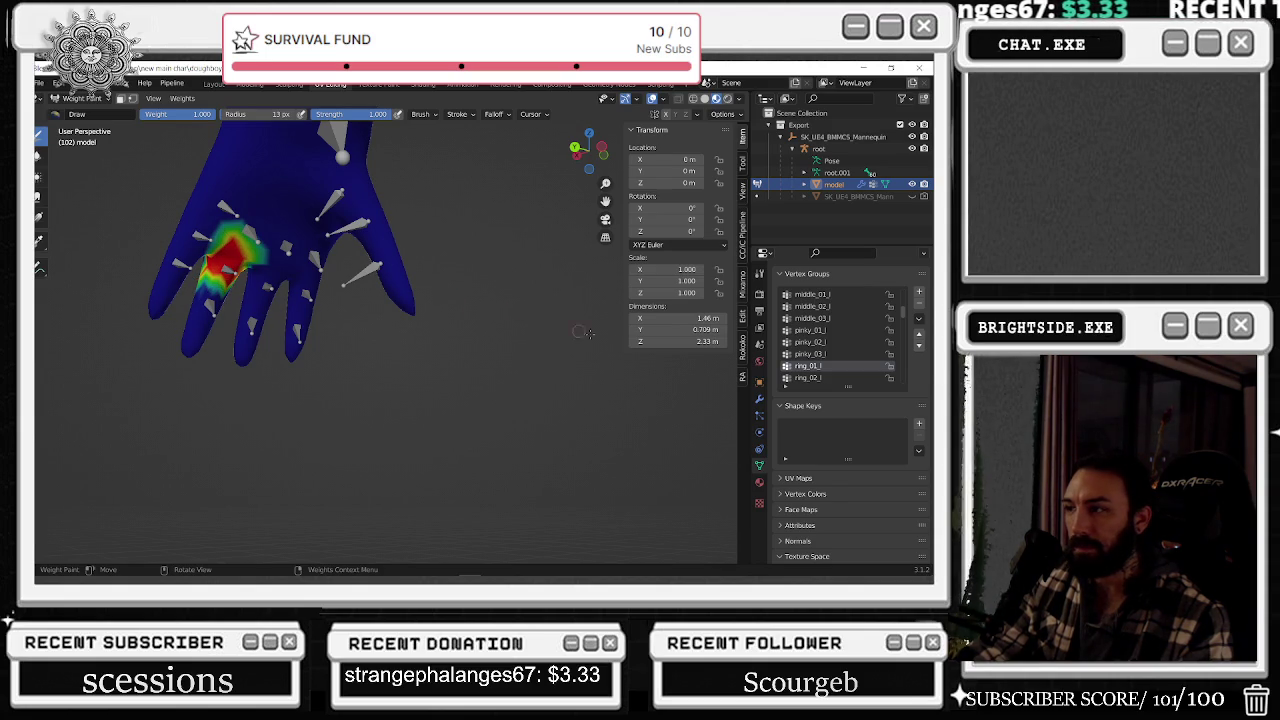
- Check ring_02_l, then make ring_03_l active with brush weight 0 and orbit around the hand
click(809, 378)
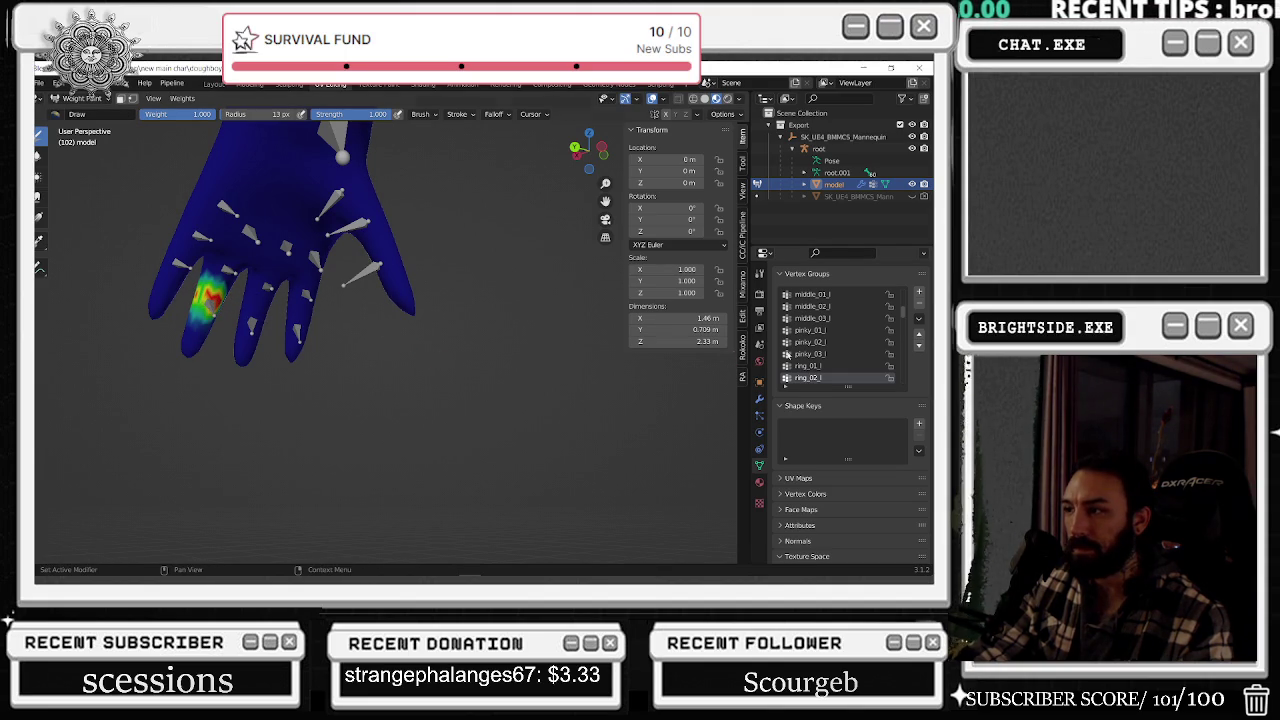
scroll(812, 355, down, 3)
click(812, 355)
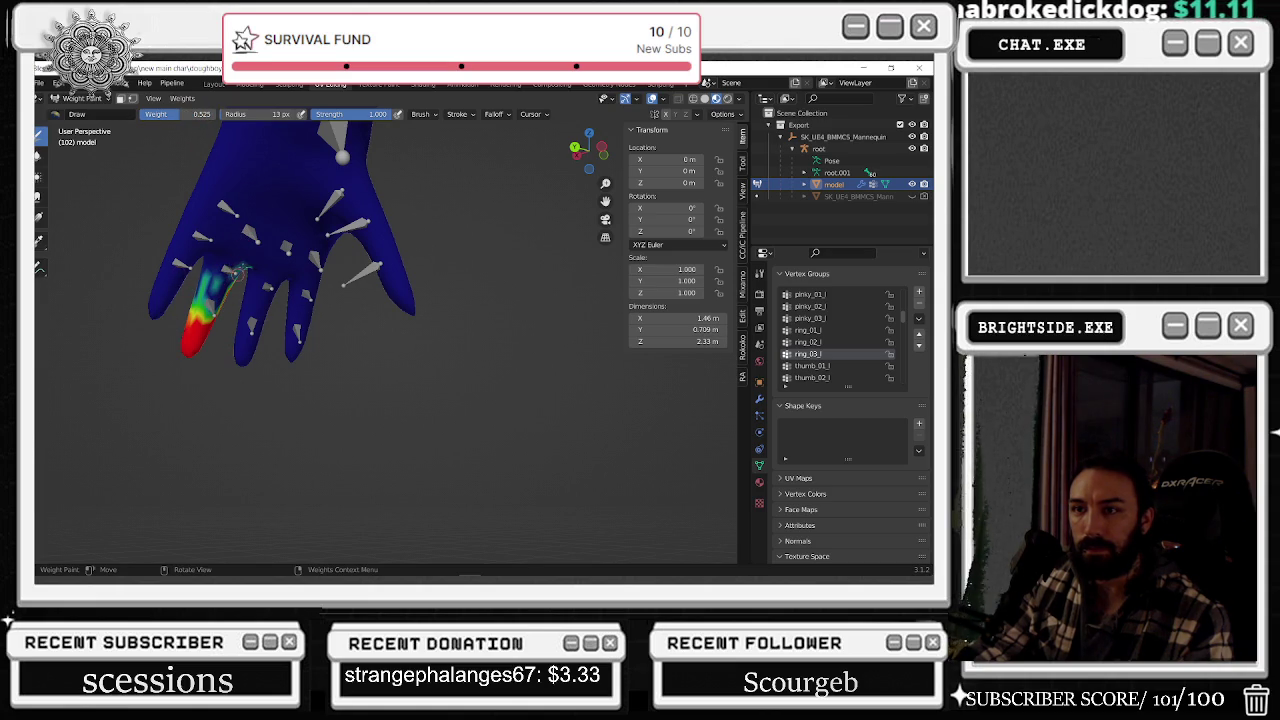
drag(200, 114, 160, 114)
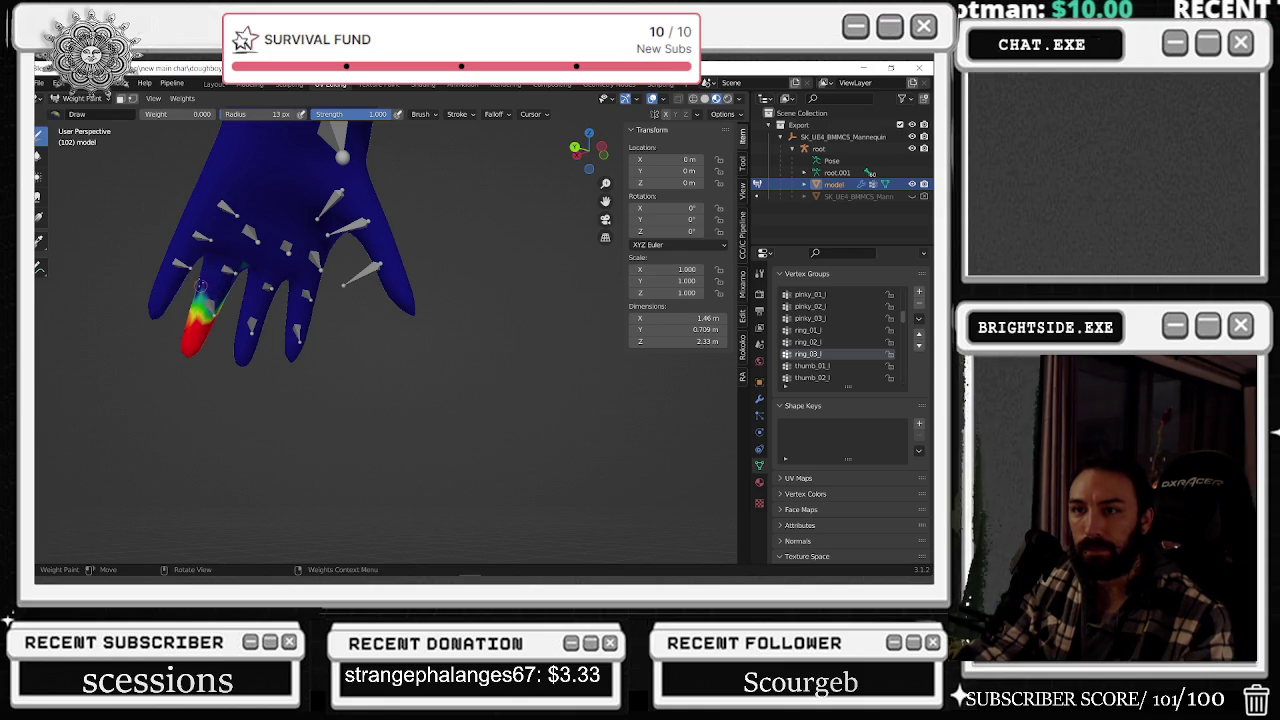
mouse_move(263, 260)
middle_down()
mouse_move(502, 314)
mouse_move(462, 310)
middle_up()
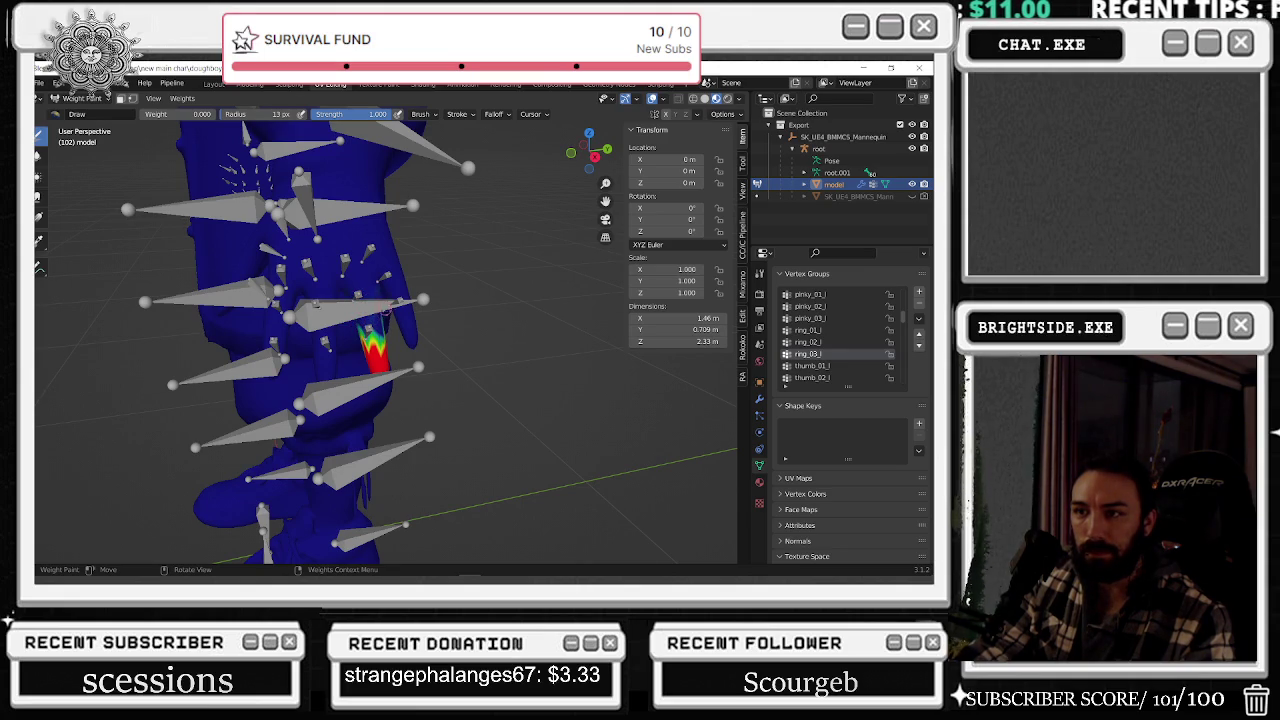
click(82, 98)
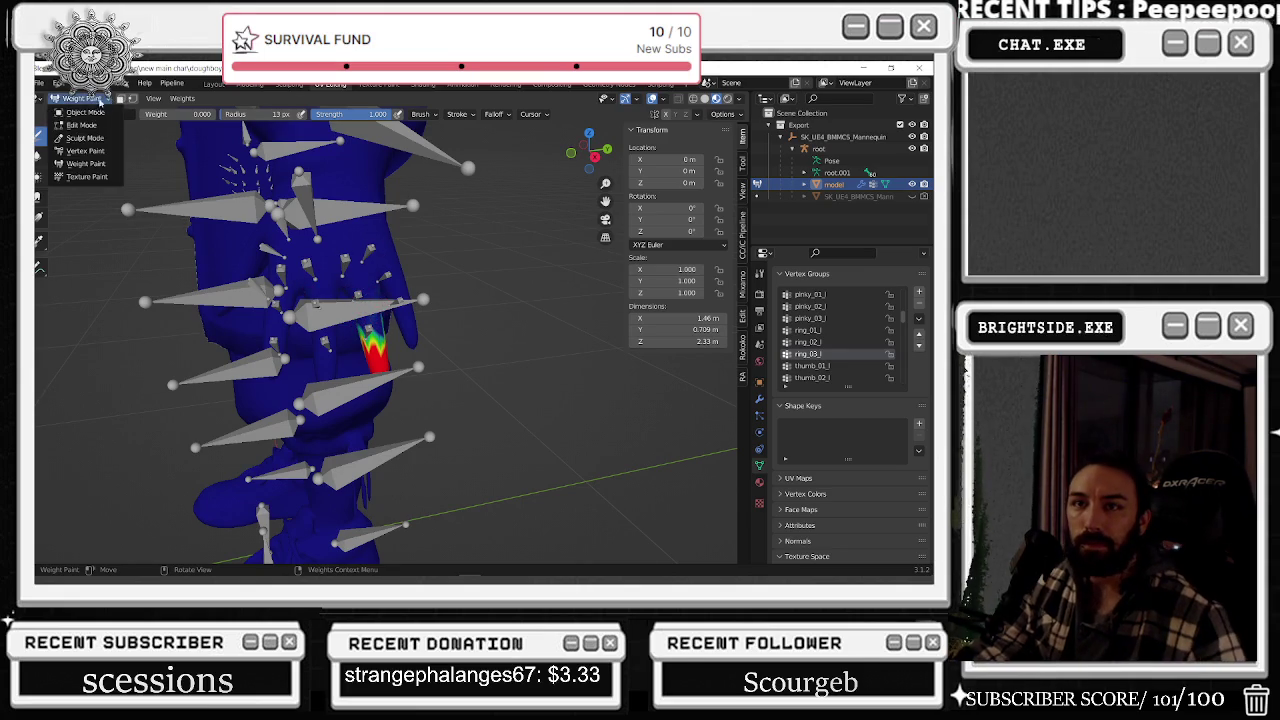
- In Object Mode, select the root armature and export NEWMAIN_doughboyupdate_RIGGED.fbx, then switch to Unreal
click(75, 112)
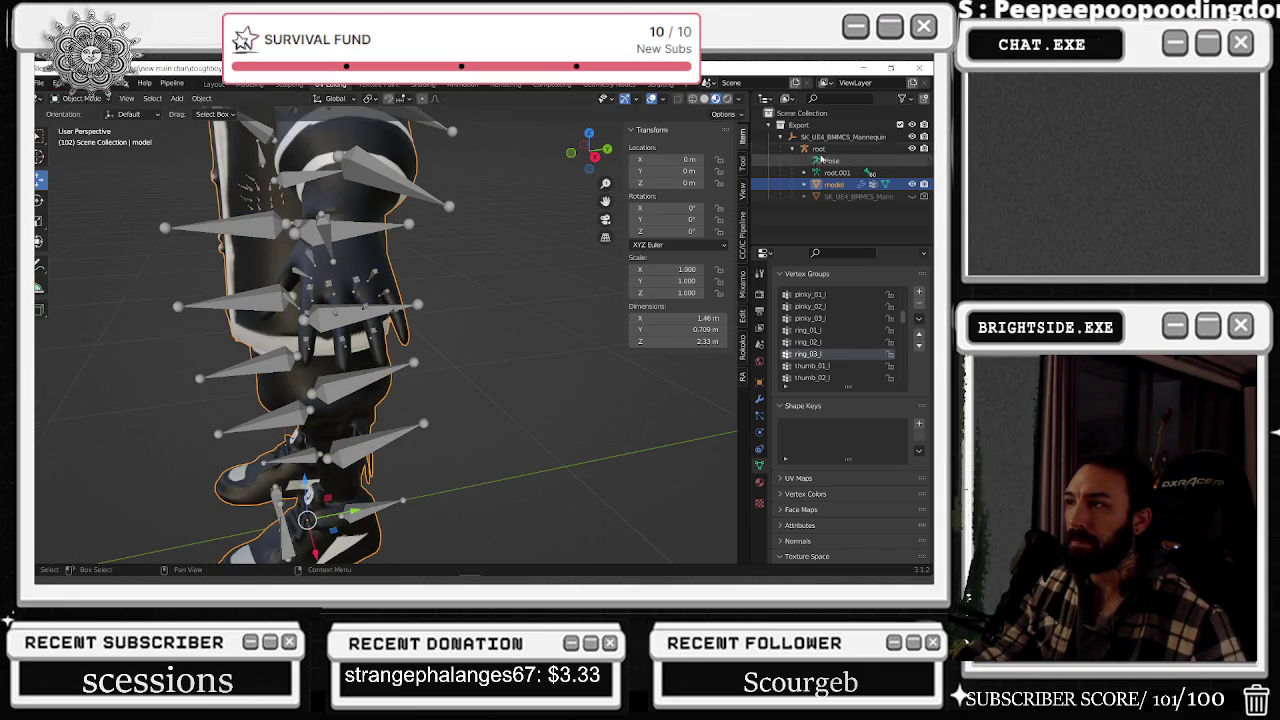
ctrl+click(819, 148)
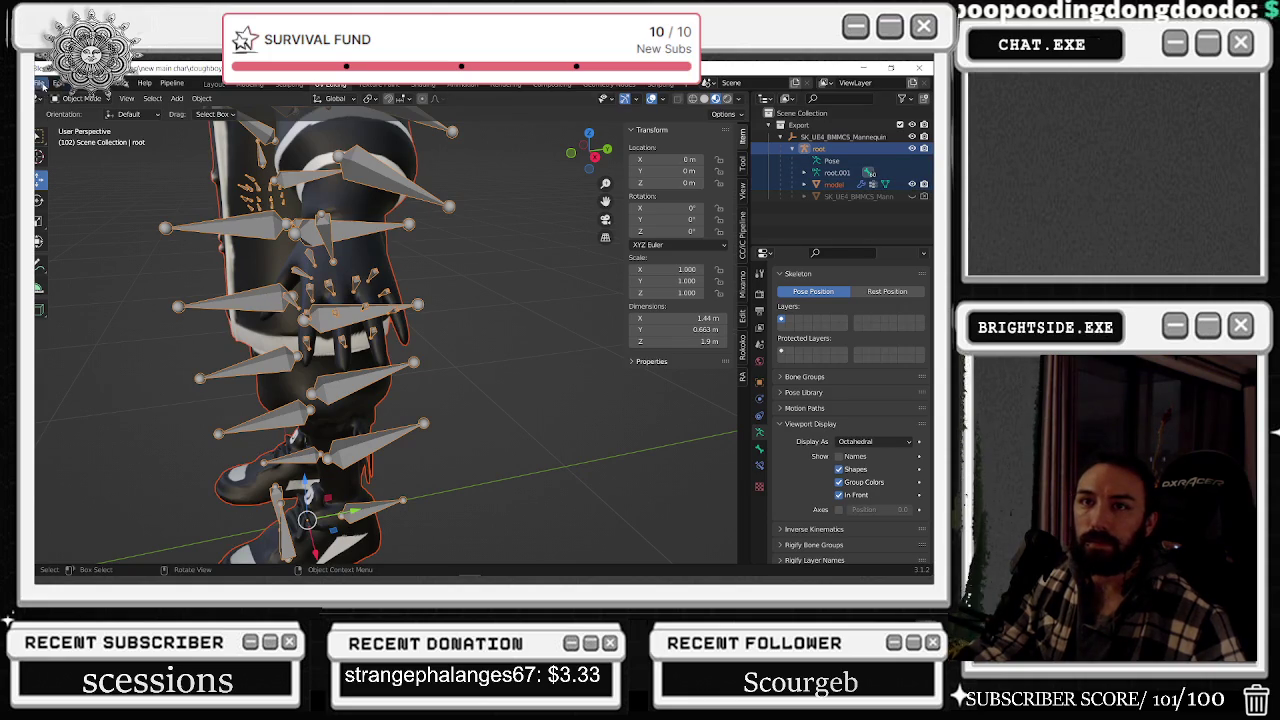
click(40, 83)
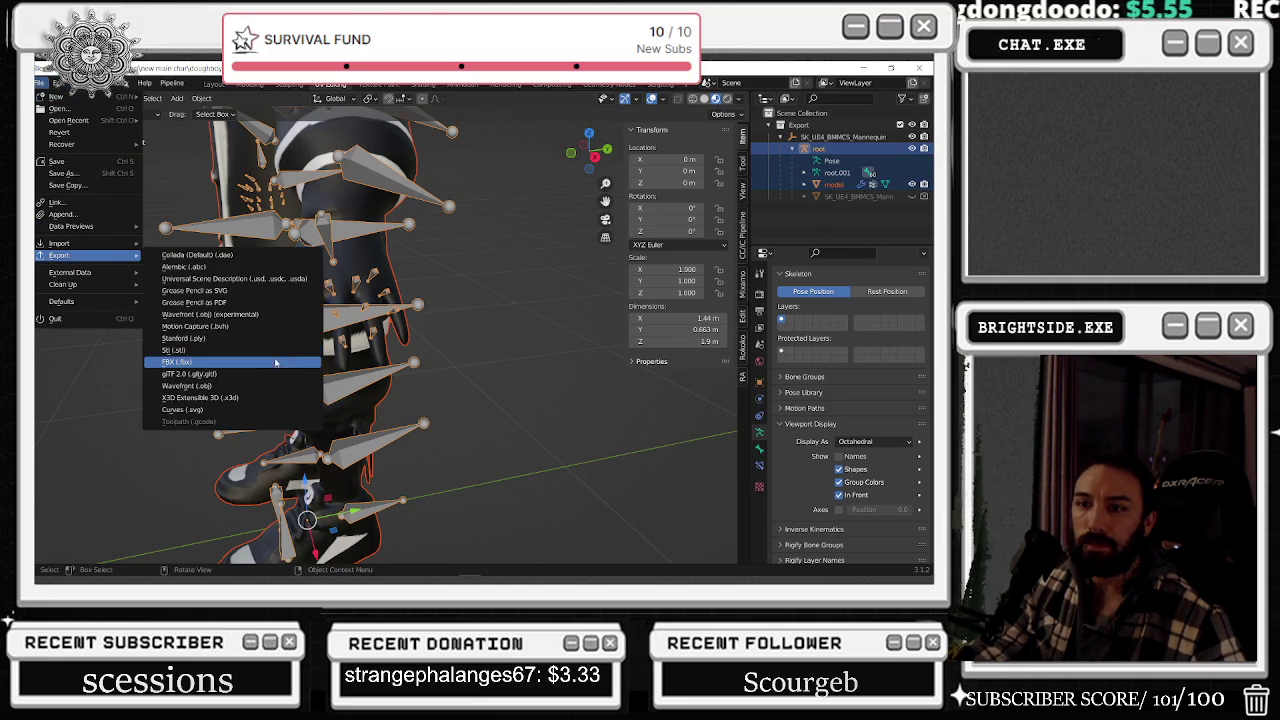
mouse_move(60, 255)
click(230, 351)
click(683, 494)
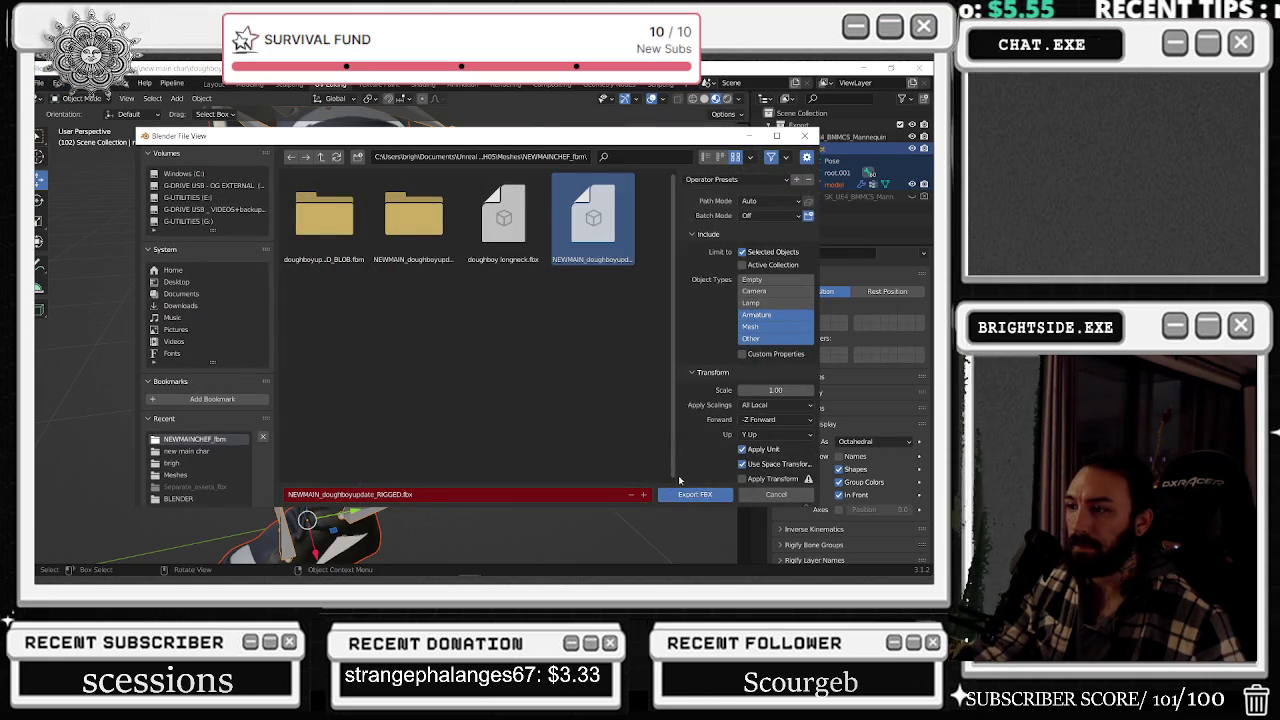
key(alt+Tab)
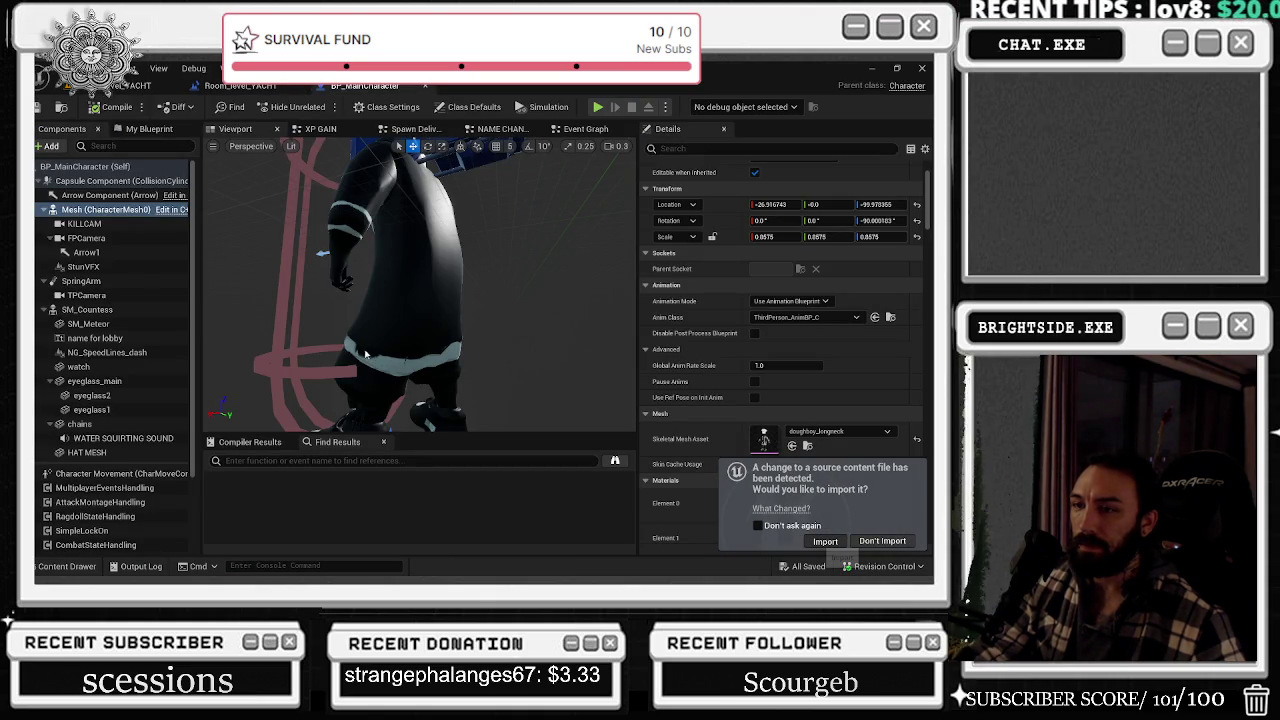
- Orbit Unreal's viewport to inspect the reimported chef's hand, then return to Blender
mouse_move(372, 363)
mouse_down()
mouse_move(460, 360)
mouse_move(430, 300)
mouse_move(470, 290)
mouse_move(400, 290)
mouse_up()
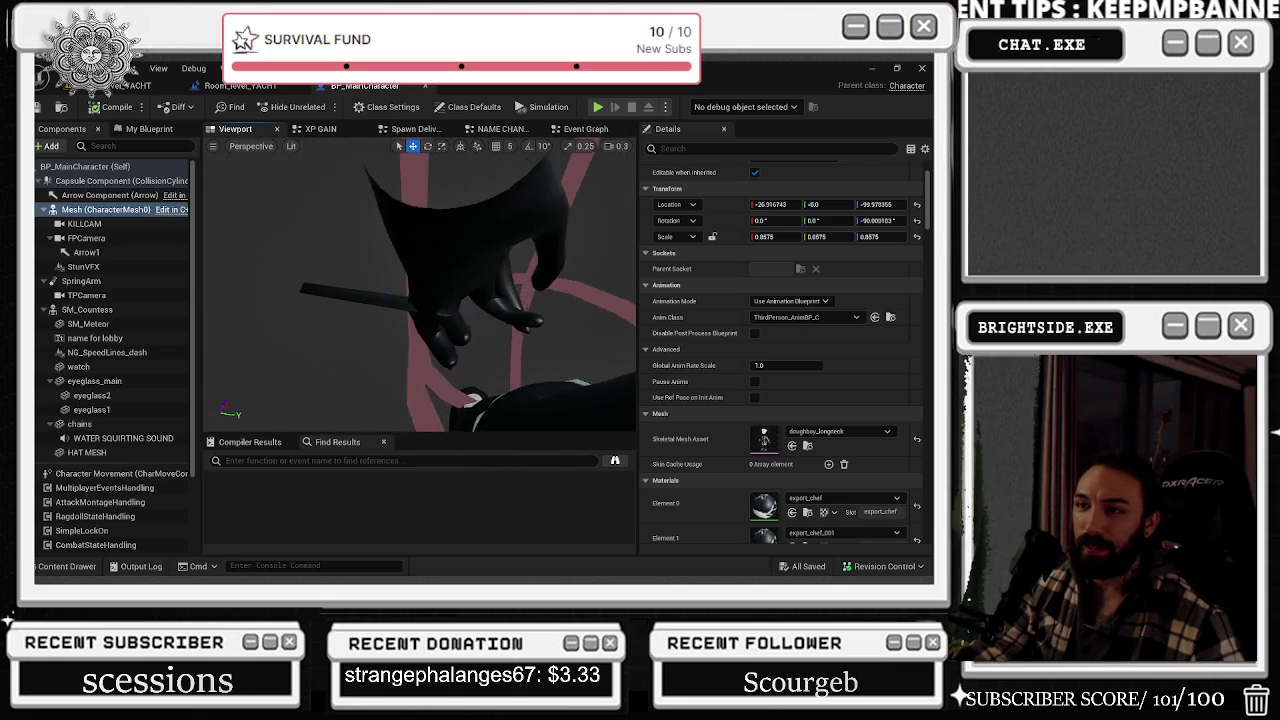
key(alt+Tab)
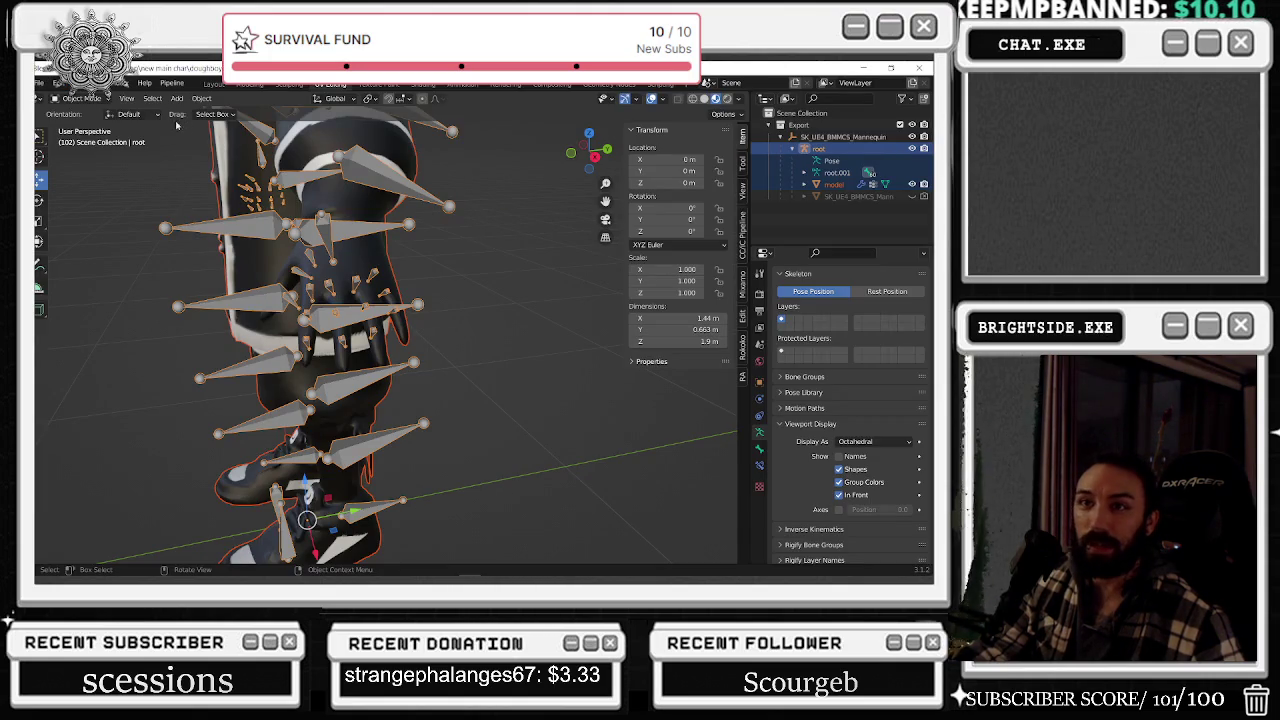
- Redo through the undo history back to weight painting with thumb_01_r active, viewing the rig's back
click(57, 83)
mouse_move(88, 125)
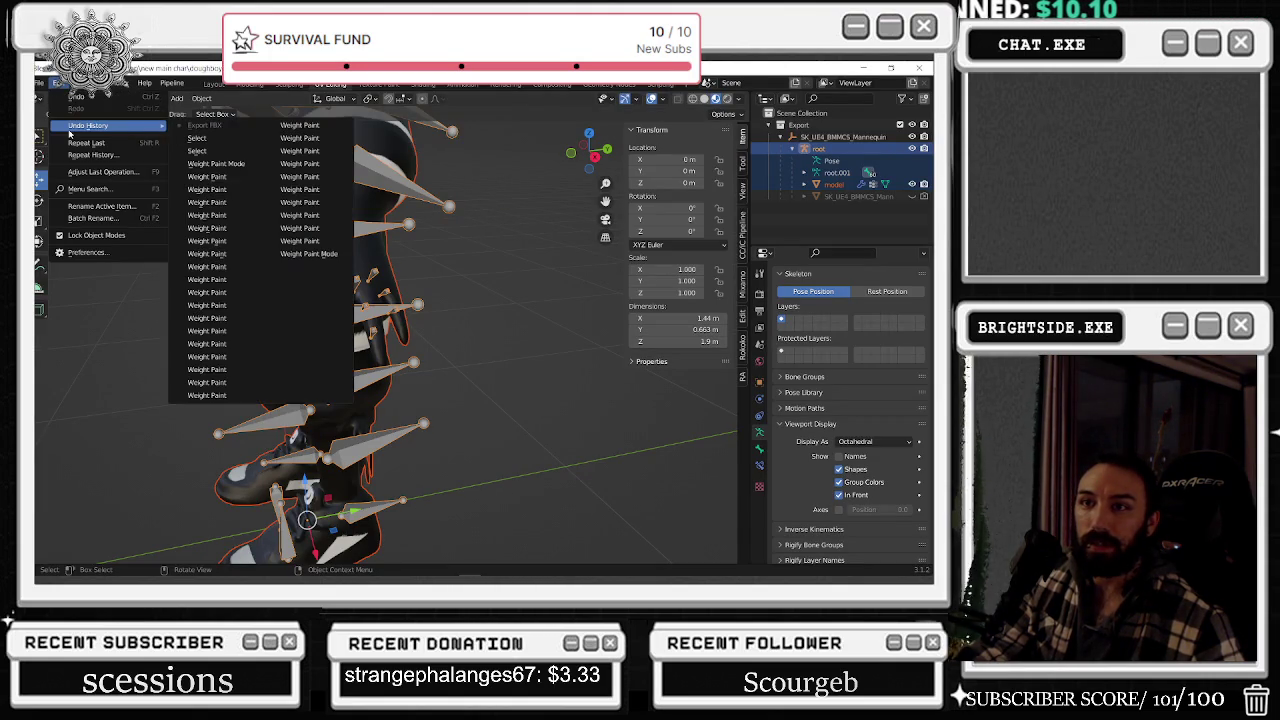
scroll(535, 223, down, 2)
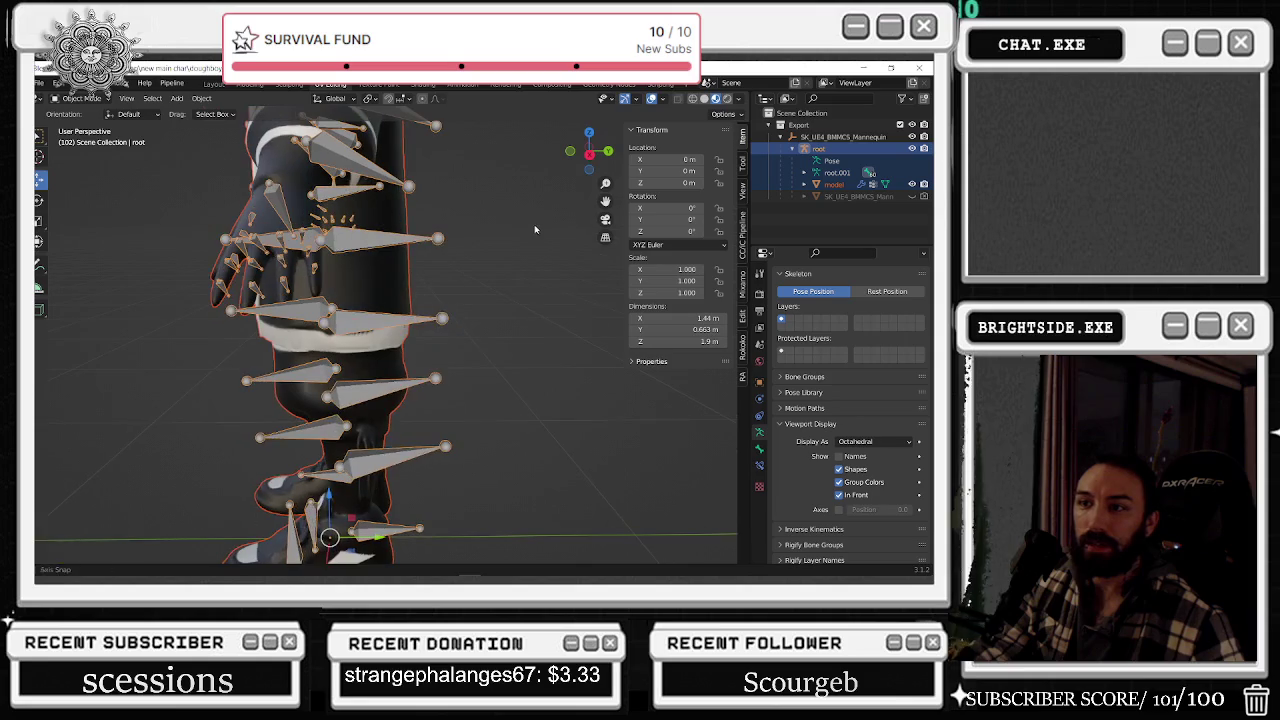
key(ctrl+shift+z)
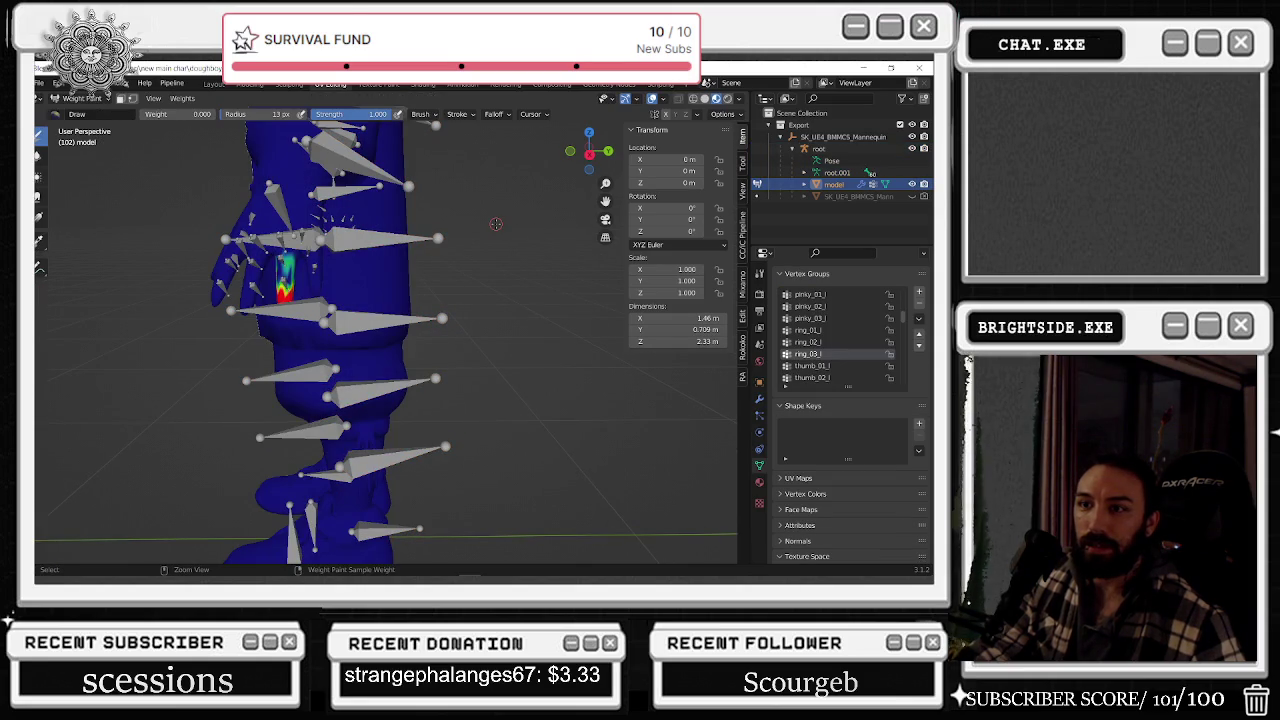
key(ctrl+shift+z)
key(ctrl+shift+z)
key(ctrl+shift+z)
key(ctrl+shift+z)
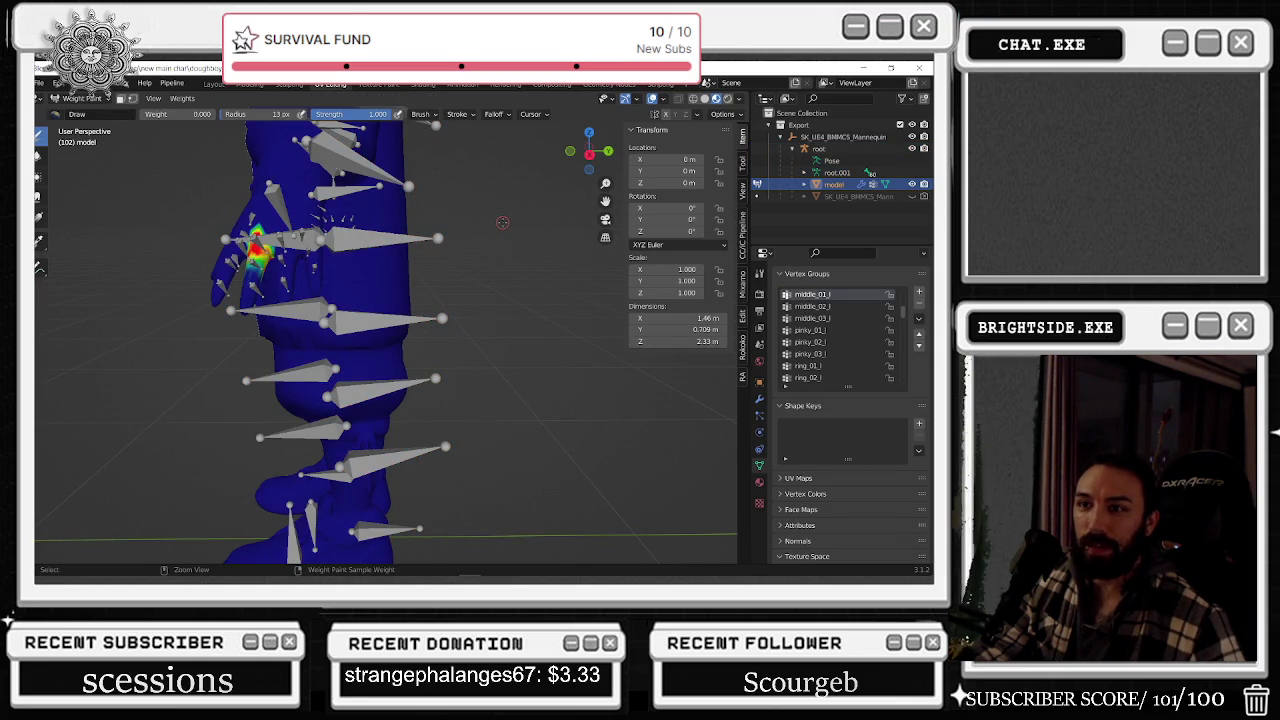
middle_drag(503, 222, 343, 148)
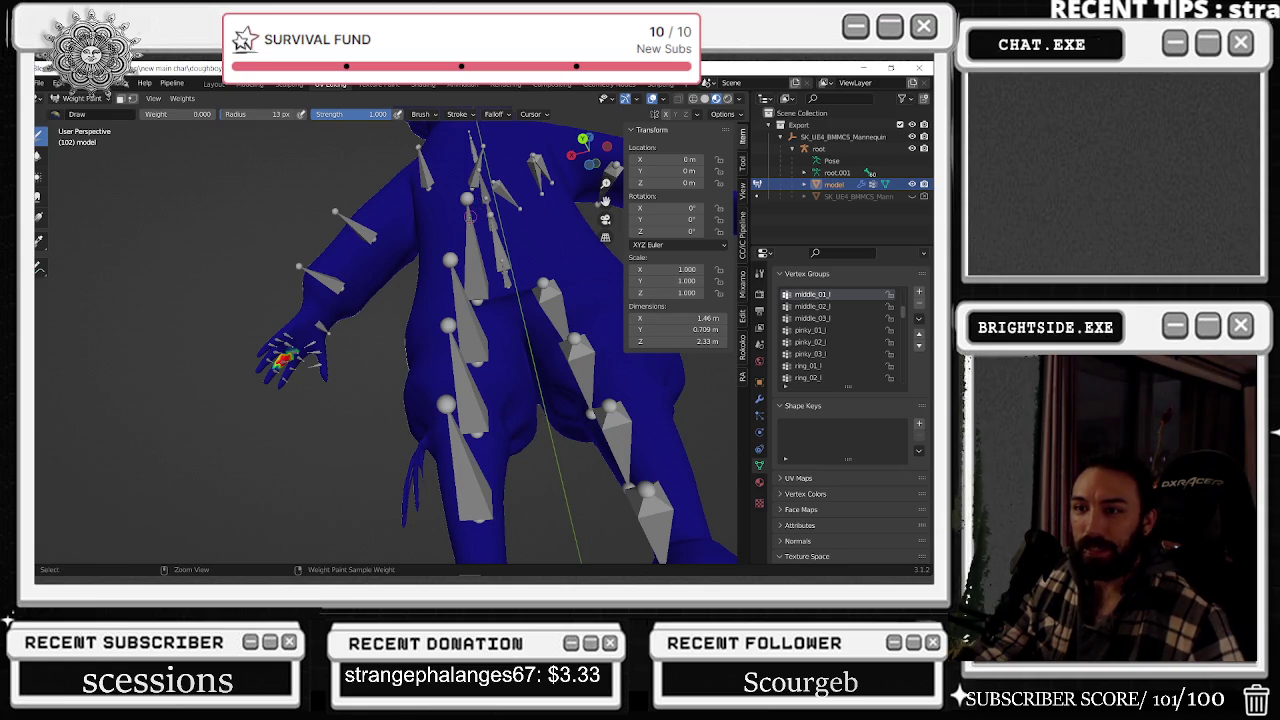
key(ctrl+shift+z)
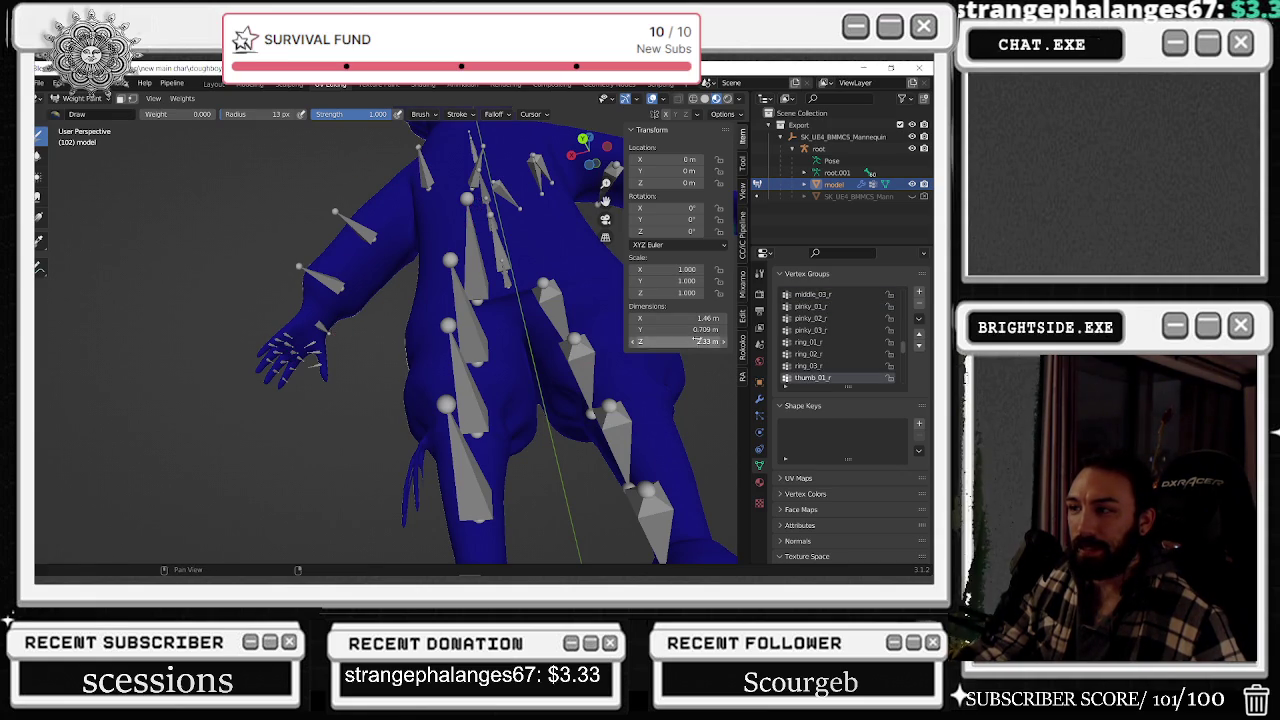
mouse_move(337, 331)
middle_down()
mouse_move(488, 386)
mouse_move(300, 380)
middle_up()
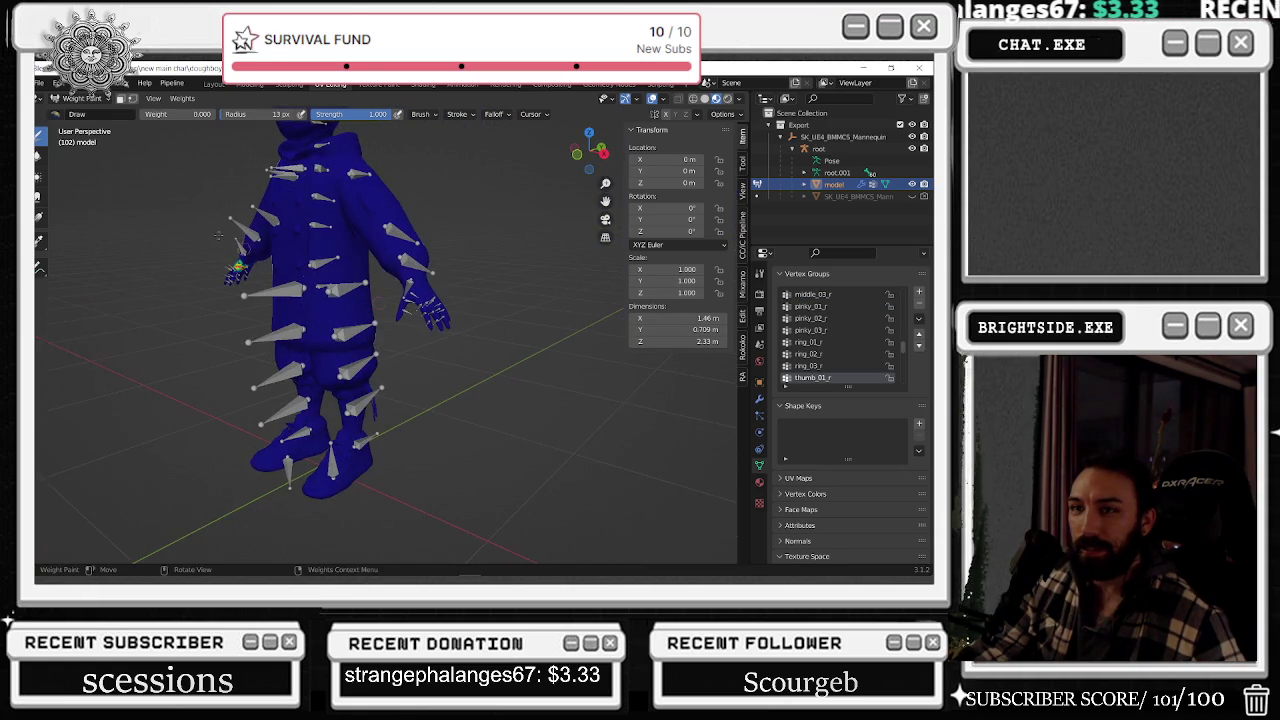
- Switch to Object Mode and select the model with the root armature as the active object
click(80, 98)
click(82, 112)
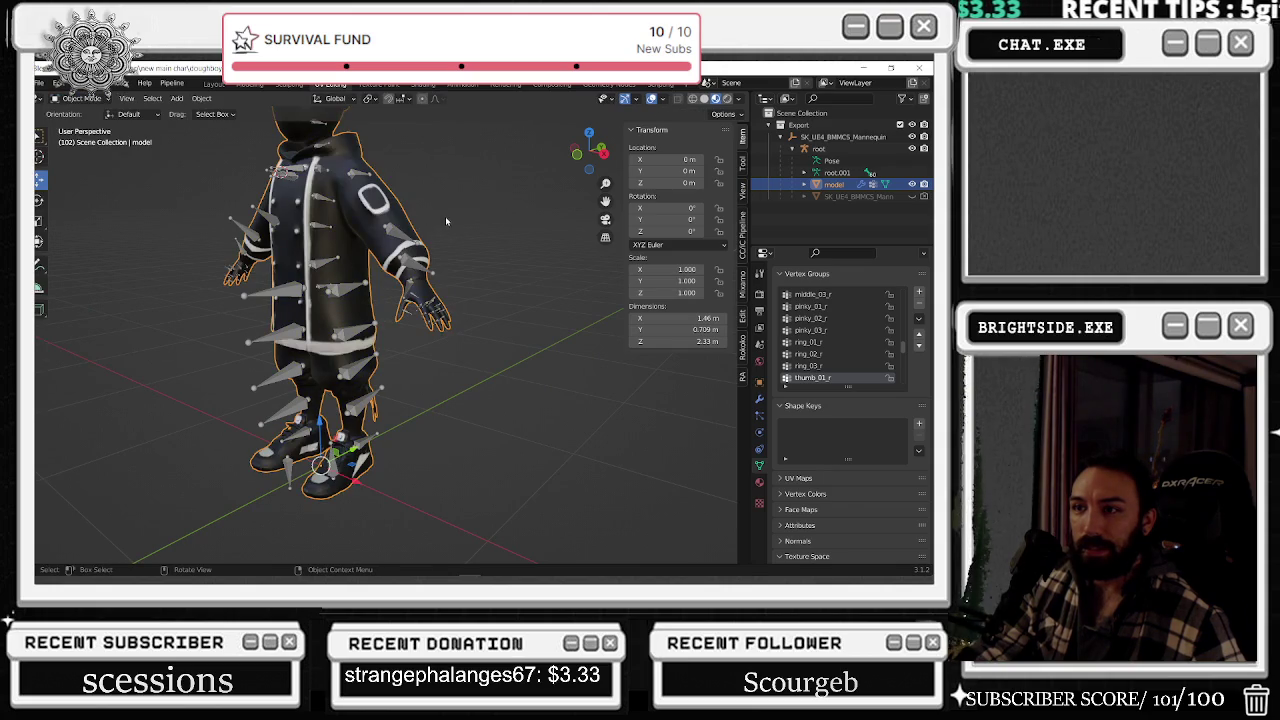
scroll(443, 214, up, 6)
scroll(420, 235, down, 3)
shift+click(440, 204)
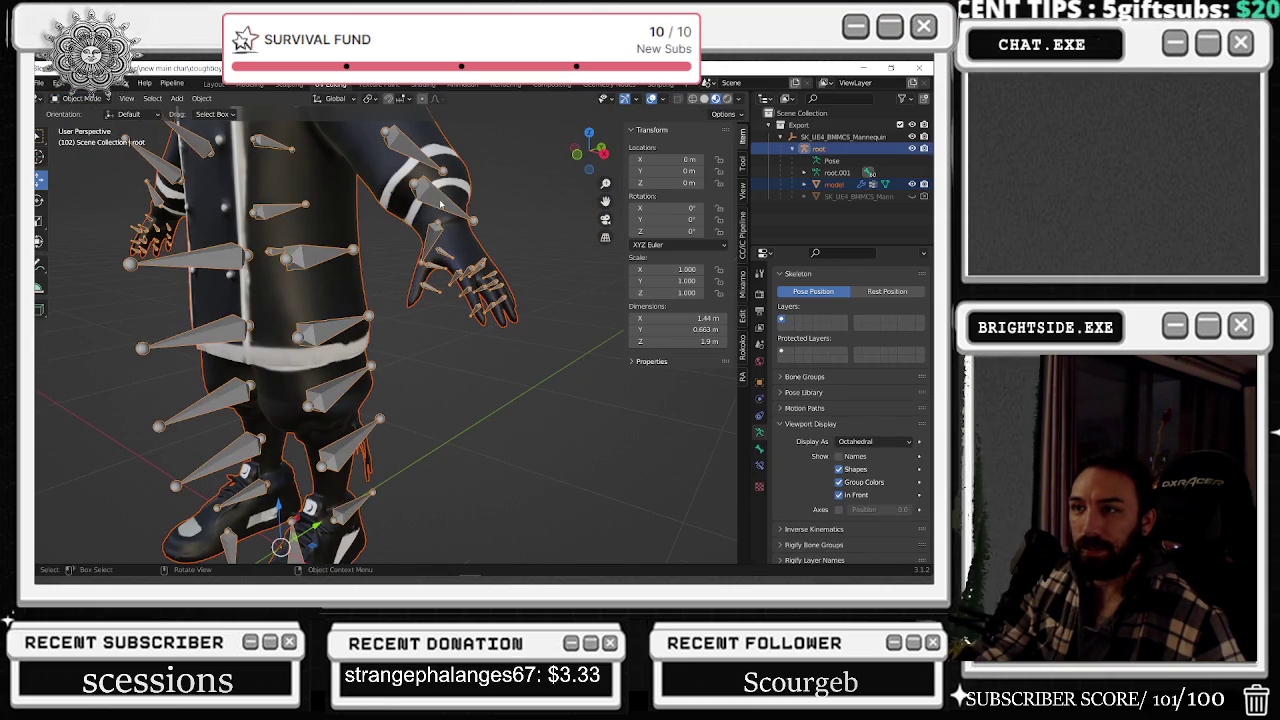
click(837, 172)
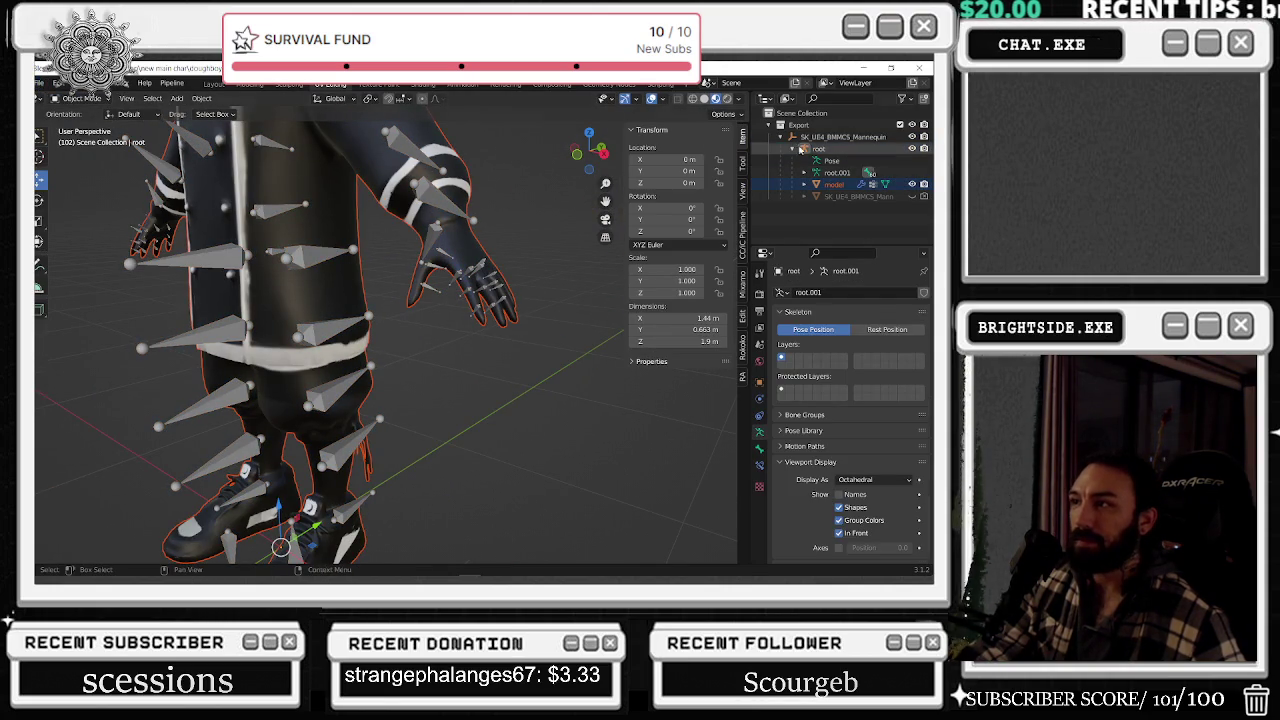
click(818, 148)
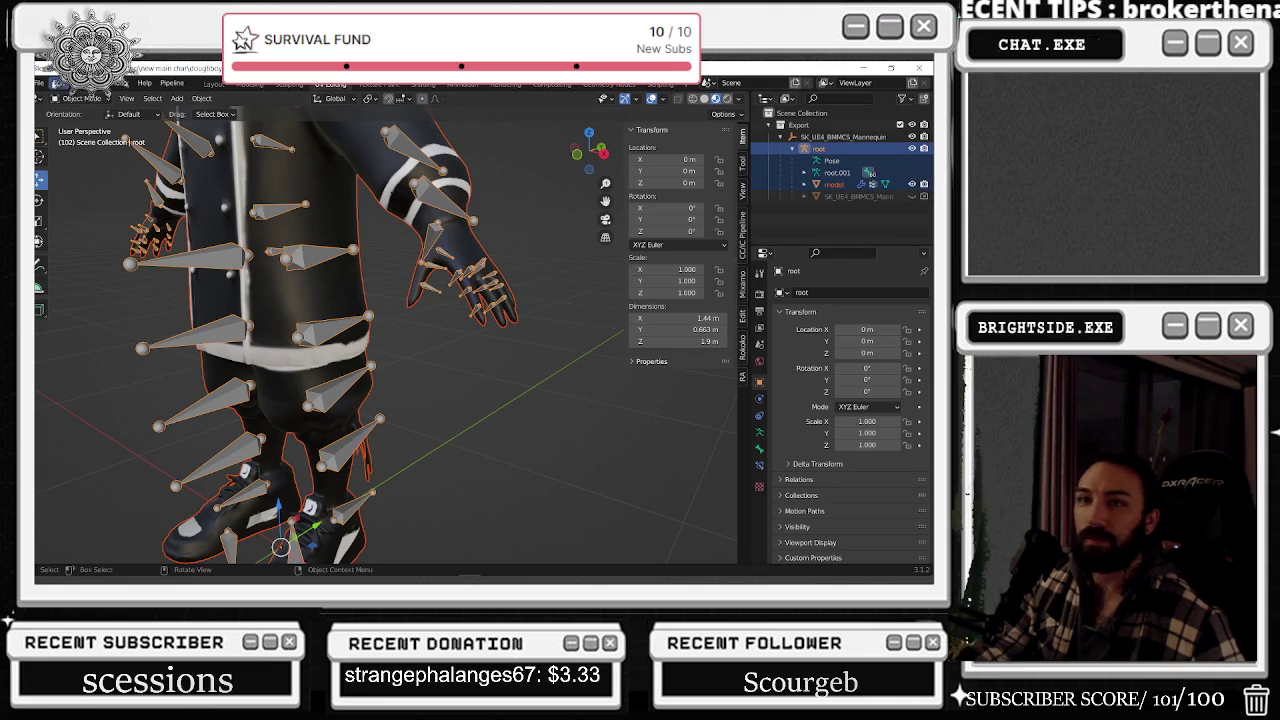
- Export the chef and armature as NEWMAIN_doughboyupdate_RIGGED.fbx, then switch to the Unreal Editor
click(41, 83)
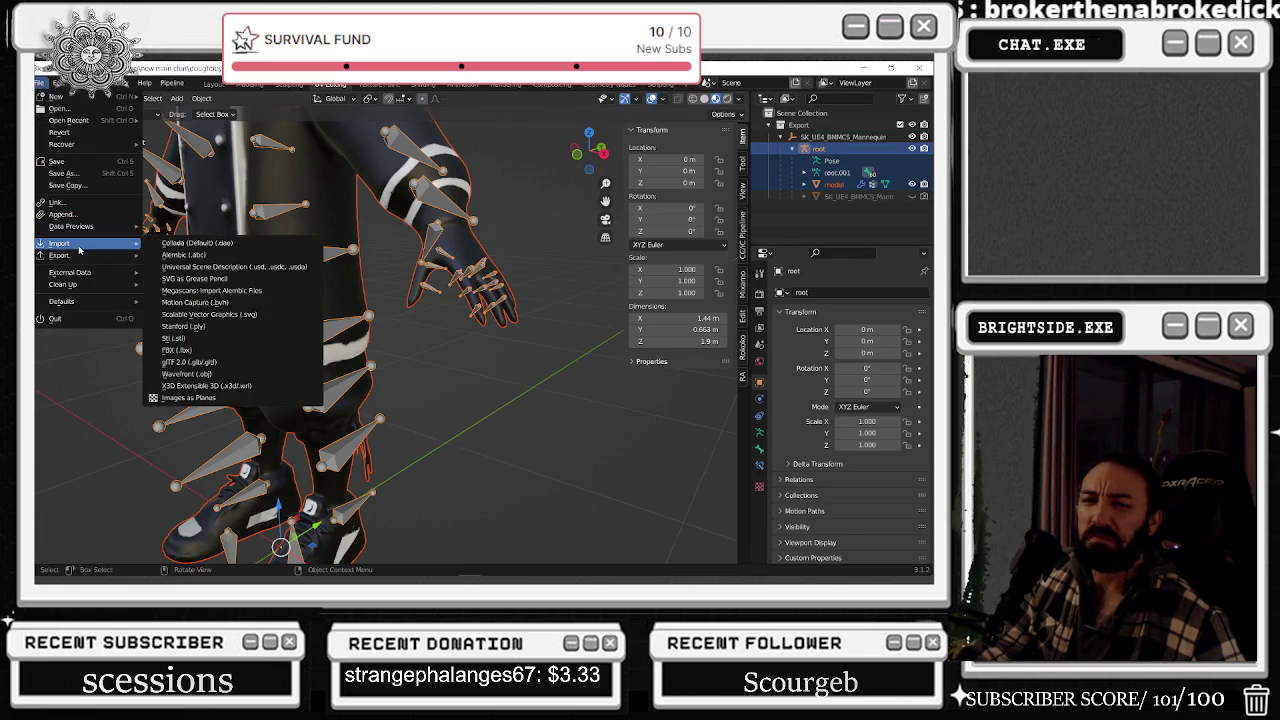
mouse_move(60, 255)
click(190, 360)
click(593, 215)
click(695, 494)
key(alt+Tab)
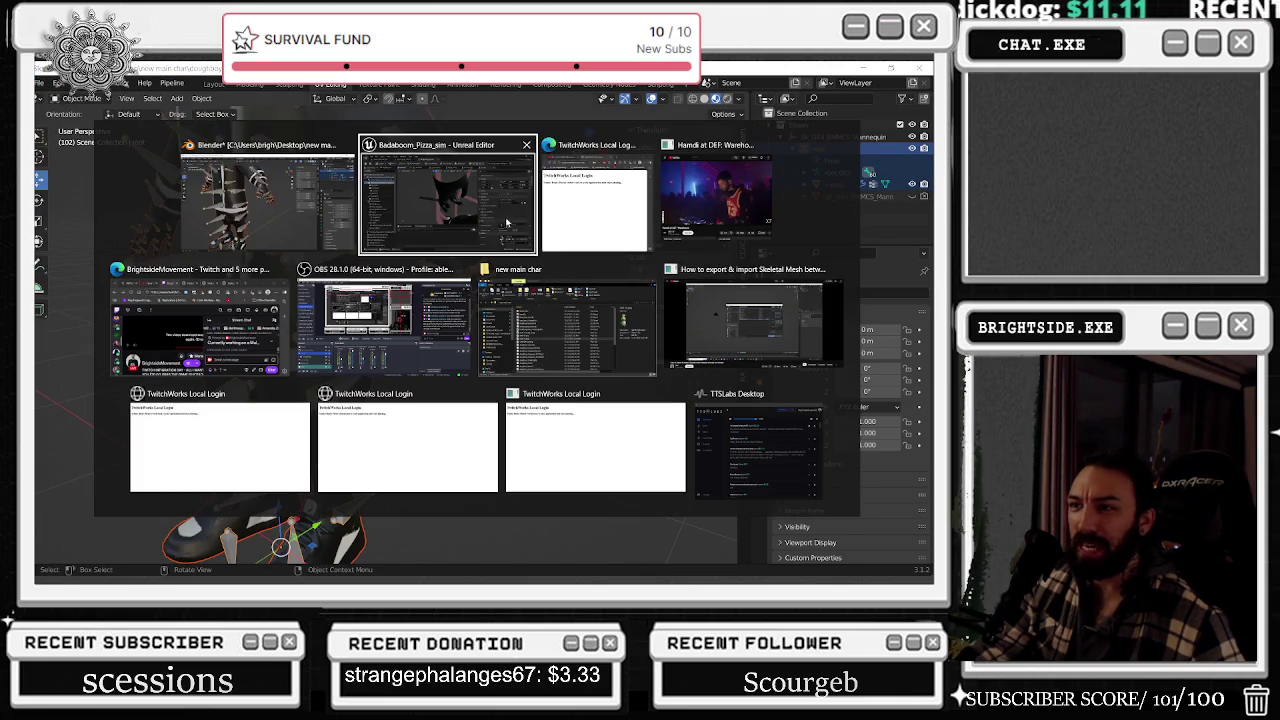
- Check the reimported chef body, then start play-testing the yacht level in third-person view
click(465, 198)
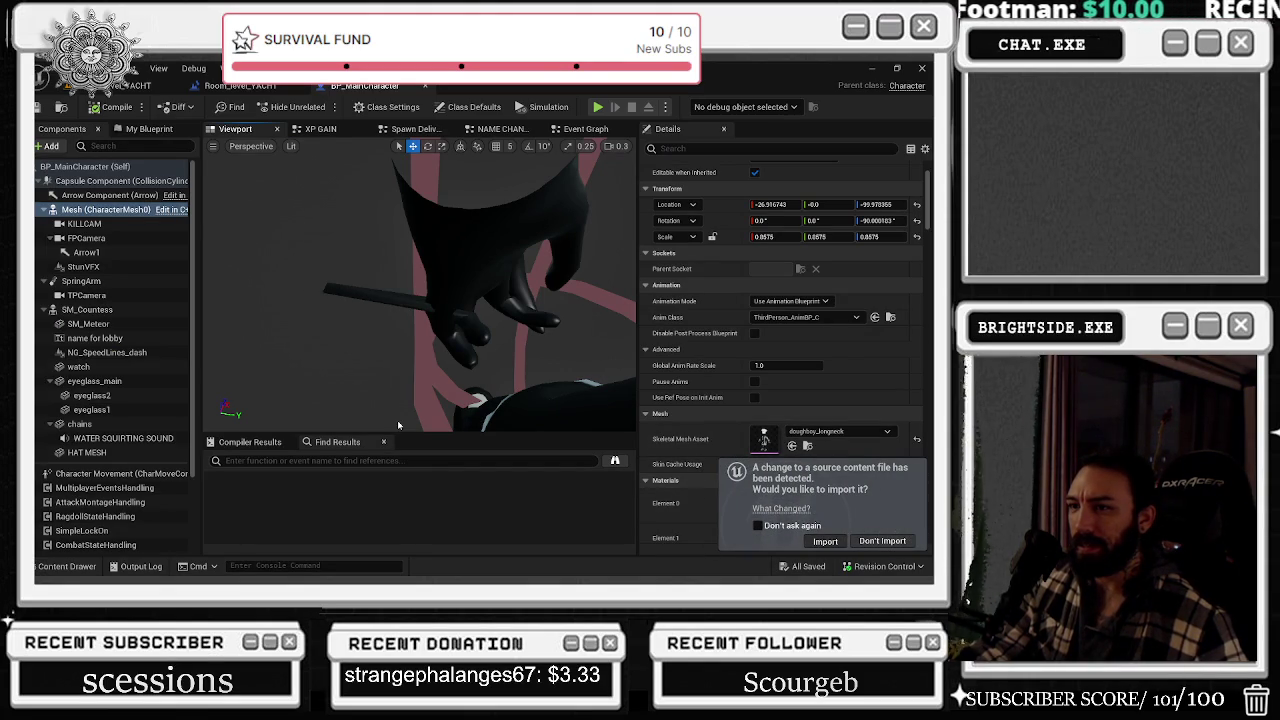
mouse_move(400, 427)
right_down()
mouse_move(420, 440)
mouse_move(425, 390)
right_up()
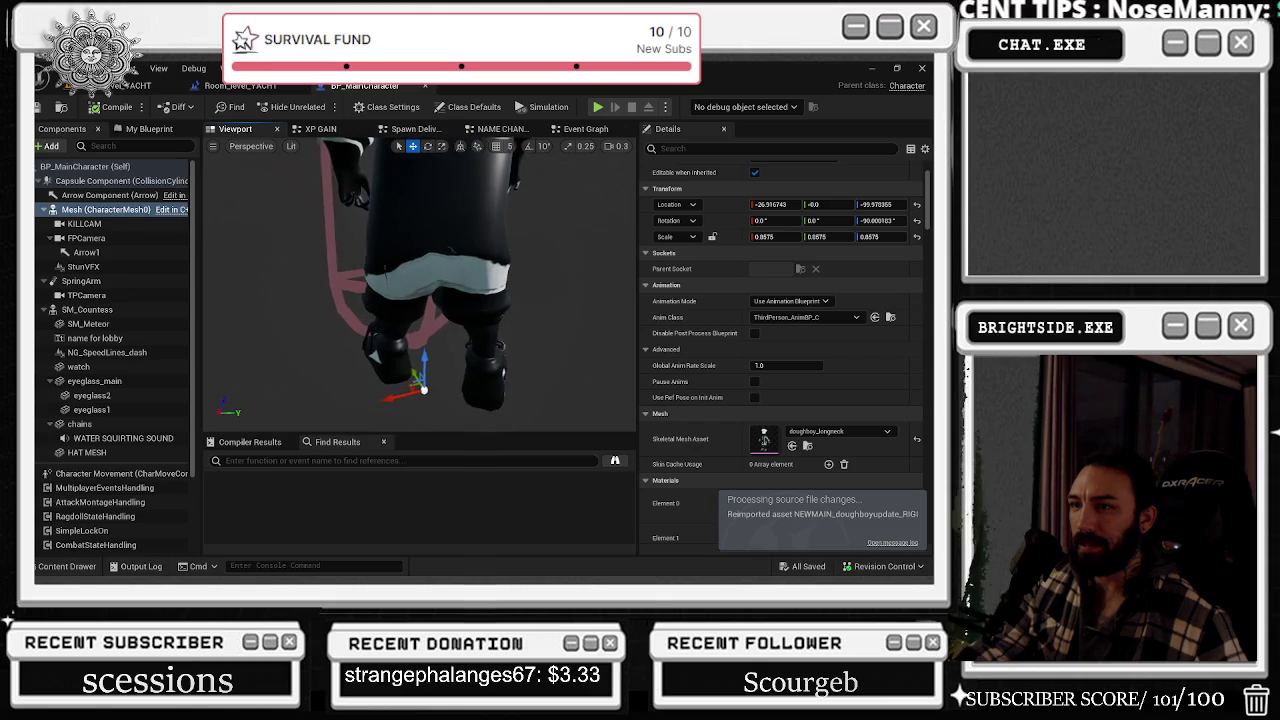
click(147, 84)
click(315, 106)
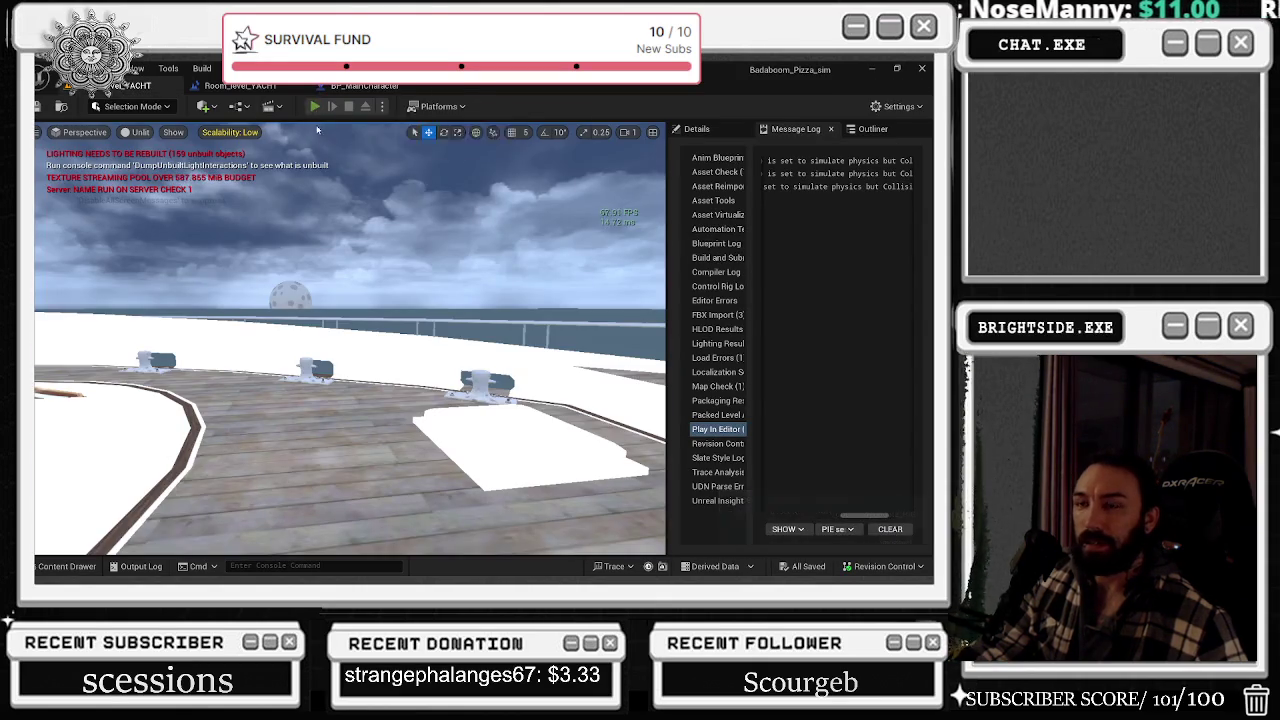
click(315, 183)
key(Tab)
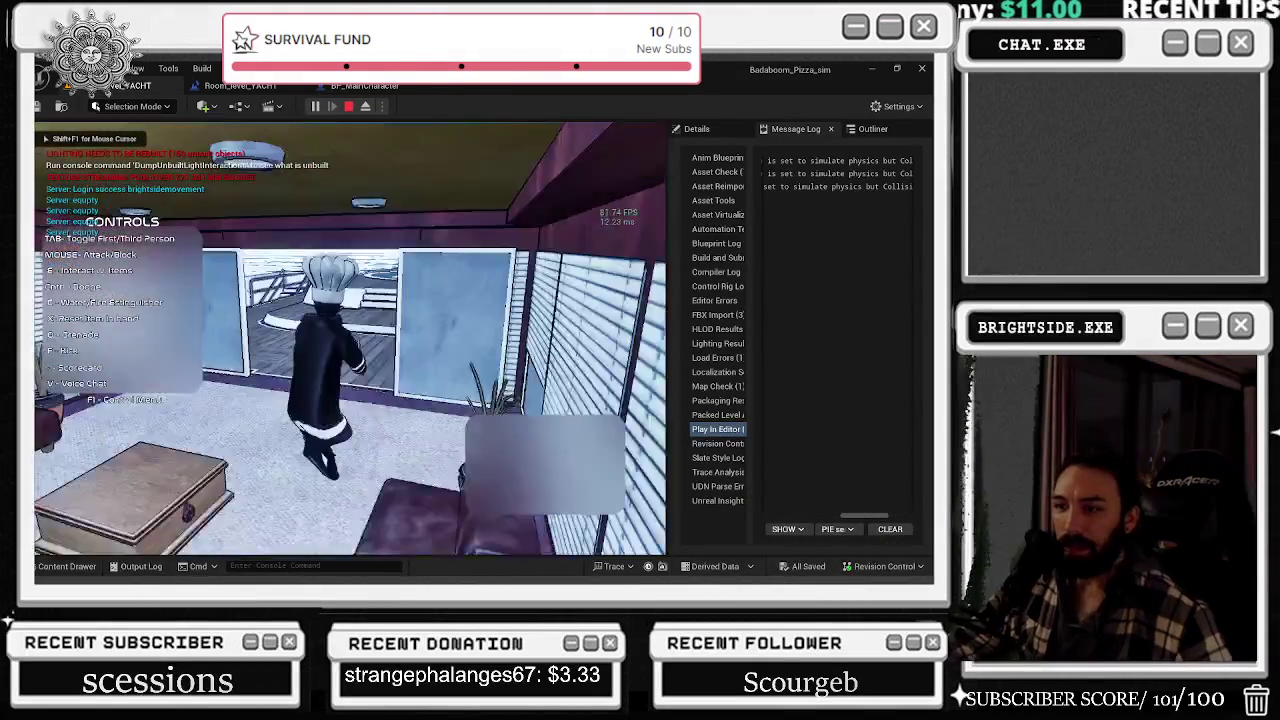
- Run the chef up and down the yacht deck, along the railing and corridor
key(w)
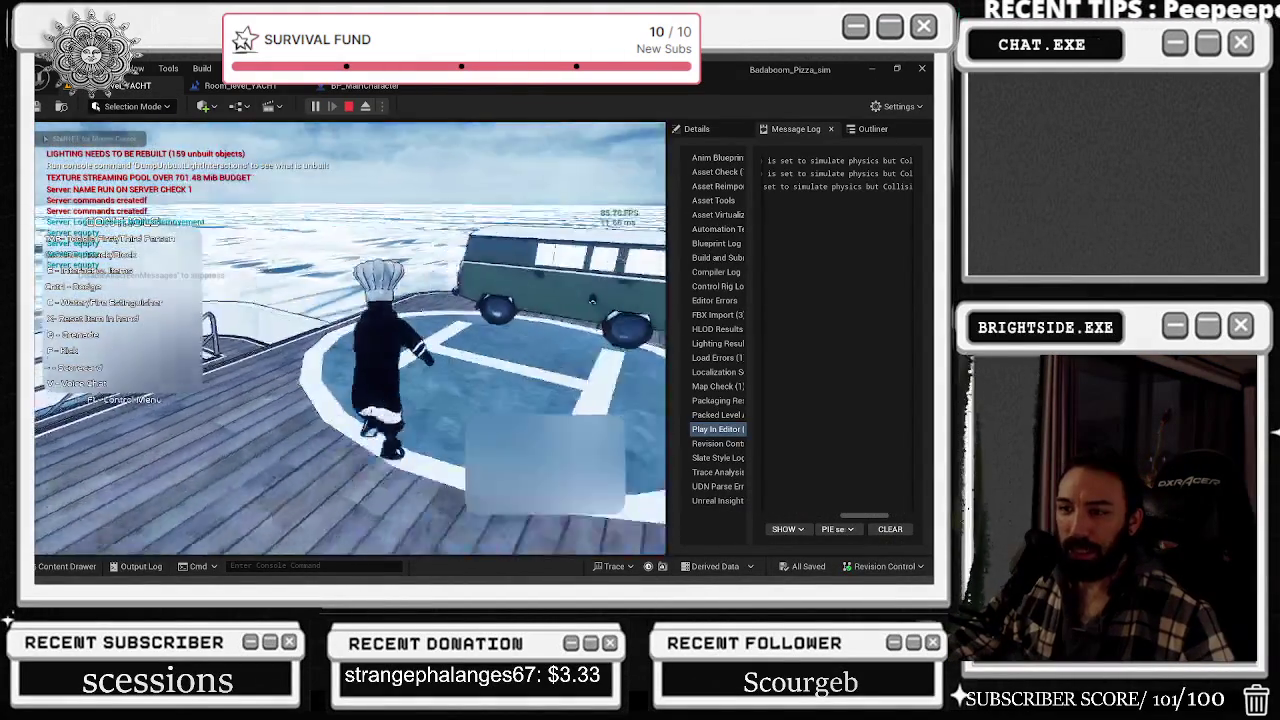
key(w)
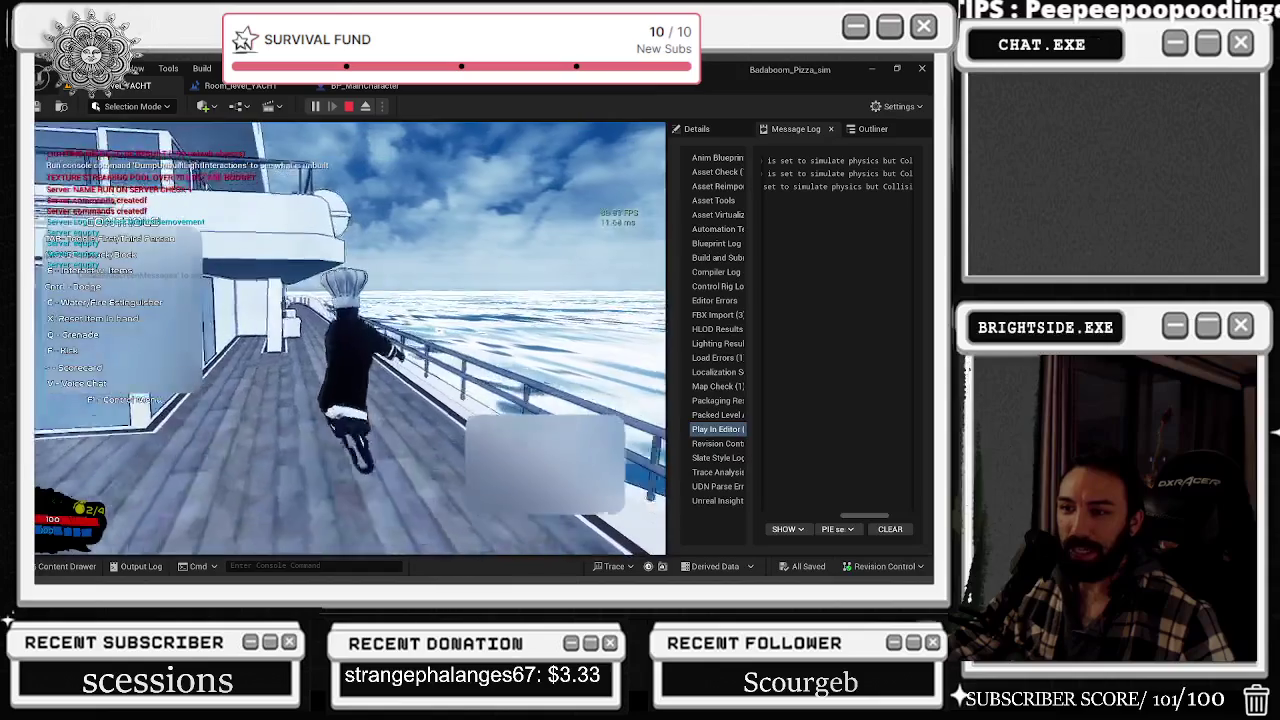
key(w)
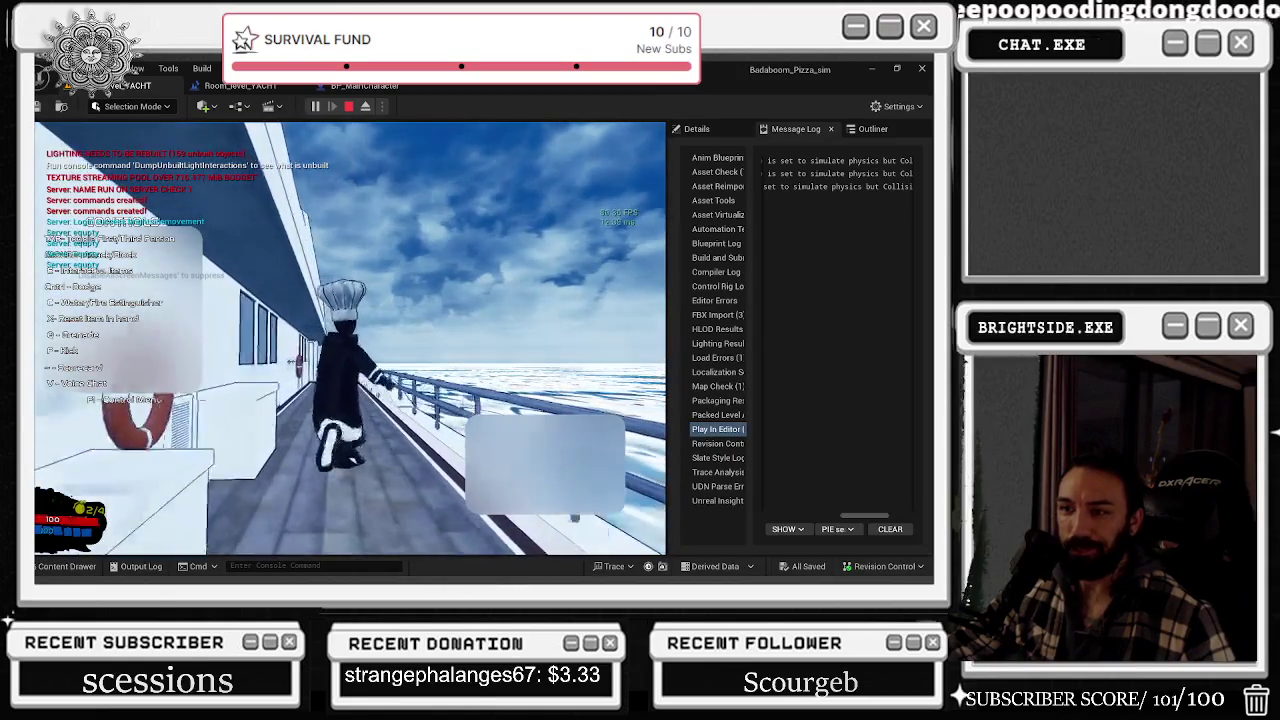
key(w)
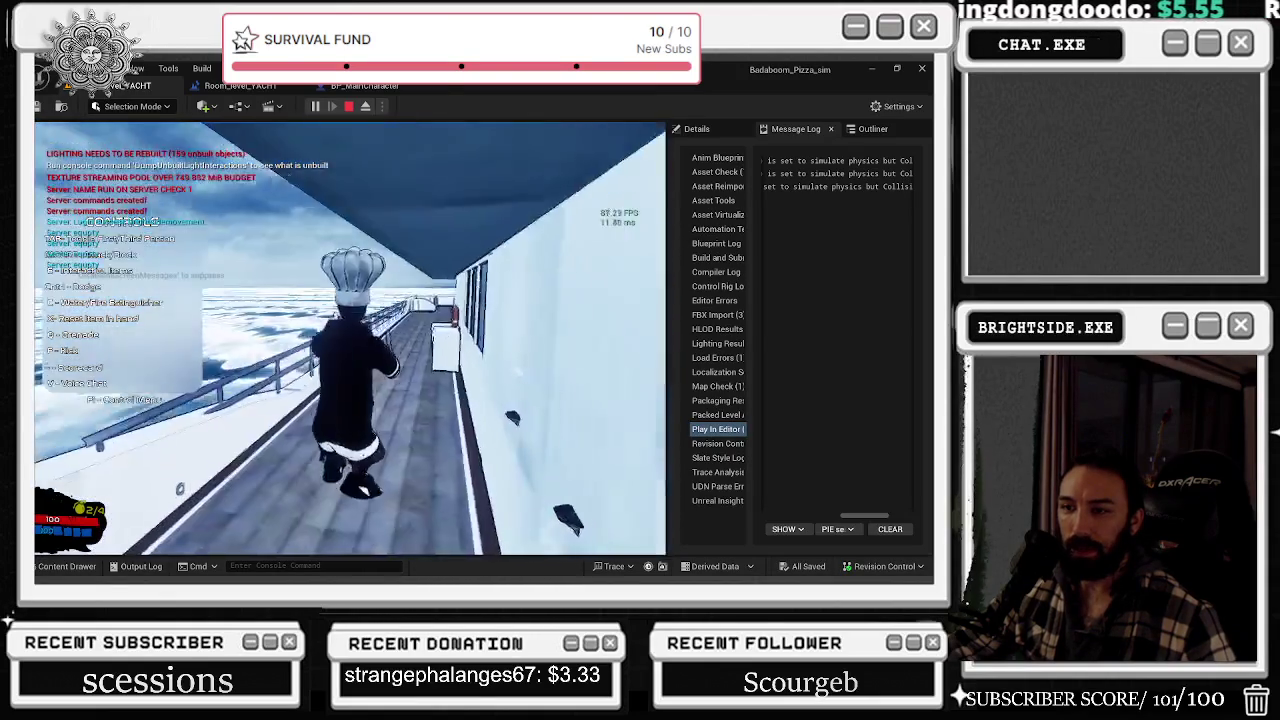
key(w)
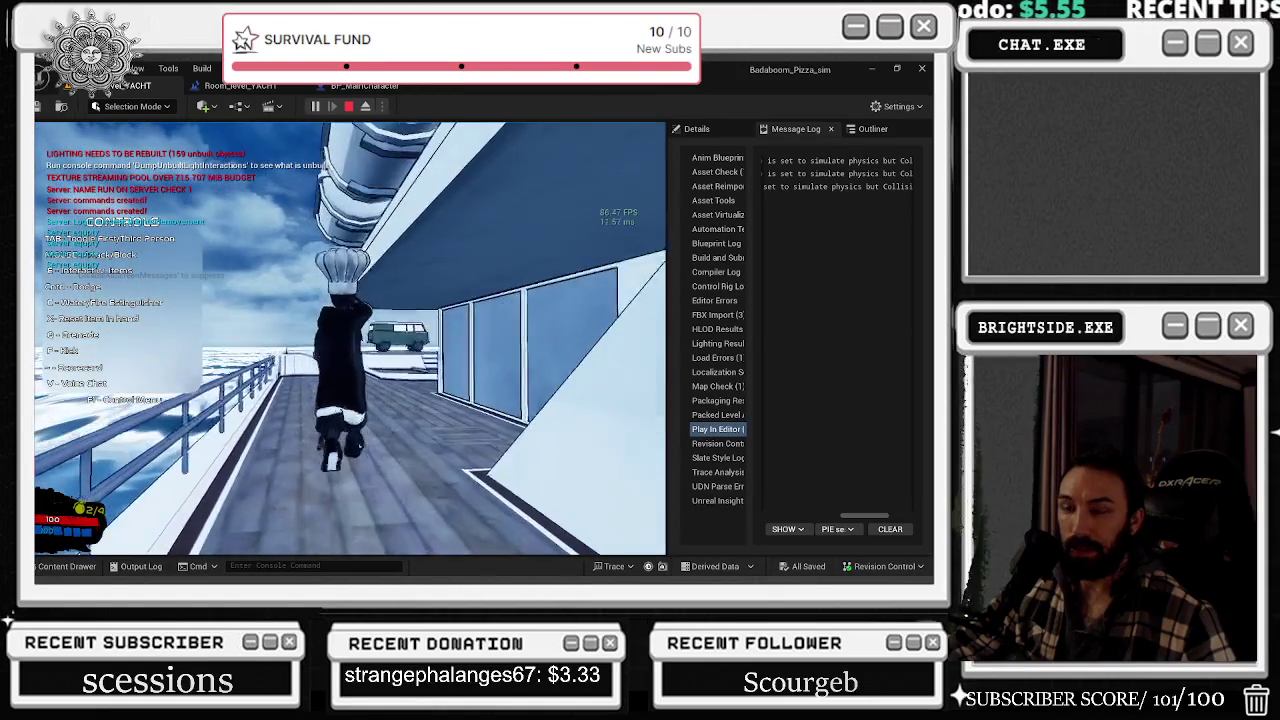
key(w)
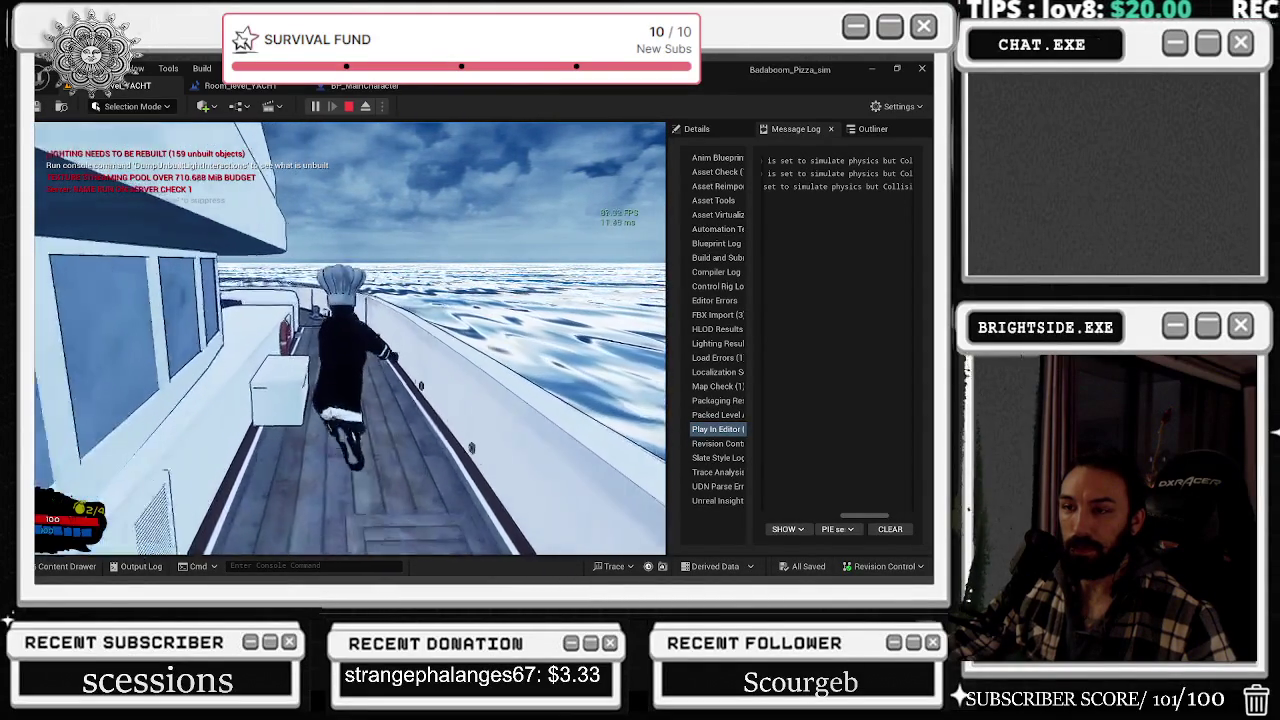
key(w)
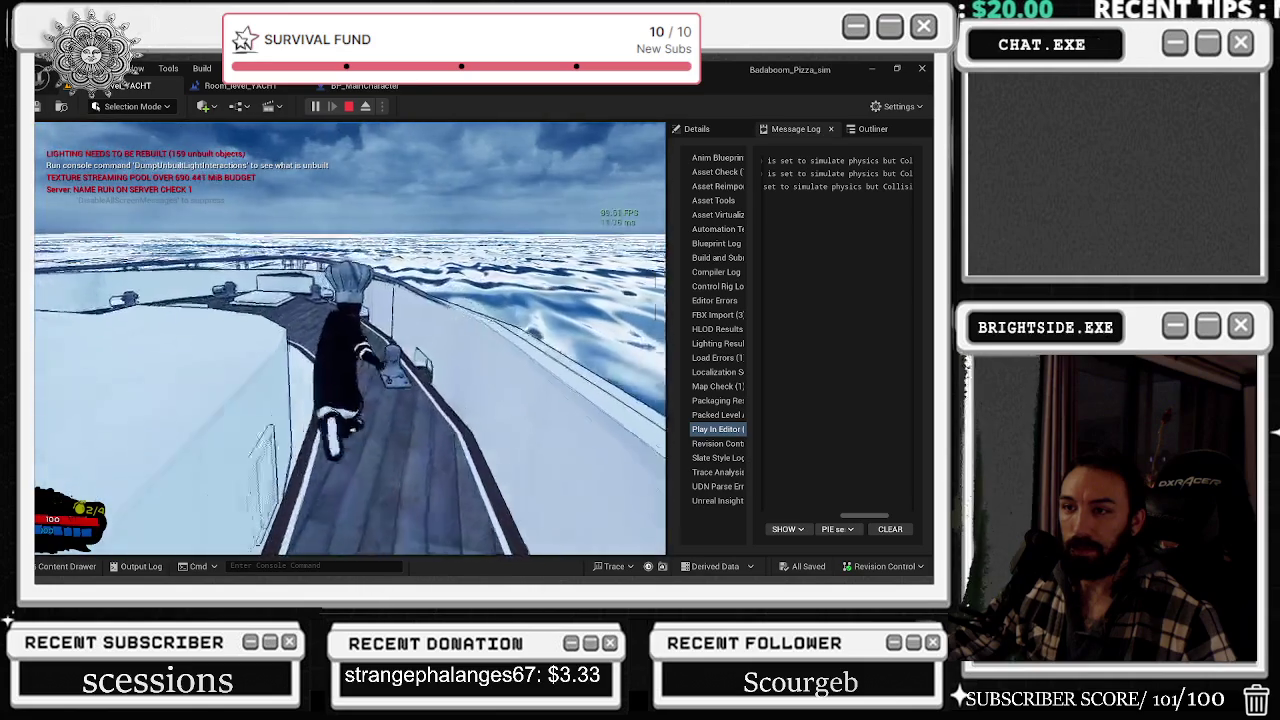
key(w)
key(w)
key(w)
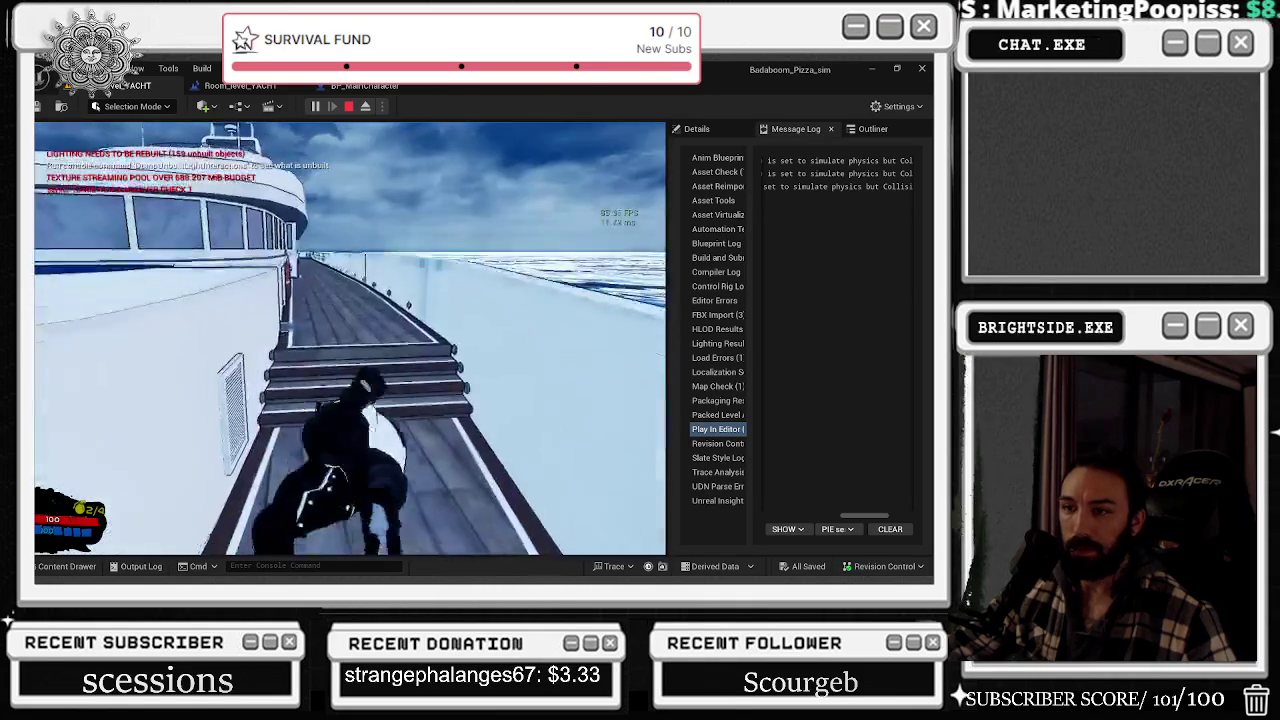
- Run the chef overboard and across the water, then stop the play-test
key(w)
key(space)
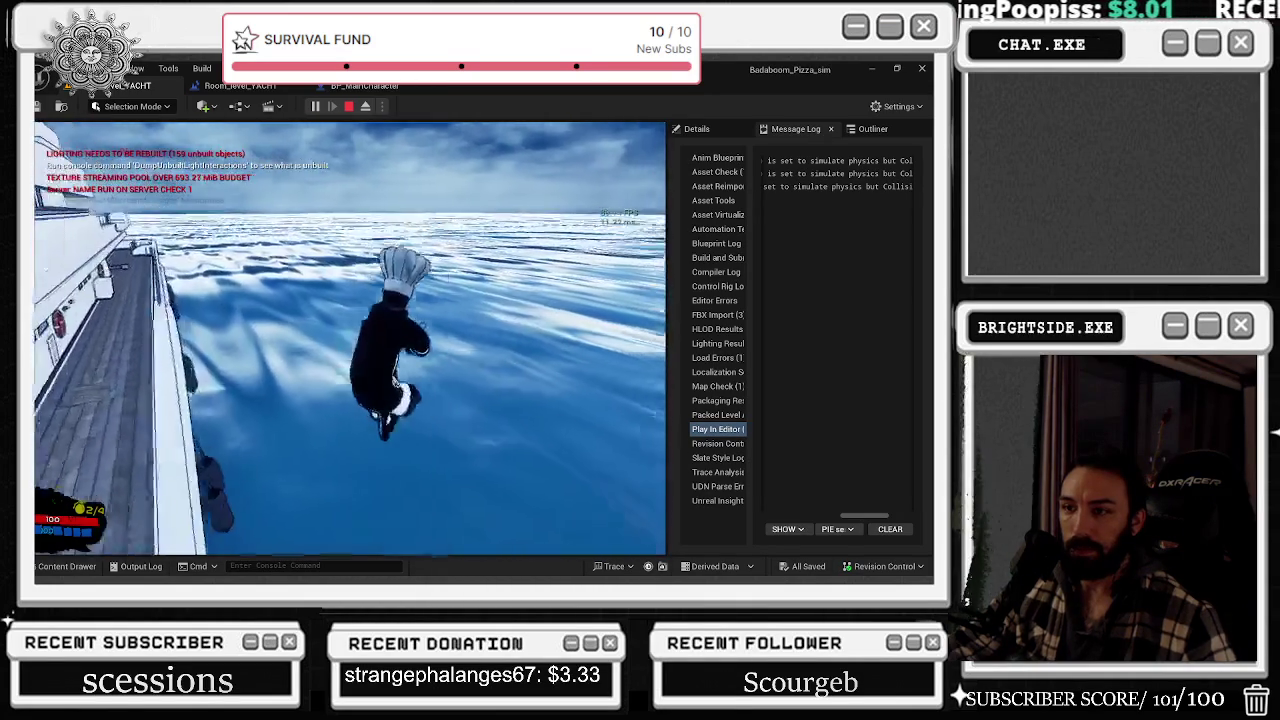
key(w)
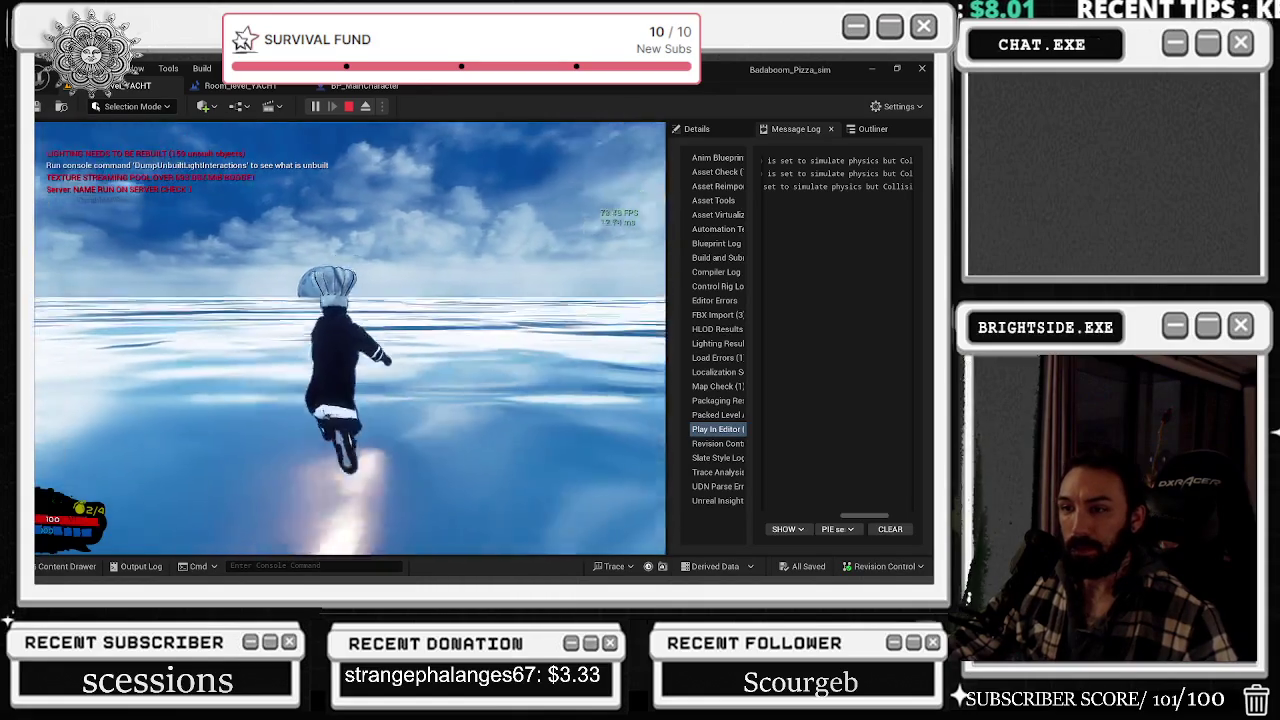
key(w)
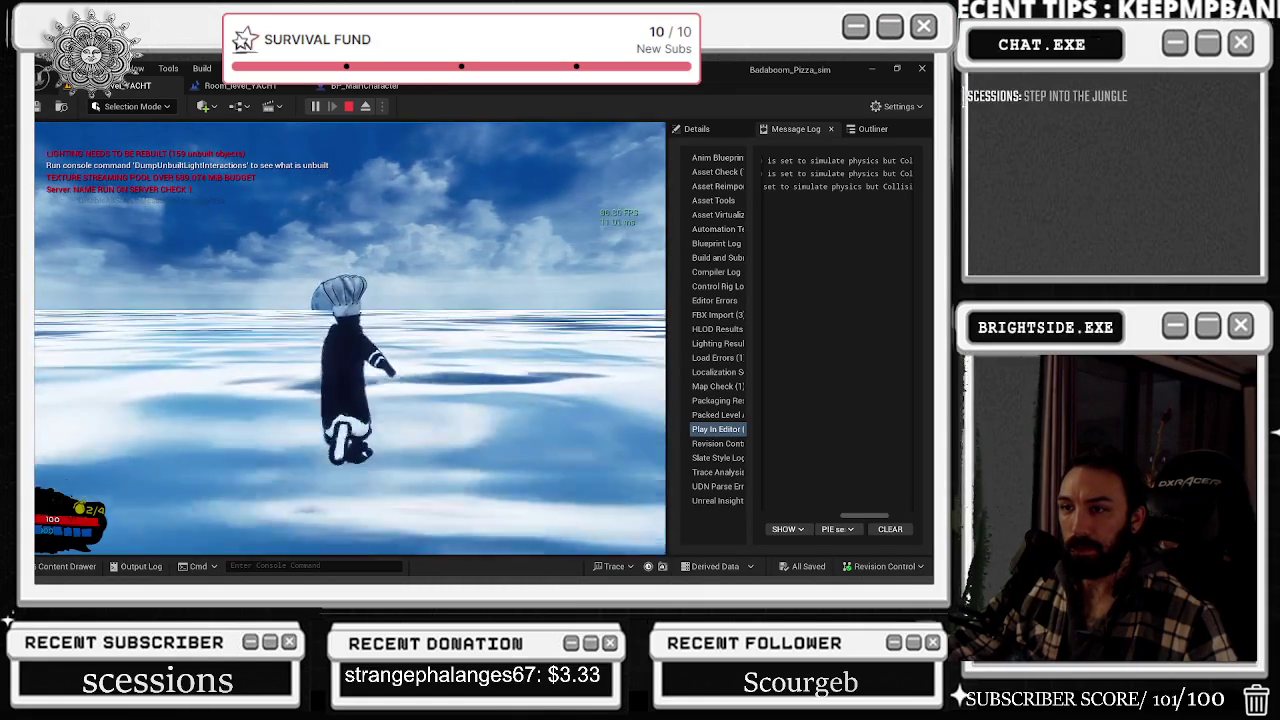
key(w)
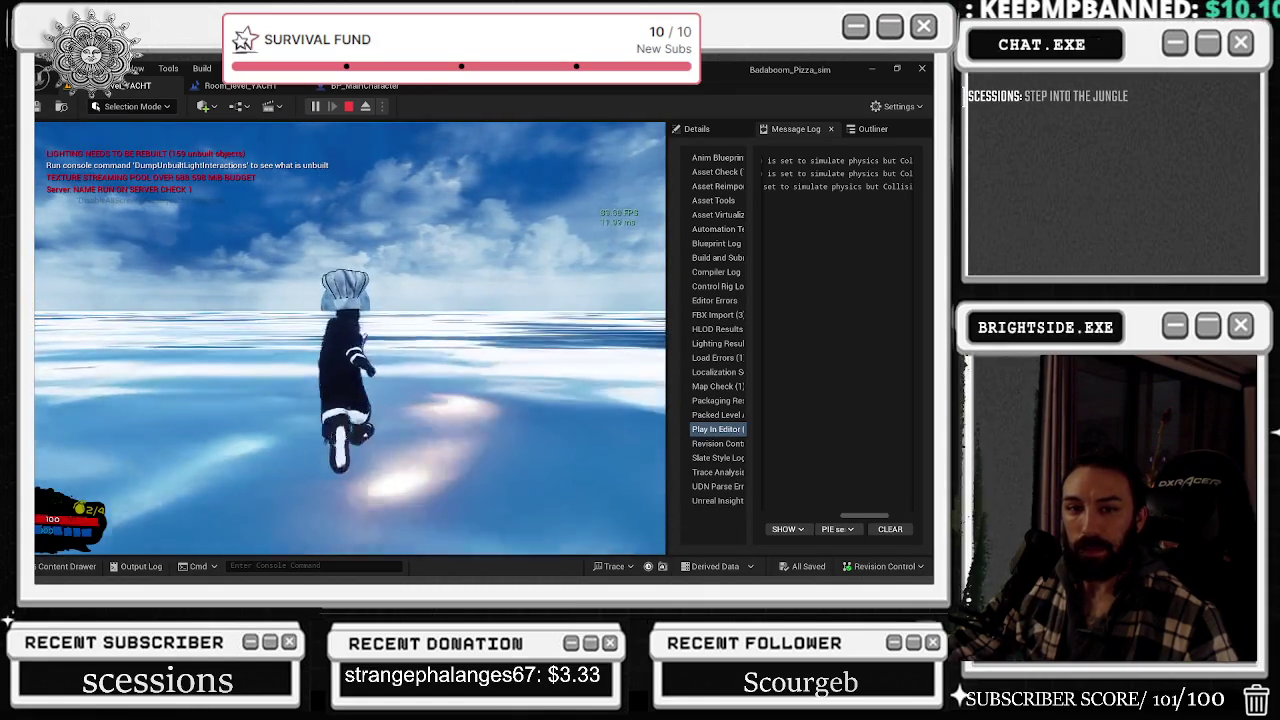
key(w)
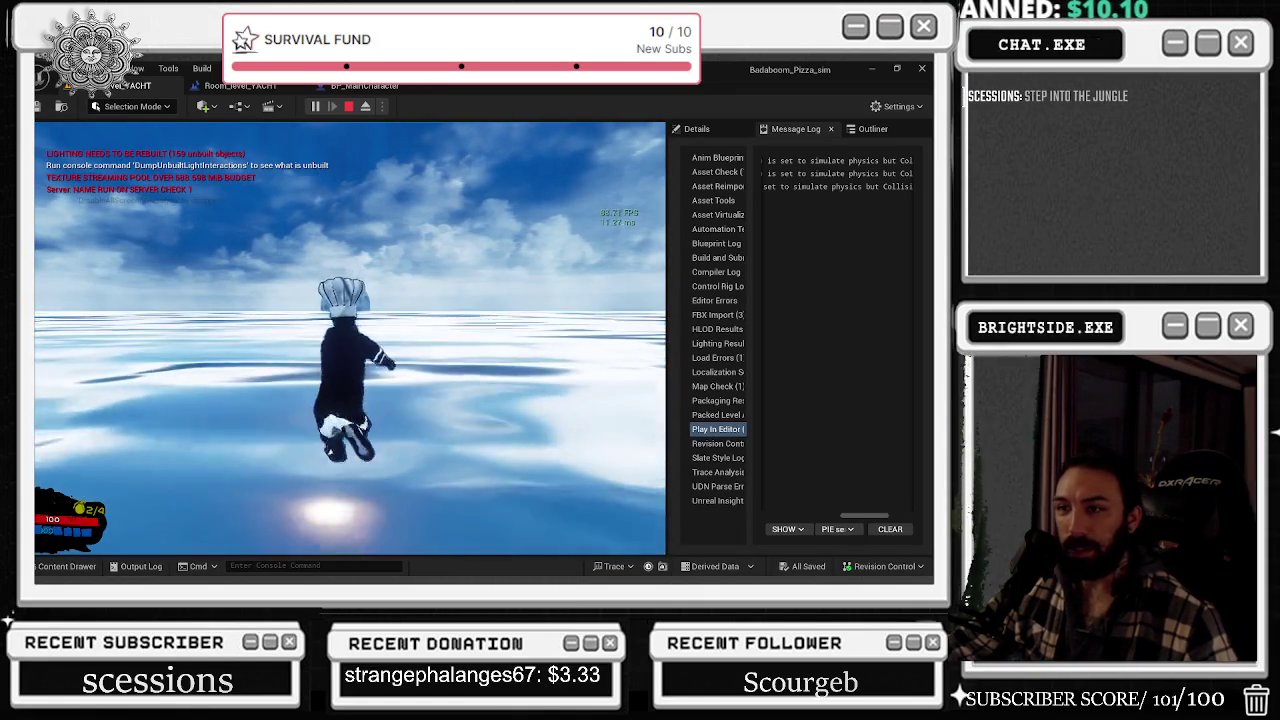
key(w)
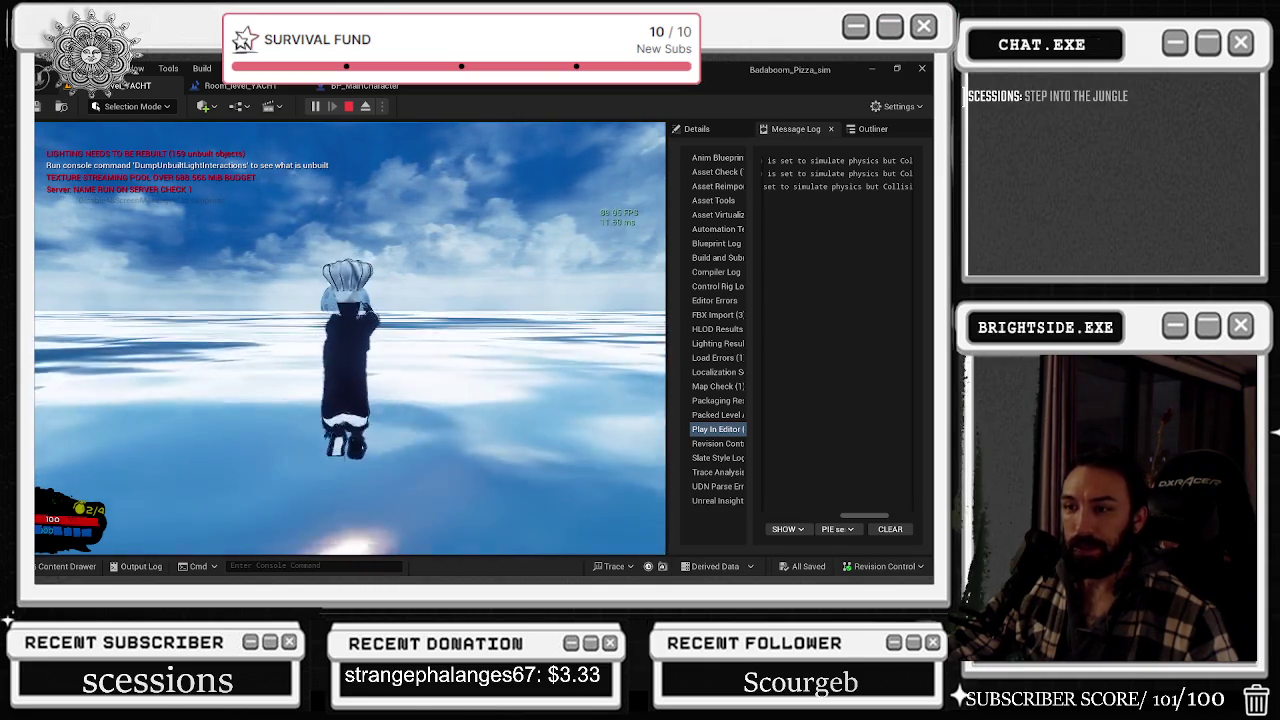
key(Escape)
click(225, 88)
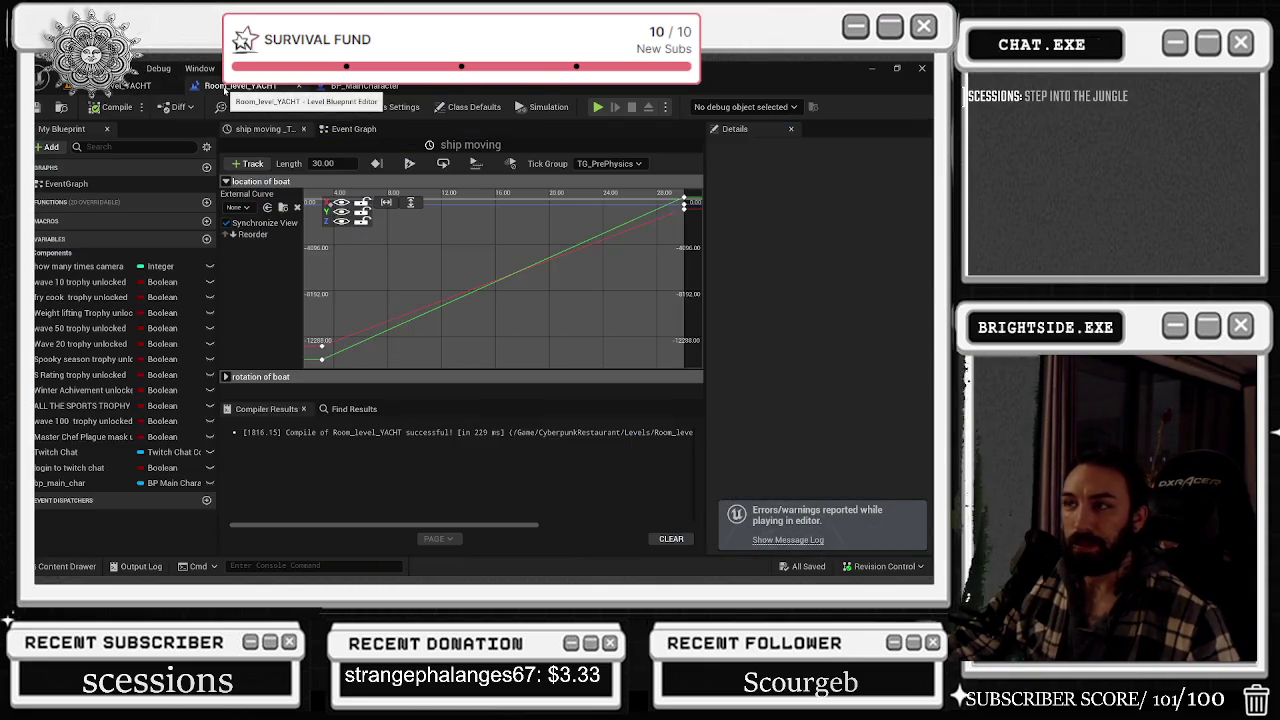
- In BP_MainCharacter, select Mesh through SM_Countess, compile, then save all from the yacht level
click(352, 89)
right_drag(517, 260, 540, 293)
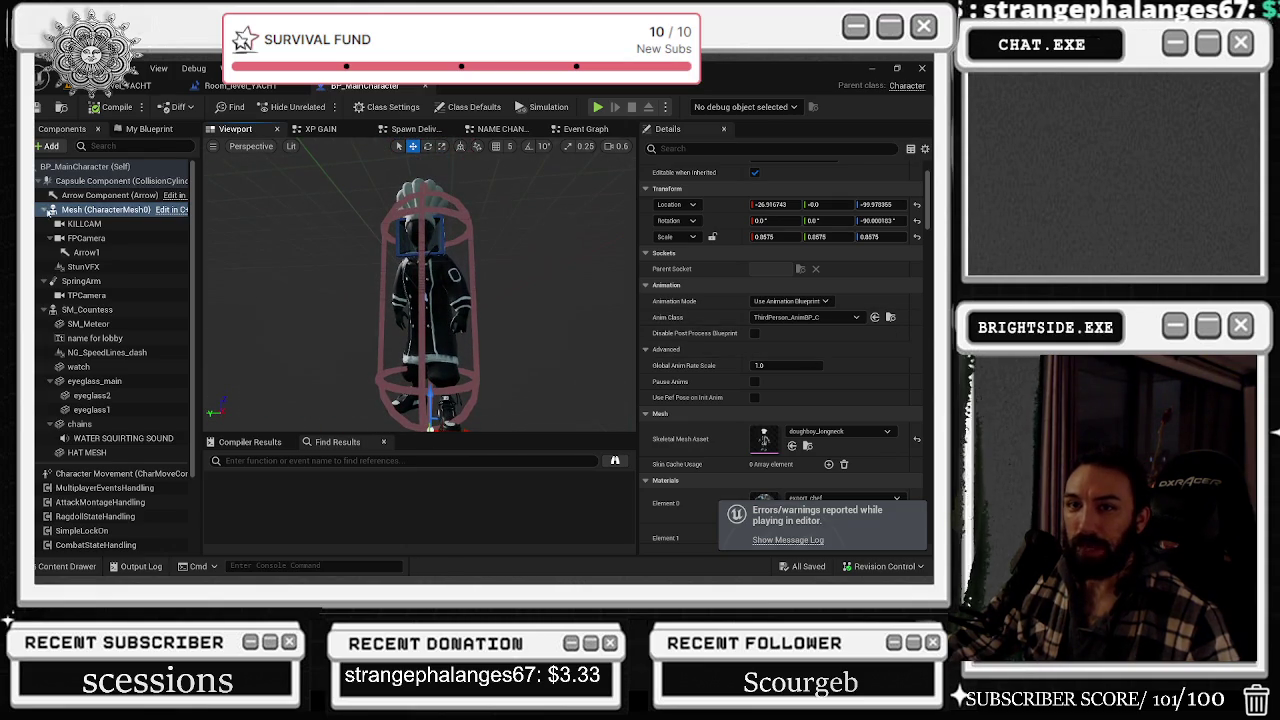
double_click(52, 210)
double_click(90, 253)
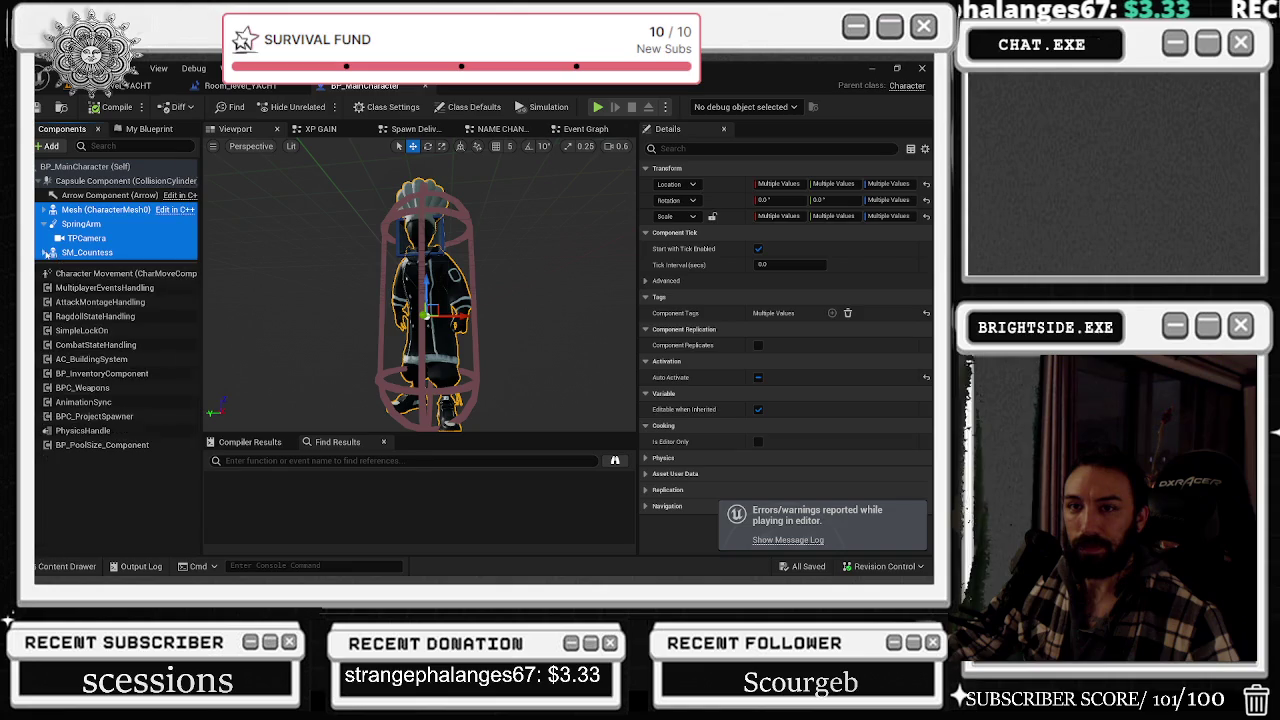
shift+click(90, 253)
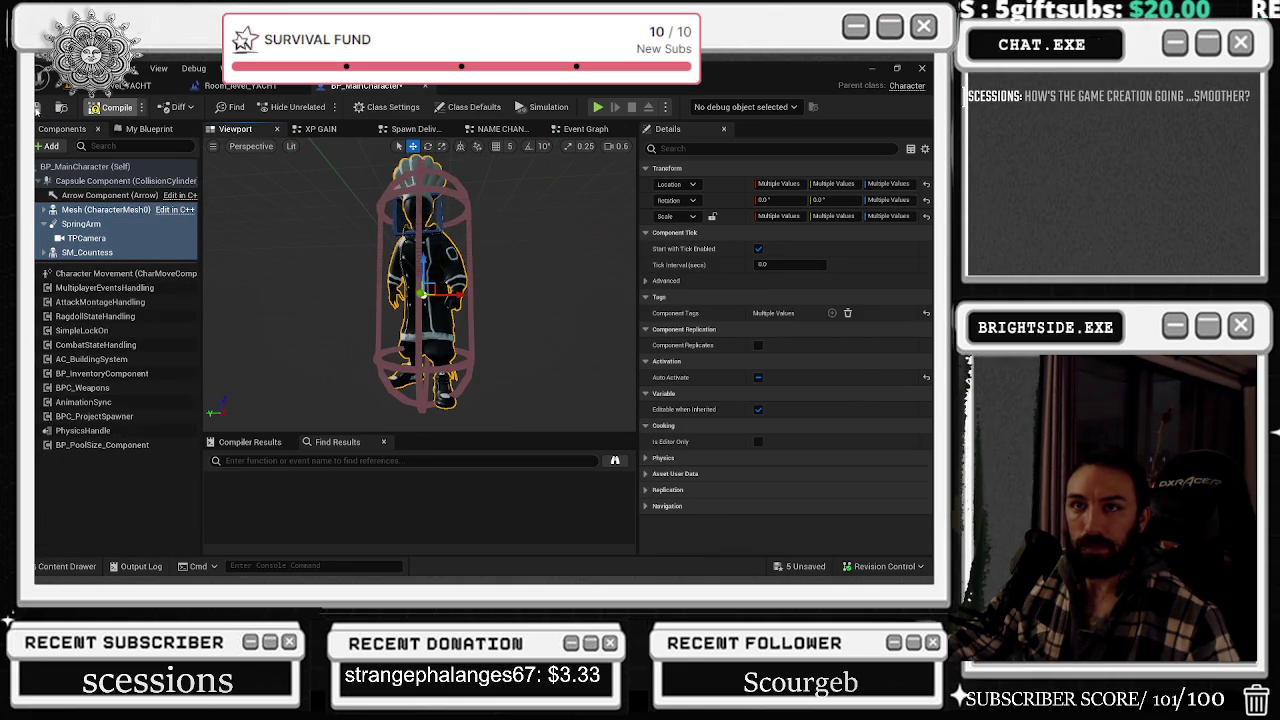
click(110, 107)
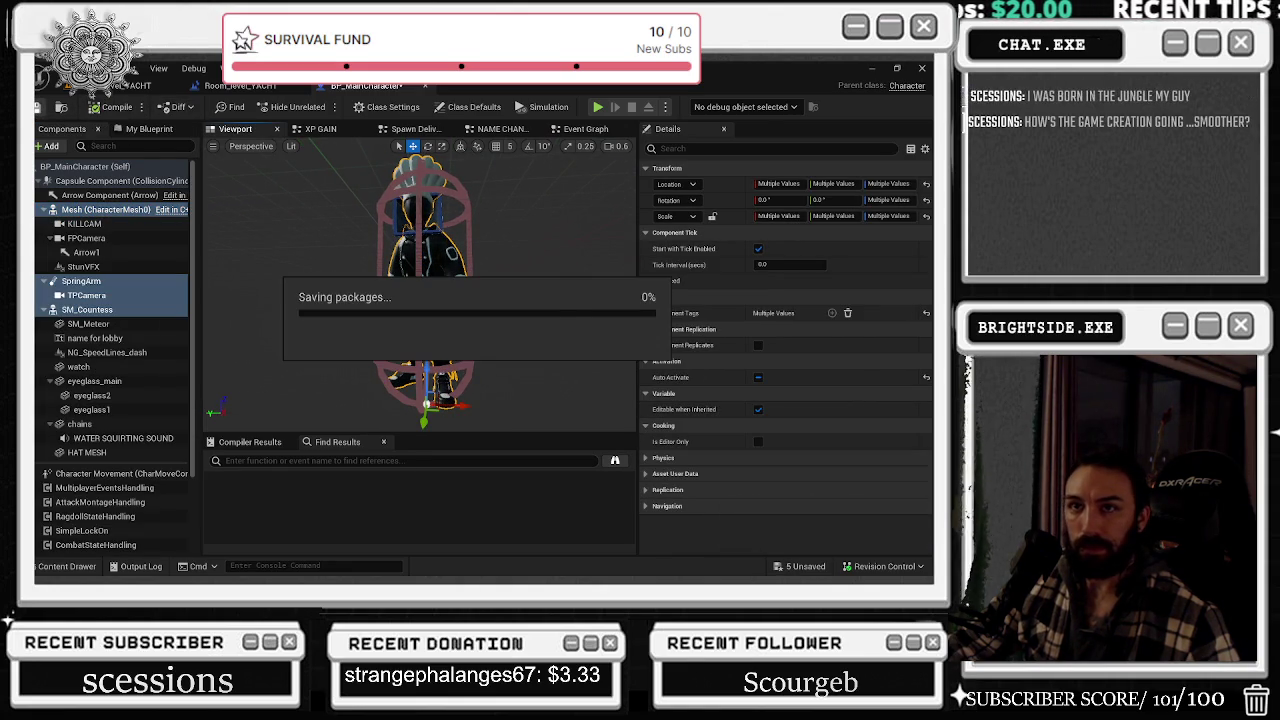
click(130, 88)
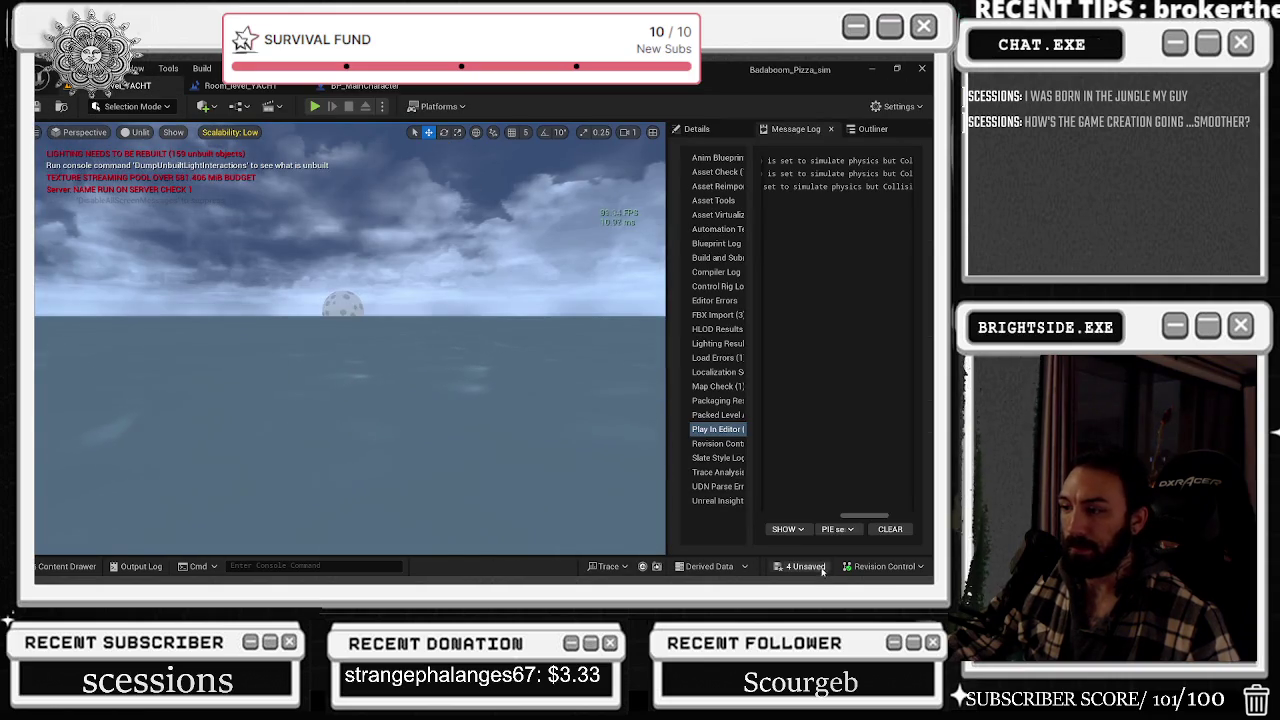
key(ctrl+shift+s)
- Save the four modified assets, then briefly run the chef onto the yacht deck in play mode
click(548, 461)
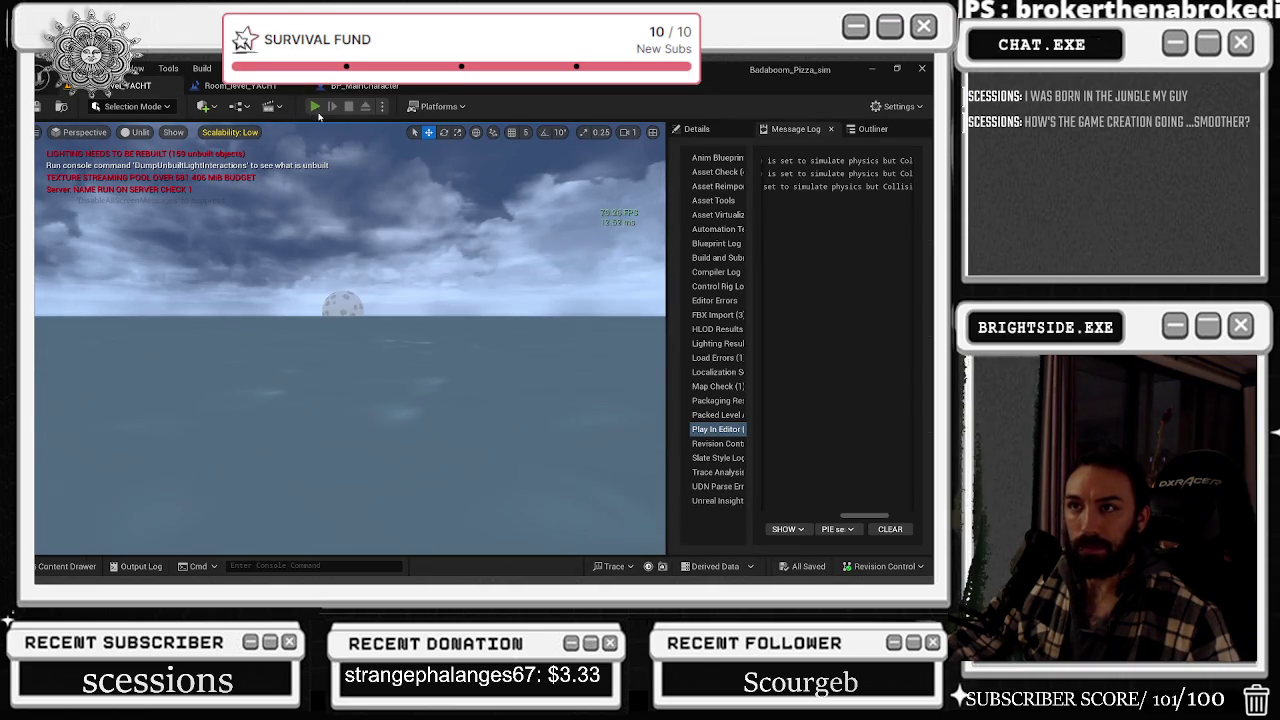
click(315, 107)
key(w)
key(w)
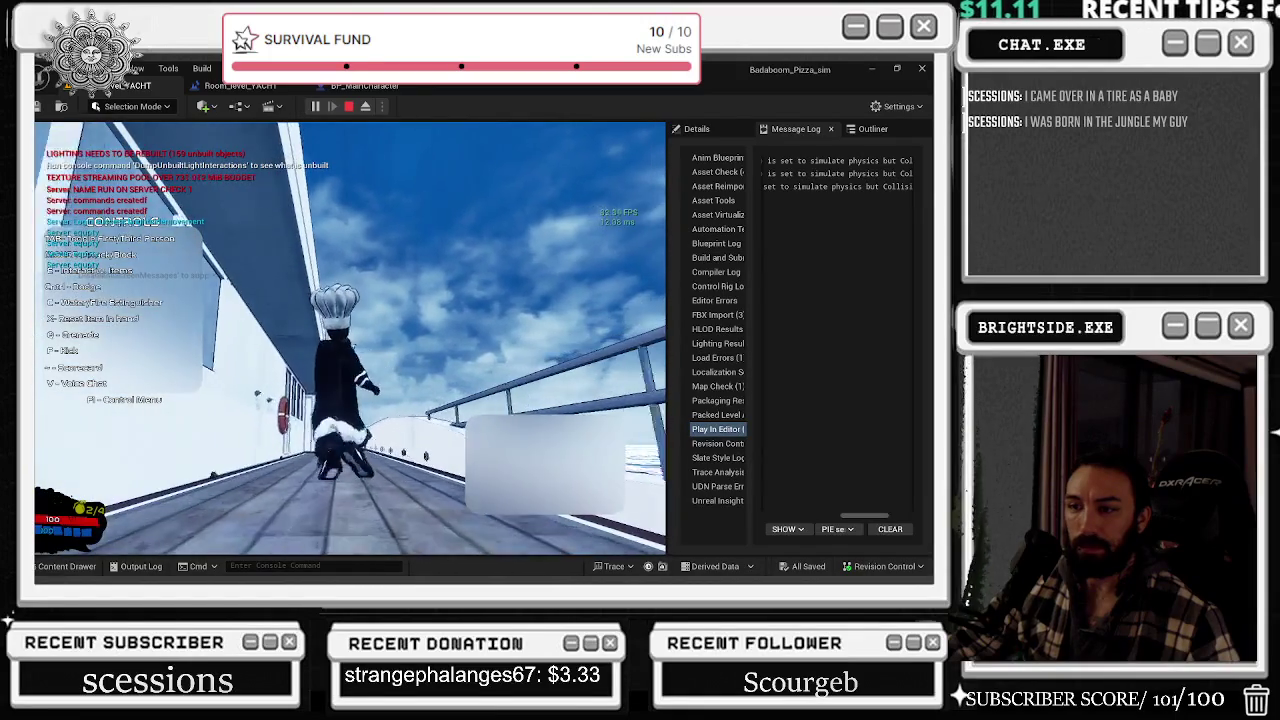
key(w)
key(w)
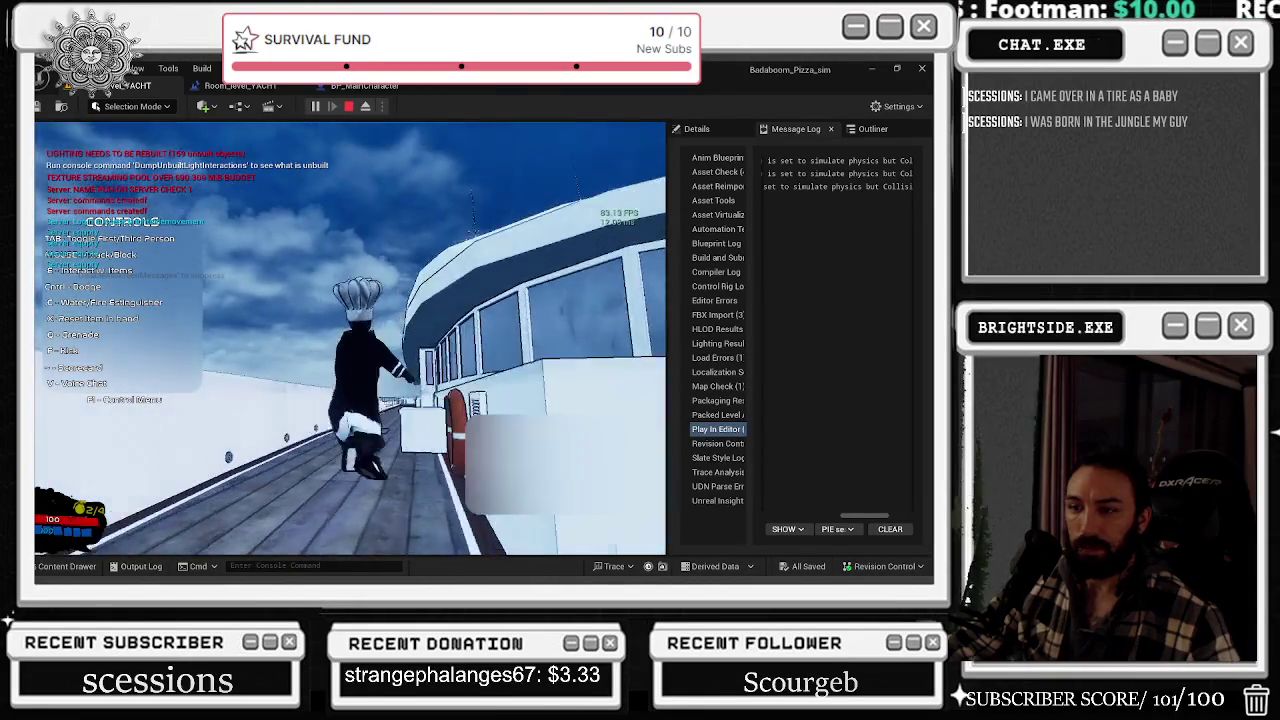
key(Escape)
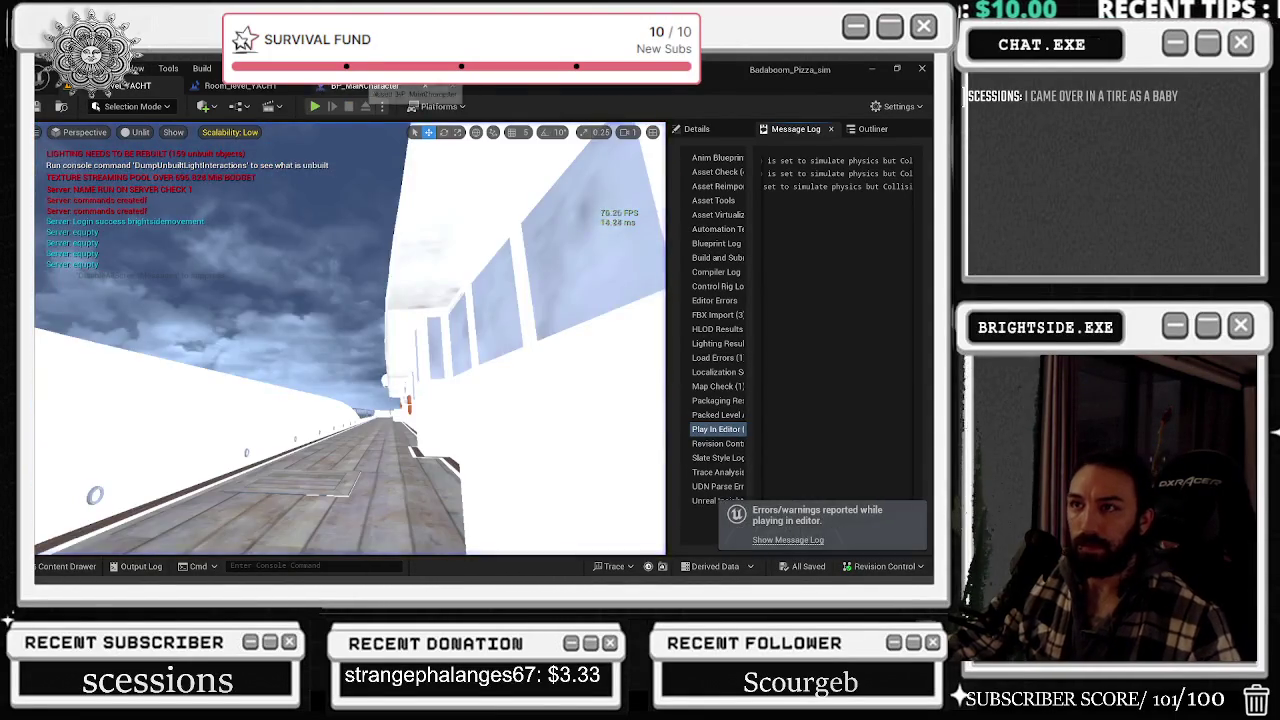
scroll(469, 342, up, 2)
scroll(469, 342, up, 2)
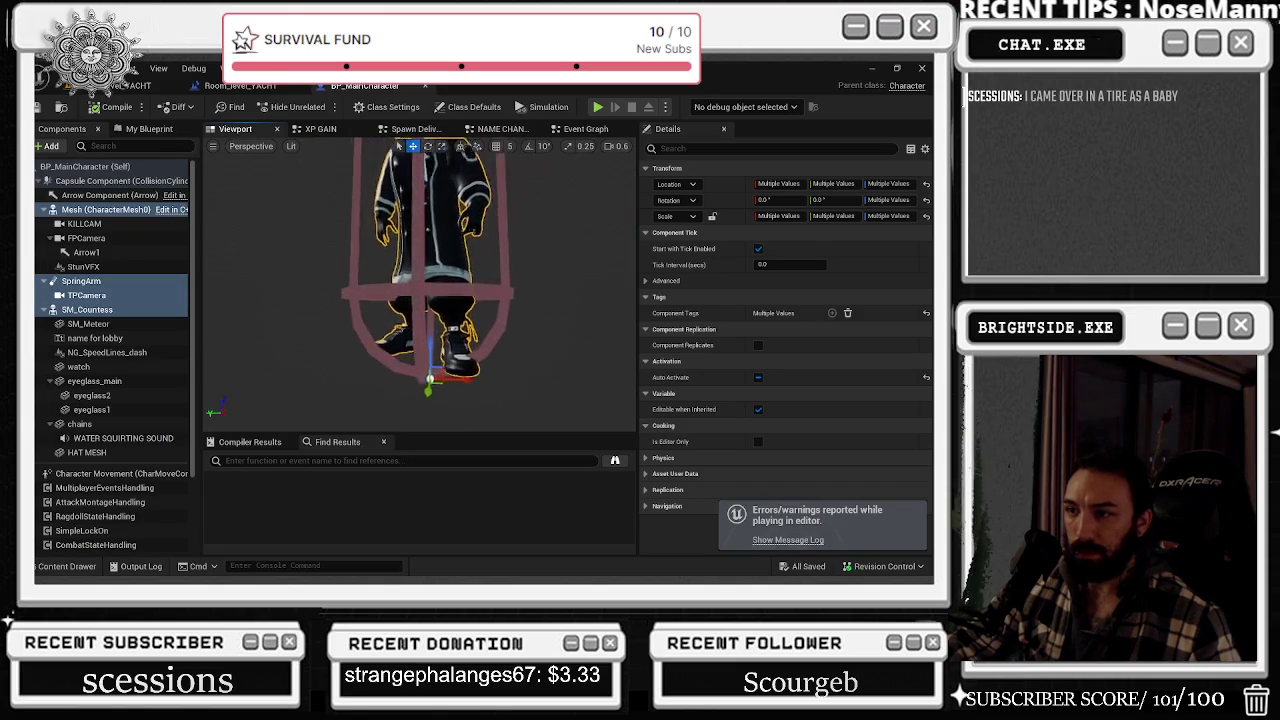
- Save the character Blueprint, start and immediately stop a play session, and return to the Blueprint
scroll(469, 342, up, 2)
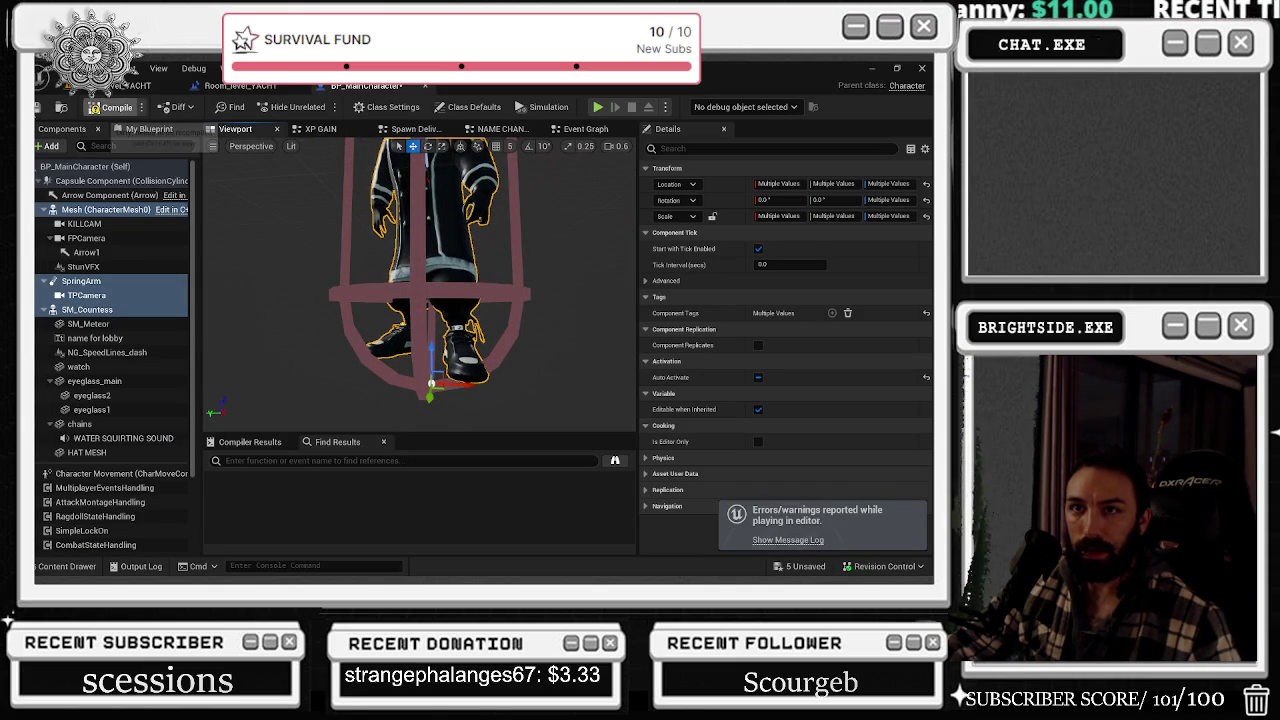
click(61, 107)
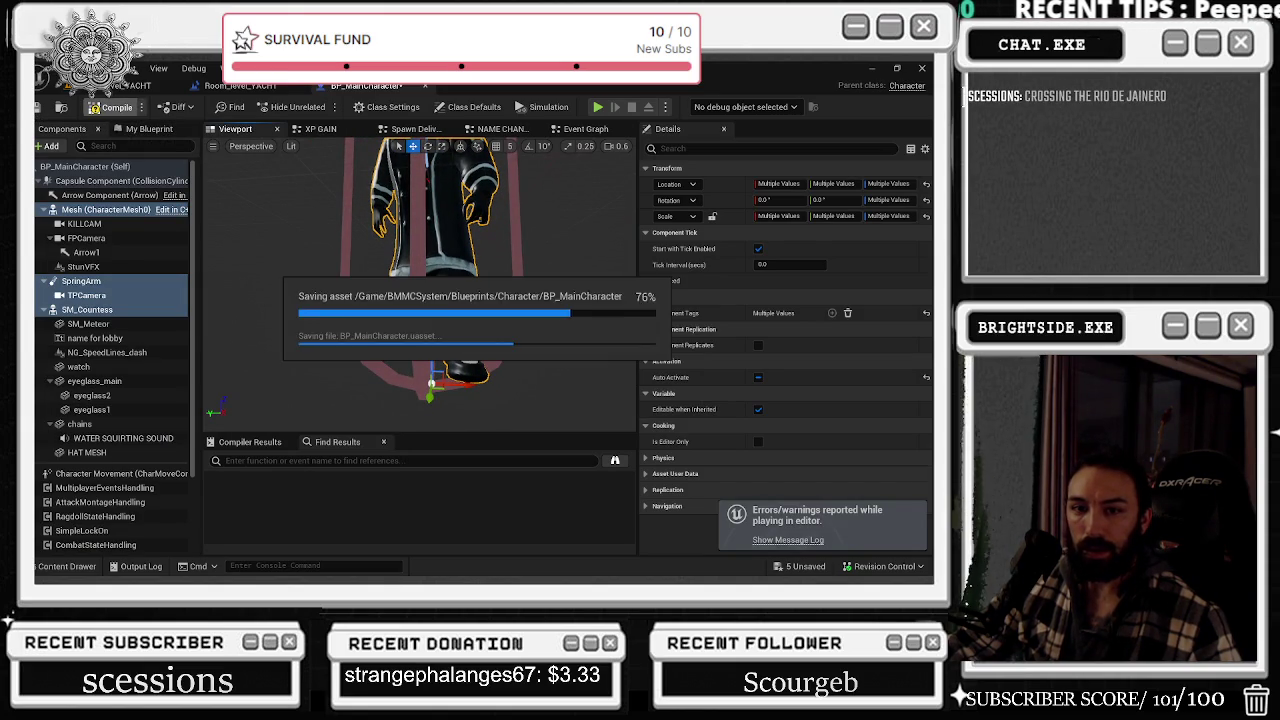
key(alt+p)
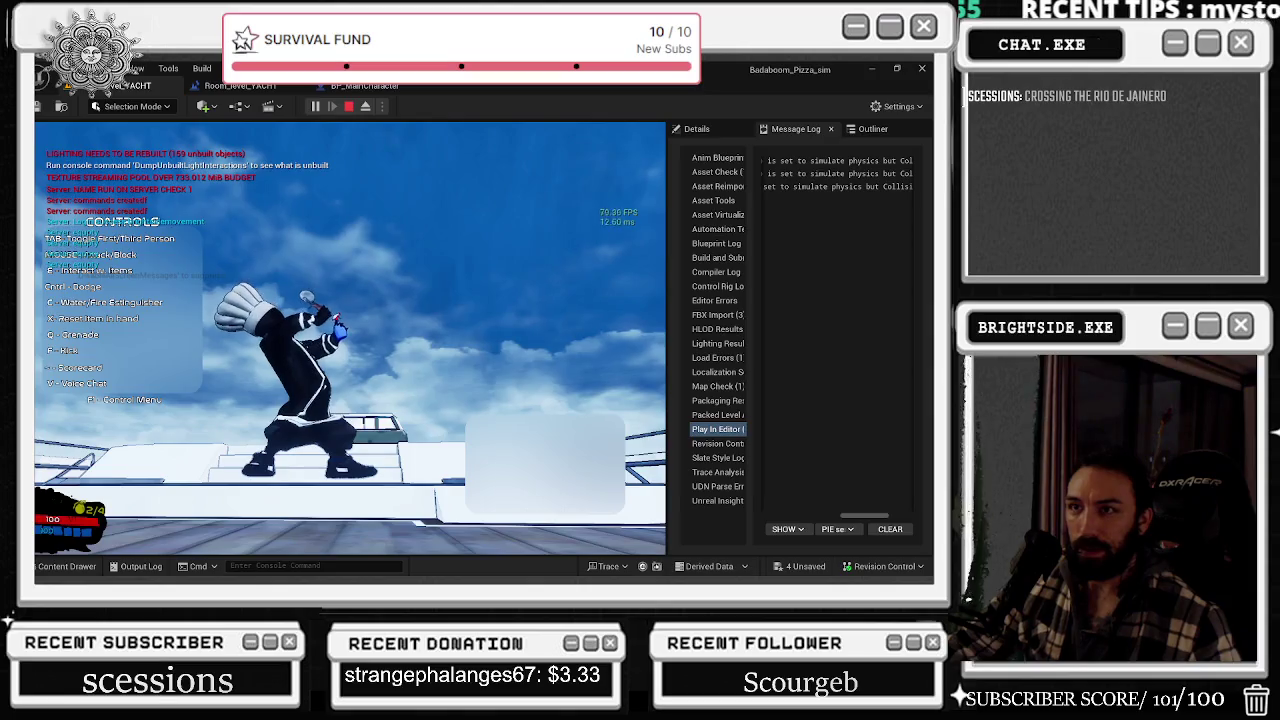
key(Escape)
click(386, 91)
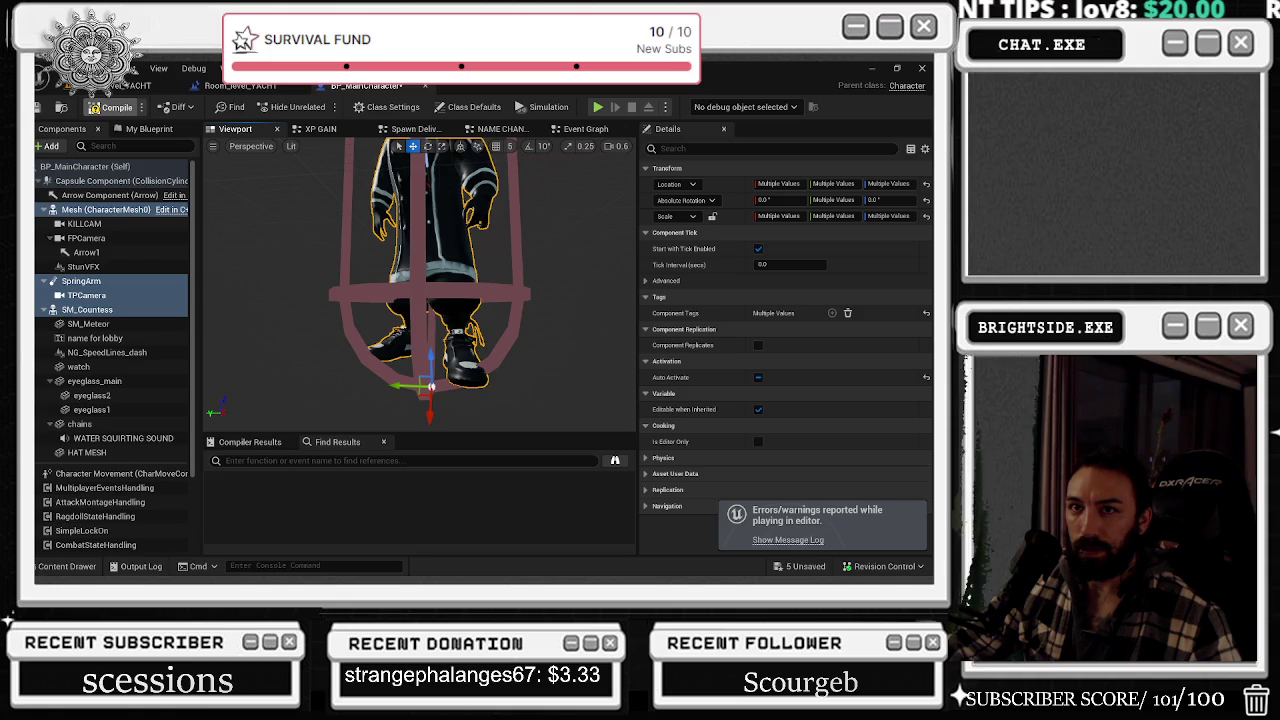
- Play-test again, running, jumping and turning the chef along the deck, then reopen BP_MainCharacter
key(alt+p)
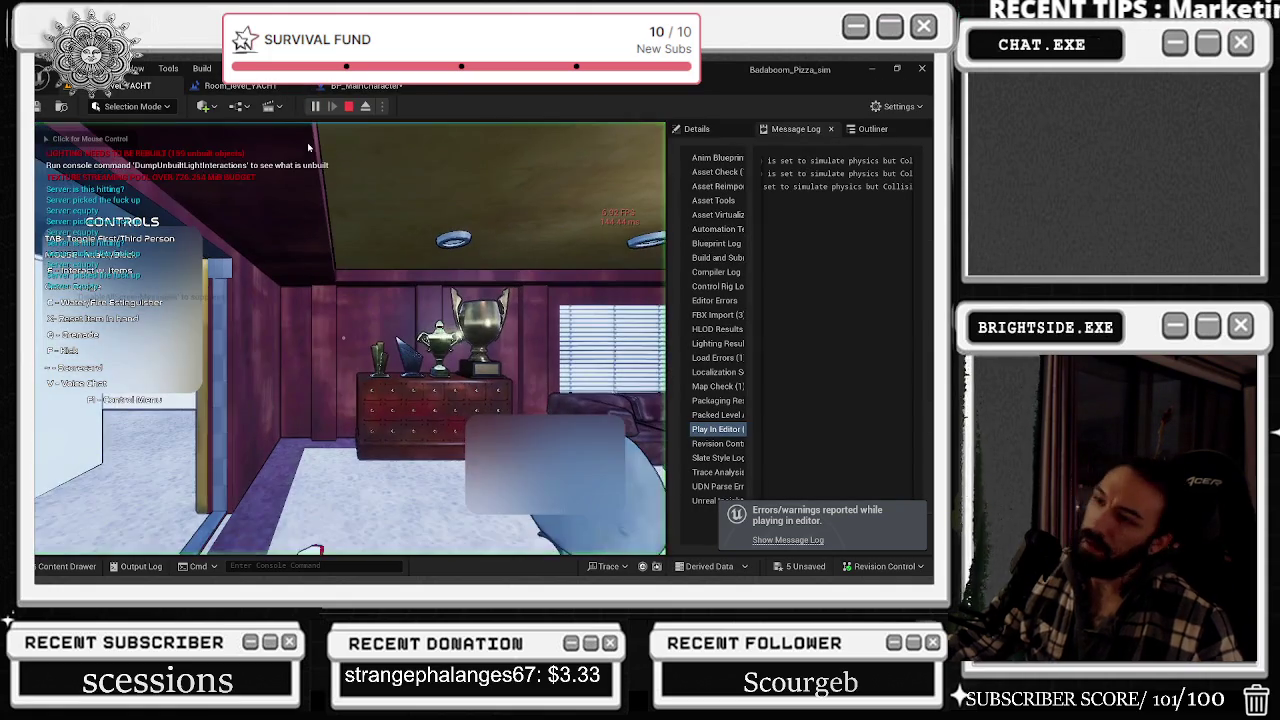
key(w)
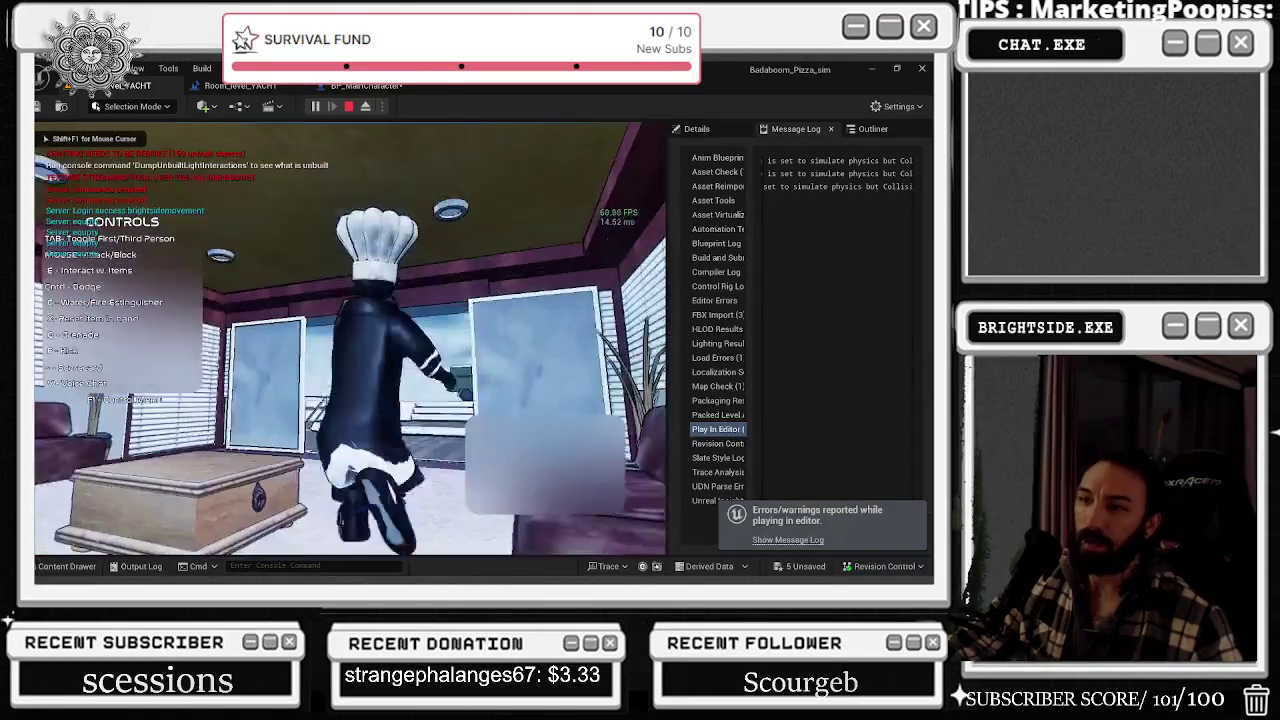
key(space)
key(a)
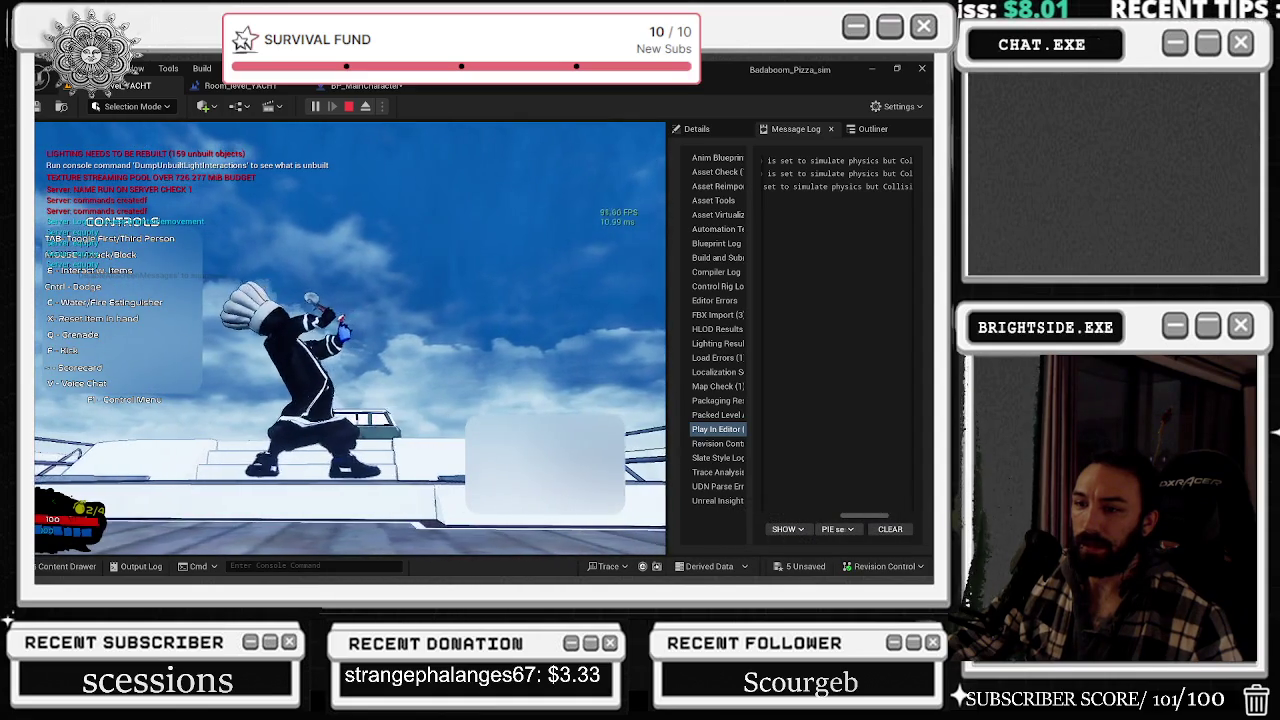
key(w)
key(w)
key(w)
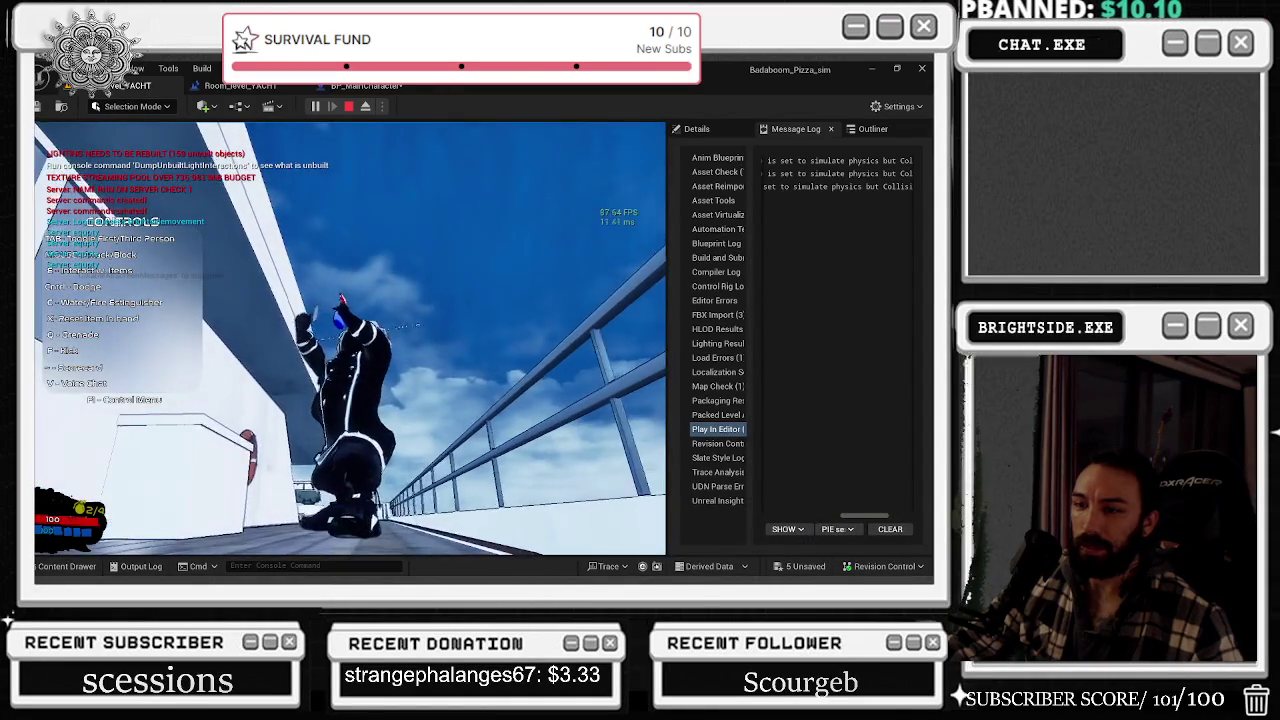
key(w)
key(w)
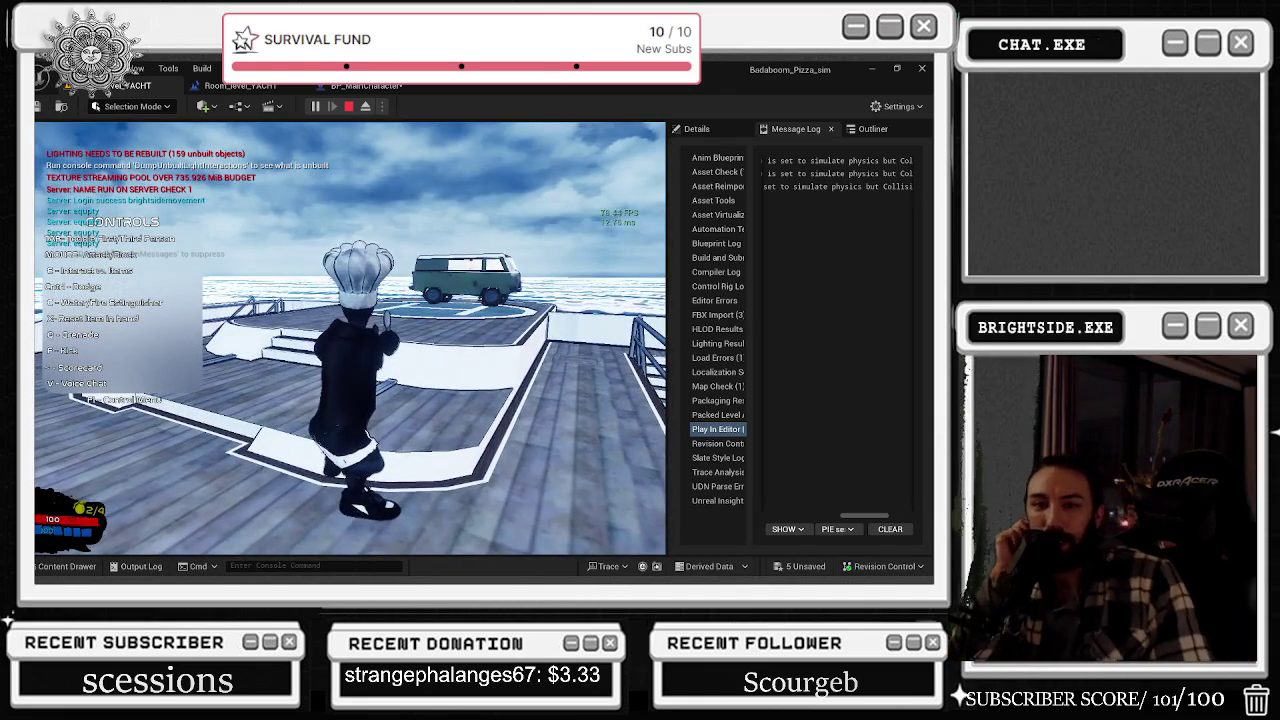
key(Escape)
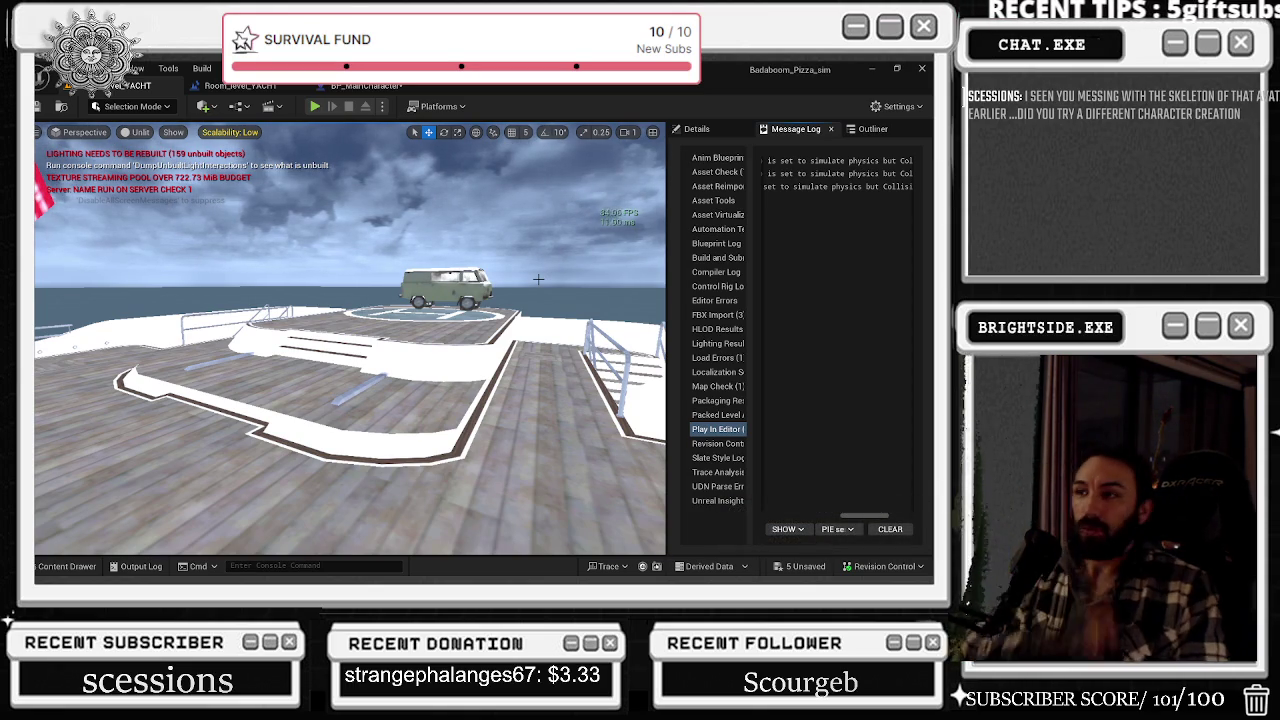
click(375, 86)
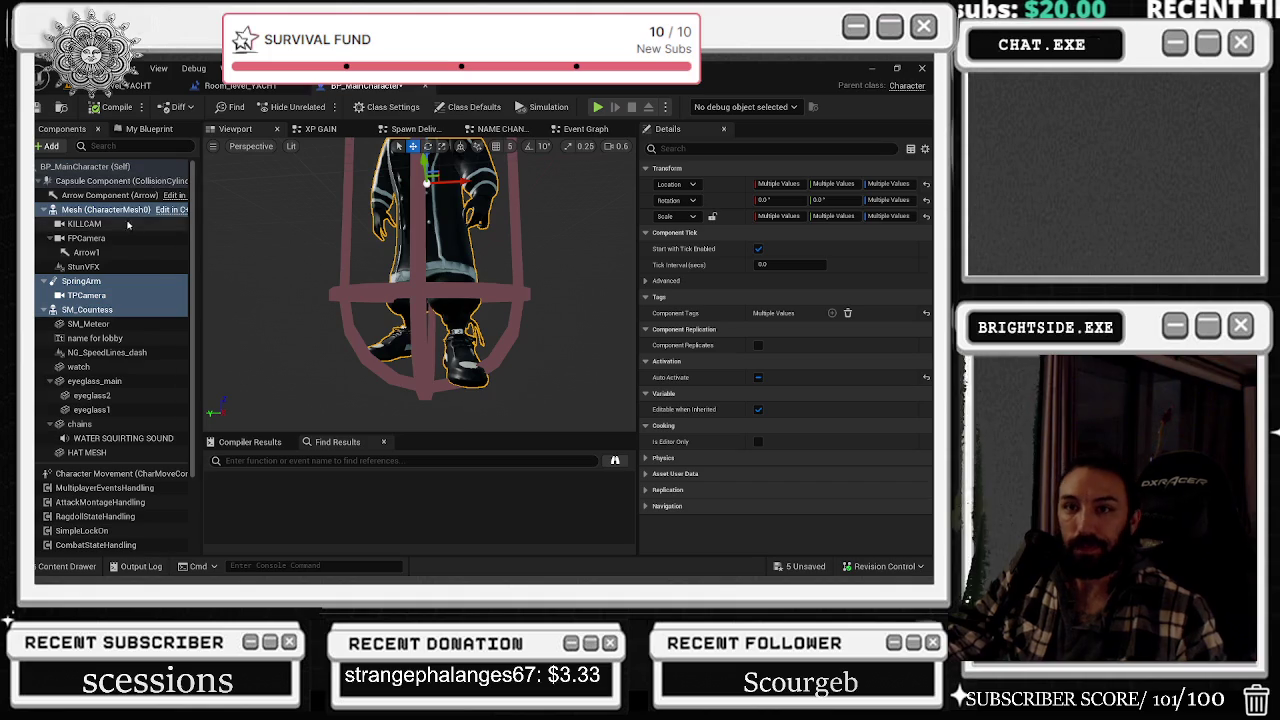
- Select the SM_Countess chef mesh component and orbit around its coat and hands
click(145, 182)
right_drag(420, 290, 478, 280)
click(478, 280)
scroll(478, 280, up, 2)
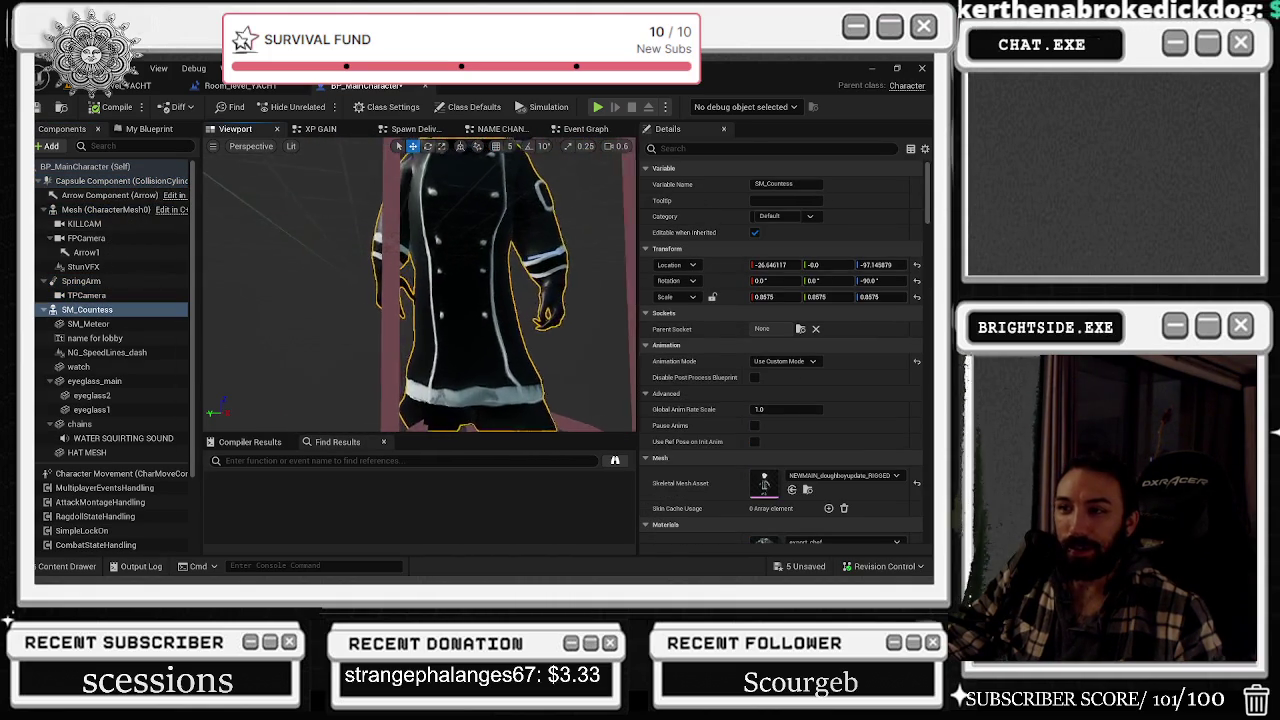
scroll(478, 280, up, 2)
scroll(478, 280, up, 2)
right_drag(478, 280, 350, 280)
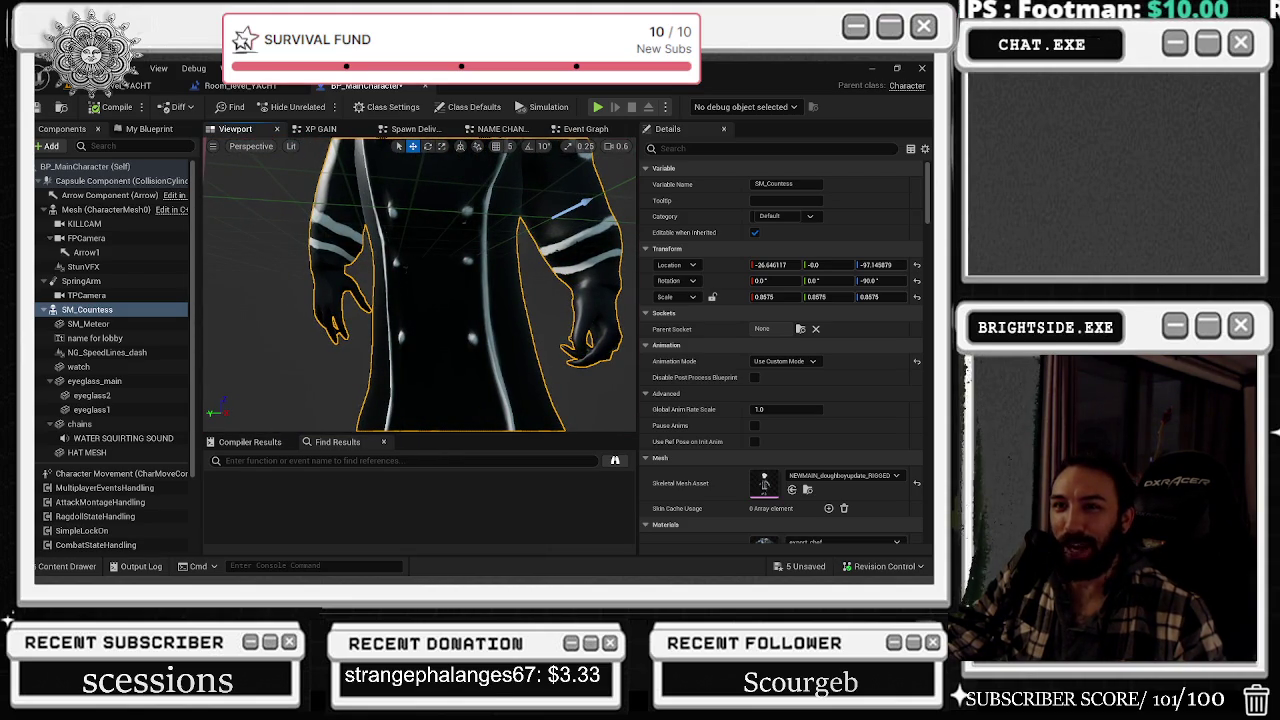
- Save all modified packages and browse the CH05/Meshes/NEWMAINCHEF_fbm assets folder
click(124, 68)
click(160, 140)
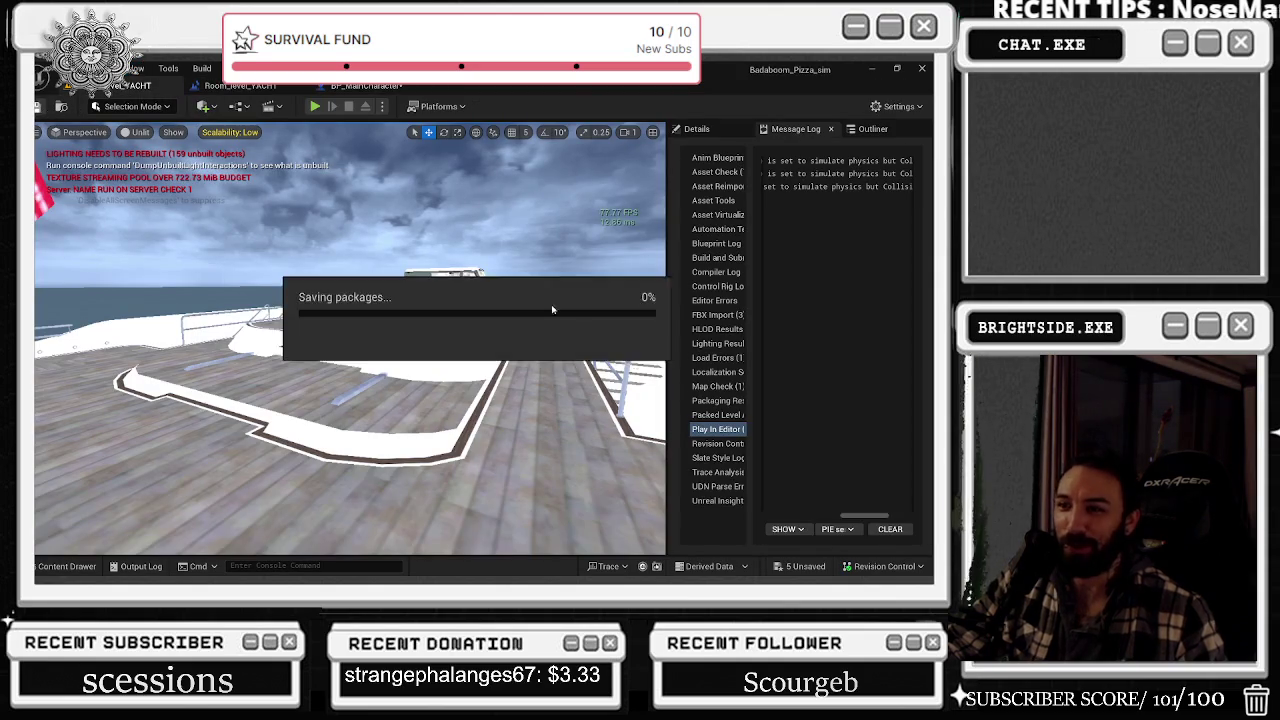
click(565, 460)
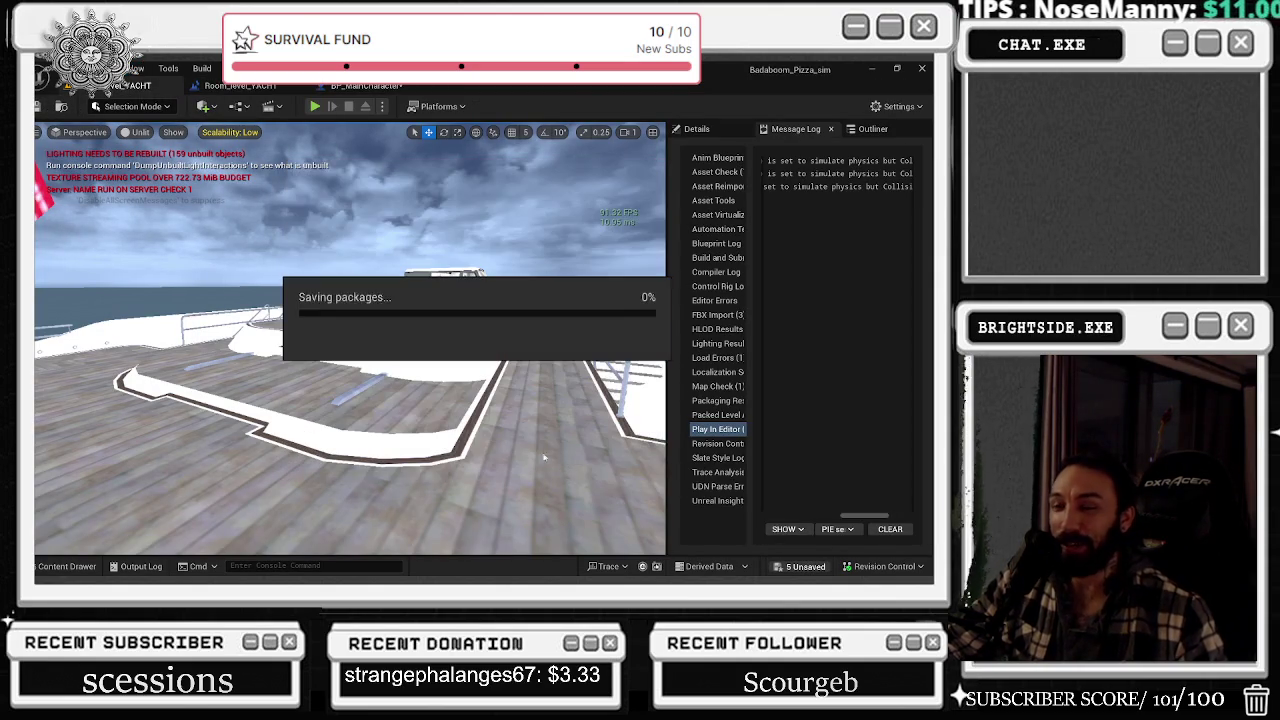
click(86, 563)
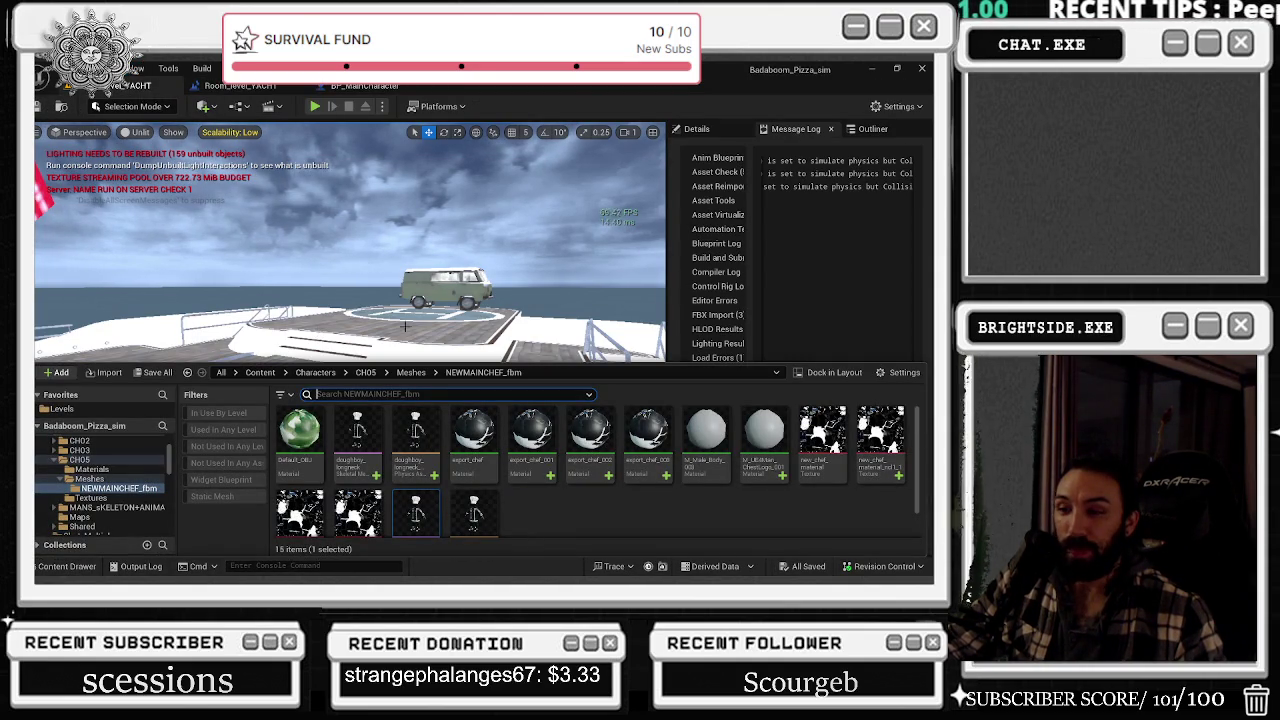
- Bring Blender forward, zoom out on the rigged chef, and select the model mesh in the Outliner
click(871, 71)
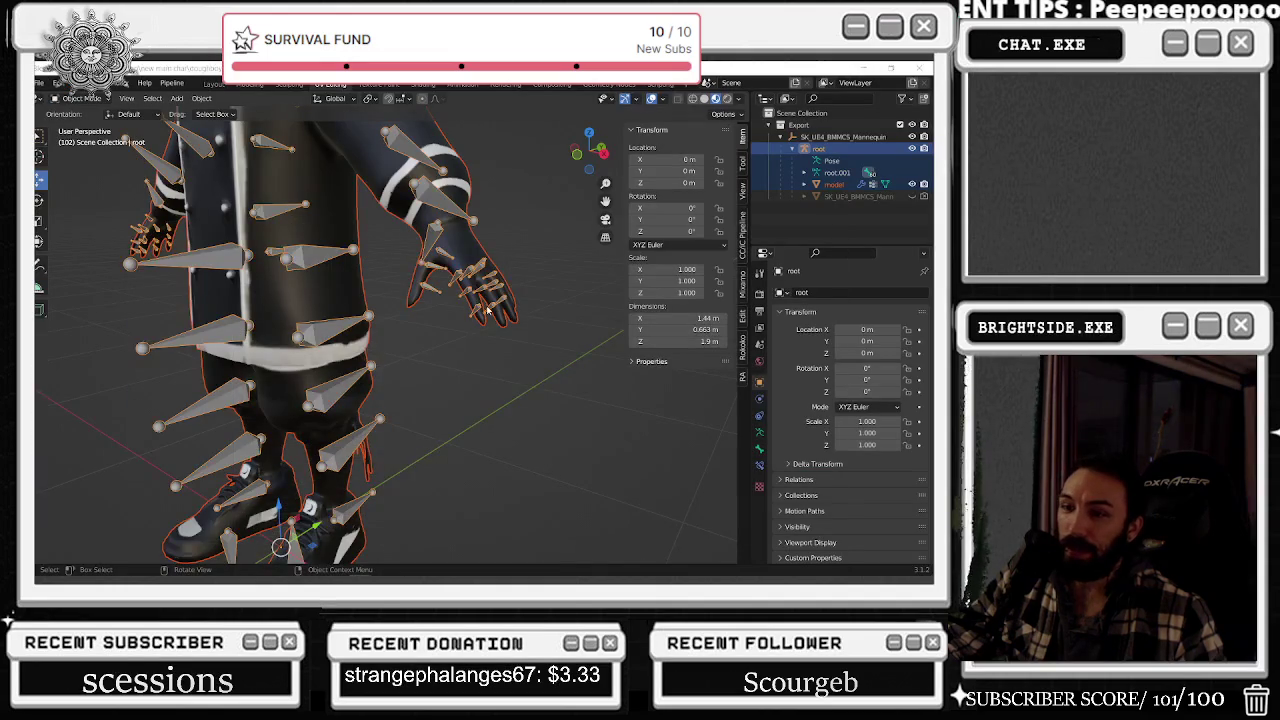
scroll(488, 309, down, 5)
scroll(469, 263, down, 2)
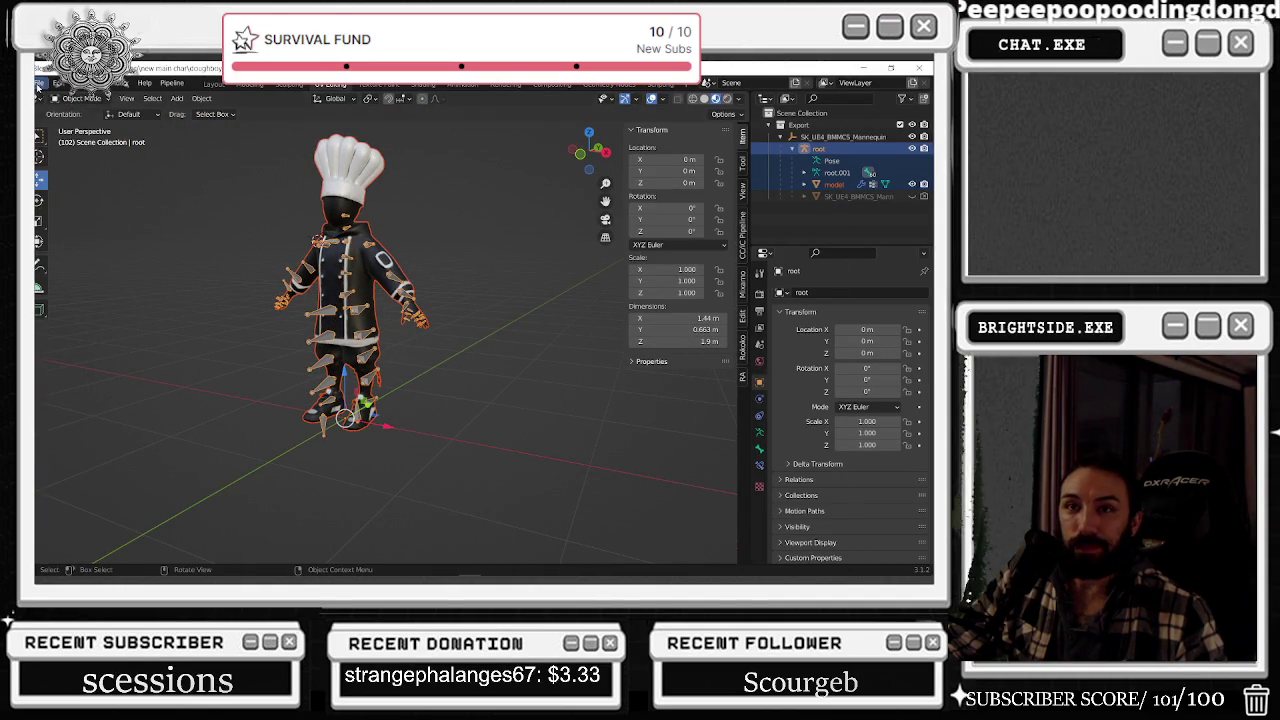
click(39, 84)
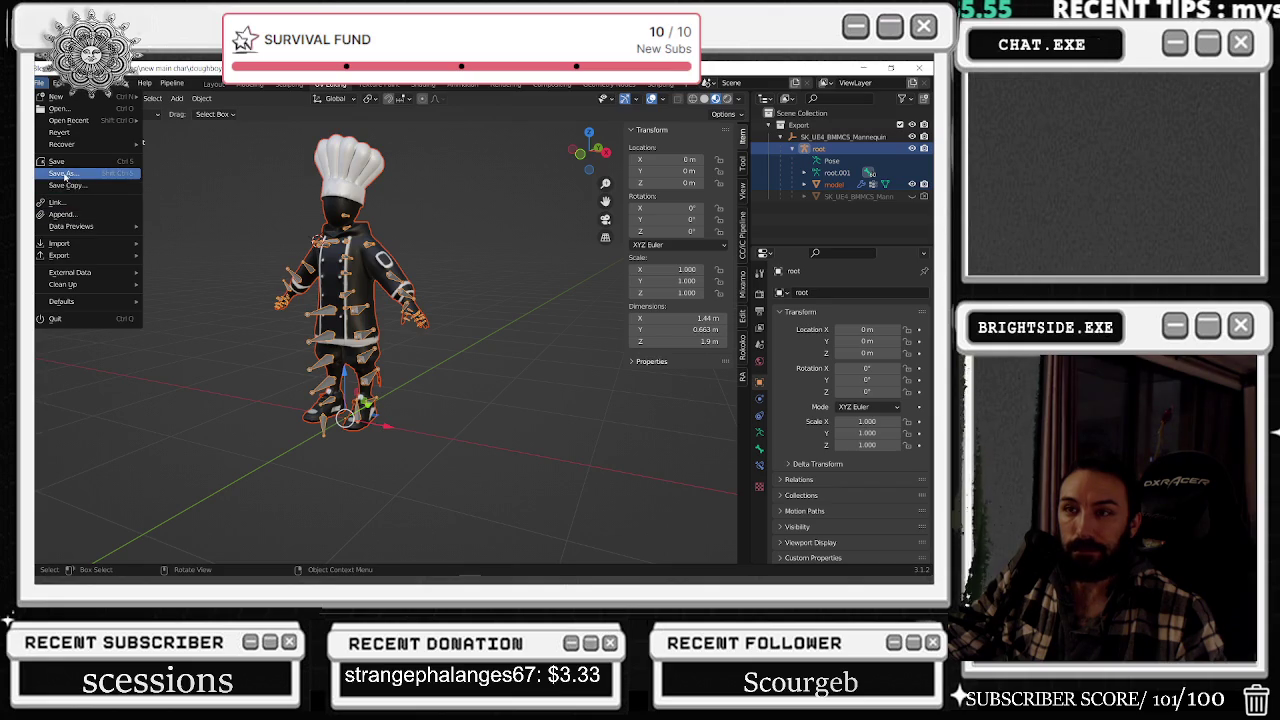
click(365, 146)
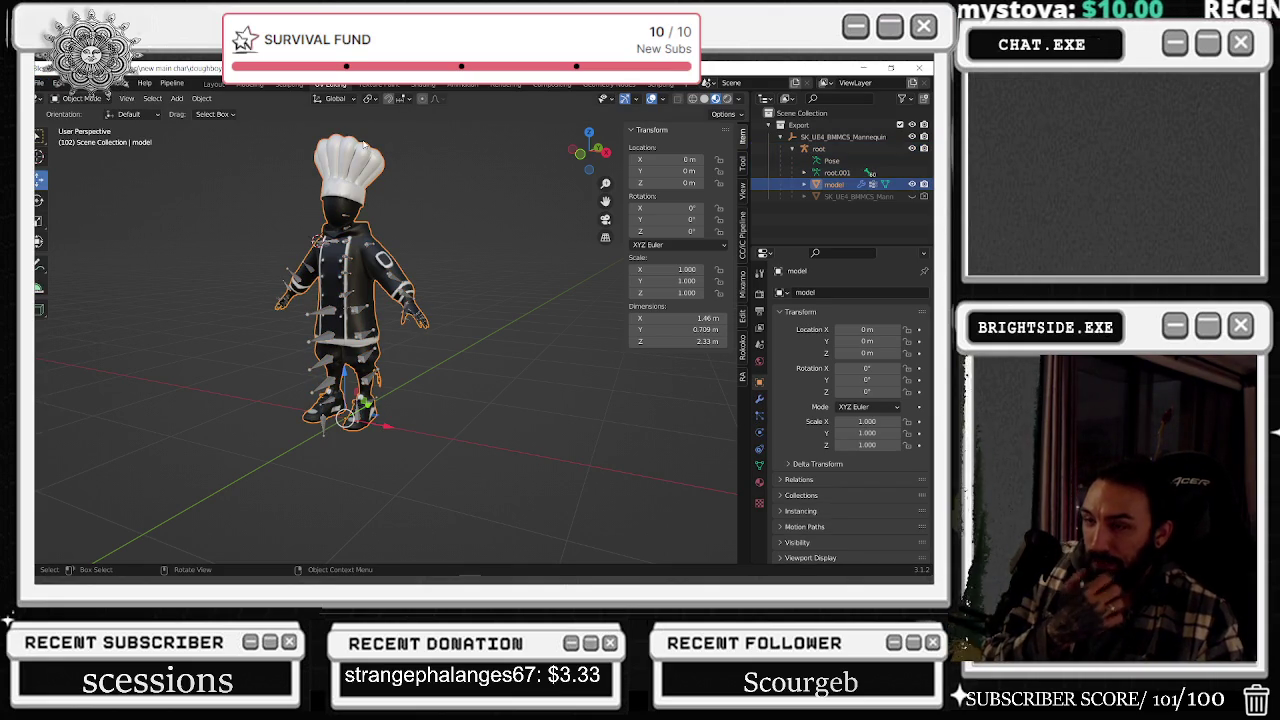
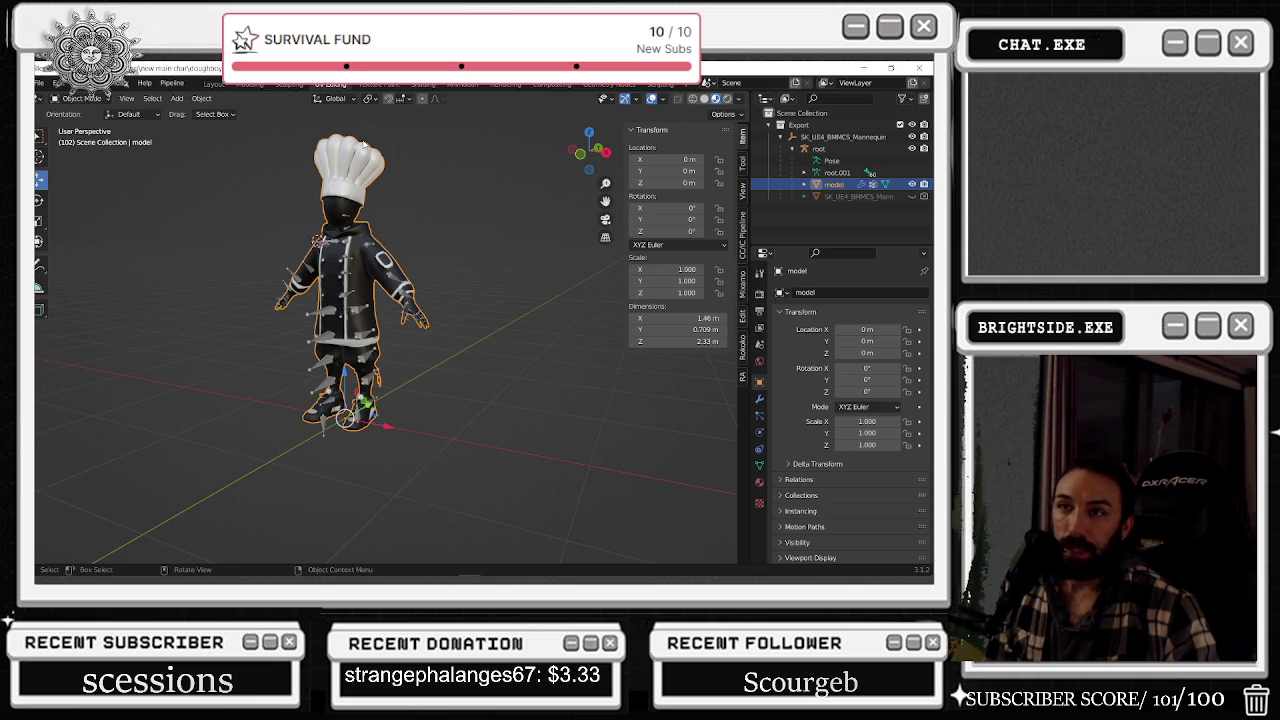
- In Unreal's play-in-editor session, walk the chef around the yacht deck with WASD, then stop it with Esc
key(alt+Tab)
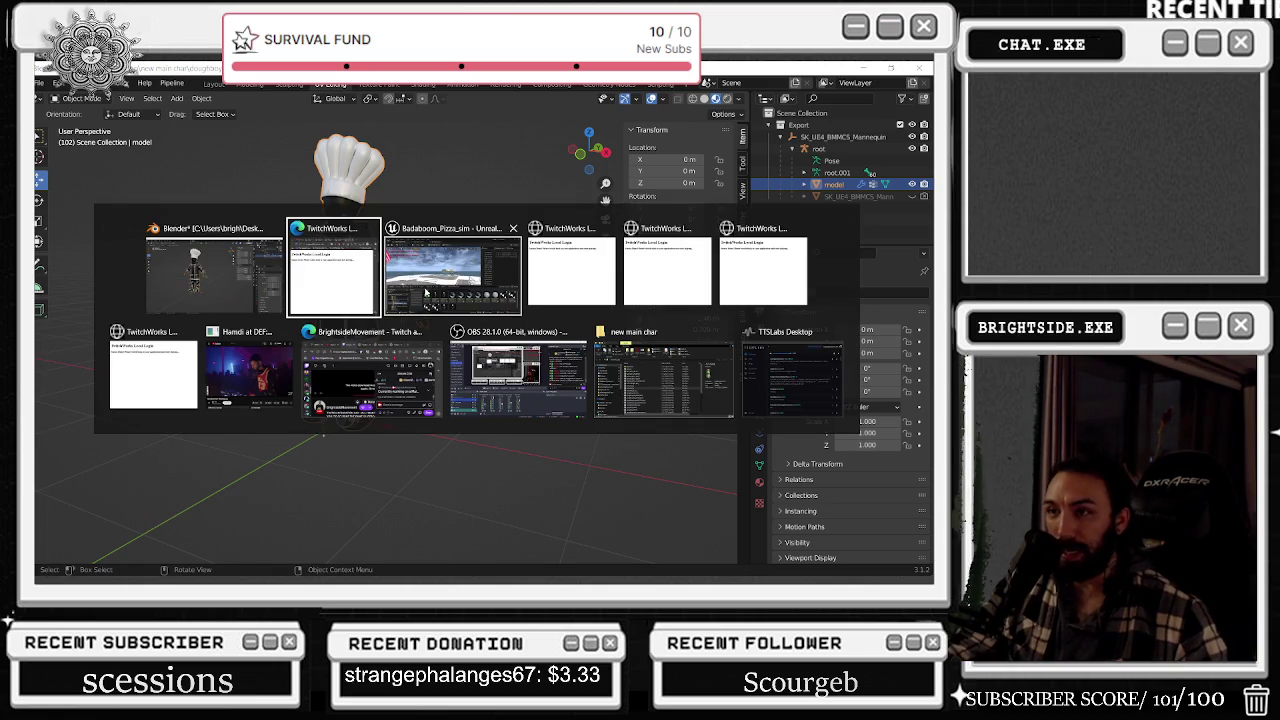
click(425, 292)
click(476, 341)
key(Tab)
key(w)
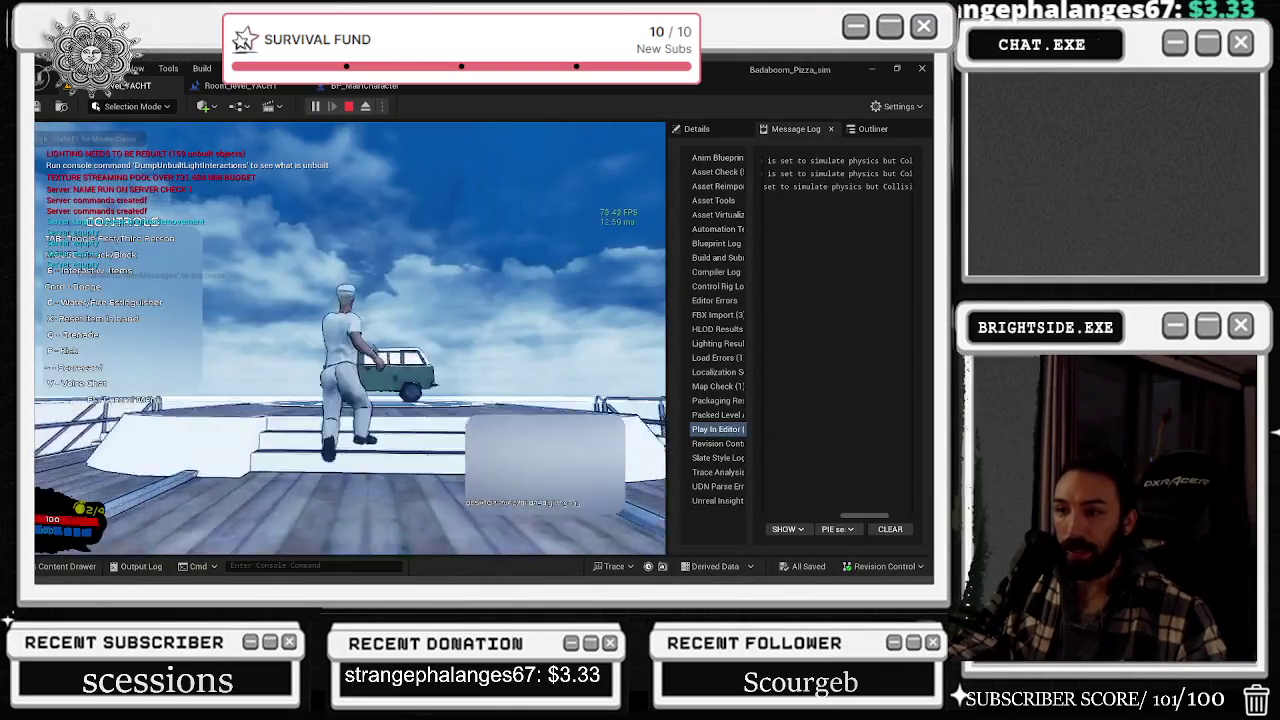
key(w)
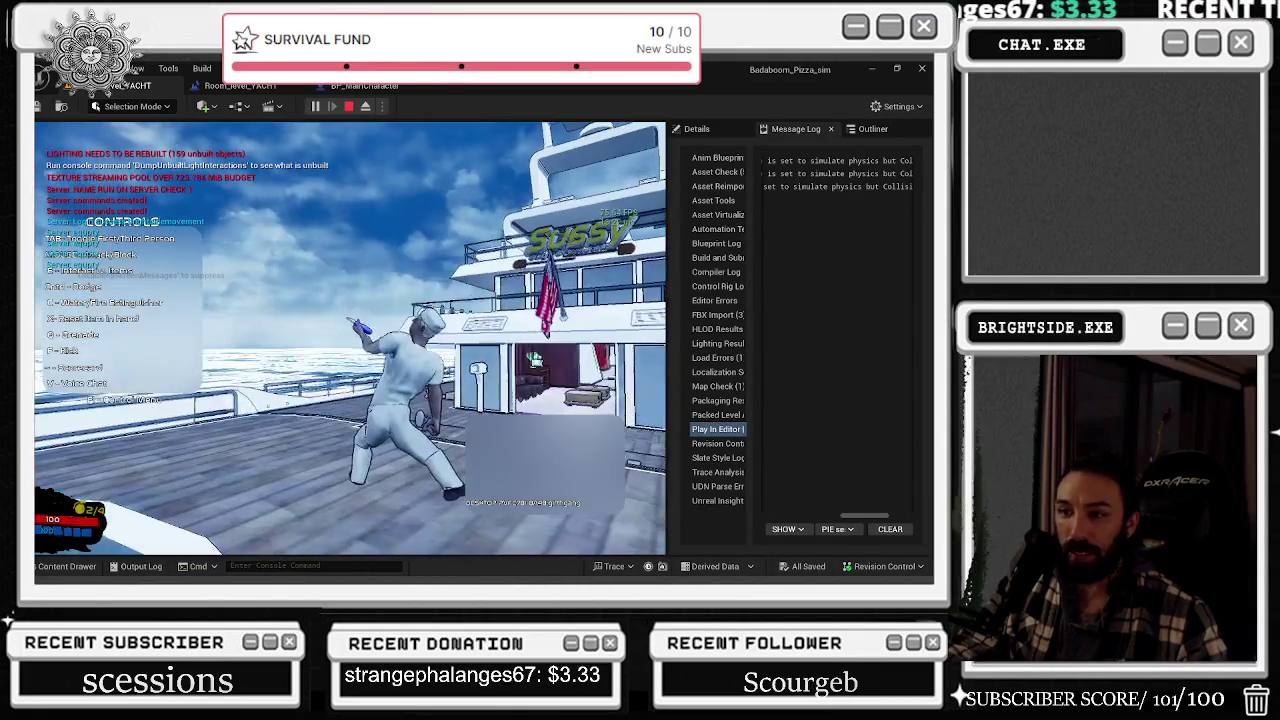
key(w)
key(w)
key(w)
key(w)
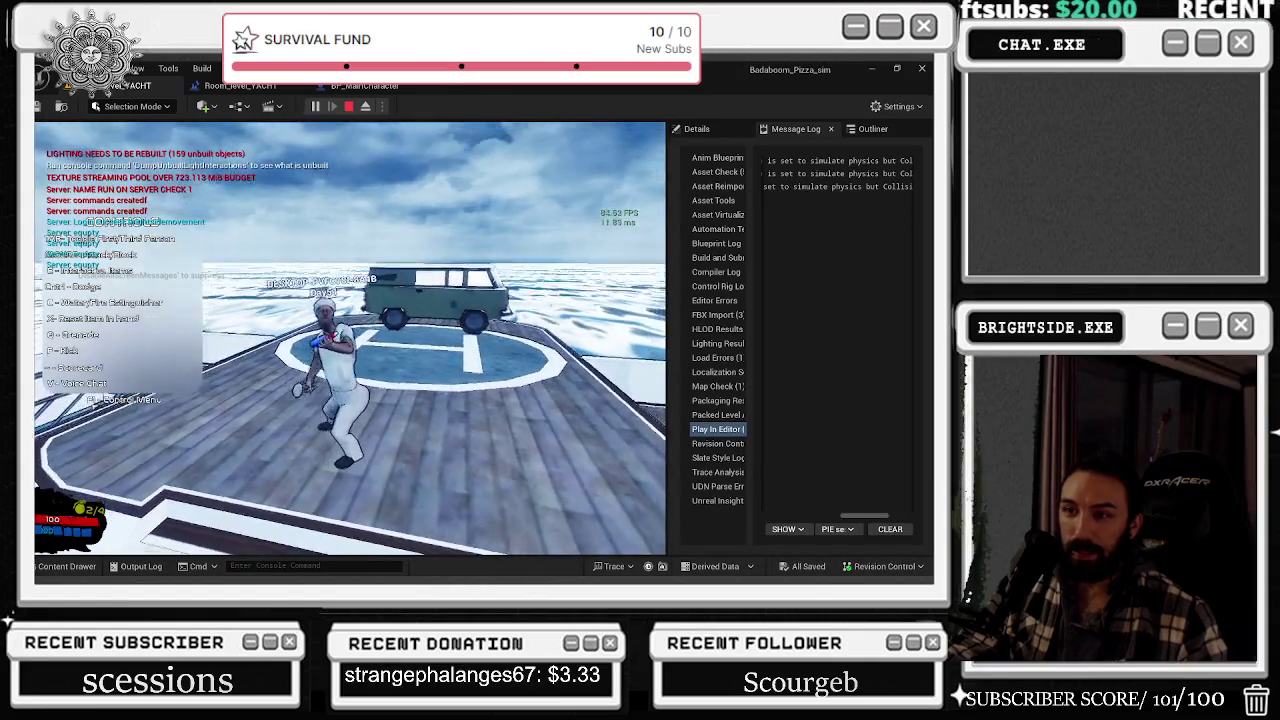
key(w)
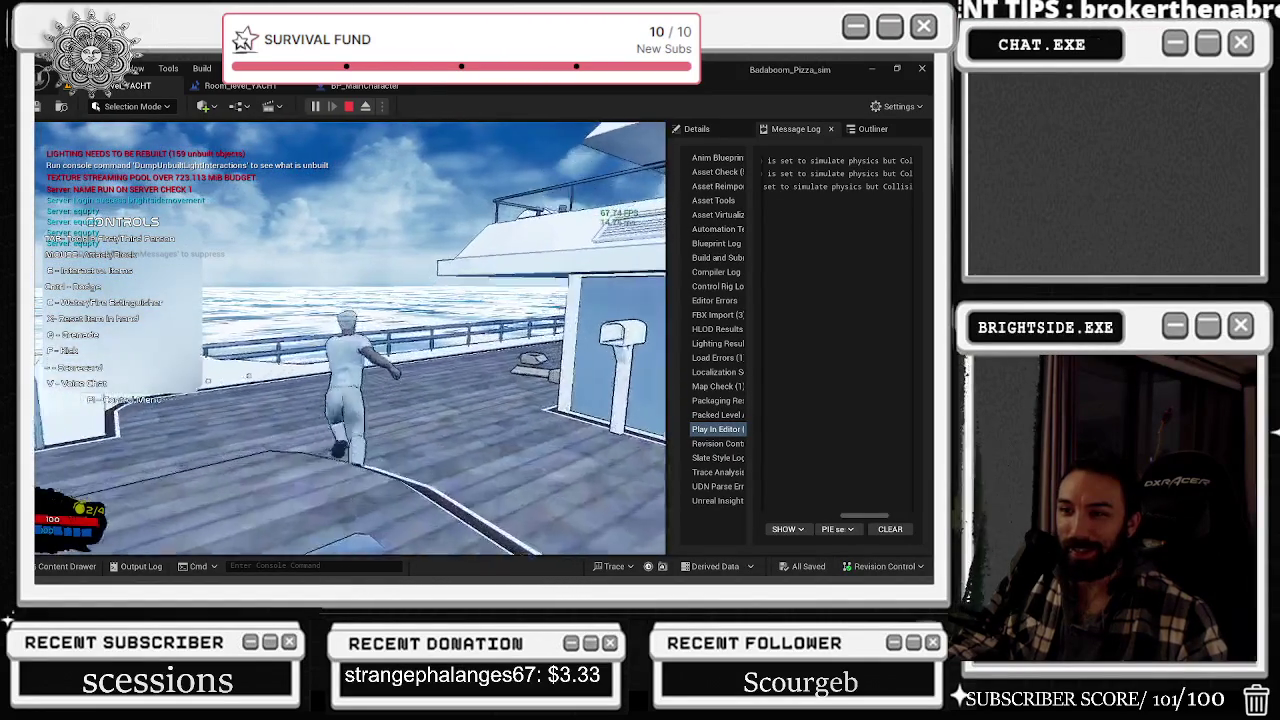
key(s)
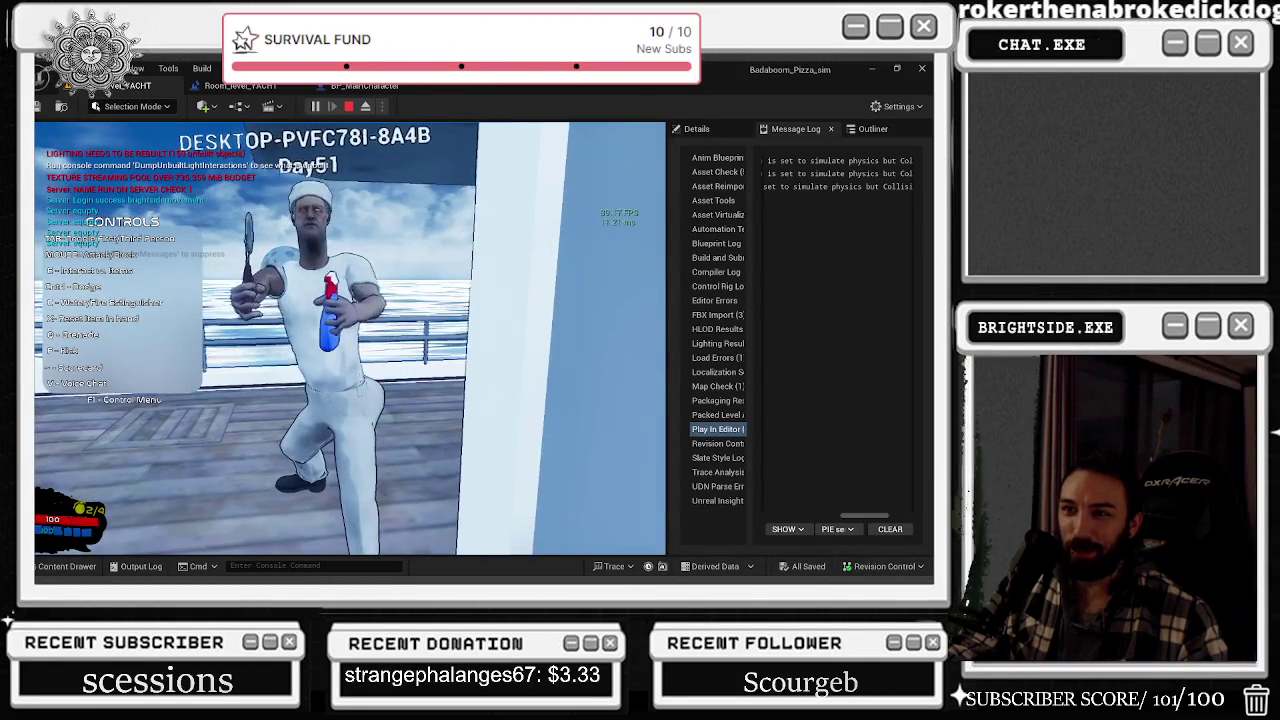
key(a)
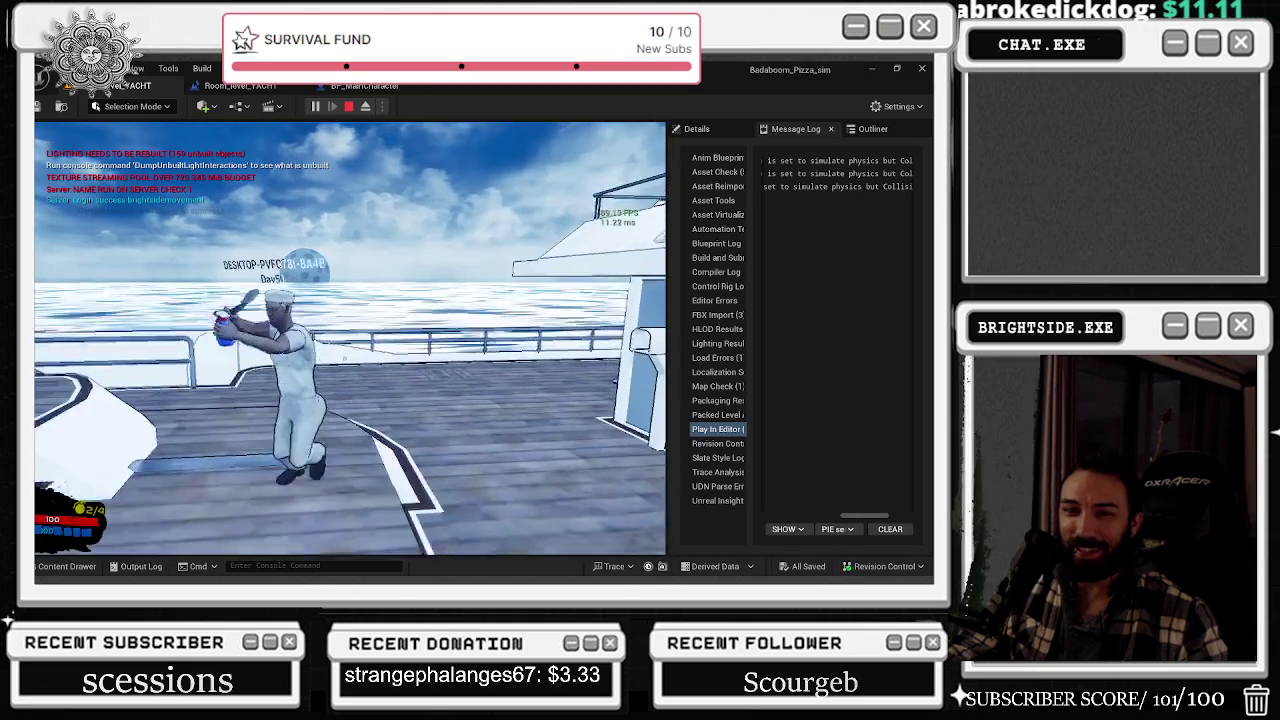
key(Escape)
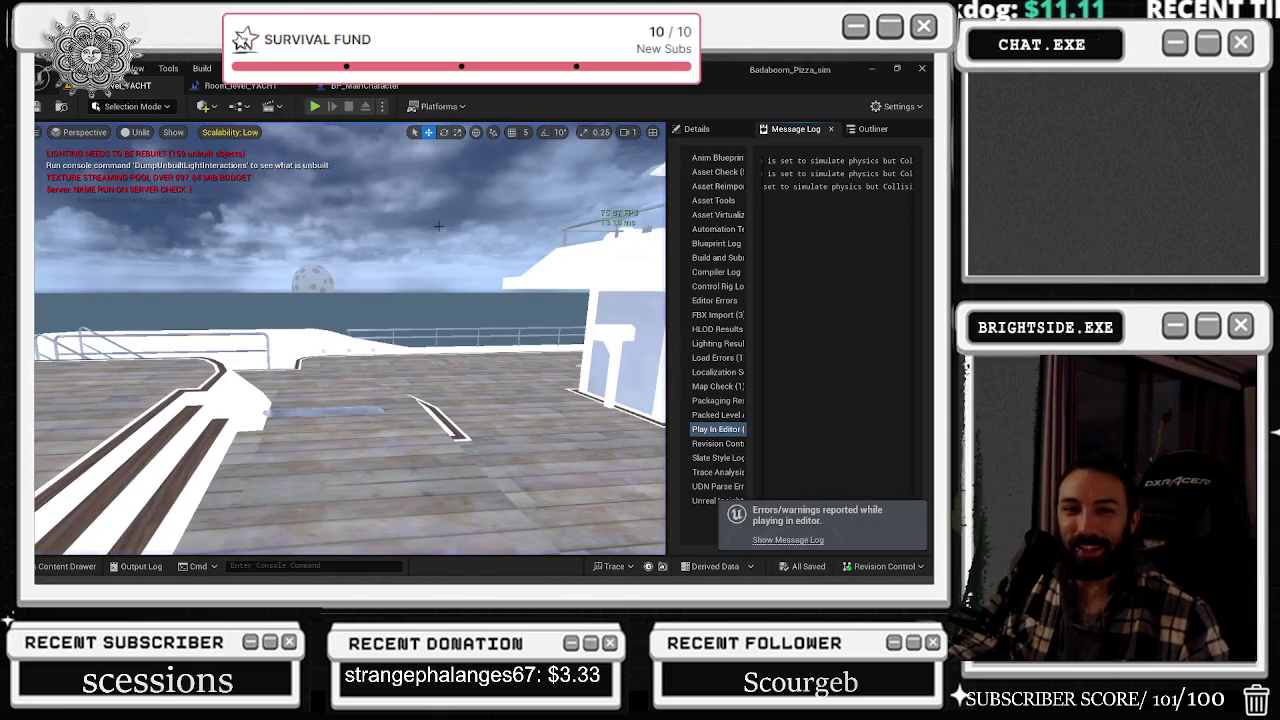
- Open the BP_MainCharacter blueprint and inspect the character mesh in its Viewport
click(365, 86)
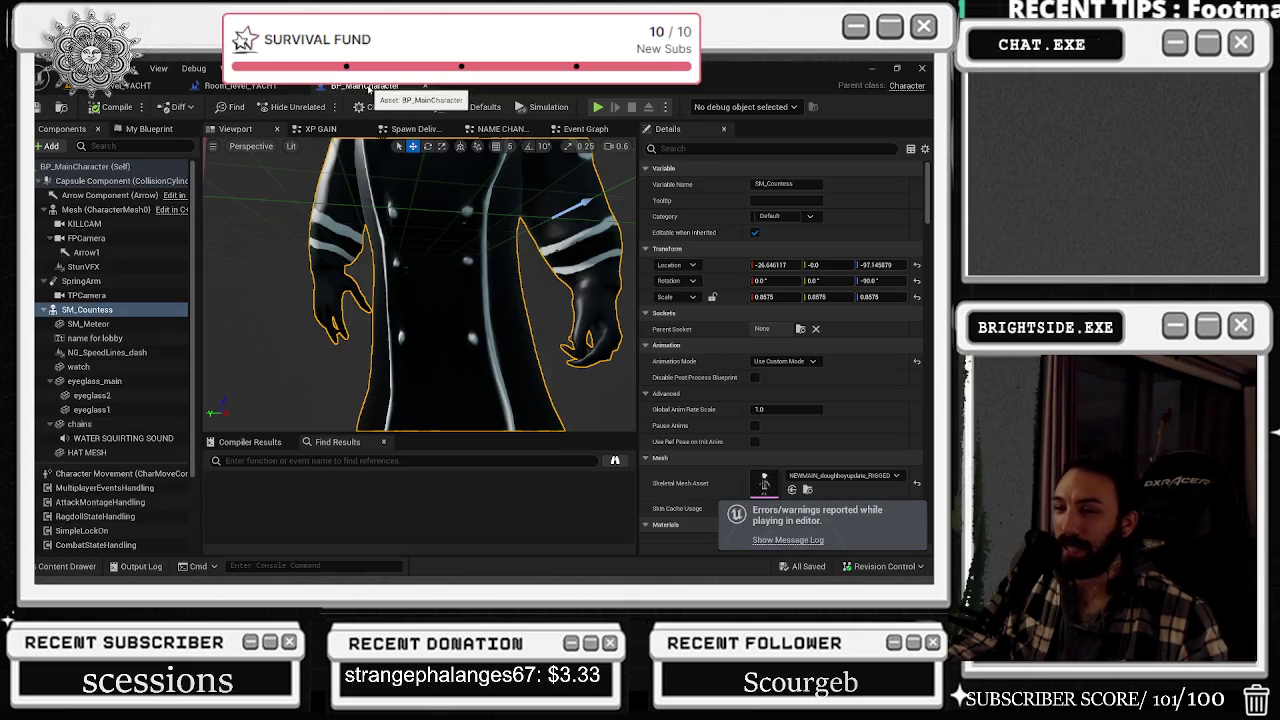
scroll(563, 362, down, 5)
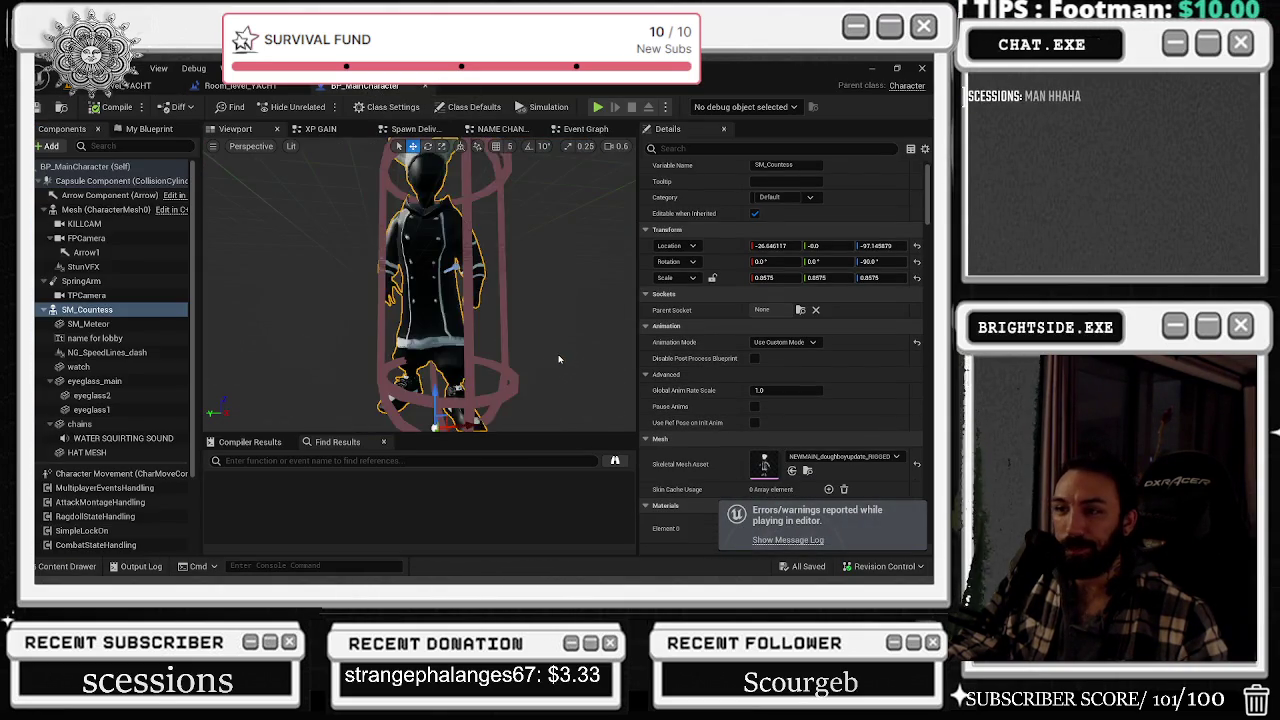
scroll(555, 350, down, 2)
drag(420, 300, 430, 290)
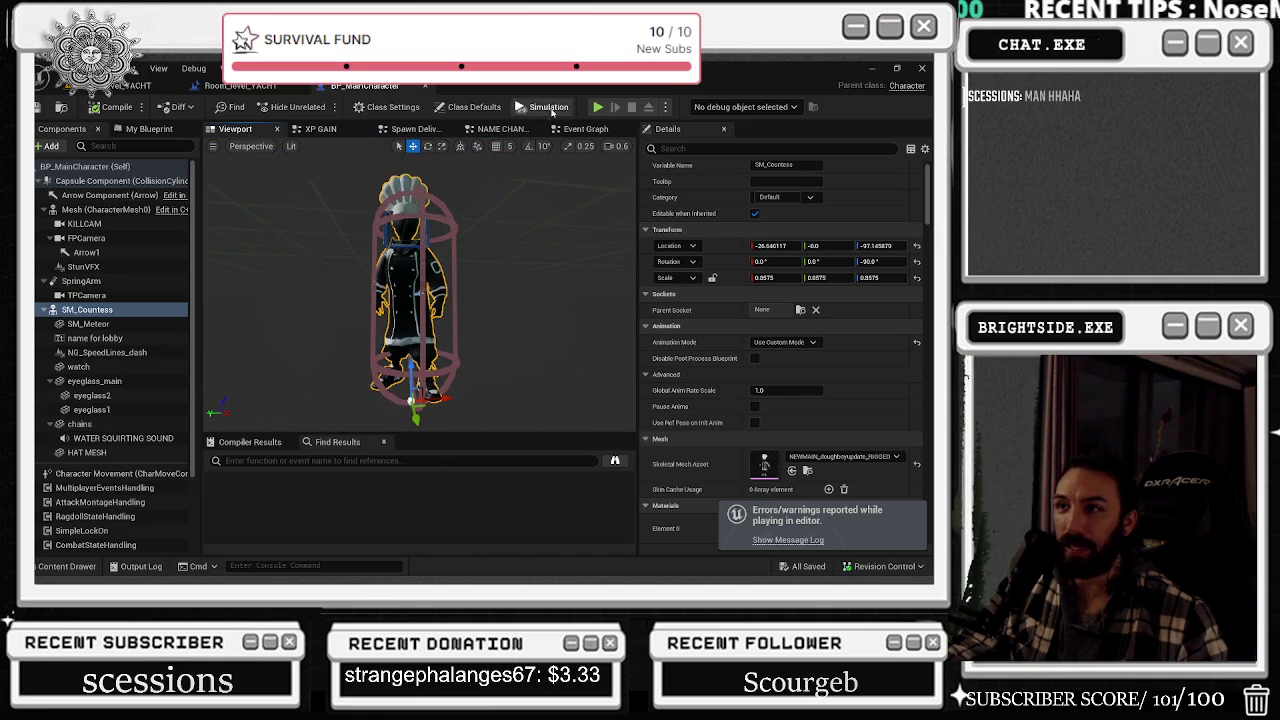
- Look through the XP GAIN, Spawn Delivery and NAME CHANGE graphs
click(320, 129)
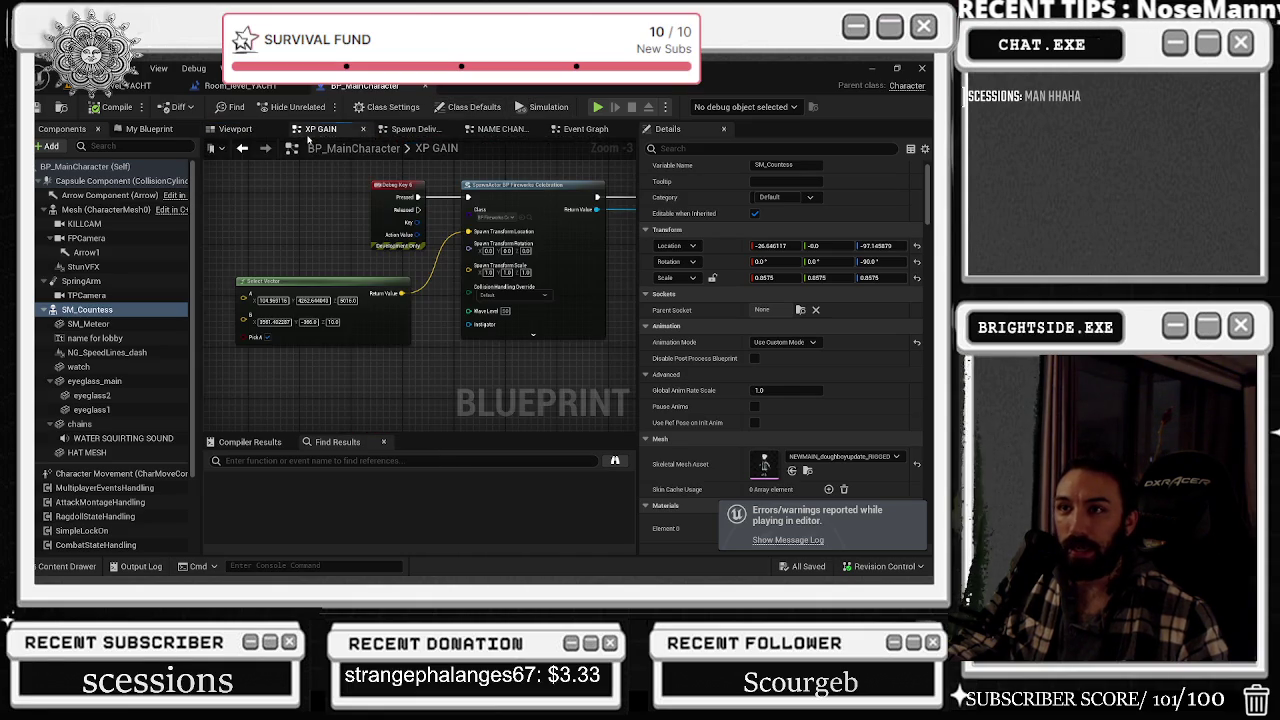
click(405, 130)
mouse_move(585, 129)
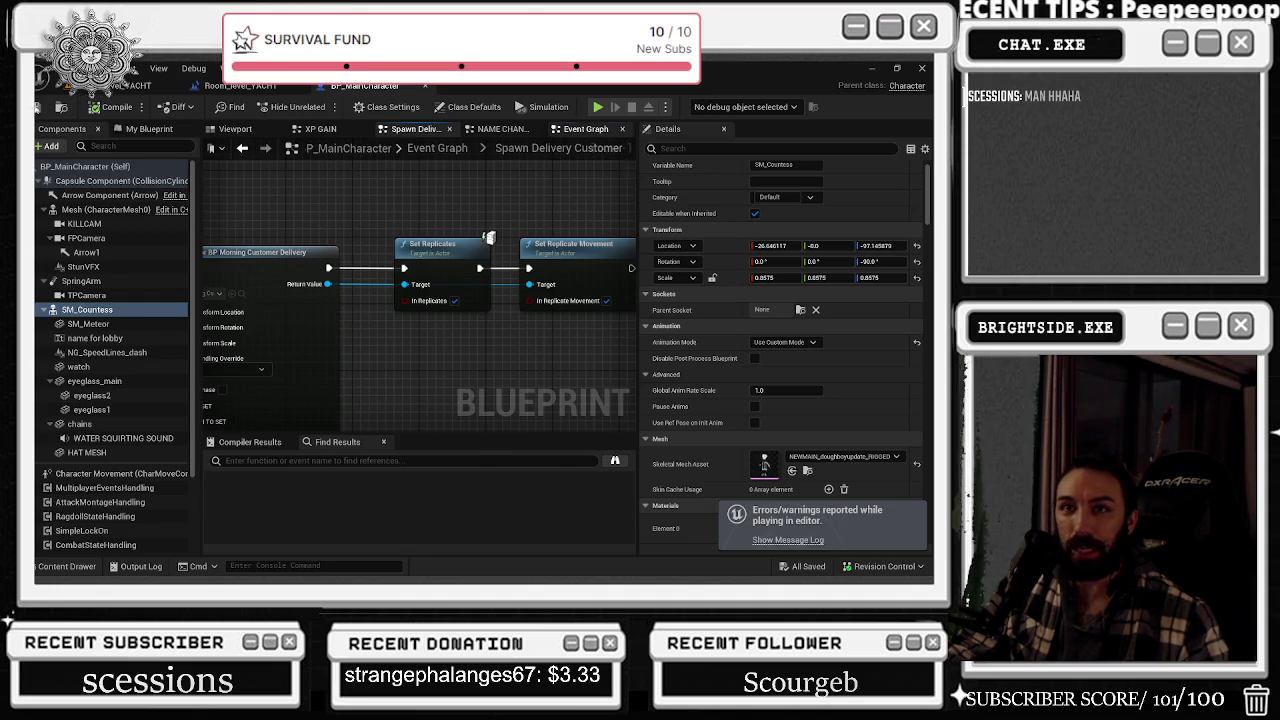
click(585, 129)
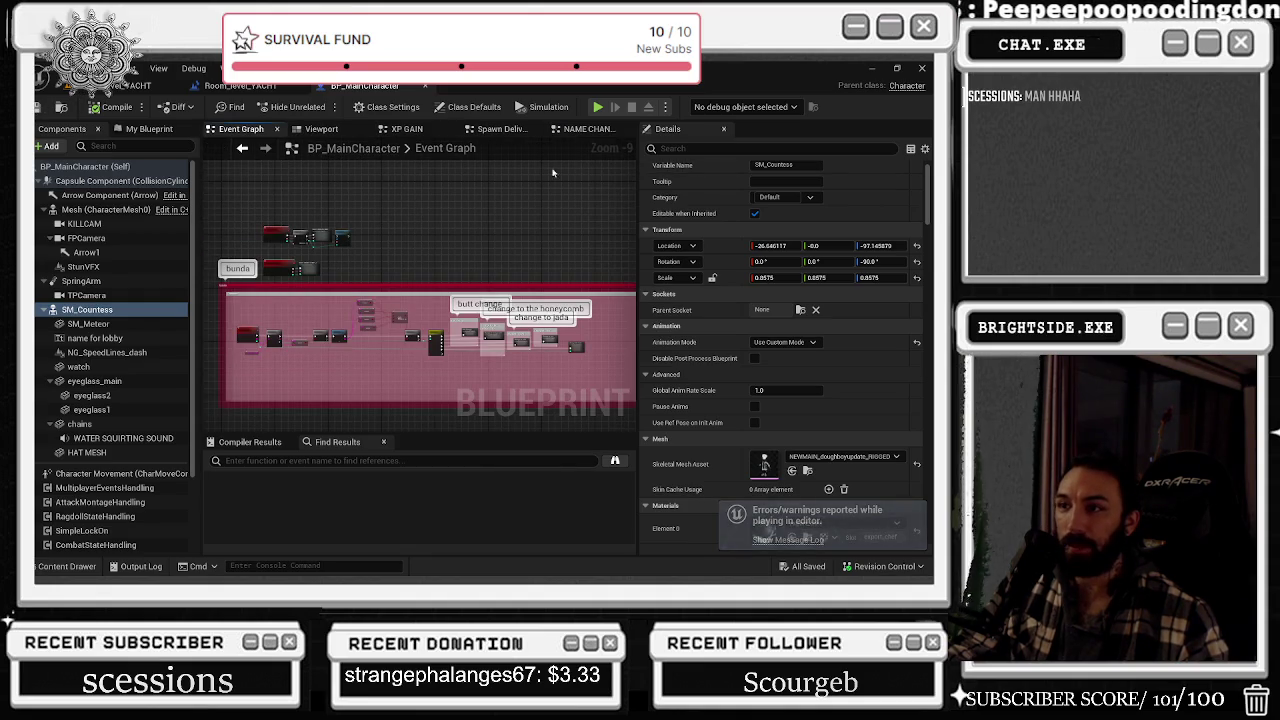
click(588, 129)
- Check the yacht level's ship moving timeline, then show the blueprint's Event Graph
click(123, 88)
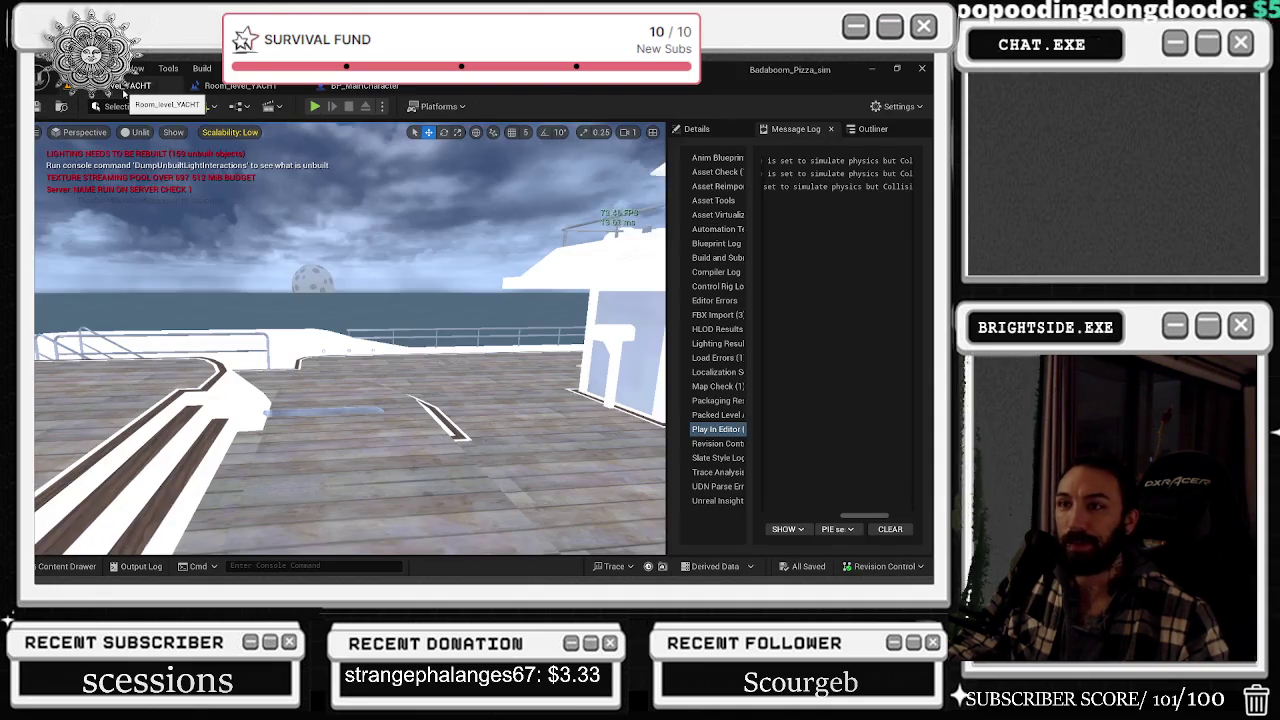
click(370, 88)
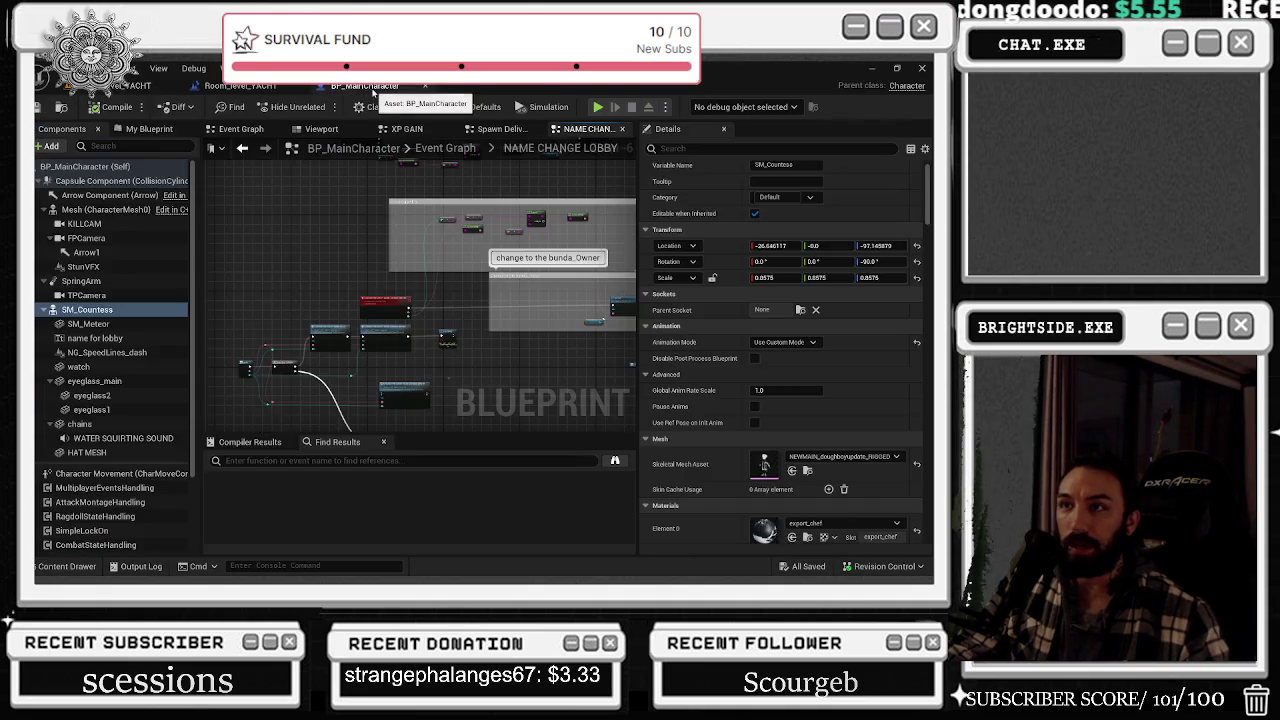
click(245, 86)
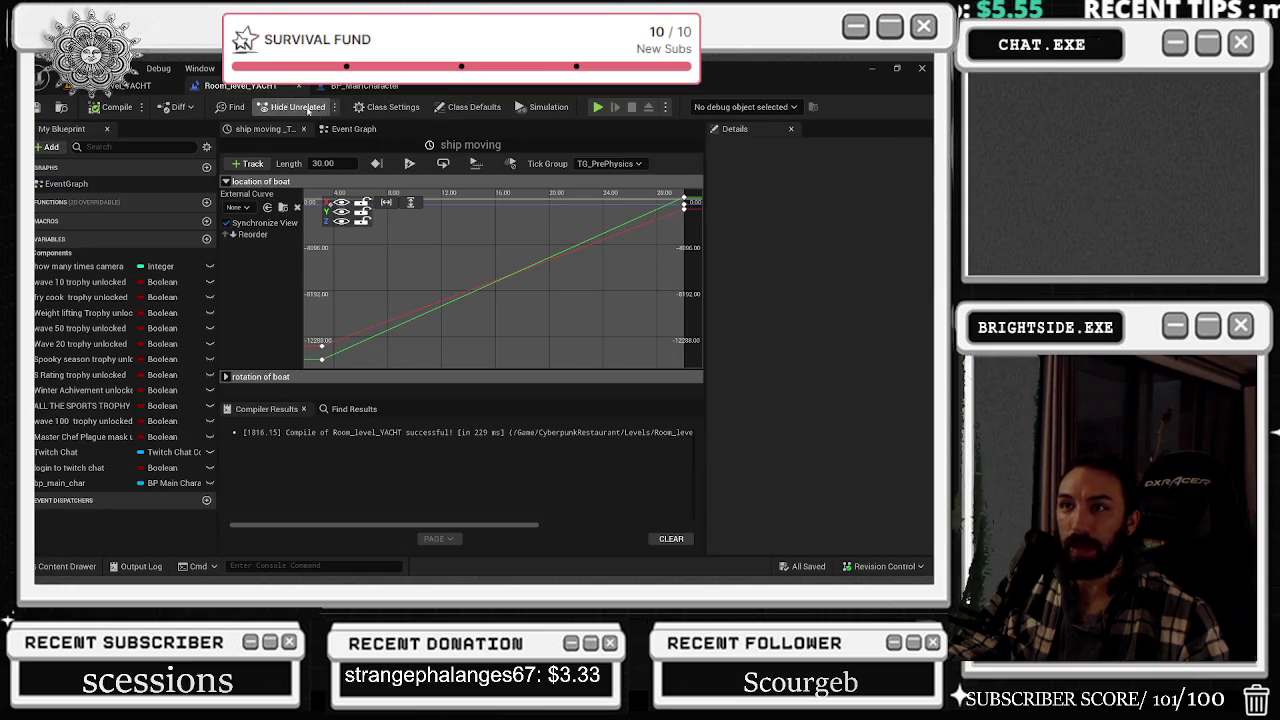
click(366, 87)
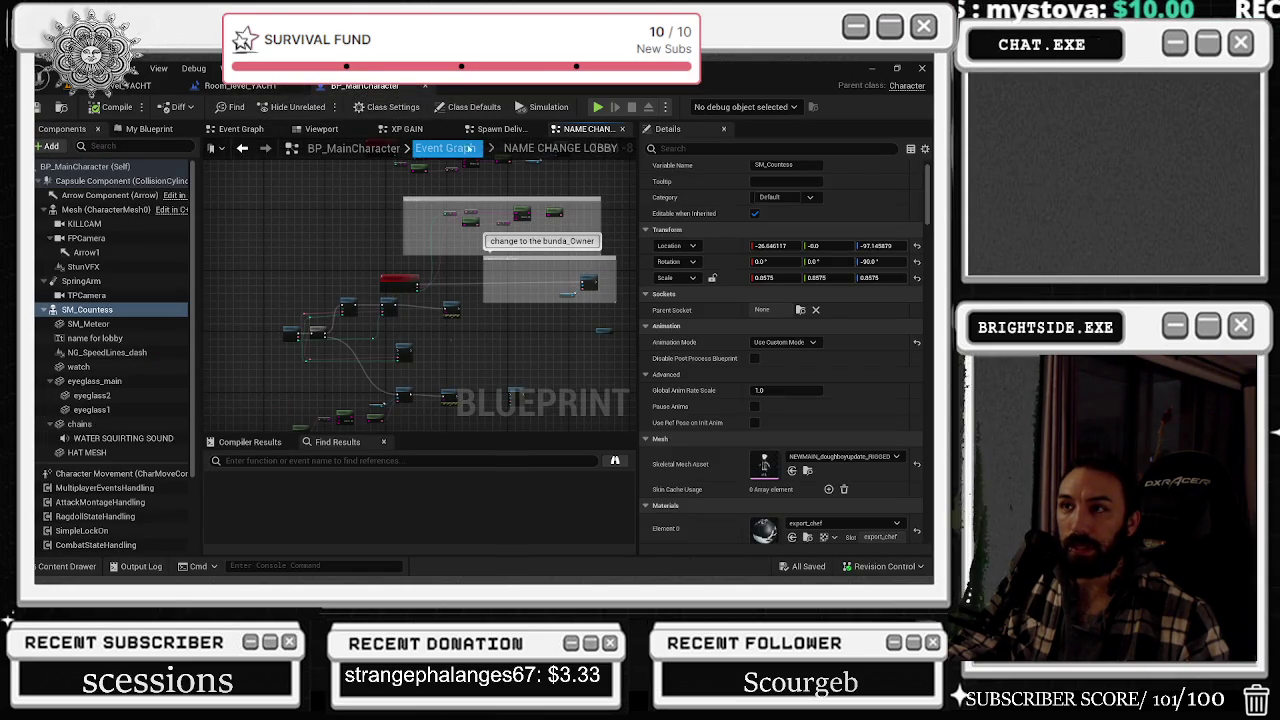
click(212, 131)
key(alt+Tab)
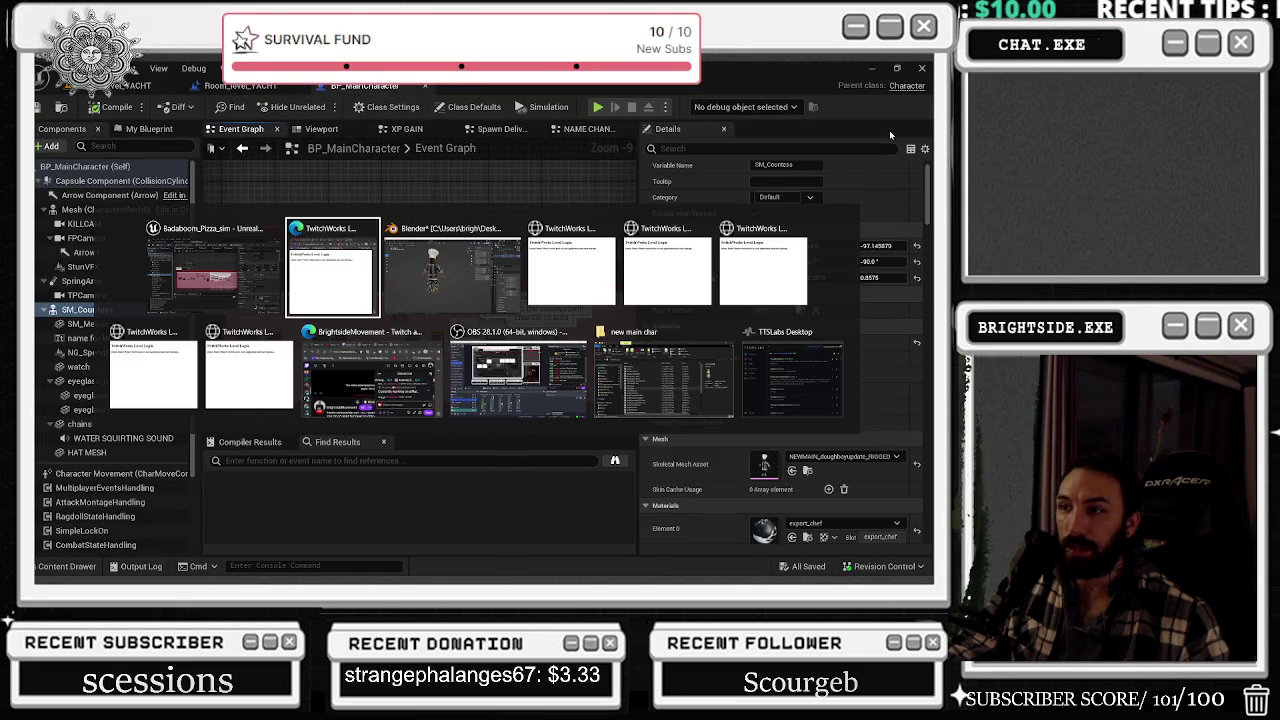
- Save a copy of the chef model as 'doughboy big but.blend'
key(alt+Tab)
key(alt+Tab)
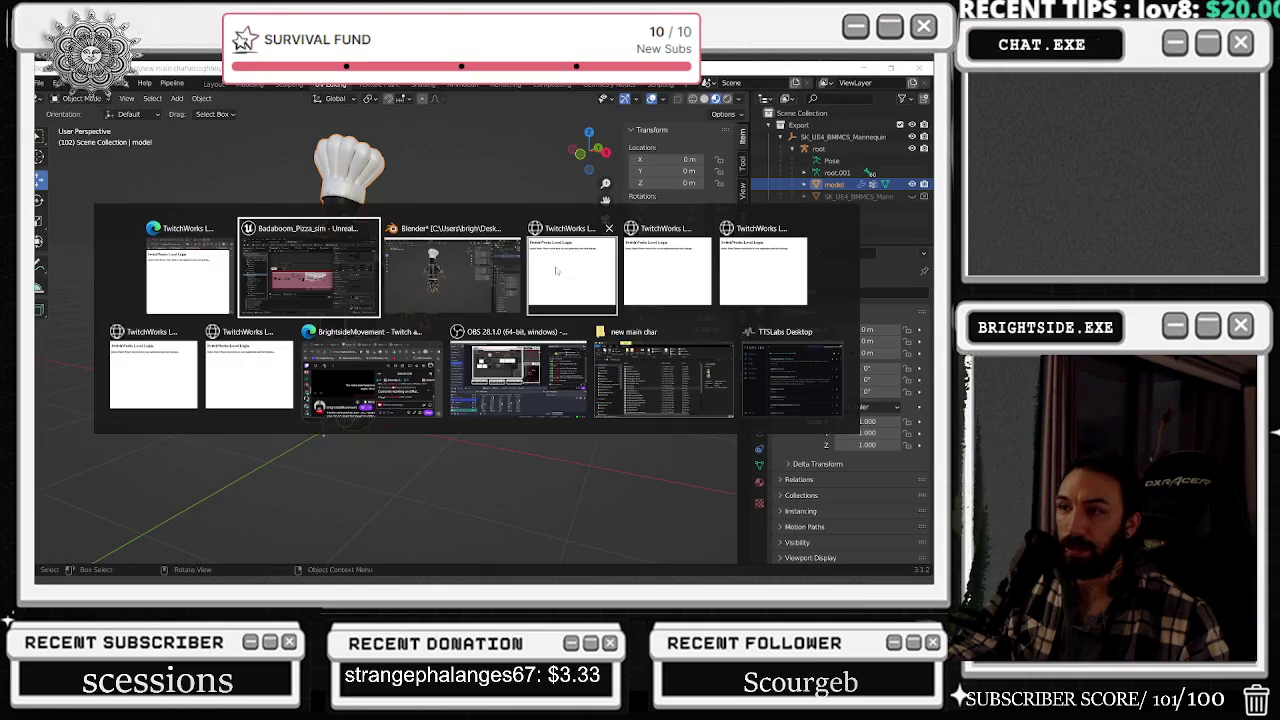
key(alt+Tab)
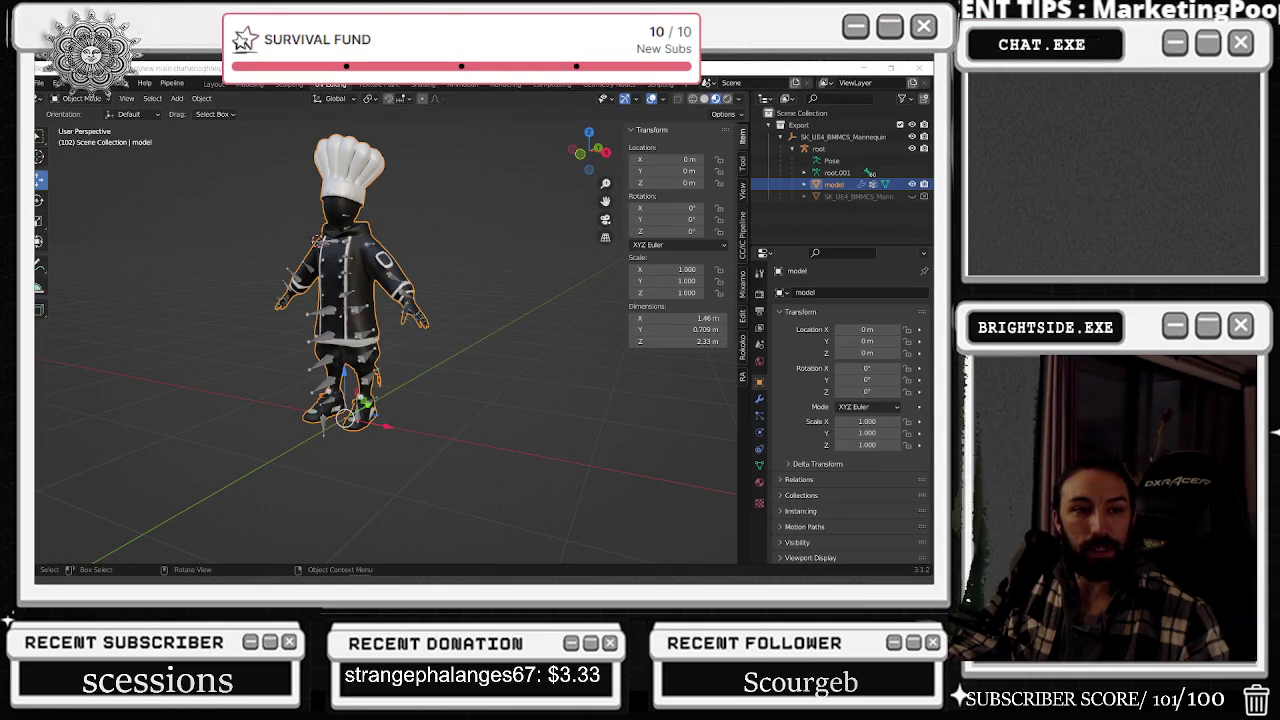
key(alt+Tab)
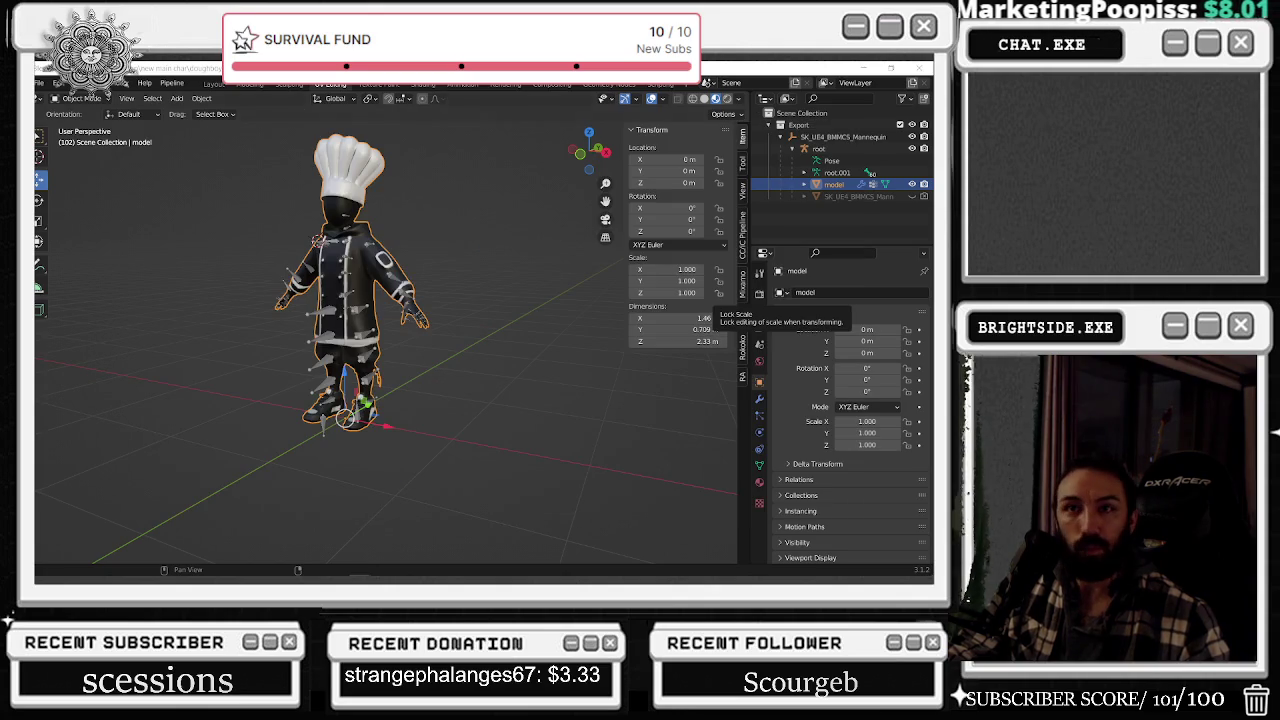
click(40, 82)
mouse_move(60, 243)
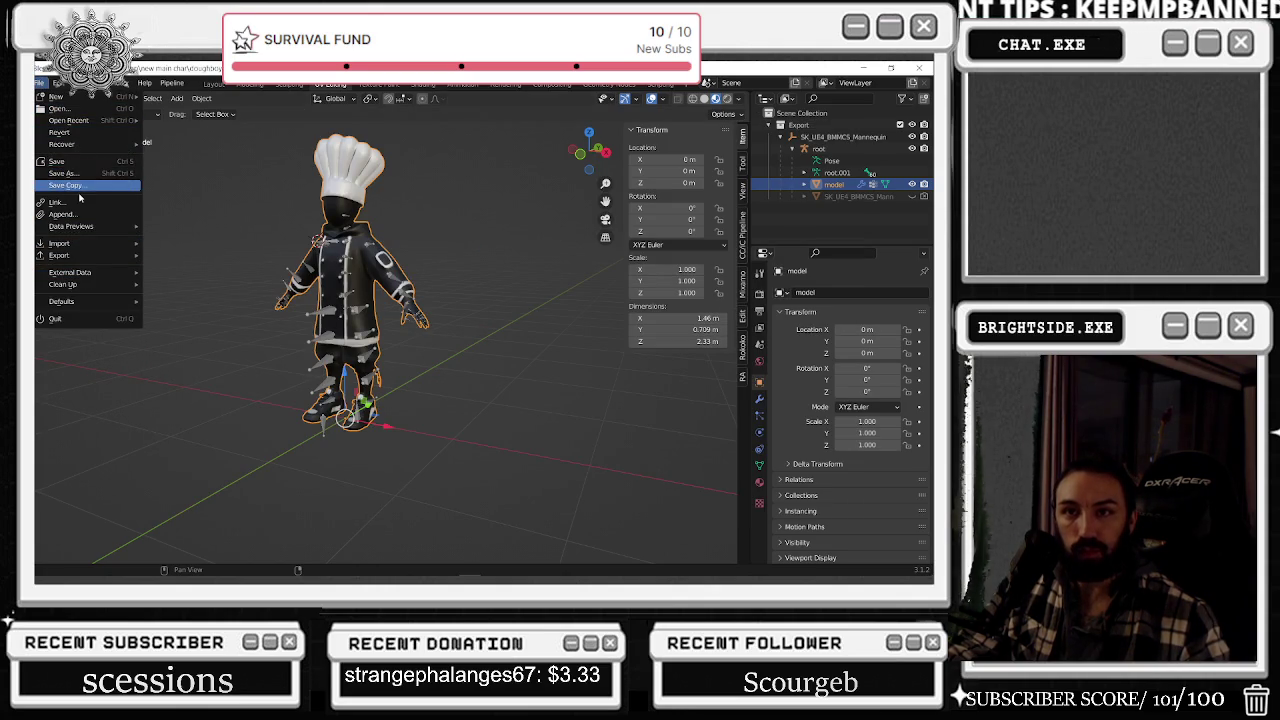
click(68, 185)
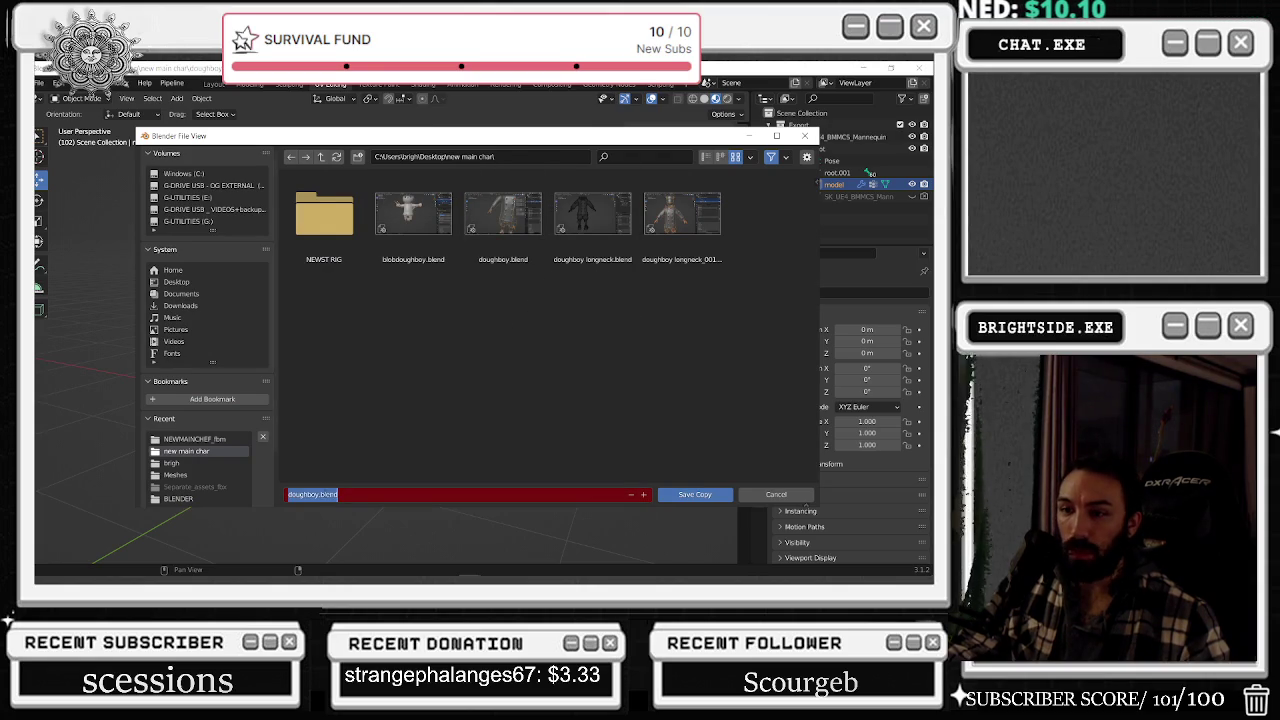
text(big but)
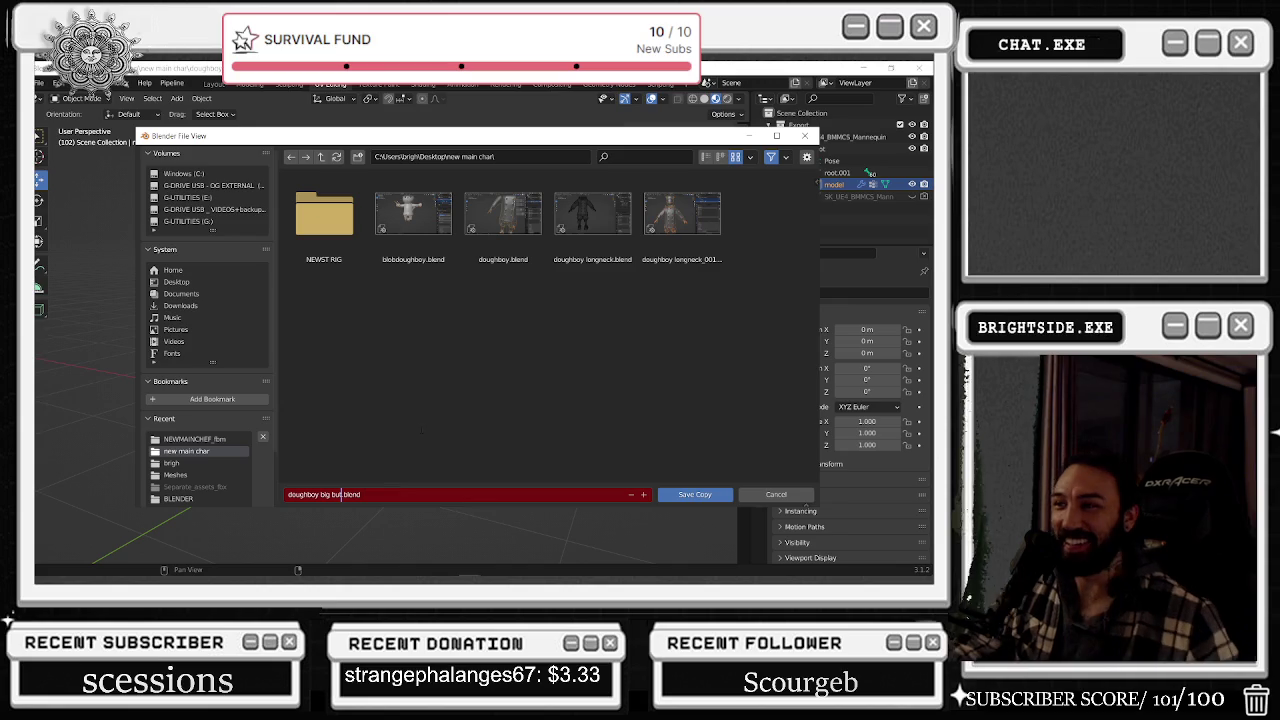
click(712, 497)
click(715, 497)
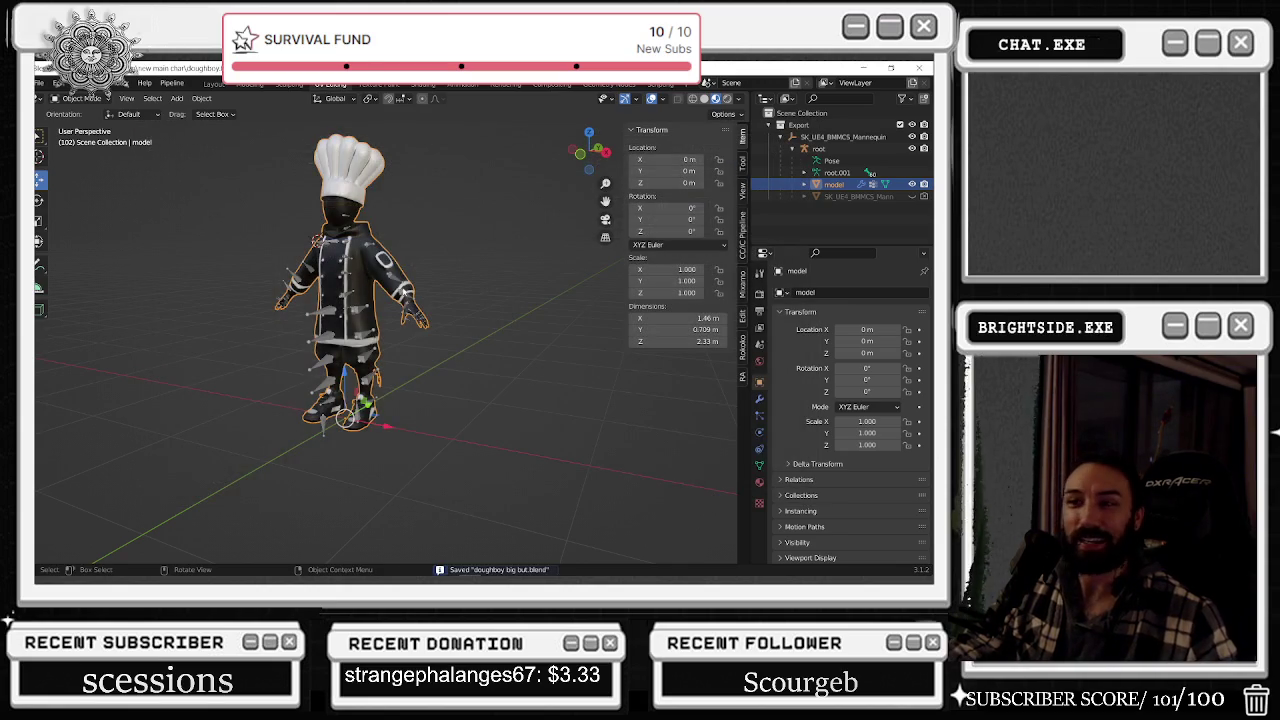
- Open the doughboy big but.blend copy and view the chef from behind
click(40, 82)
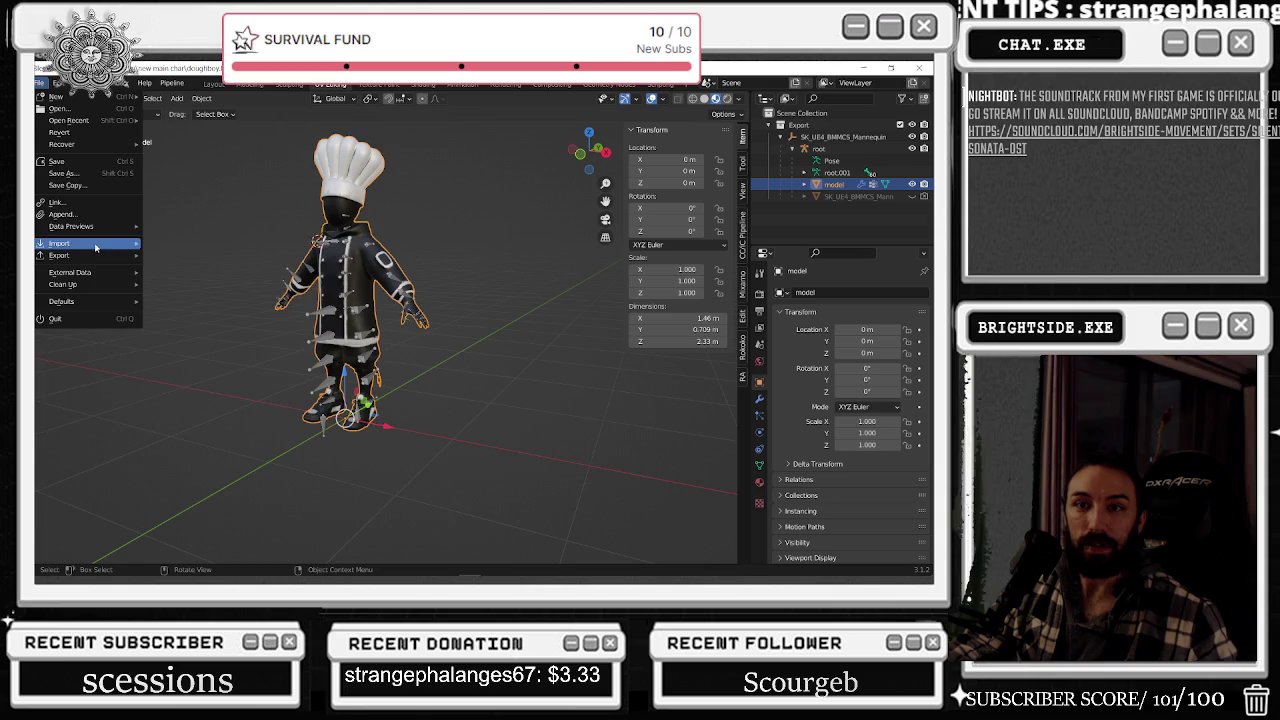
mouse_move(70, 120)
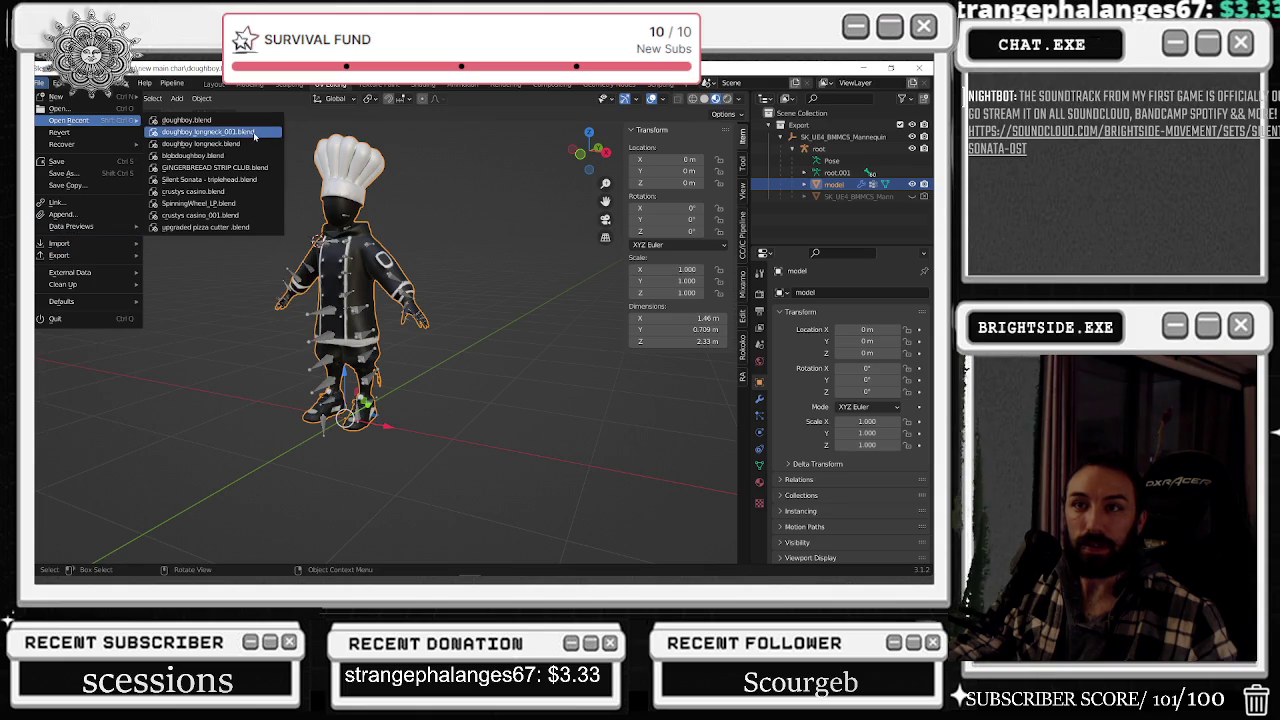
click(60, 108)
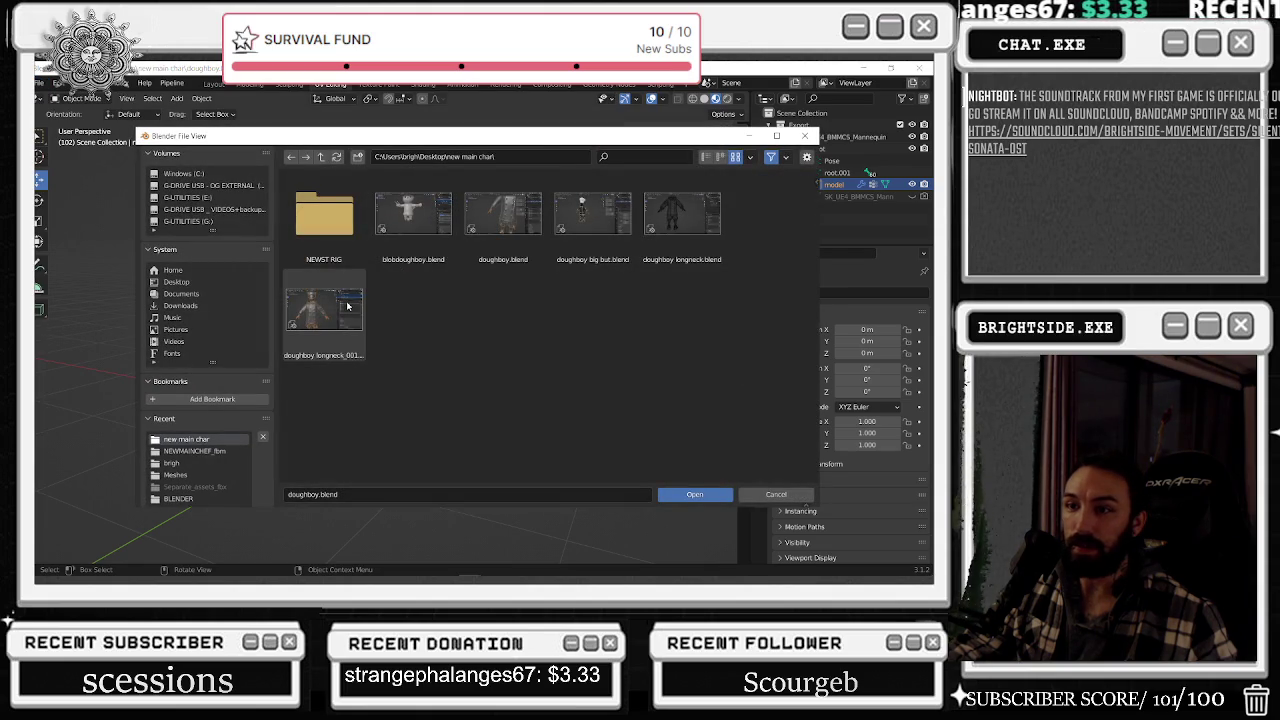
double_click(598, 225)
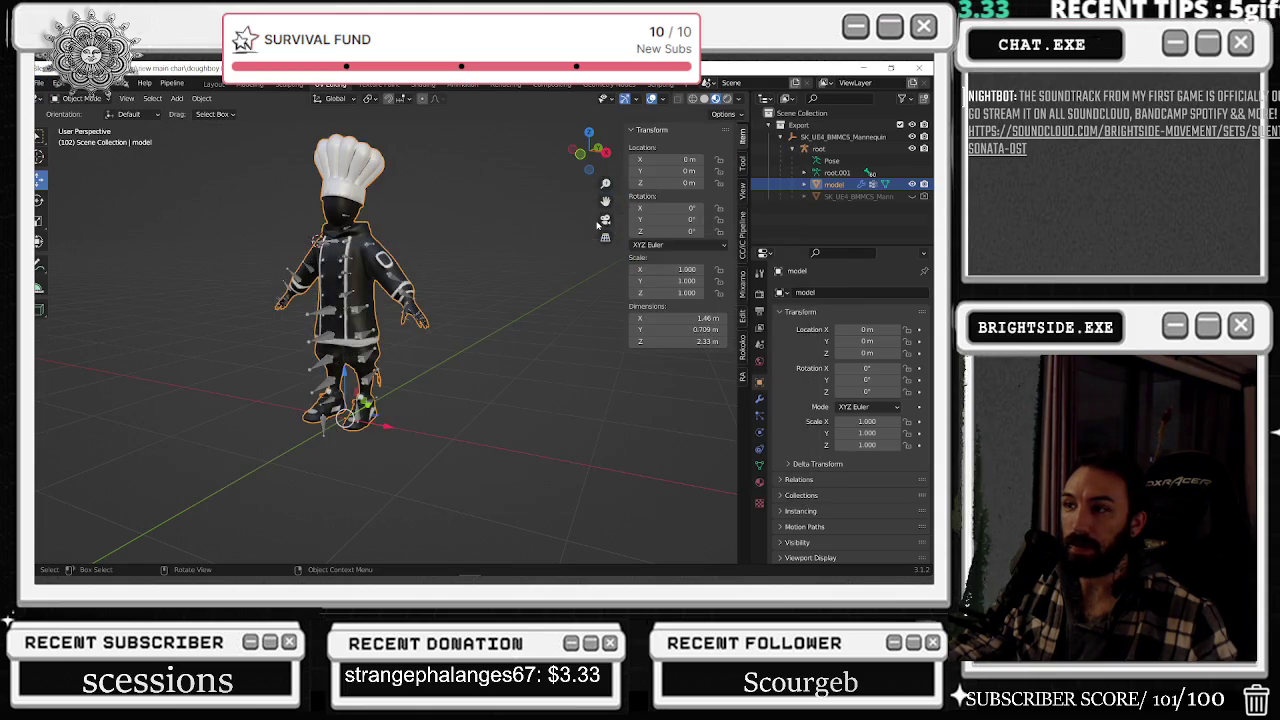
middle_drag(456, 236, 371, 224)
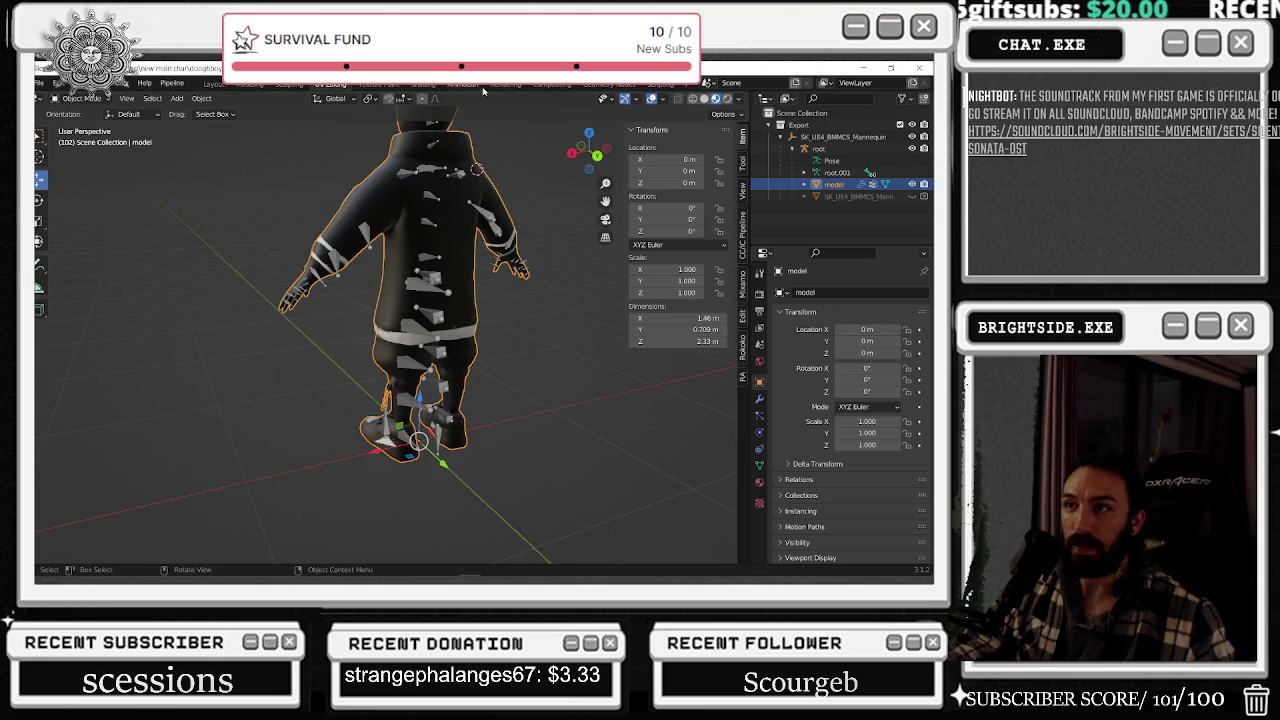
- Switch the model to Sculpt Mode and choose the Inflate/Deflate brush
scroll(477, 168, up, 3)
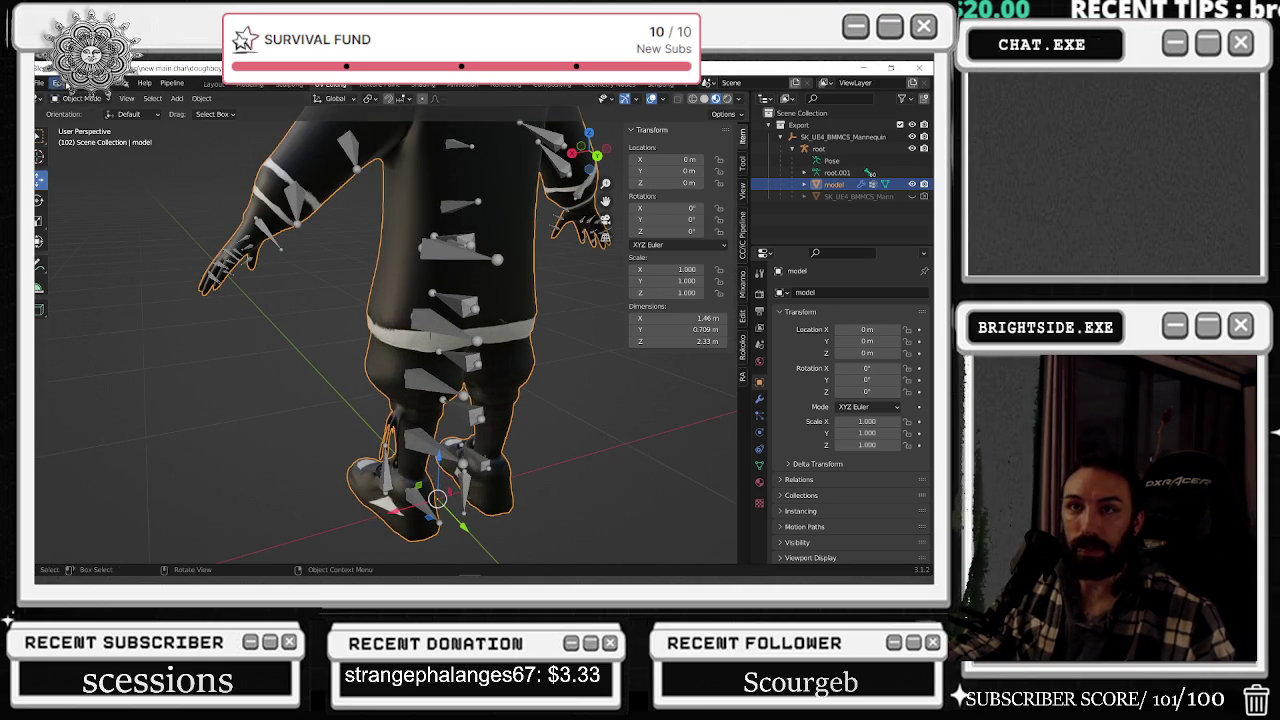
click(78, 99)
click(85, 138)
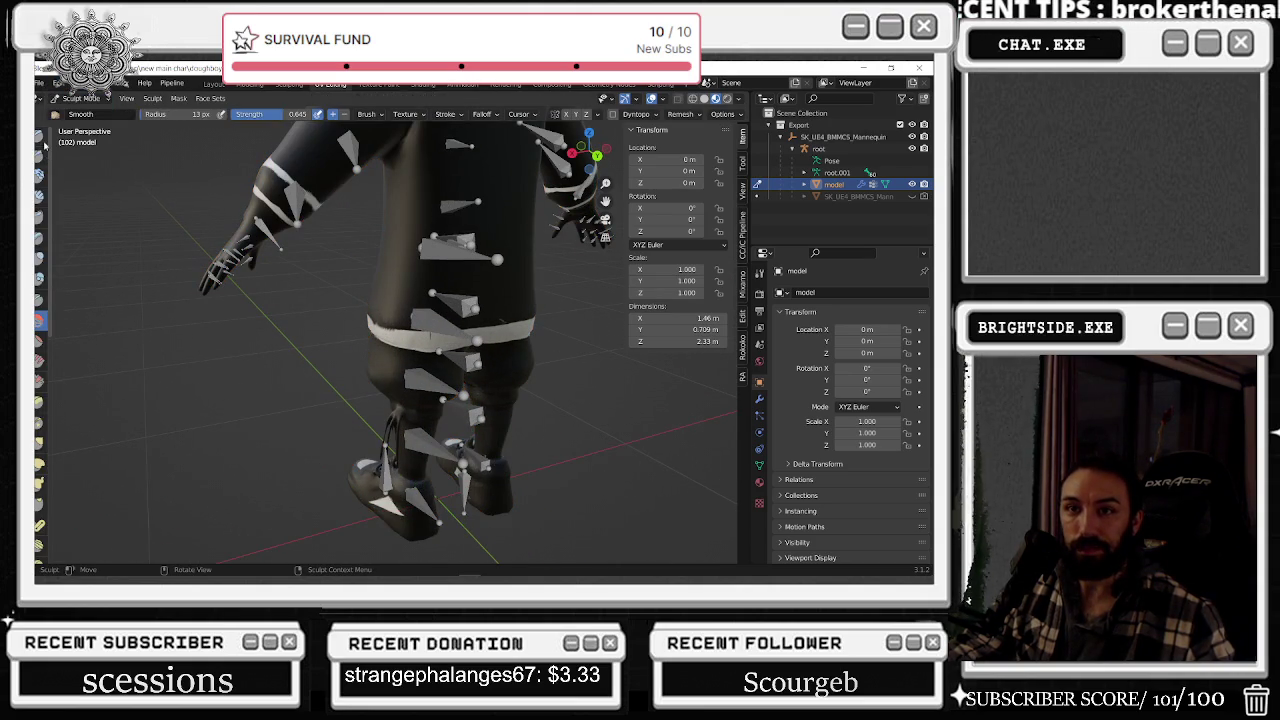
click(38, 258)
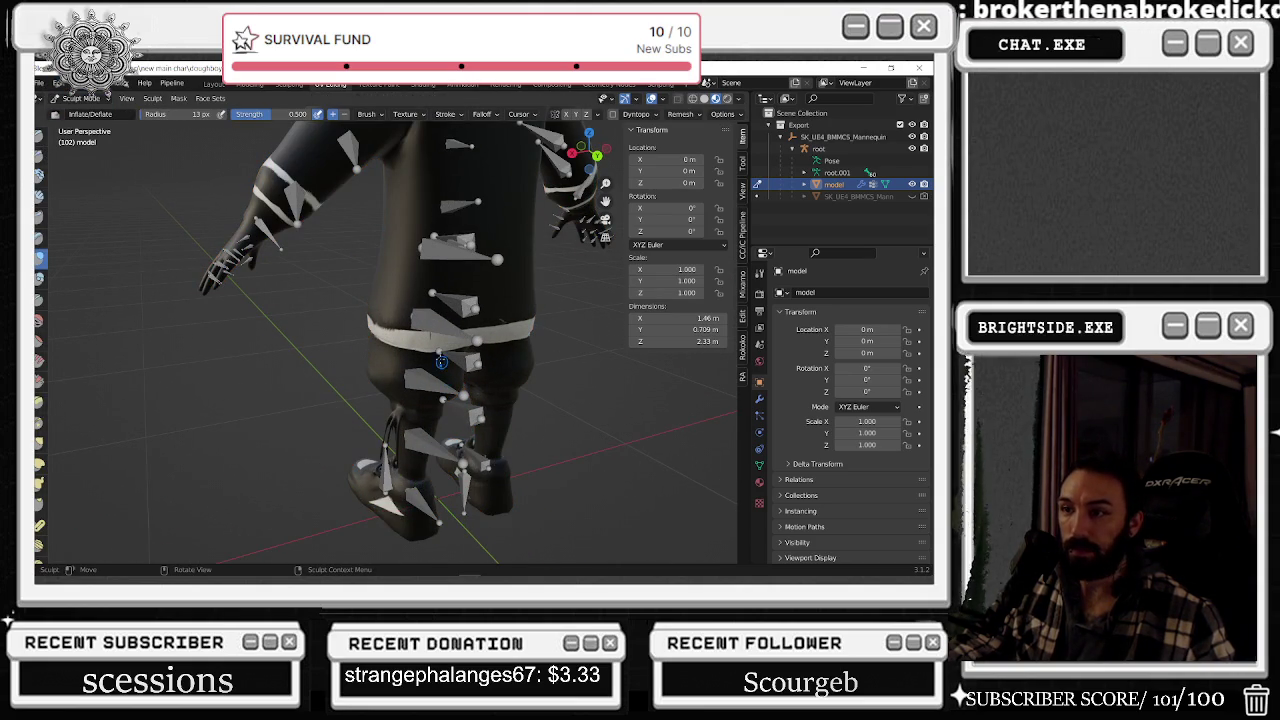
- In Object Mode, turn off In Front on the root armature and reselect the model mesh
middle_drag(436, 331, 447, 322)
click(80, 98)
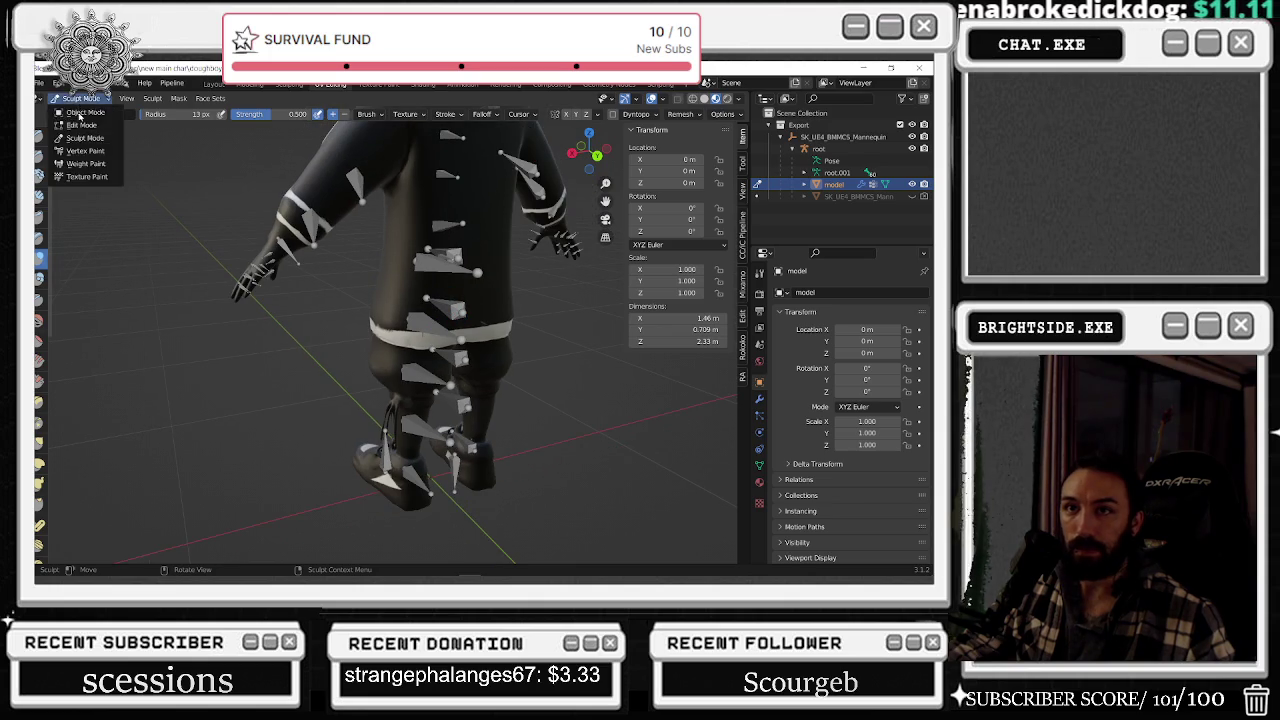
click(82, 114)
click(819, 148)
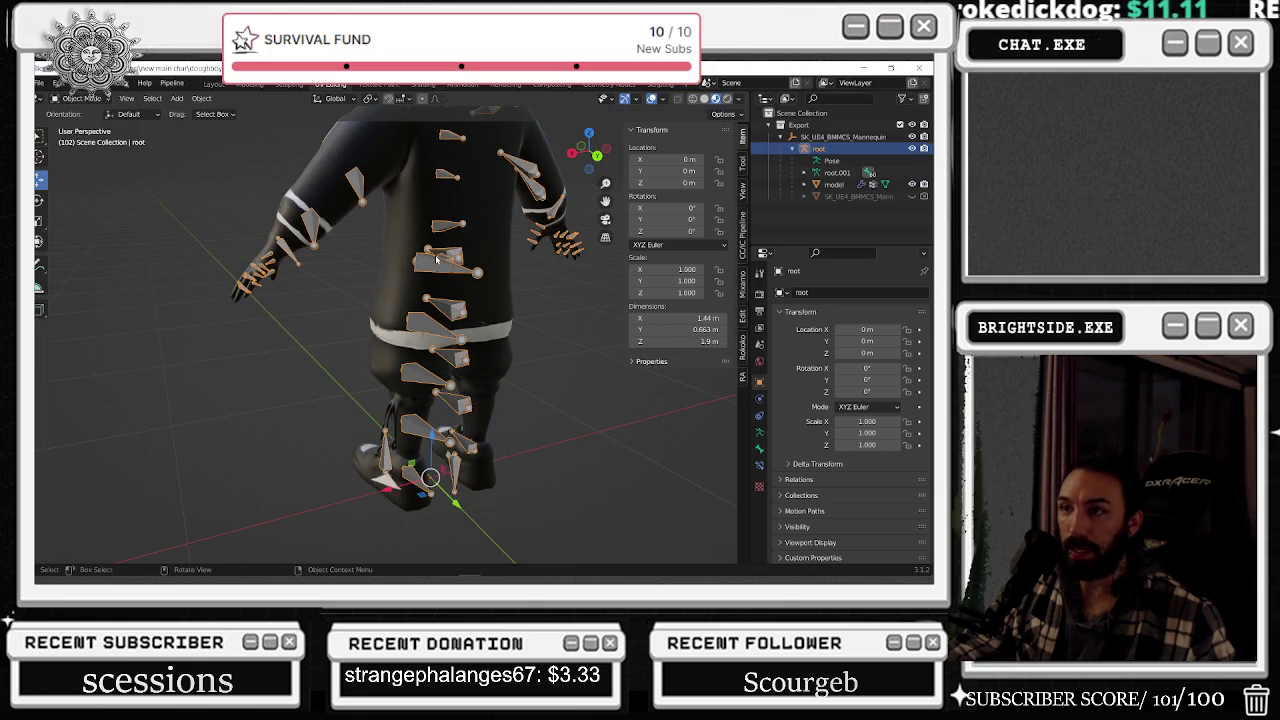
click(759, 432)
scroll(801, 498, down, 2)
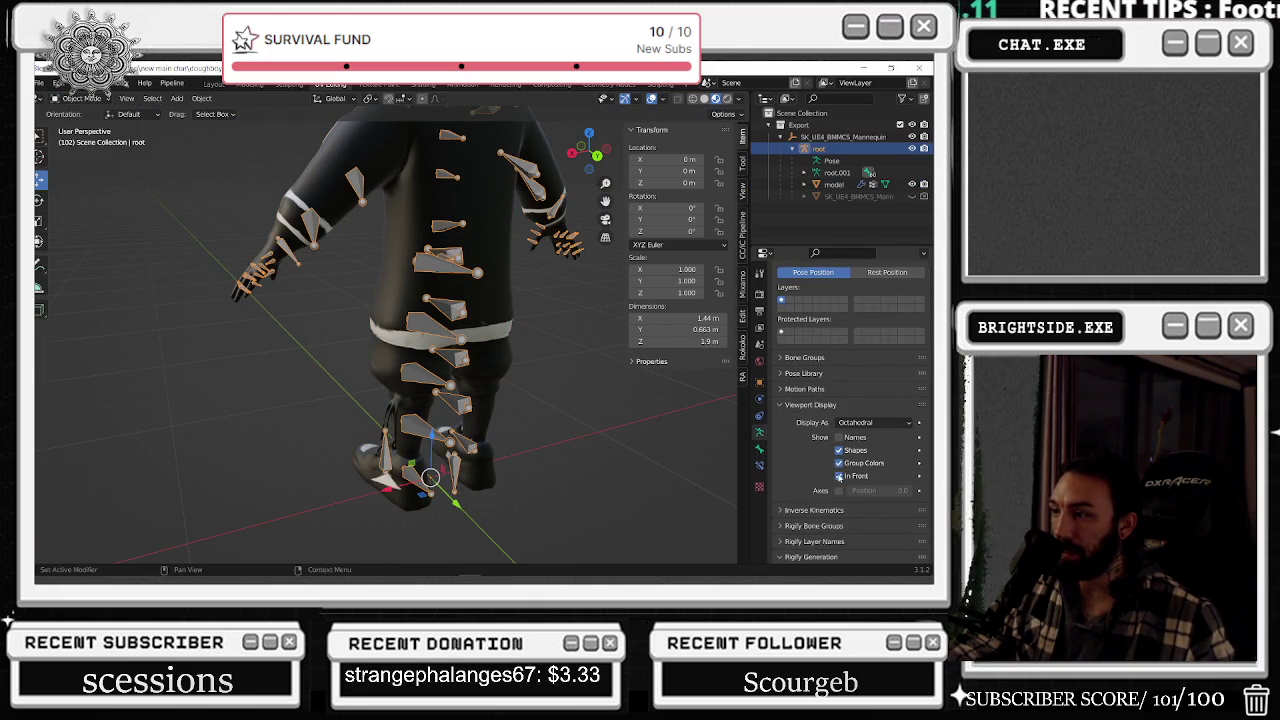
click(839, 476)
scroll(420, 330, up, 3)
click(420, 300)
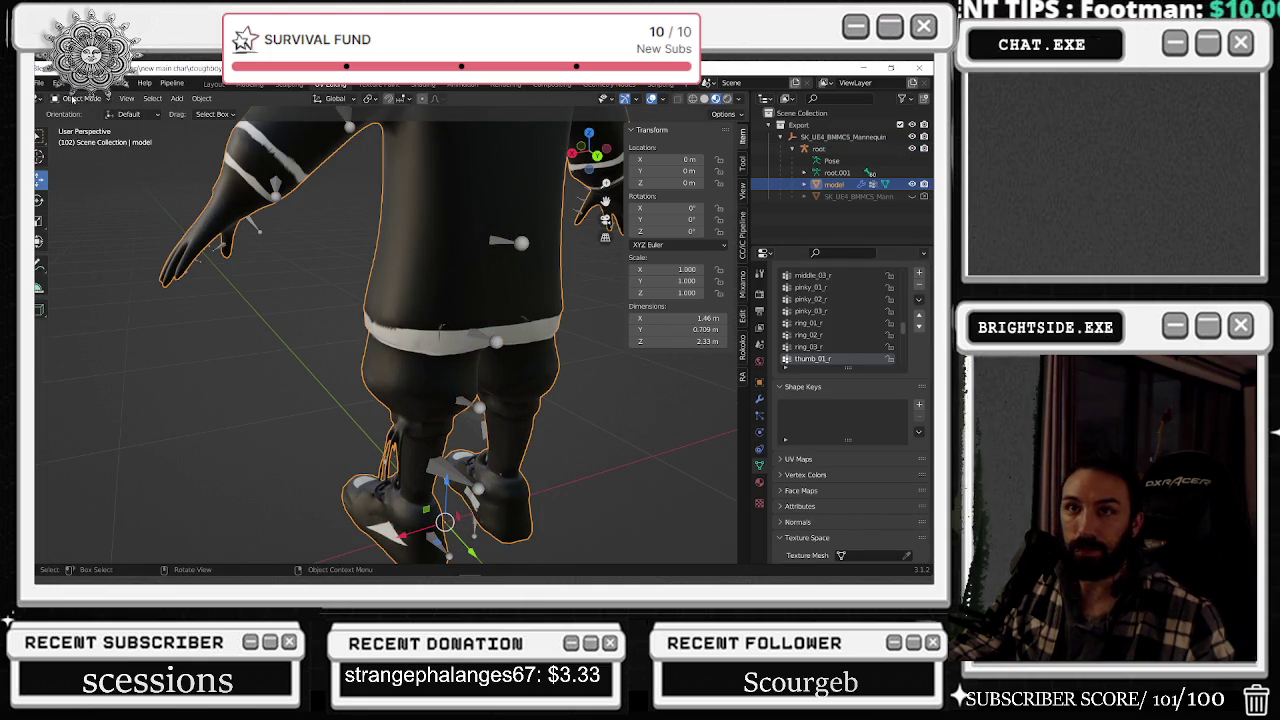
- Return the model to Sculpt Mode and set the brush radius to 139 px
click(78, 98)
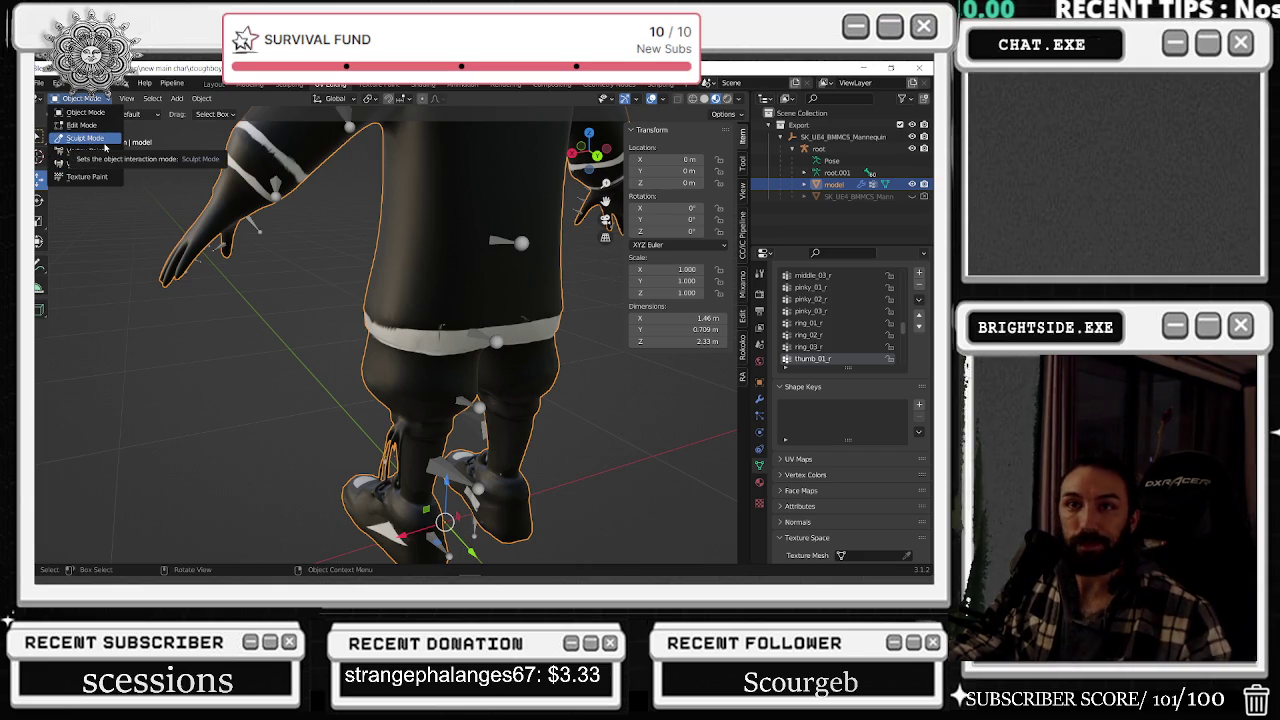
click(98, 140)
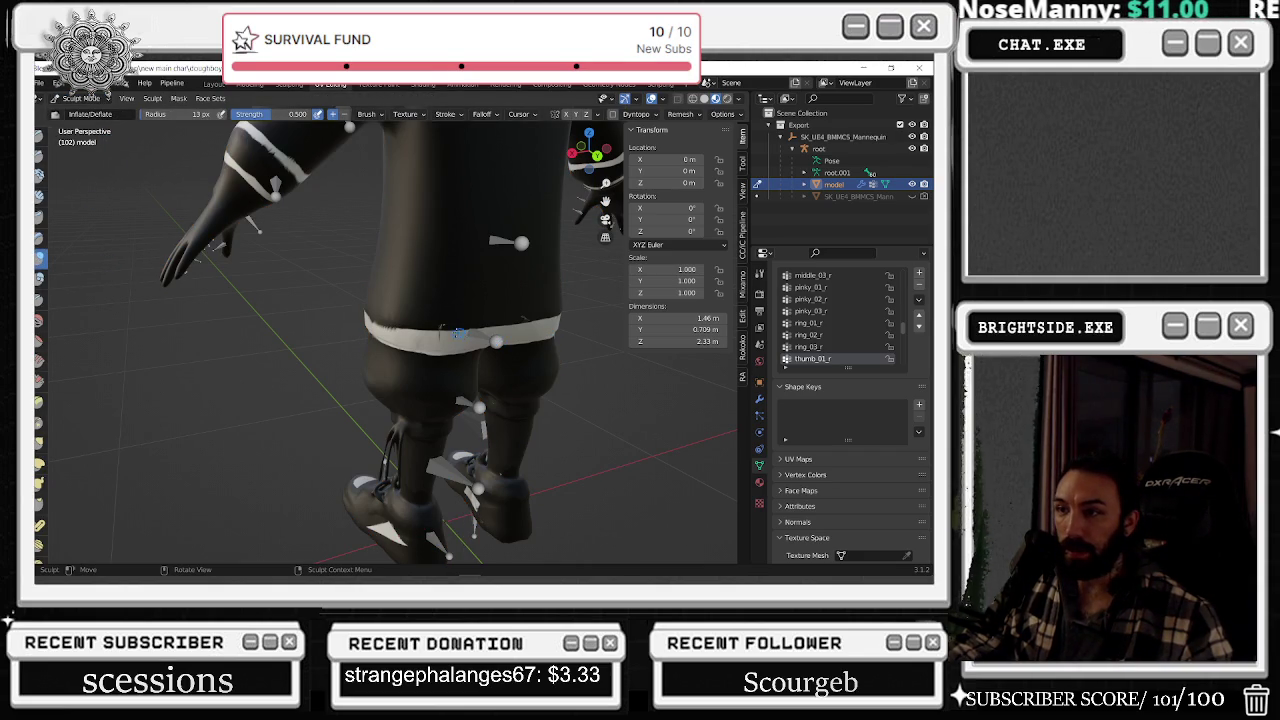
key(f)
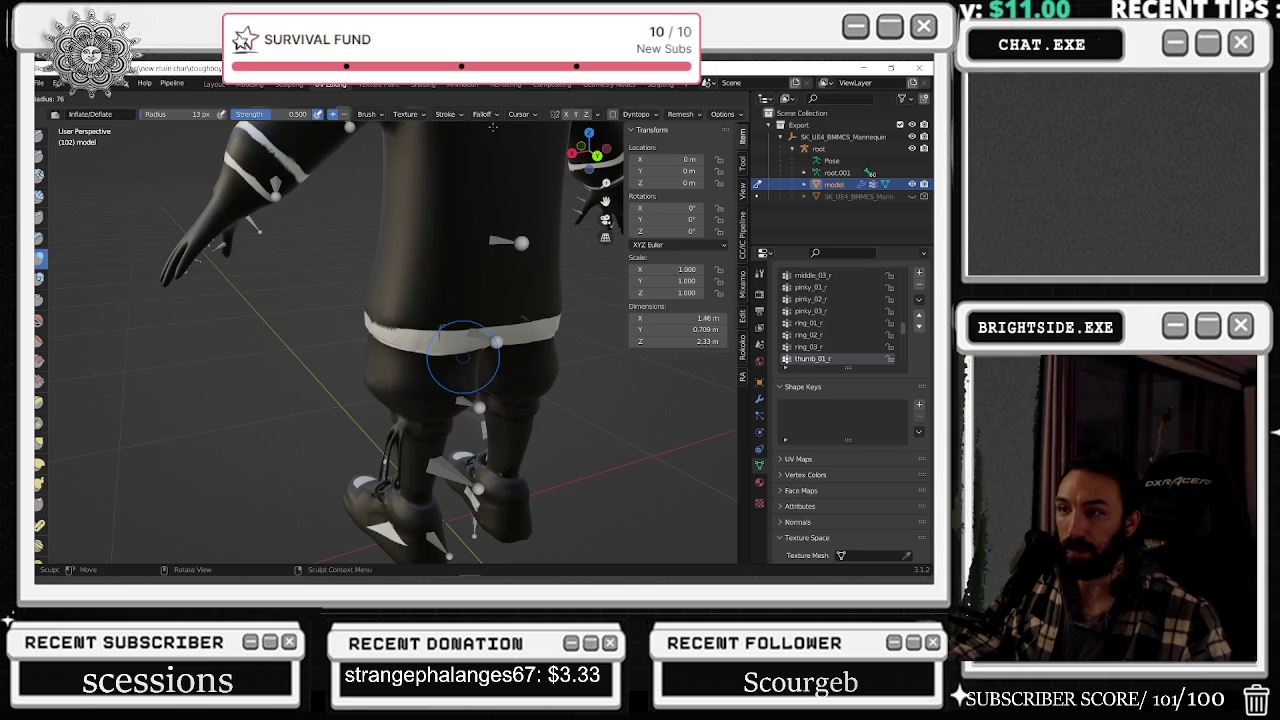
click(468, 182)
- Inflate the hips below the waistband on both the left and right sides
drag(452, 325, 447, 333)
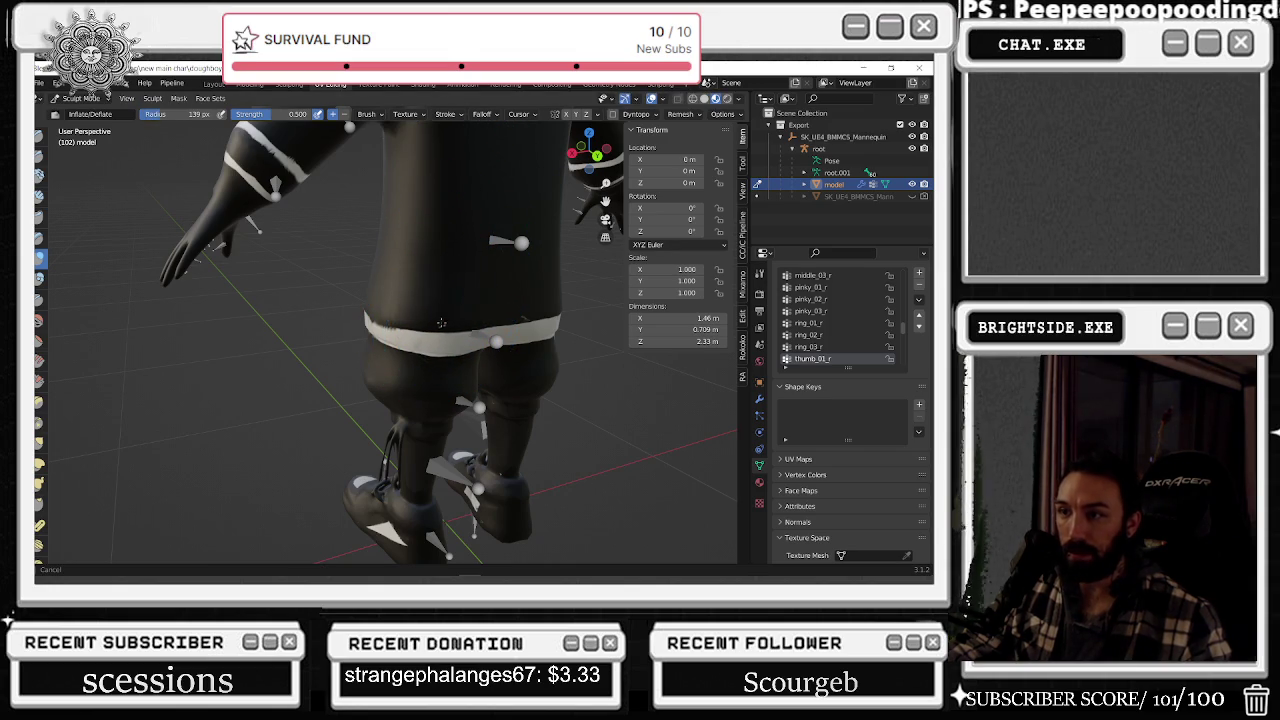
middle_drag(460, 333, 454, 337)
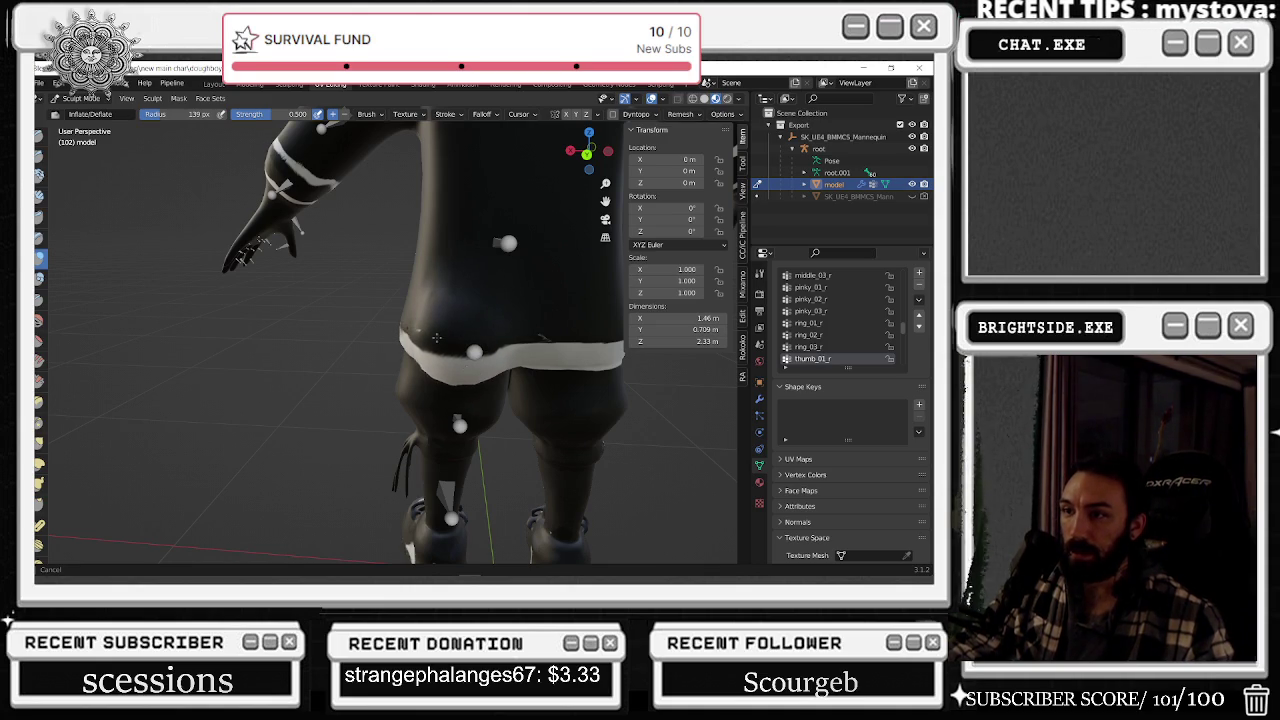
middle_drag(406, 321, 437, 349)
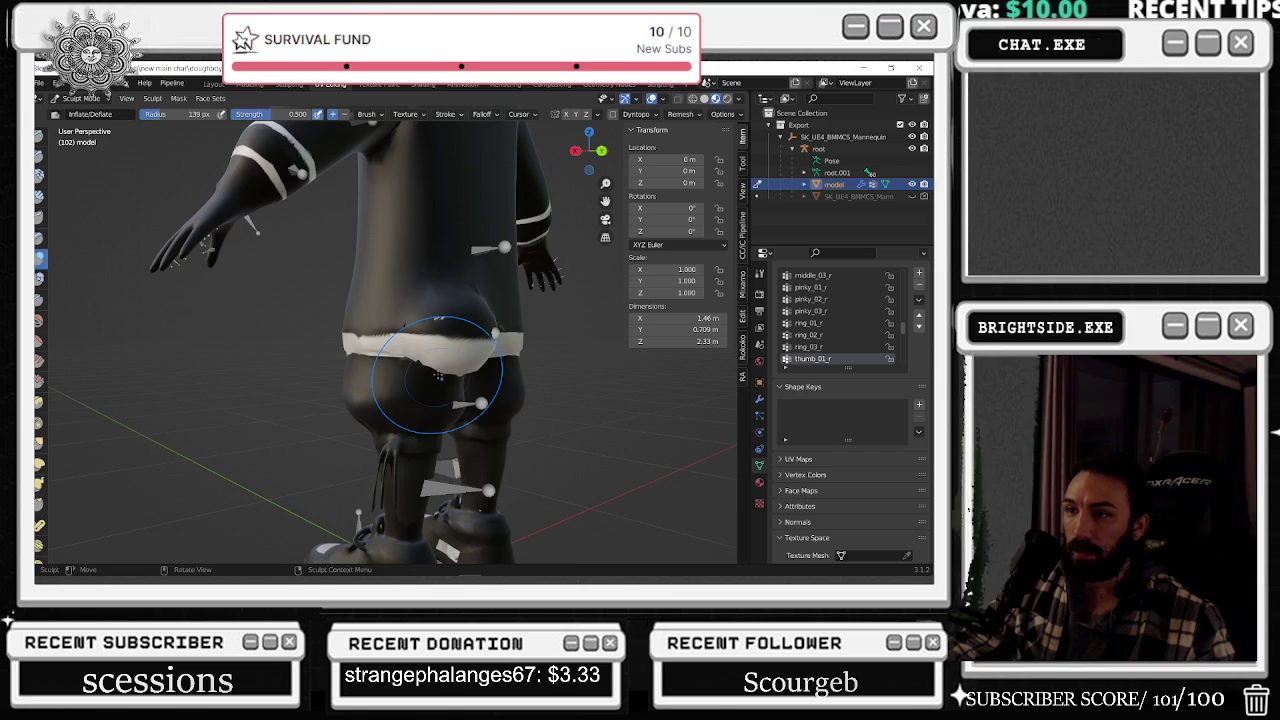
middle_drag(493, 343, 476, 351)
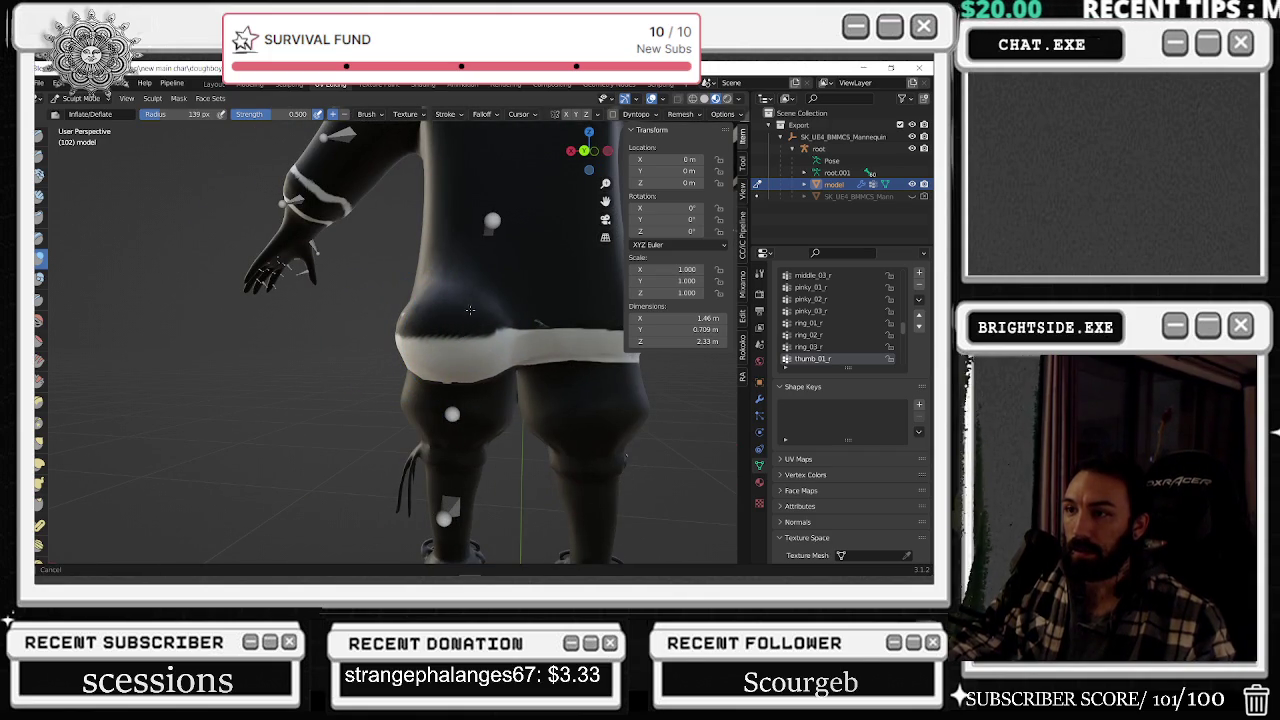
mouse_move(472, 315)
middle_down()
mouse_move(429, 271)
mouse_move(414, 286)
mouse_move(492, 348)
mouse_move(605, 350)
mouse_move(400, 315)
mouse_move(420, 313)
middle_up()
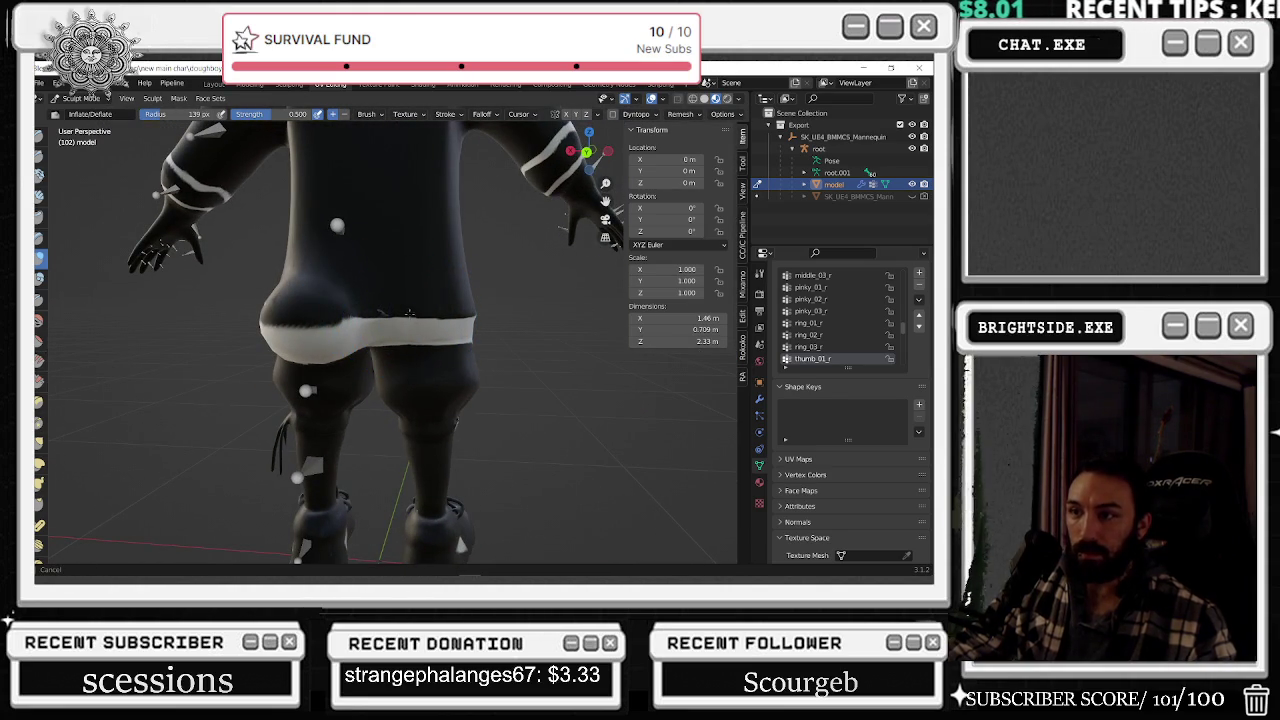
mouse_move(414, 308)
middle_down()
mouse_move(425, 315)
mouse_move(412, 321)
middle_up()
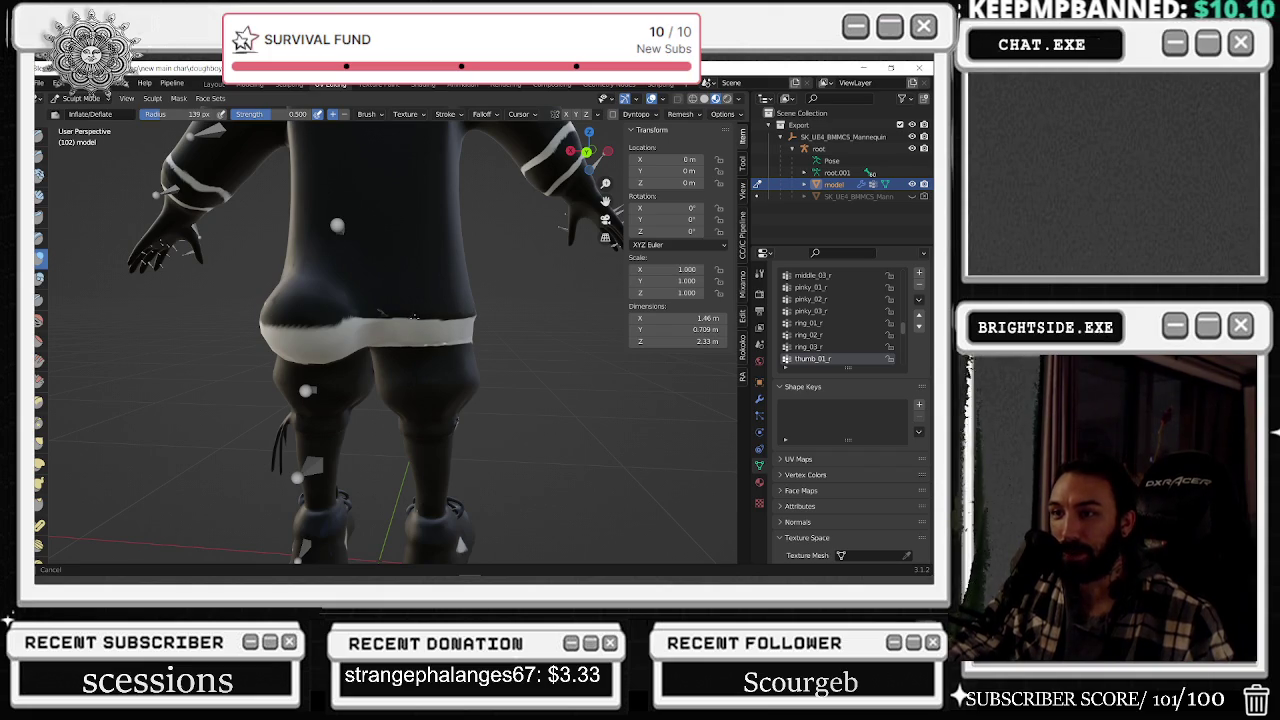
middle_drag(401, 331, 425, 316)
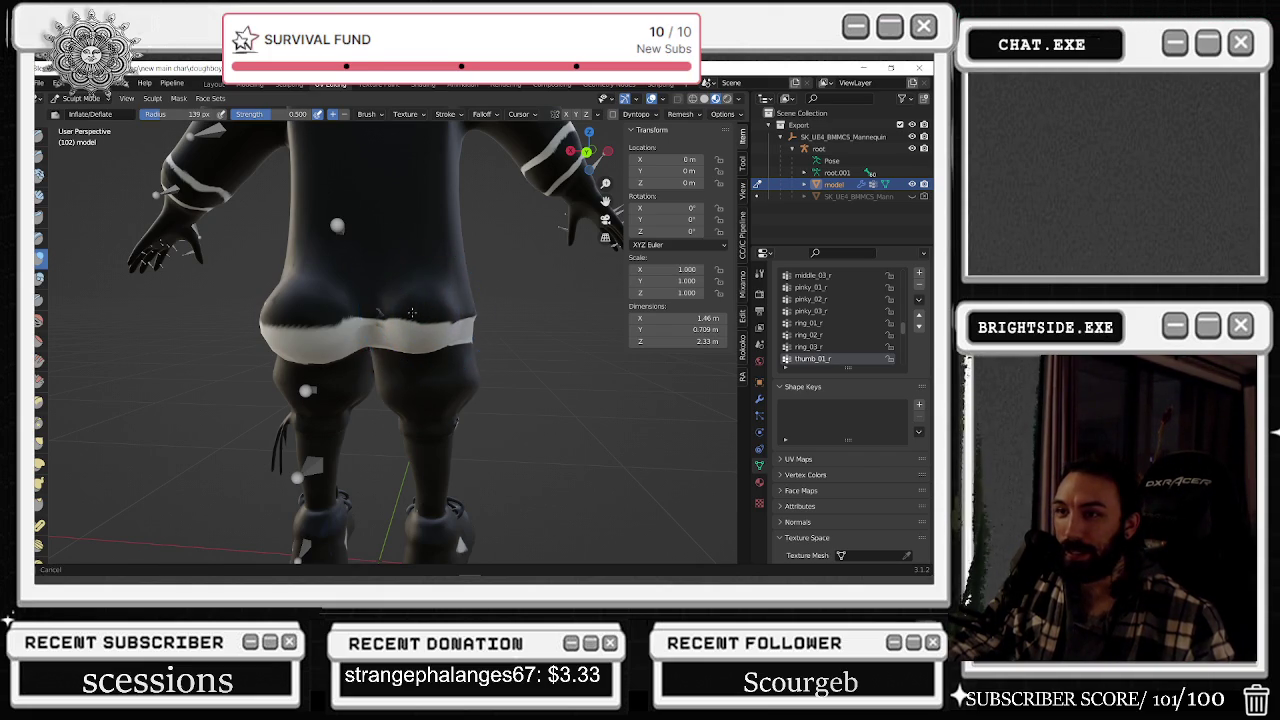
middle_drag(424, 326, 427, 331)
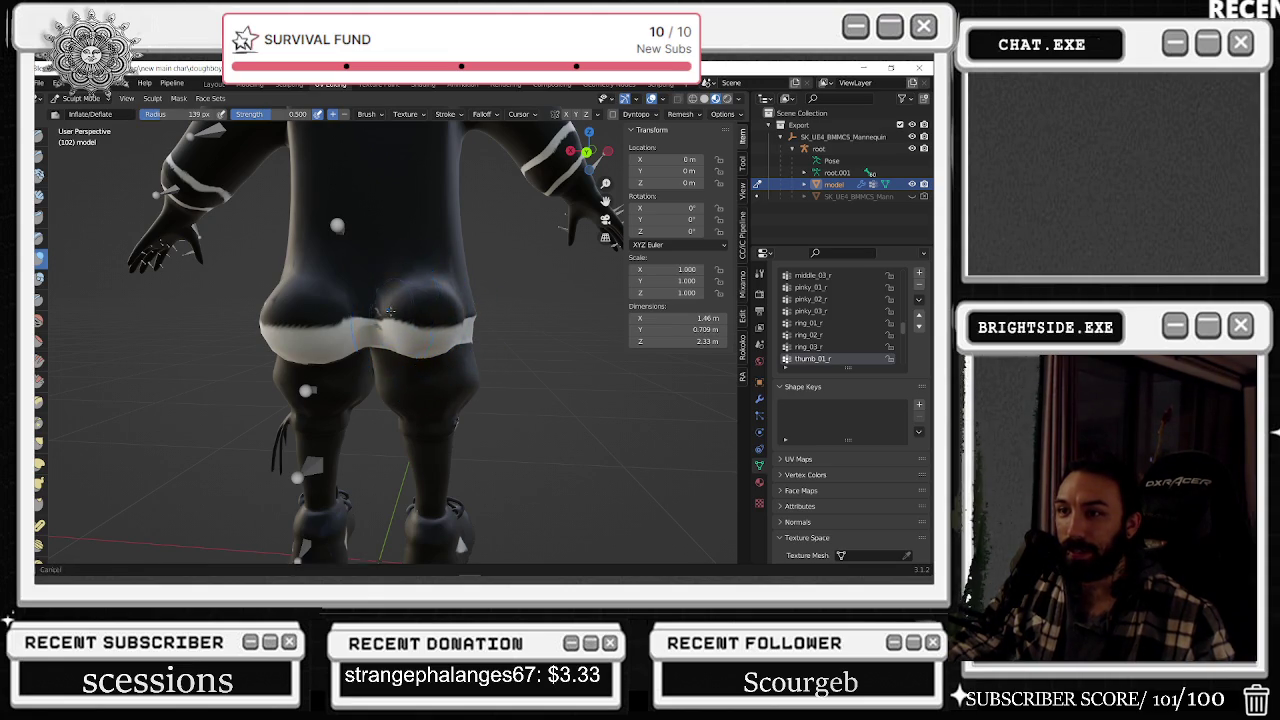
drag(385, 338, 372, 342)
- Orbit around the hips to inspect the inflated backside from rear and side angles
middle_drag(372, 350, 383, 317)
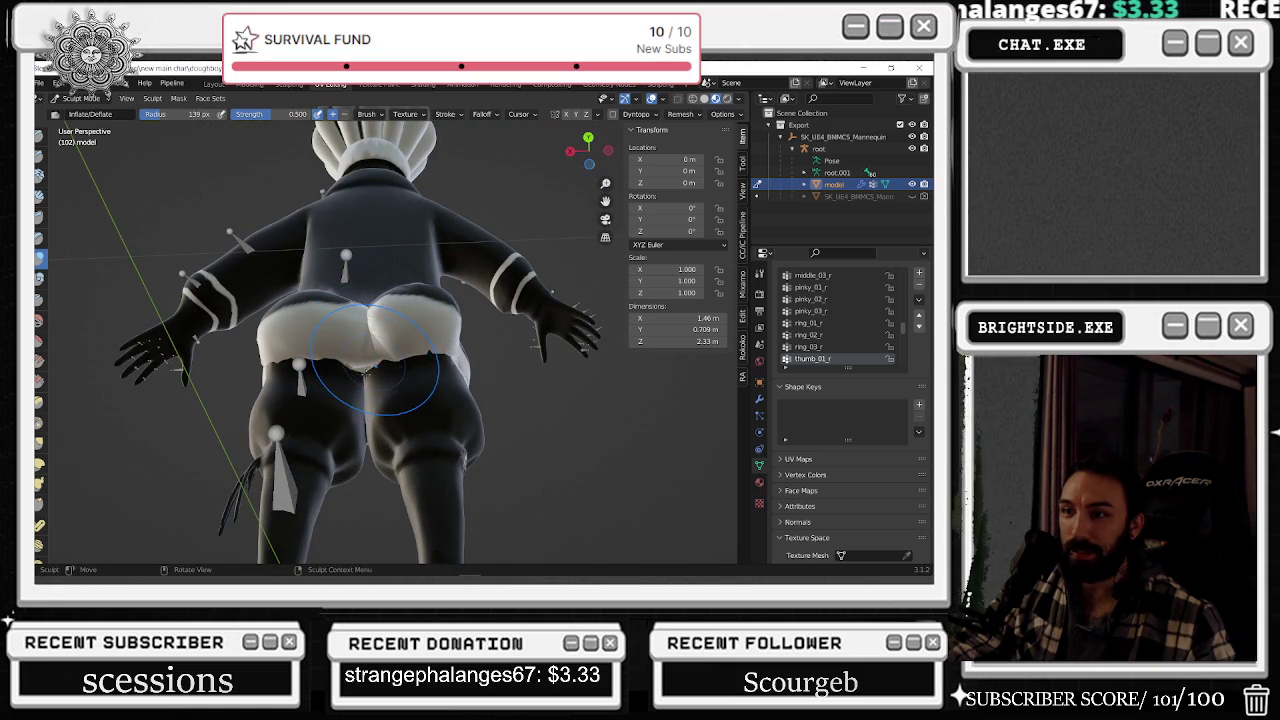
mouse_move(366, 372)
middle_down()
mouse_move(419, 379)
mouse_move(402, 355)
mouse_move(419, 352)
middle_up()
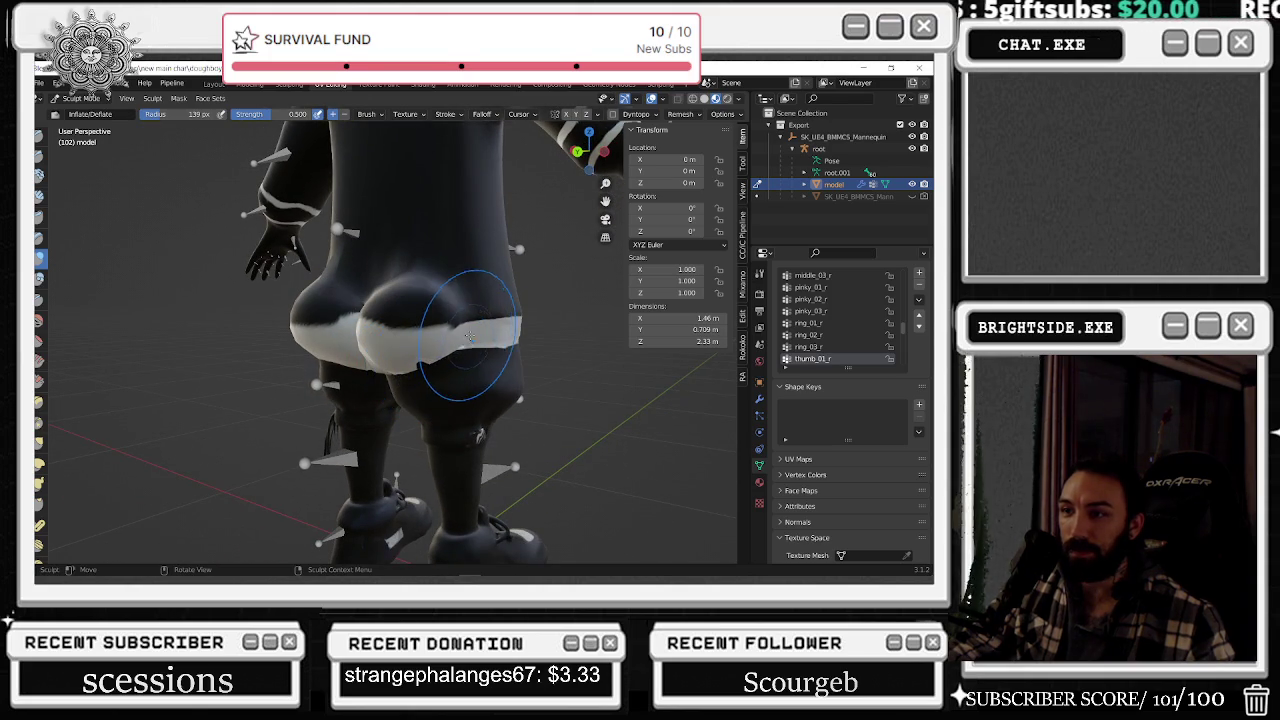
middle_drag(445, 360, 483, 352)
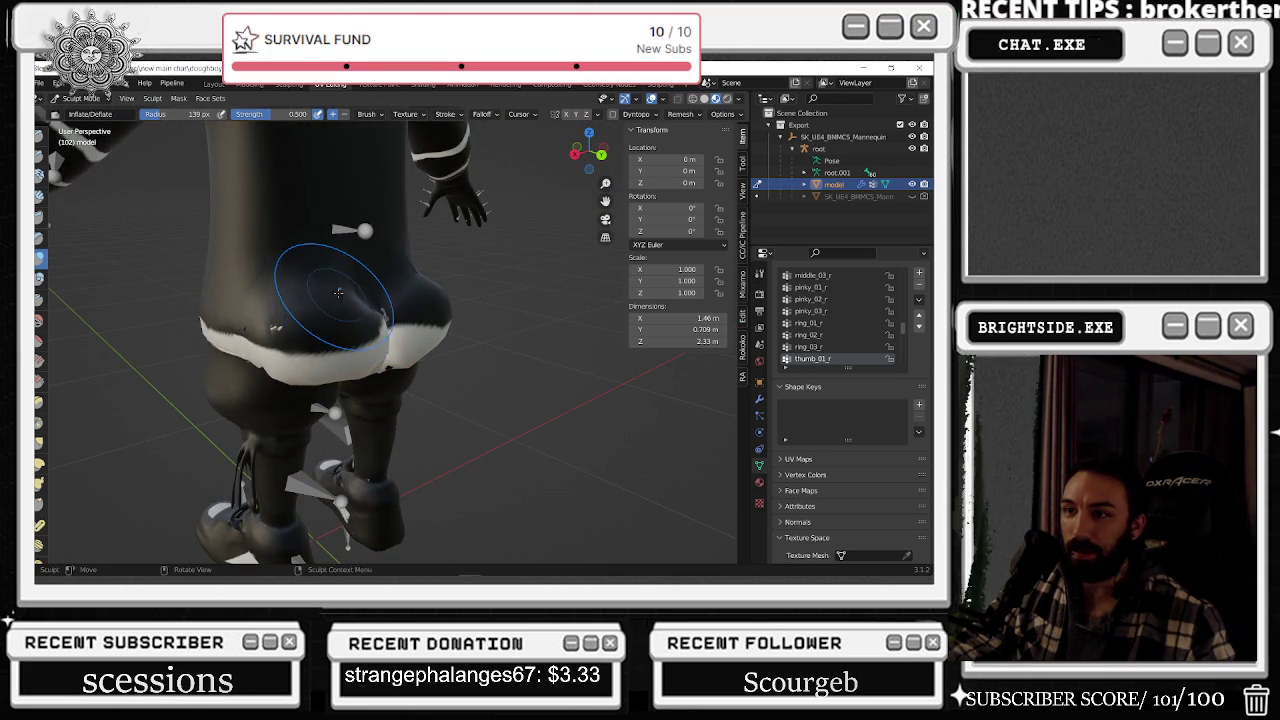
scroll(338, 292, down, 5)
mouse_move(320, 288)
middle_down()
mouse_move(288, 282)
mouse_move(437, 344)
middle_up()
scroll(300, 285, up, 3)
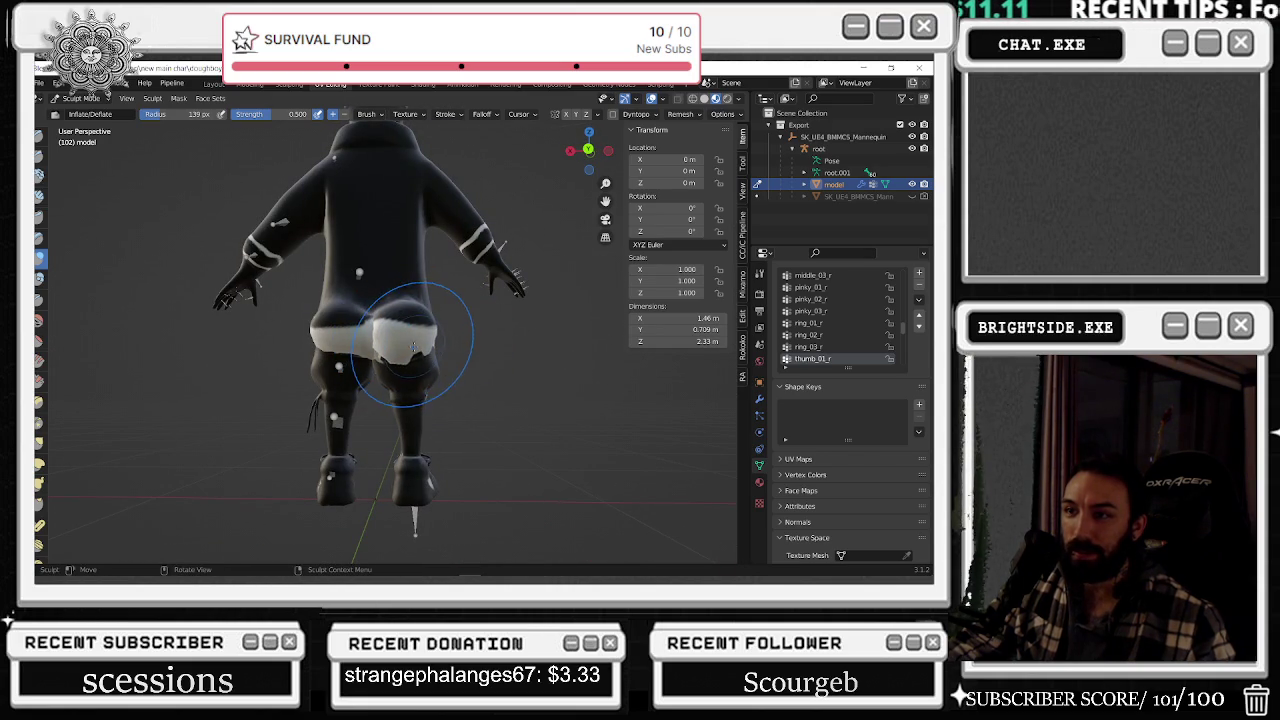
middle_drag(275, 345, 345, 338)
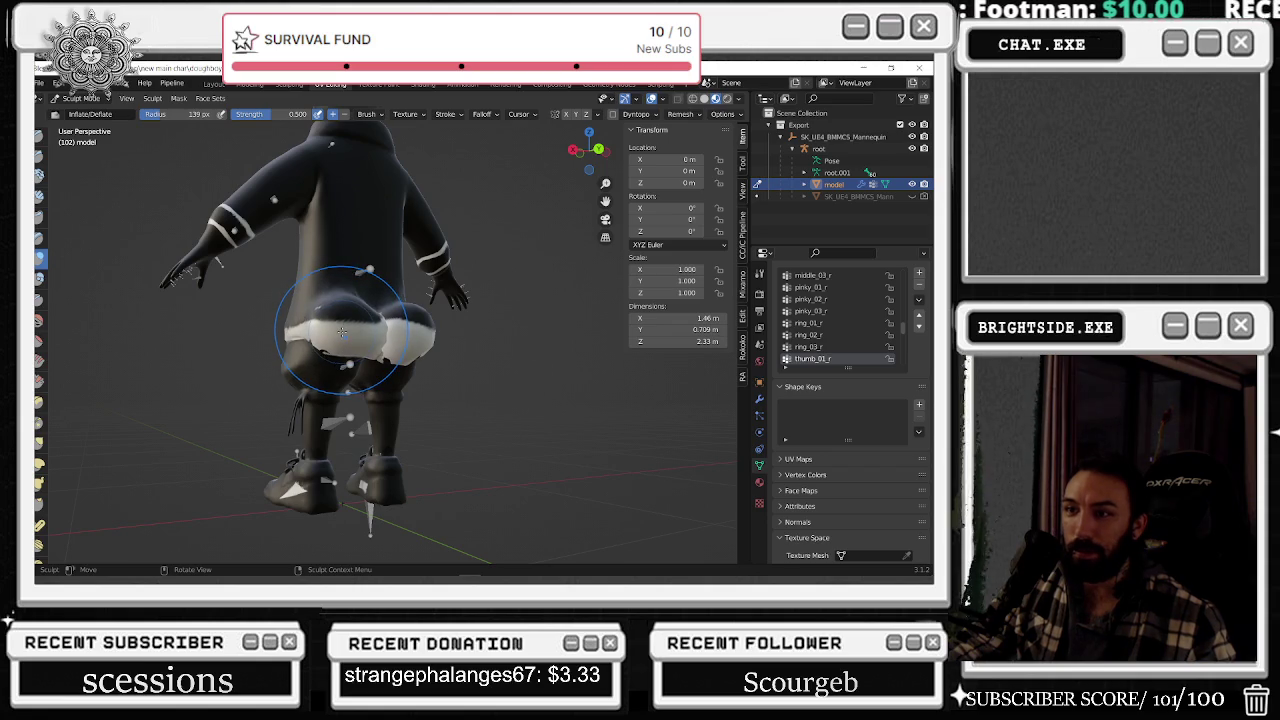
middle_drag(342, 330, 347, 318)
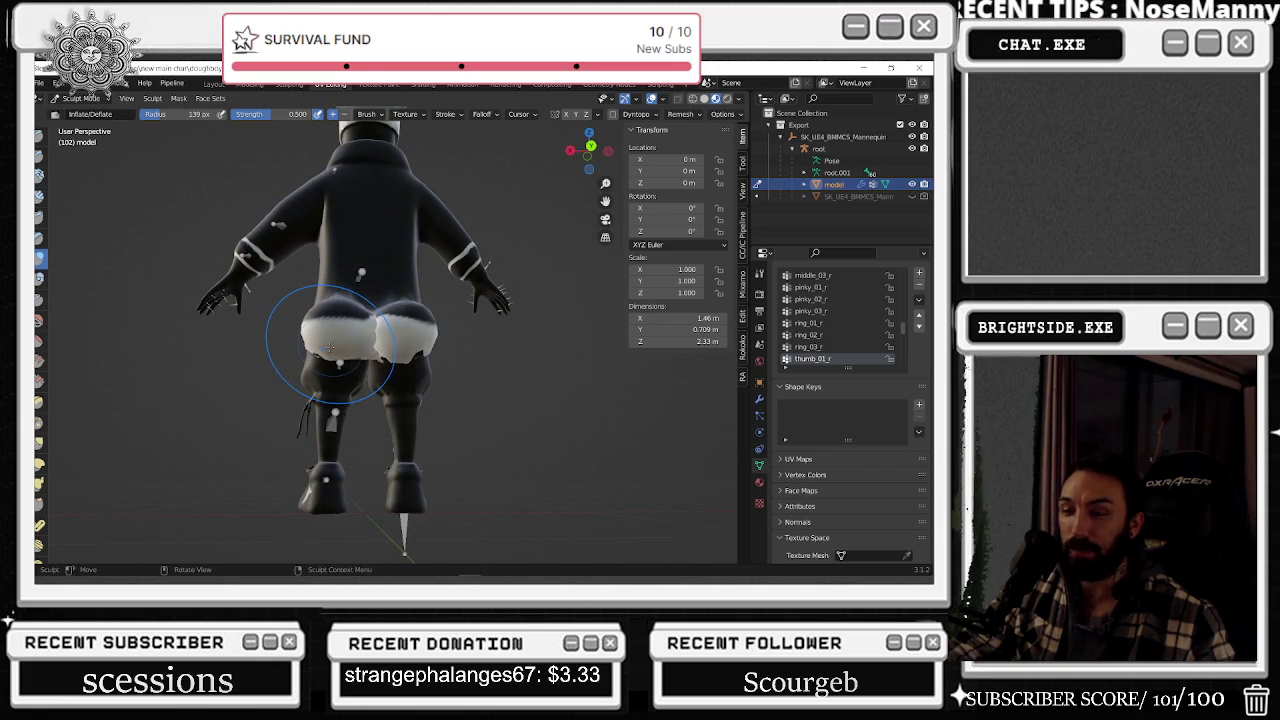
mouse_move(465, 290)
middle_down()
mouse_move(440, 345)
mouse_move(418, 352)
mouse_move(424, 322)
mouse_move(405, 375)
middle_up()
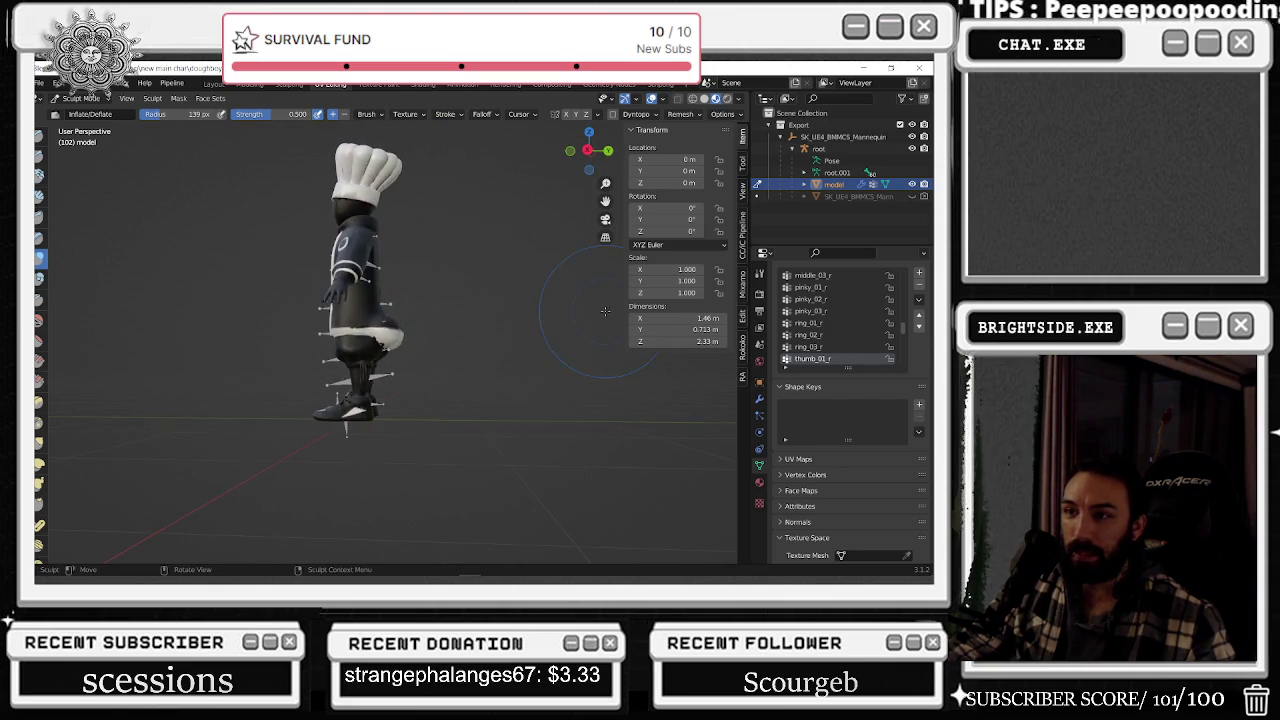
scroll(405, 375, up, 2)
scroll(405, 375, up, 3)
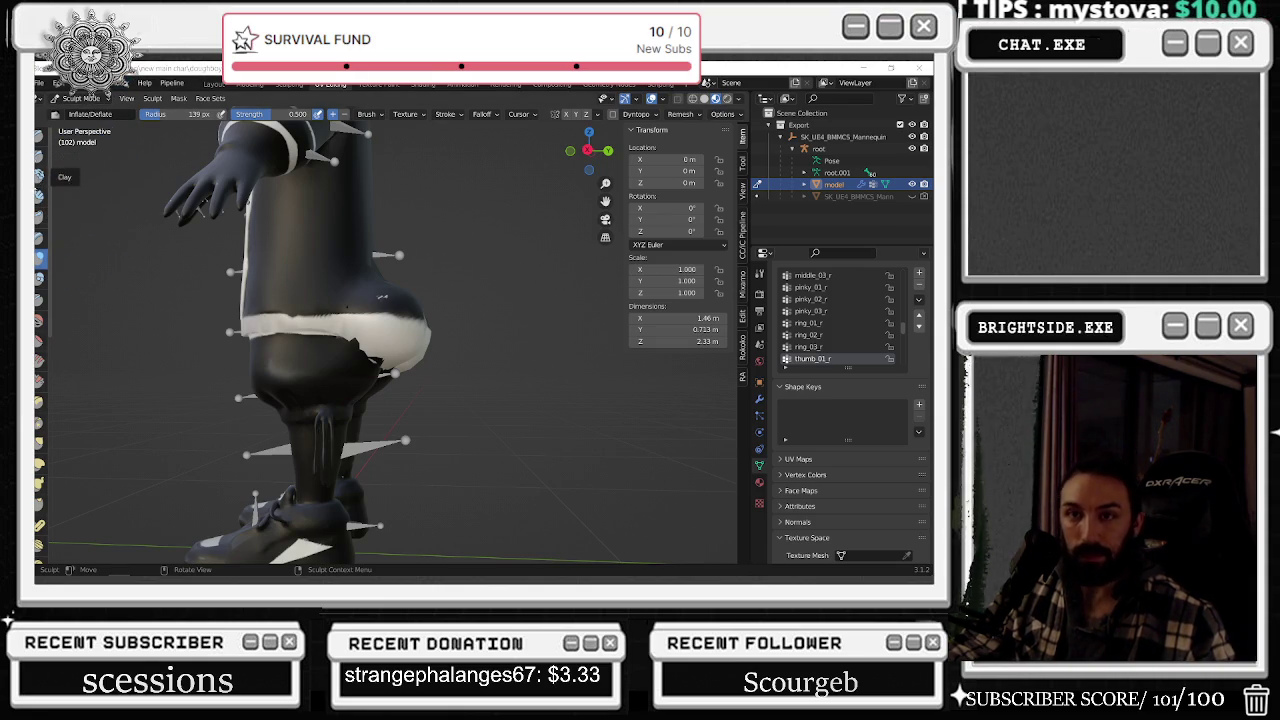
- Smooth the inflated shorts under the right buttock with the Smooth brush at 0.093 strength
click(39, 320)
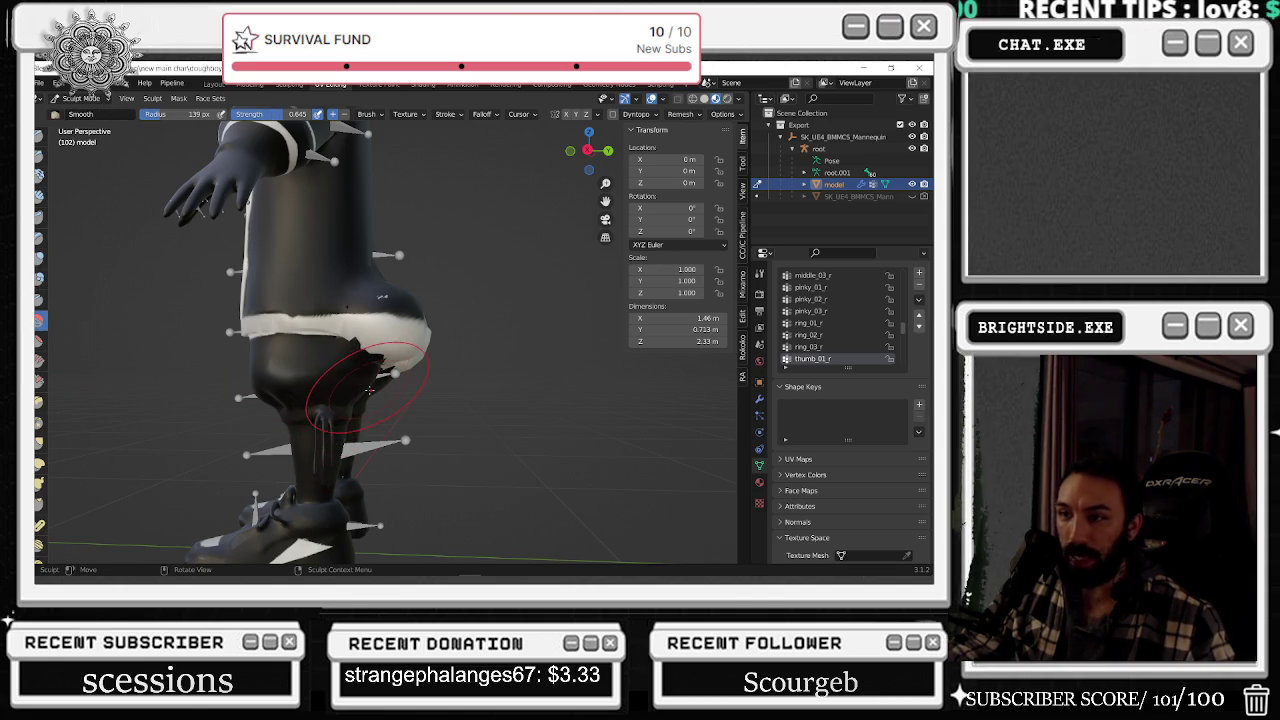
middle_drag(428, 373, 355, 360)
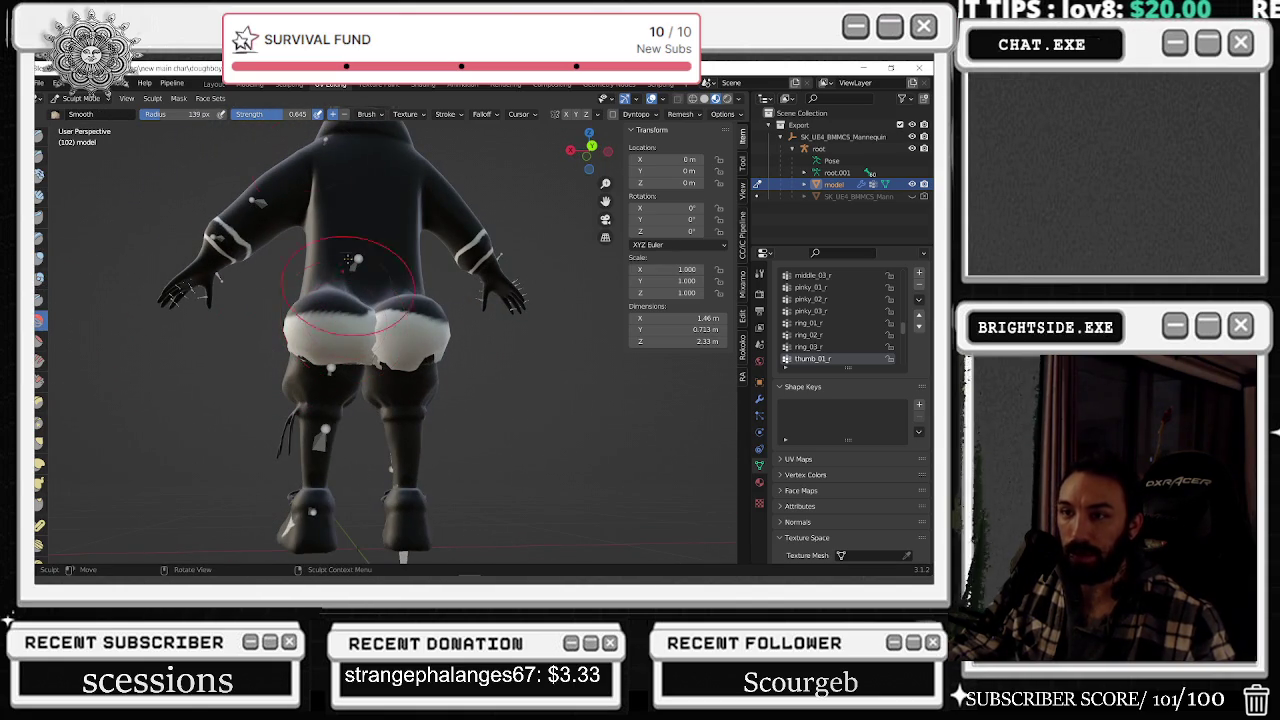
scroll(322, 335, up, 4)
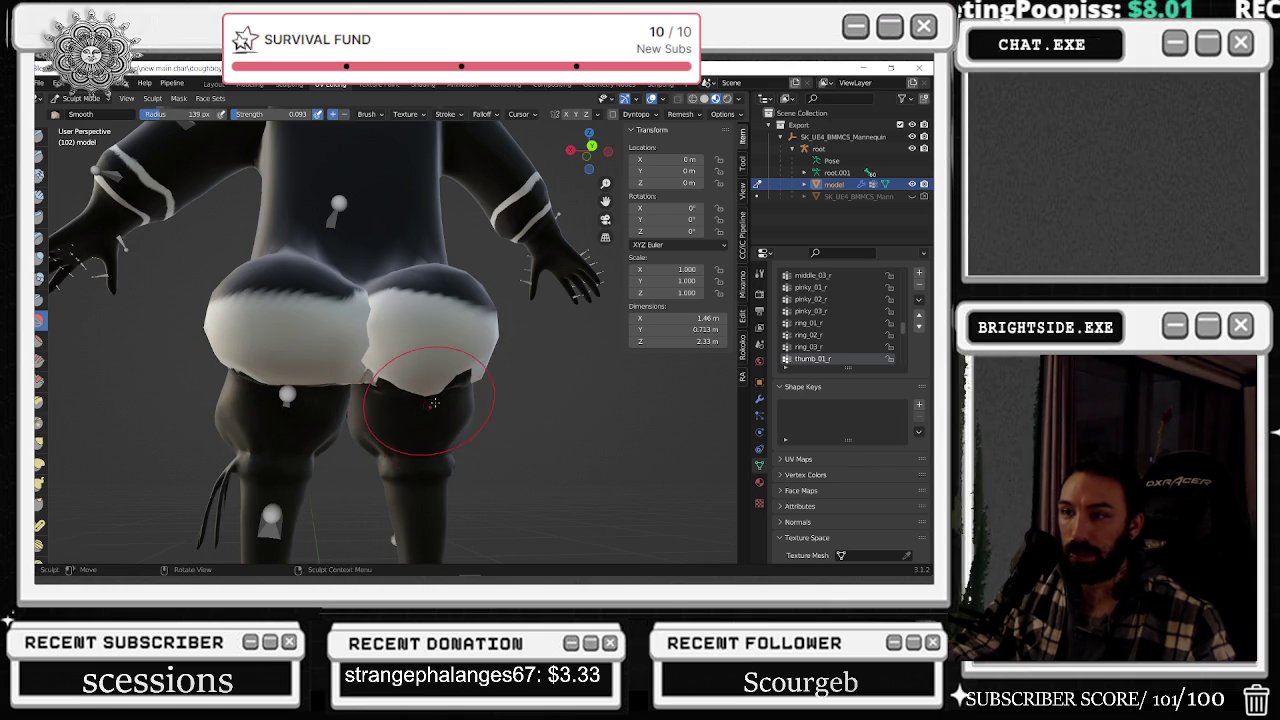
drag(413, 412, 468, 412)
middle_drag(468, 412, 434, 397)
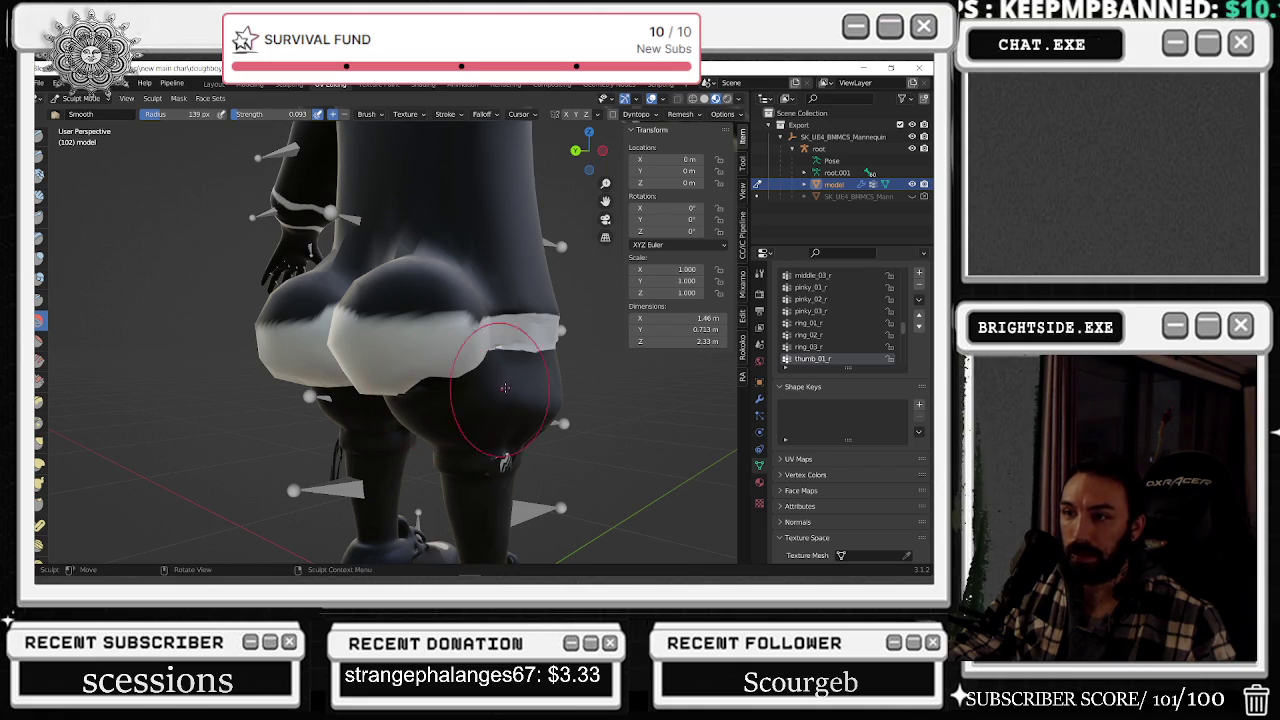
middle_drag(433, 396, 400, 385)
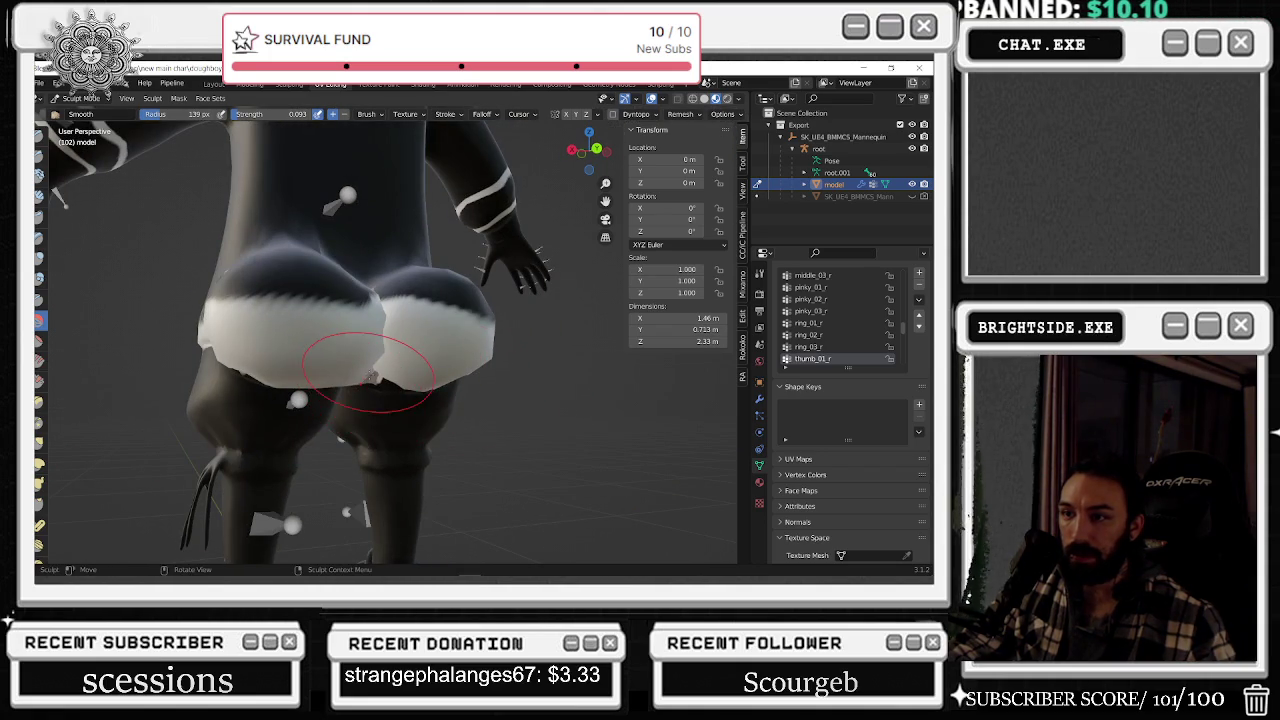
mouse_move(367, 385)
middle_down()
mouse_move(331, 380)
mouse_move(375, 415)
middle_up()
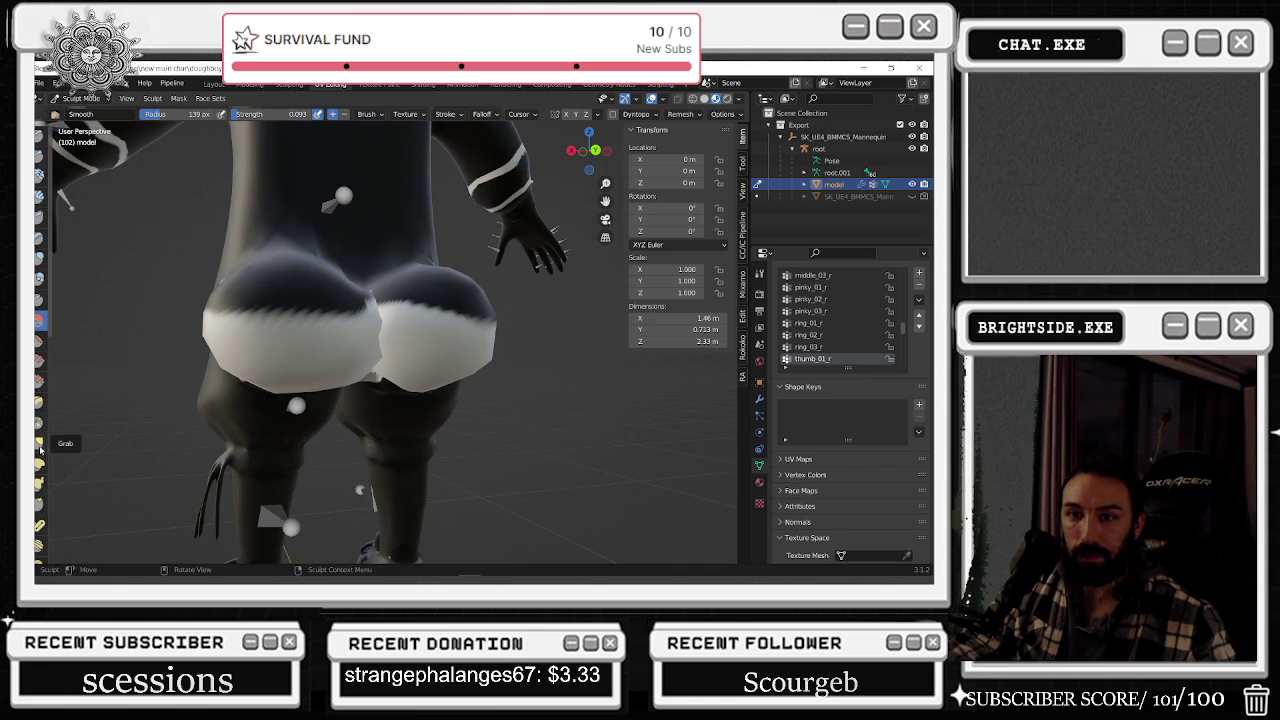
click(40, 422)
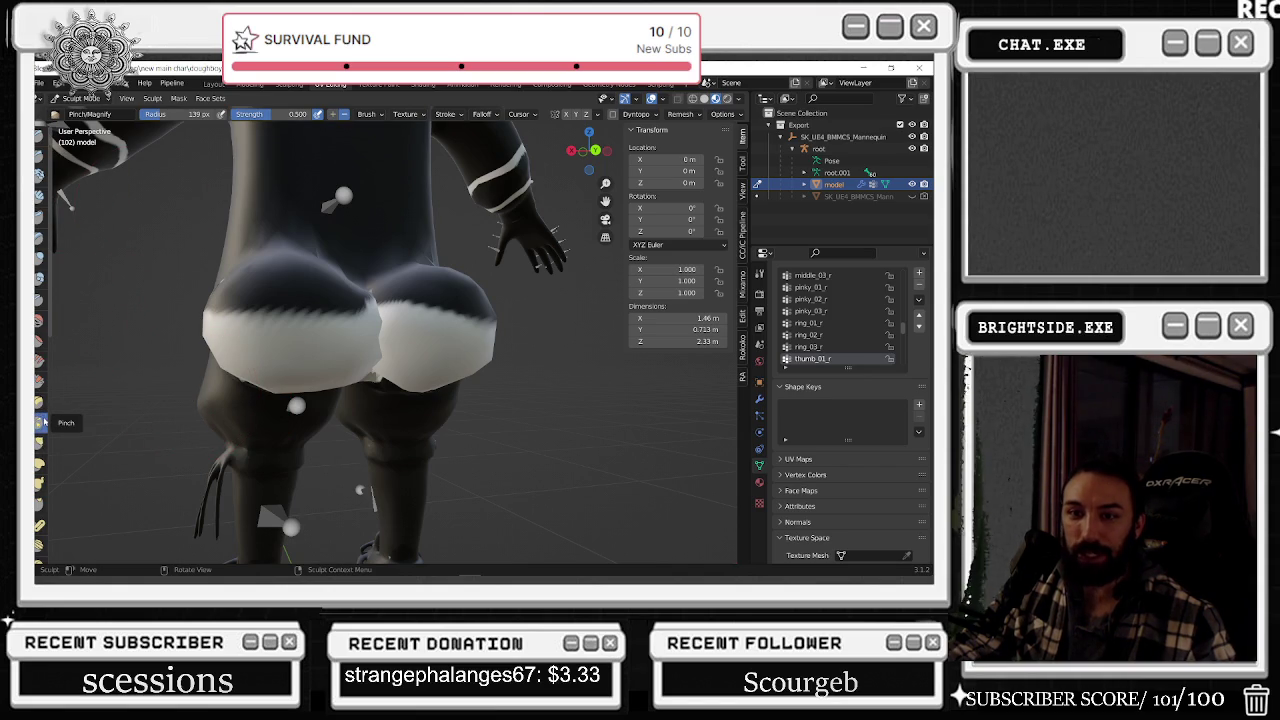
- Pinch the bottom edge of the shorts, then pull it with the Grab brush
middle_drag(286, 414, 290, 390)
mouse_move(343, 377)
mouse_down()
mouse_move(360, 380)
mouse_move(334, 358)
mouse_move(329, 371)
mouse_up()
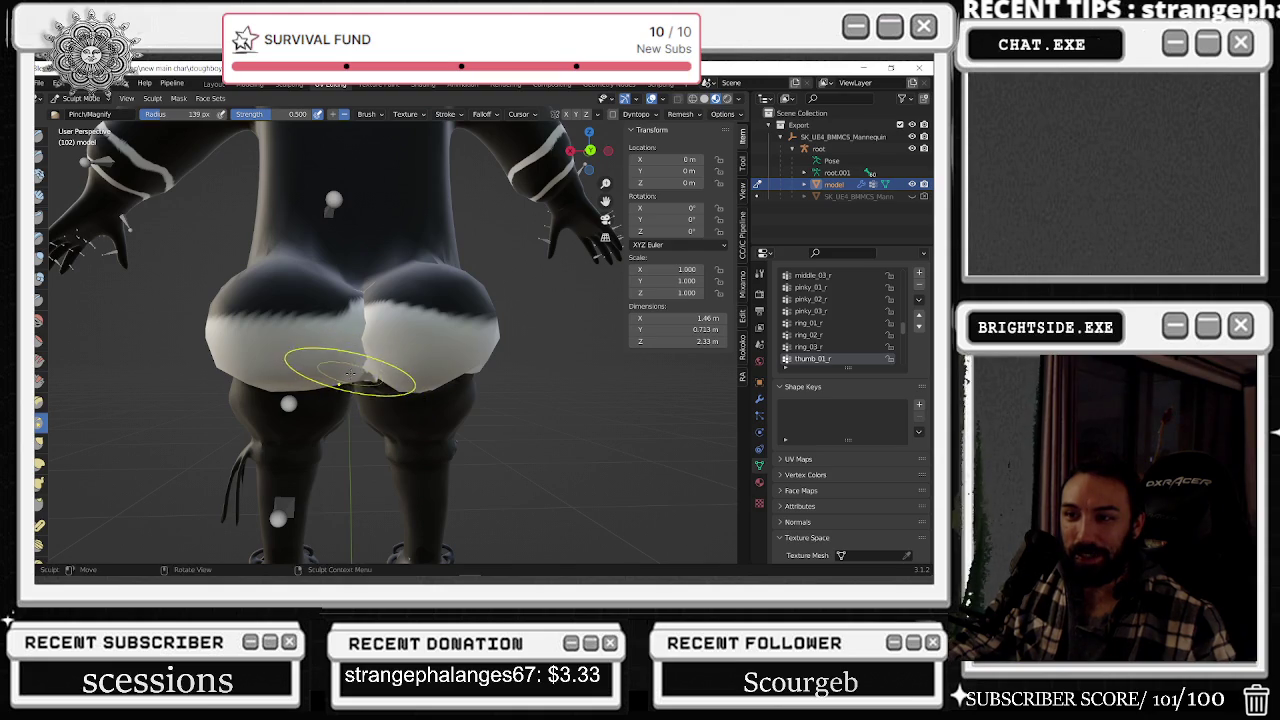
click(40, 443)
drag(449, 377, 366, 378)
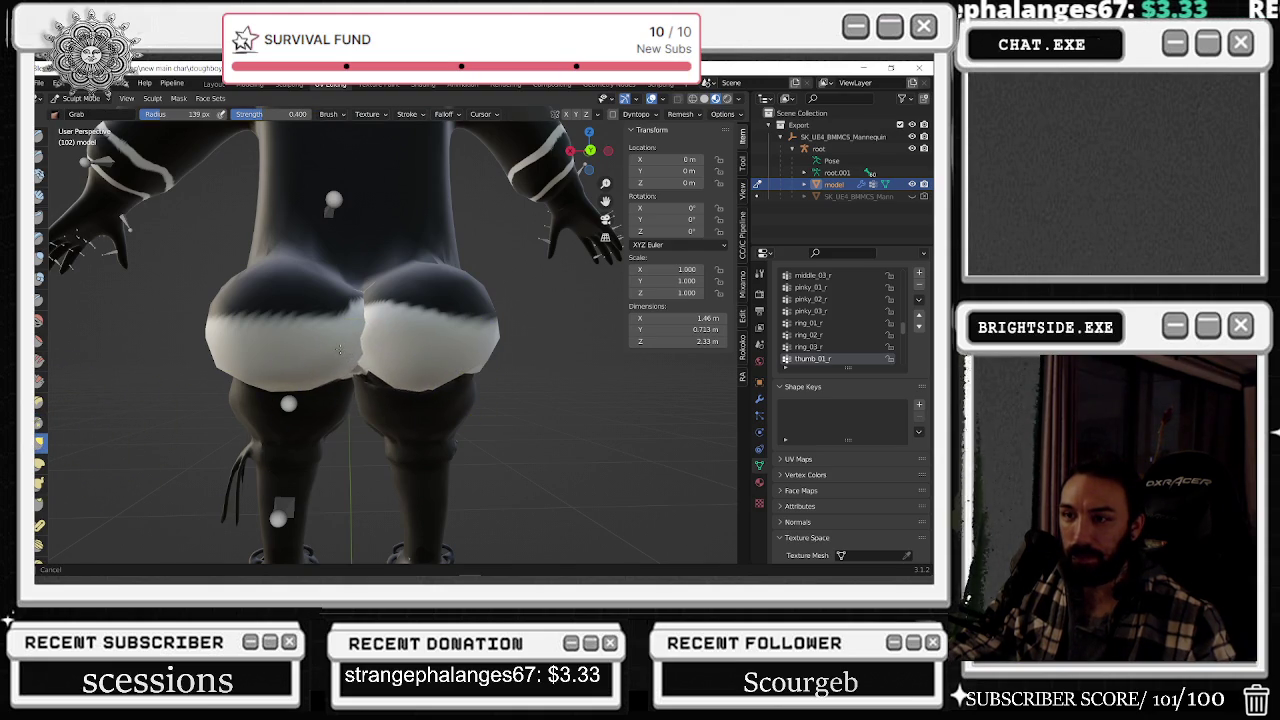
drag(350, 367, 380, 385)
middle_drag(380, 385, 362, 388)
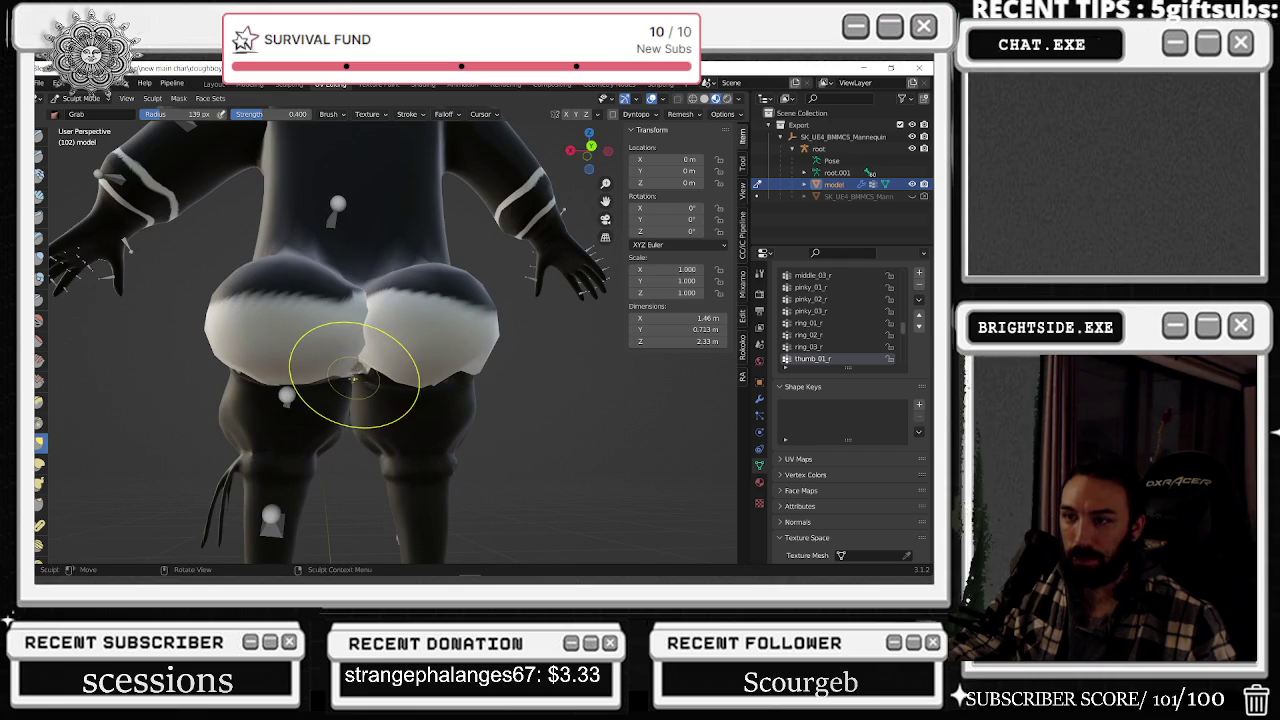
mouse_move(361, 388)
middle_down()
mouse_move(318, 382)
mouse_move(455, 398)
middle_up()
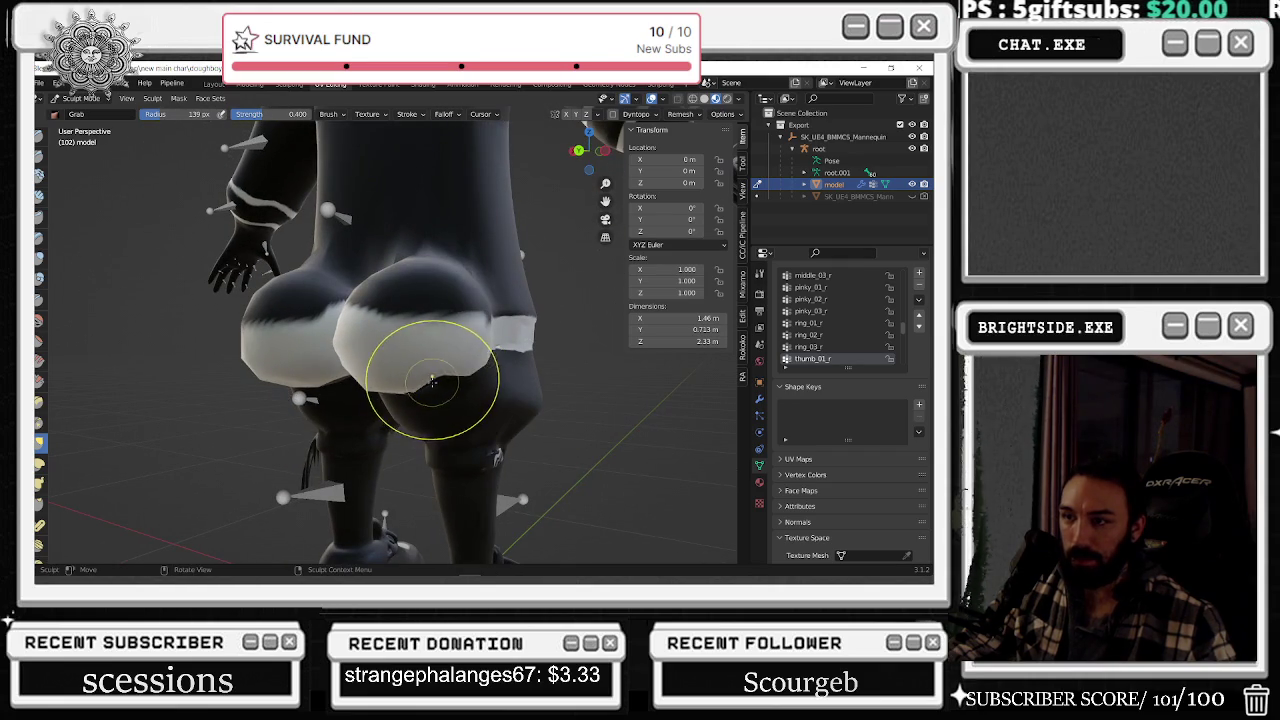
- Pull the shorts' bulge over the thigh and nudge the mesh beneath into shape
mouse_move(447, 380)
mouse_down()
mouse_move(462, 366)
mouse_move(417, 368)
mouse_move(452, 386)
mouse_move(431, 362)
mouse_up()
drag(477, 403, 443, 386)
middle_drag(443, 386, 443, 365)
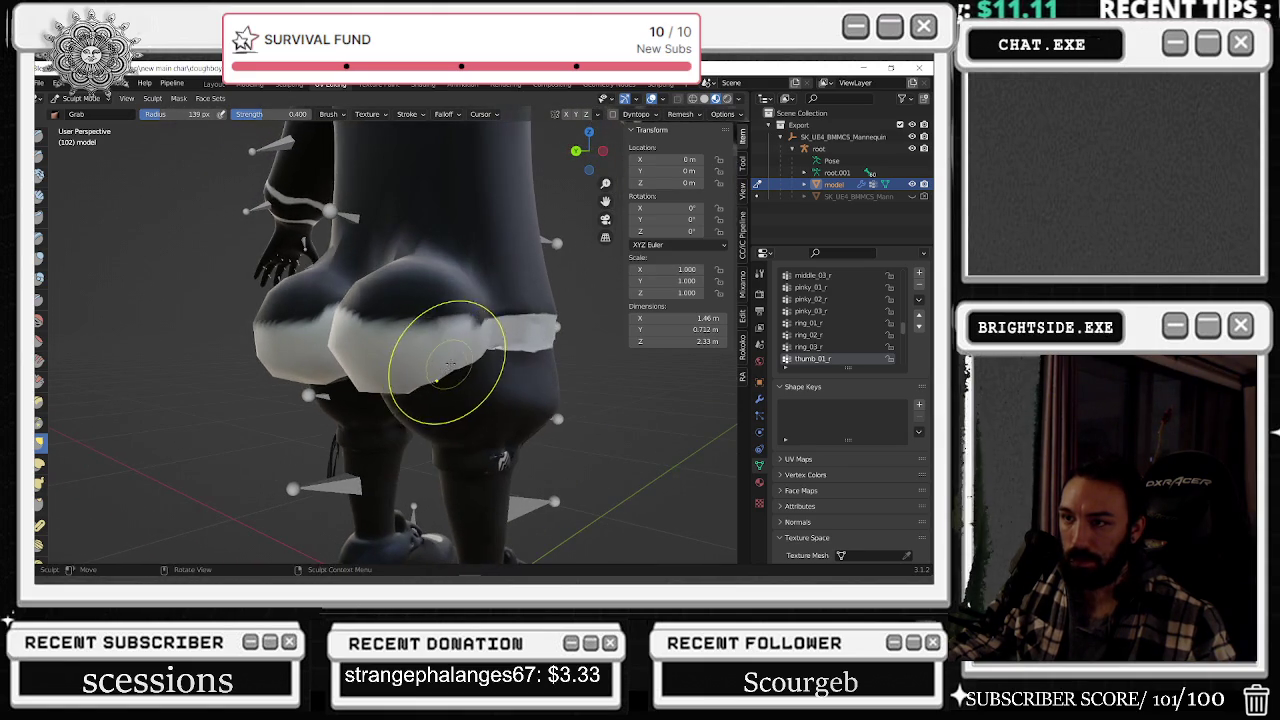
drag(462, 366, 471, 375)
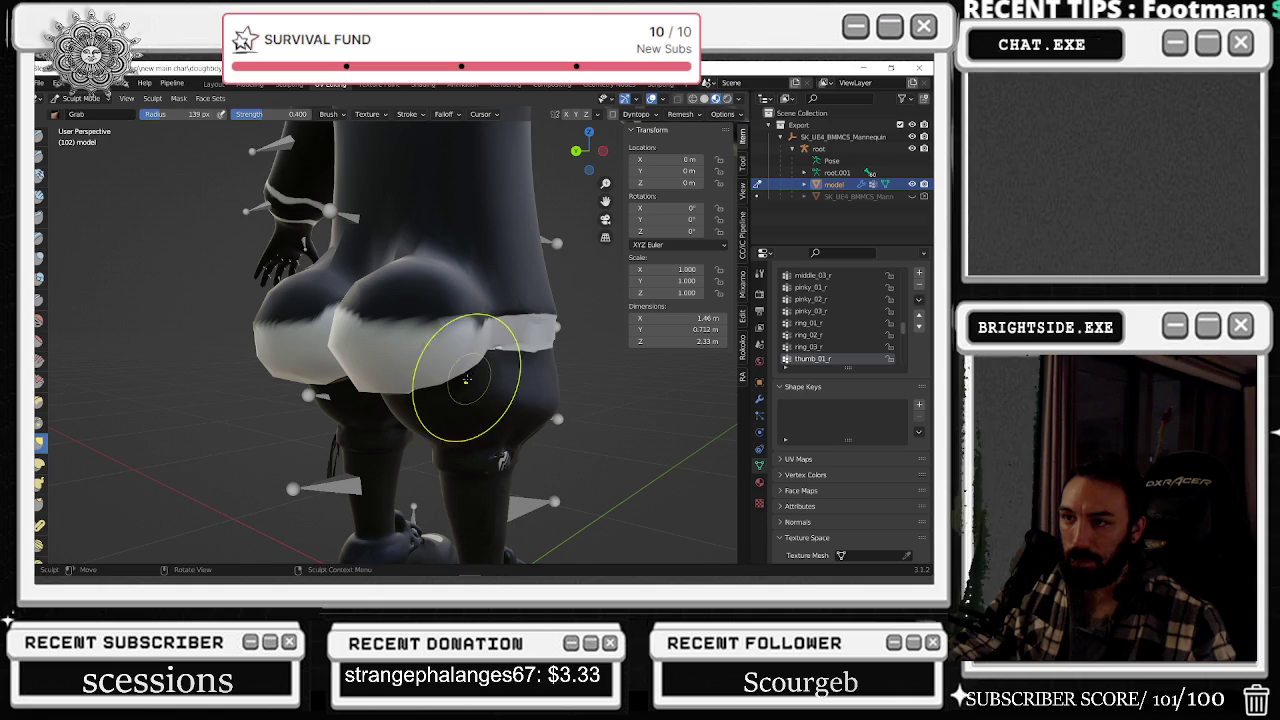
middle_drag(441, 383, 418, 372)
mouse_move(418, 372)
mouse_down()
mouse_move(409, 384)
mouse_move(423, 380)
mouse_move(418, 362)
mouse_up()
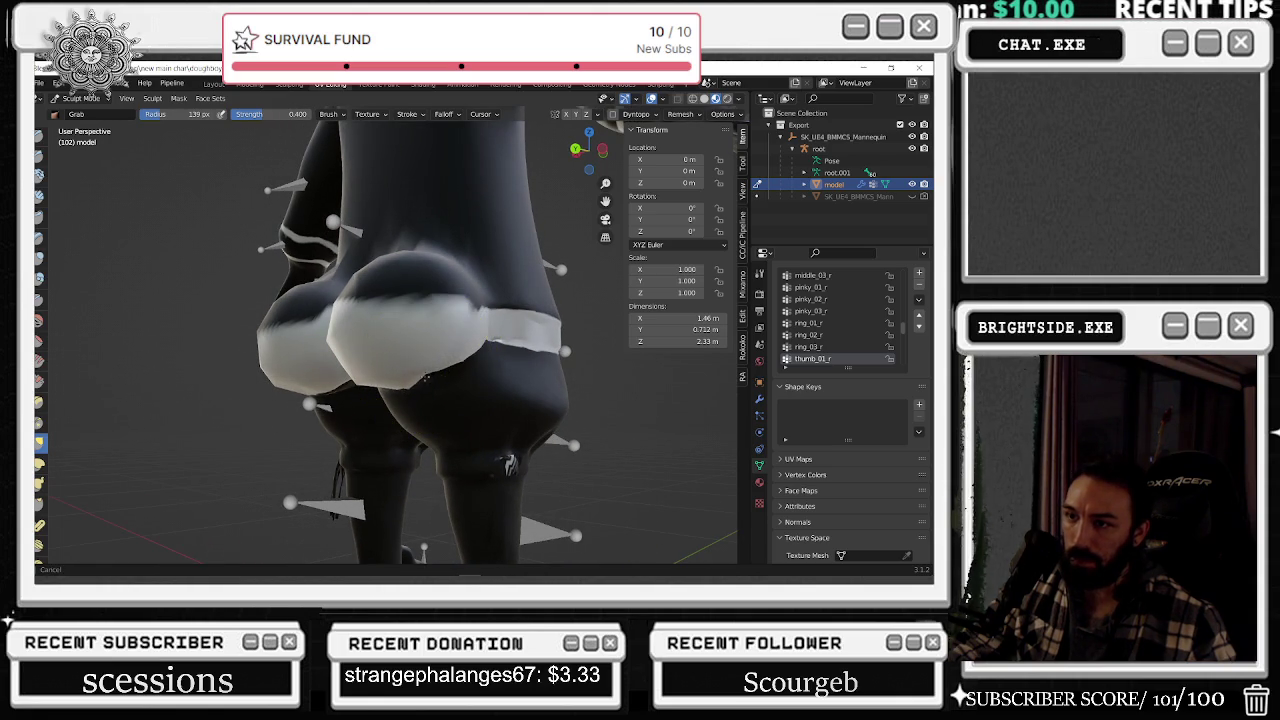
mouse_move(418, 365)
middle_down()
mouse_move(452, 400)
mouse_move(400, 371)
middle_up()
mouse_move(400, 371)
mouse_down()
mouse_move(410, 381)
mouse_move(366, 388)
mouse_up()
middle_drag(366, 388, 372, 382)
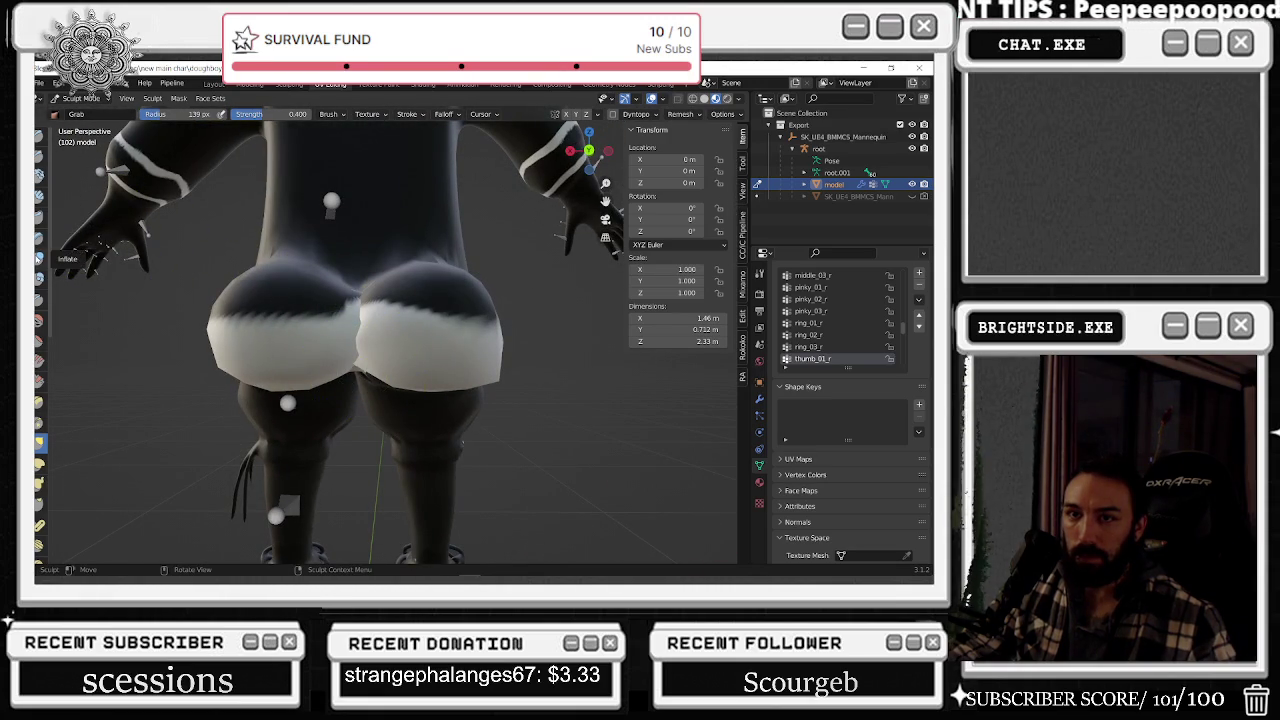
- Smooth the shorts' surface with the Smooth brush and lower its strength to 0.267
click(38, 319)
middle_drag(480, 345, 505, 342)
mouse_move(489, 354)
mouse_down()
mouse_move(490, 368)
mouse_move(531, 325)
mouse_up()
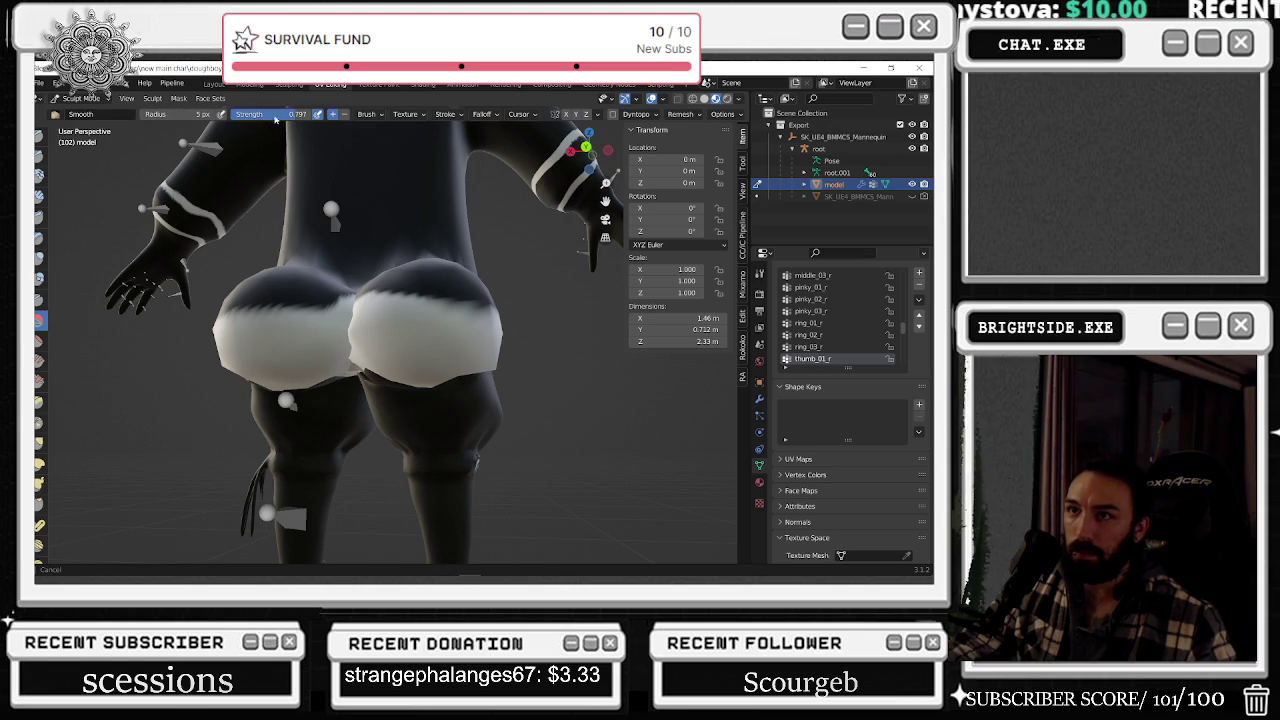
middle_drag(470, 330, 499, 268)
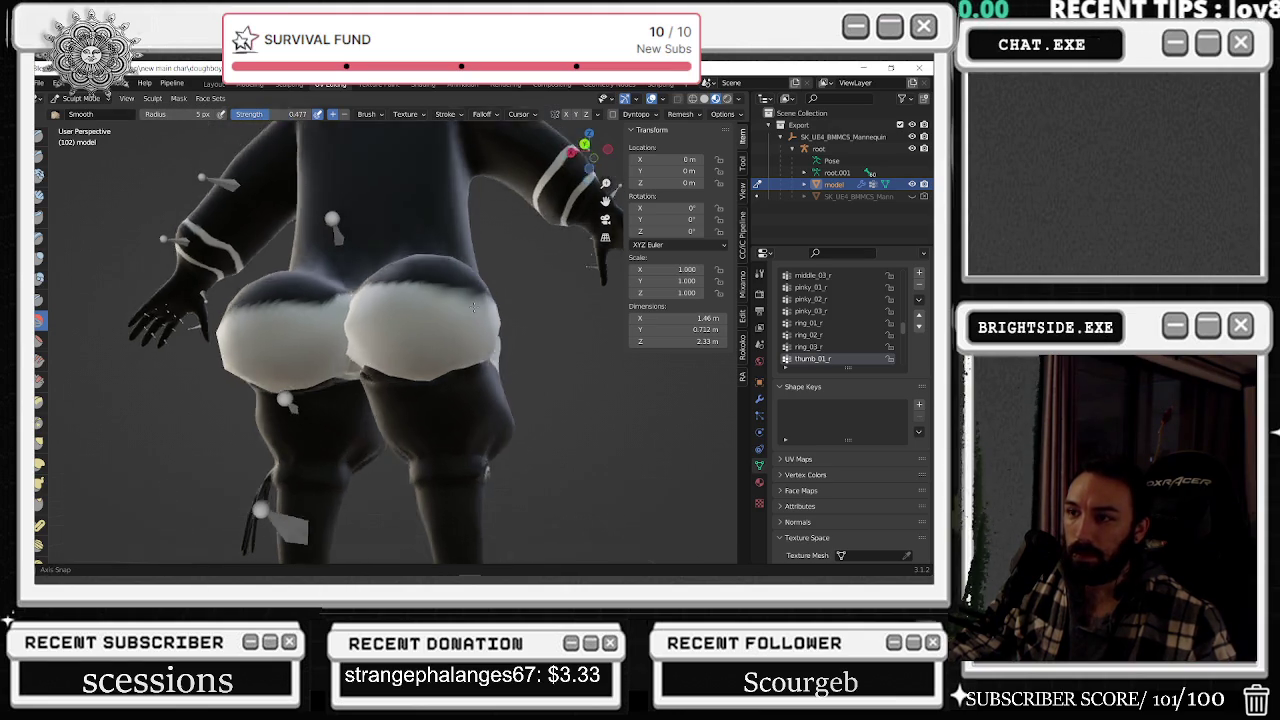
middle_drag(501, 338, 506, 366)
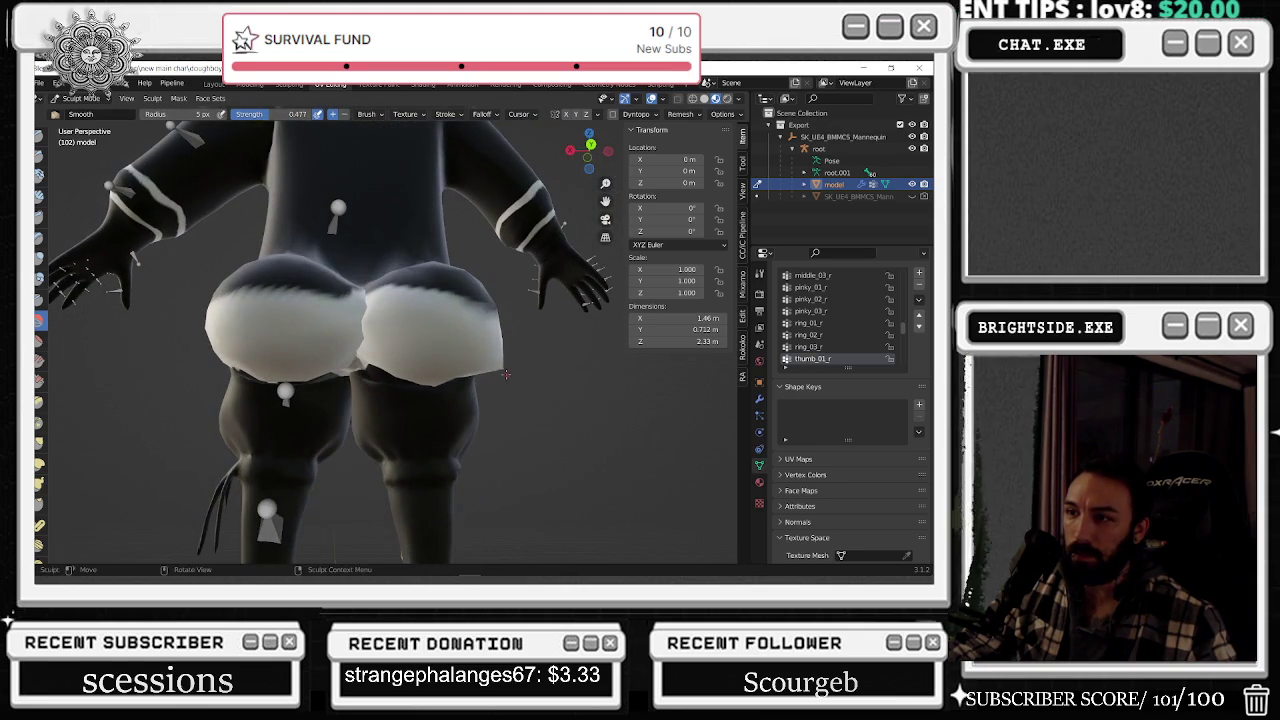
key(shift+f)
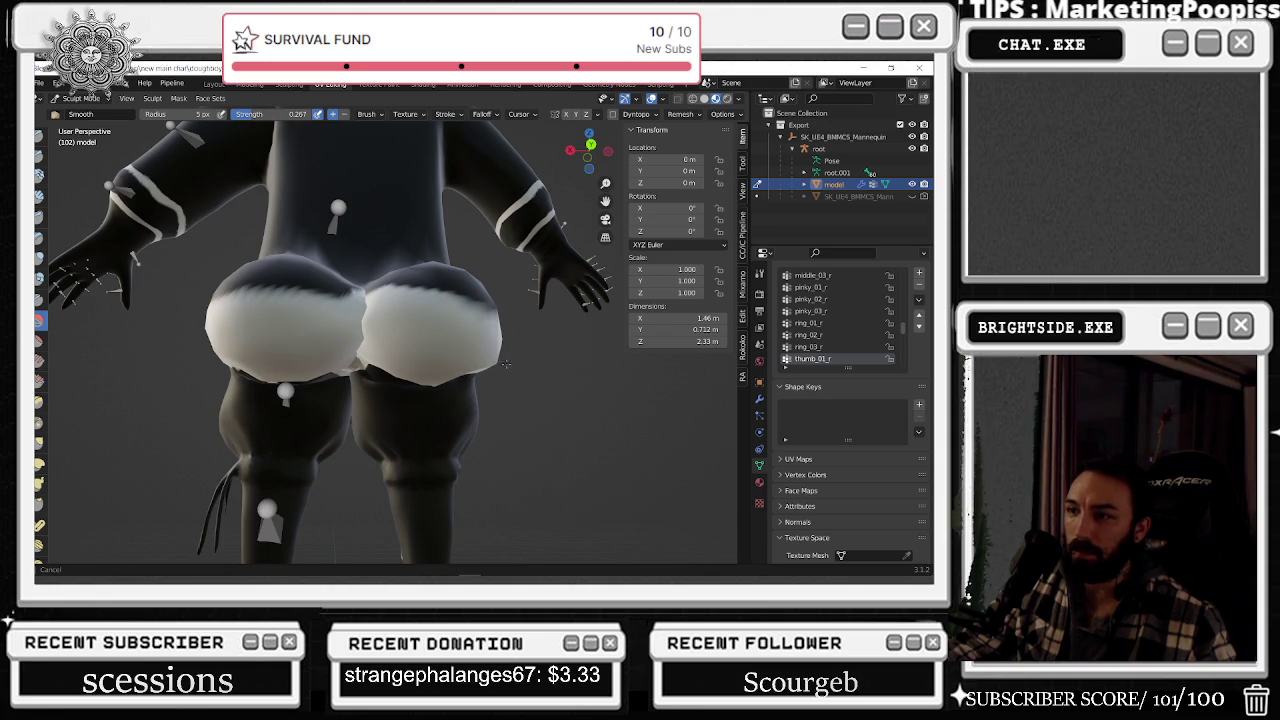
middle_drag(540, 343, 495, 451)
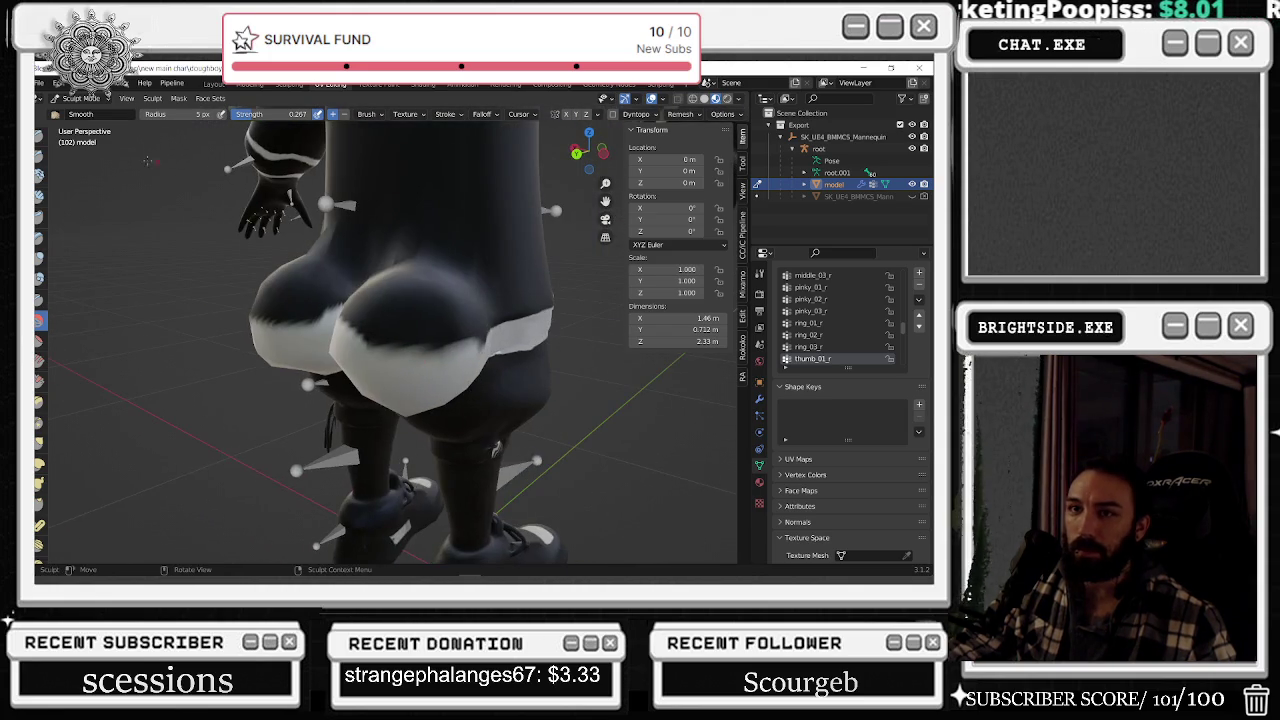
- Inflate the area where the shorts meet the thigh and near the hip
click(41, 259)
mouse_move(328, 285)
middle_down()
mouse_move(412, 353)
mouse_move(473, 380)
middle_up()
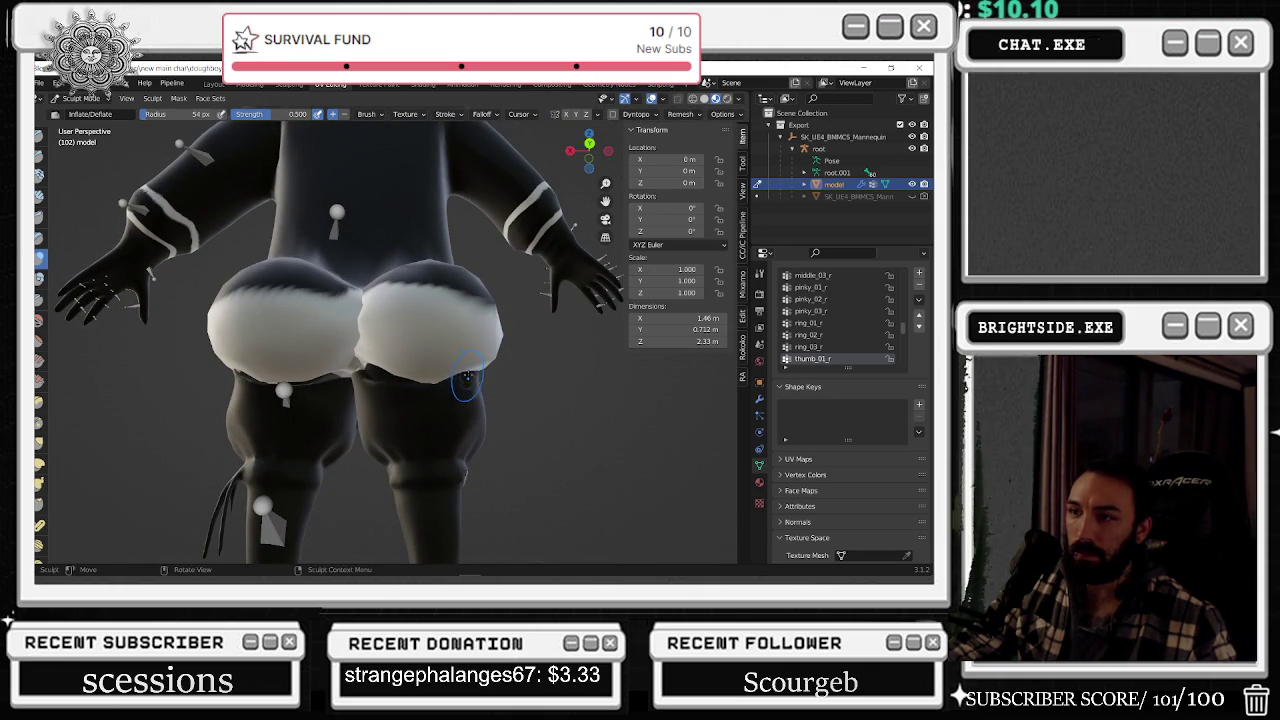
middle_drag(498, 391, 467, 377)
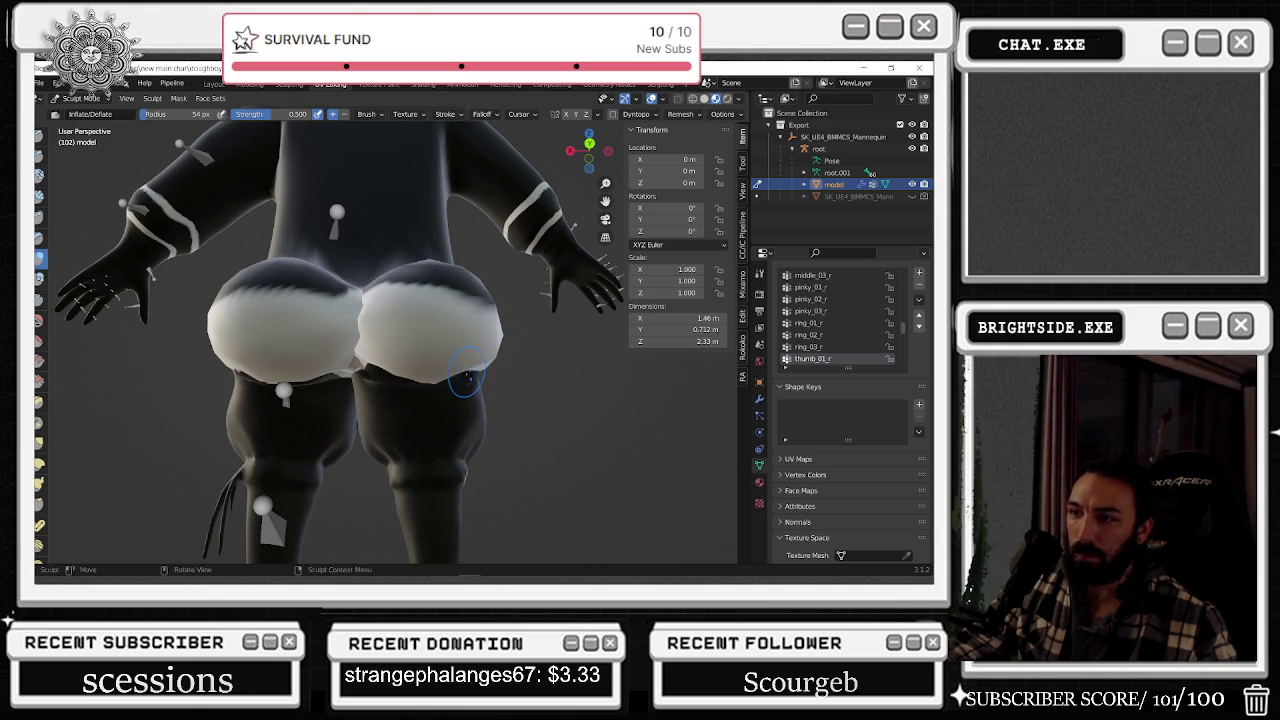
mouse_move(472, 375)
middle_down()
mouse_move(327, 356)
mouse_move(341, 318)
mouse_move(437, 315)
middle_up()
mouse_move(437, 315)
mouse_down()
mouse_move(423, 321)
mouse_move(447, 322)
mouse_move(510, 272)
mouse_up()
scroll(507, 273, down, 5)
middle_drag(507, 273, 378, 362)
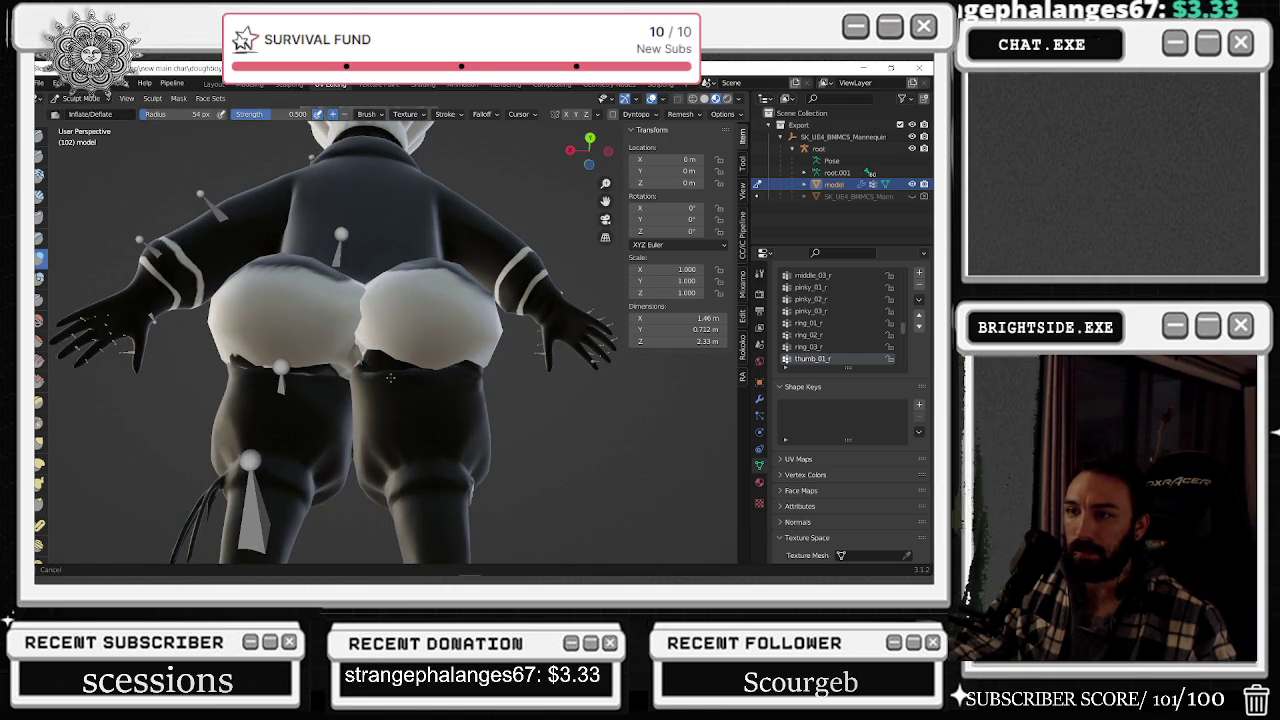
- Add Blob brush strokes to the dark patch below the shorts
click(38, 278)
drag(368, 358, 374, 360)
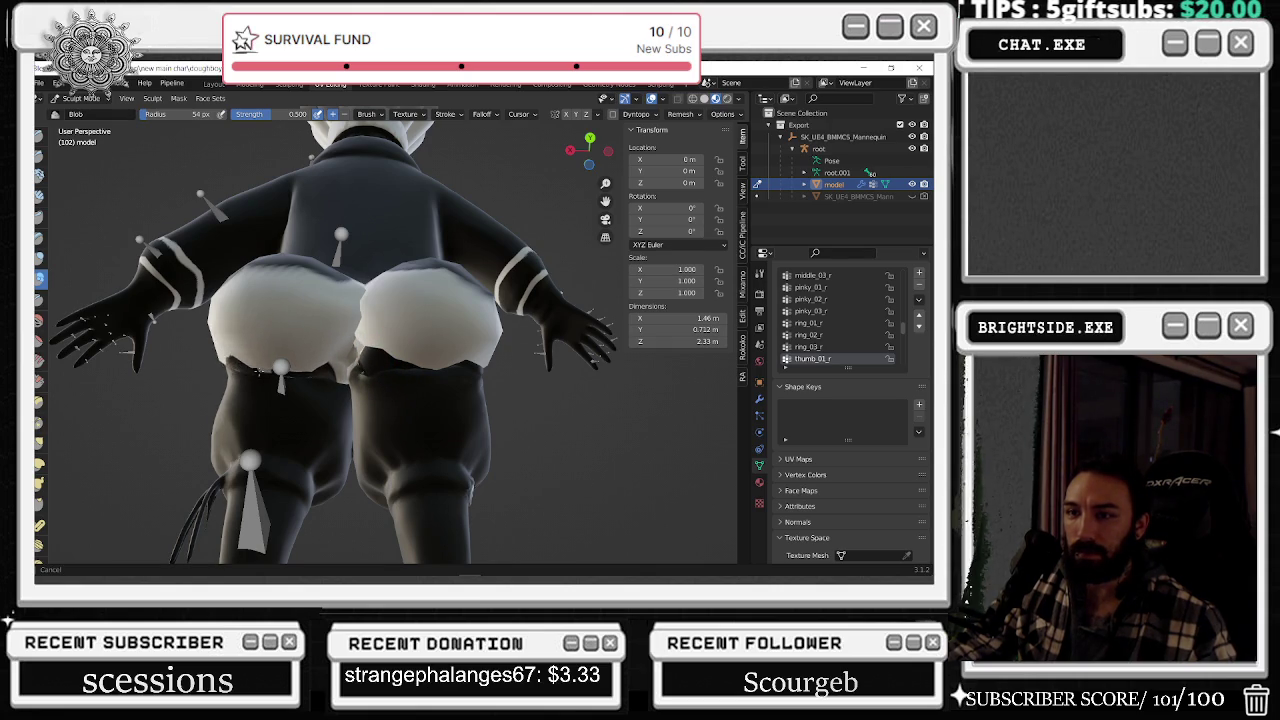
scroll(243, 370, up, 3)
middle_drag(243, 370, 316, 302)
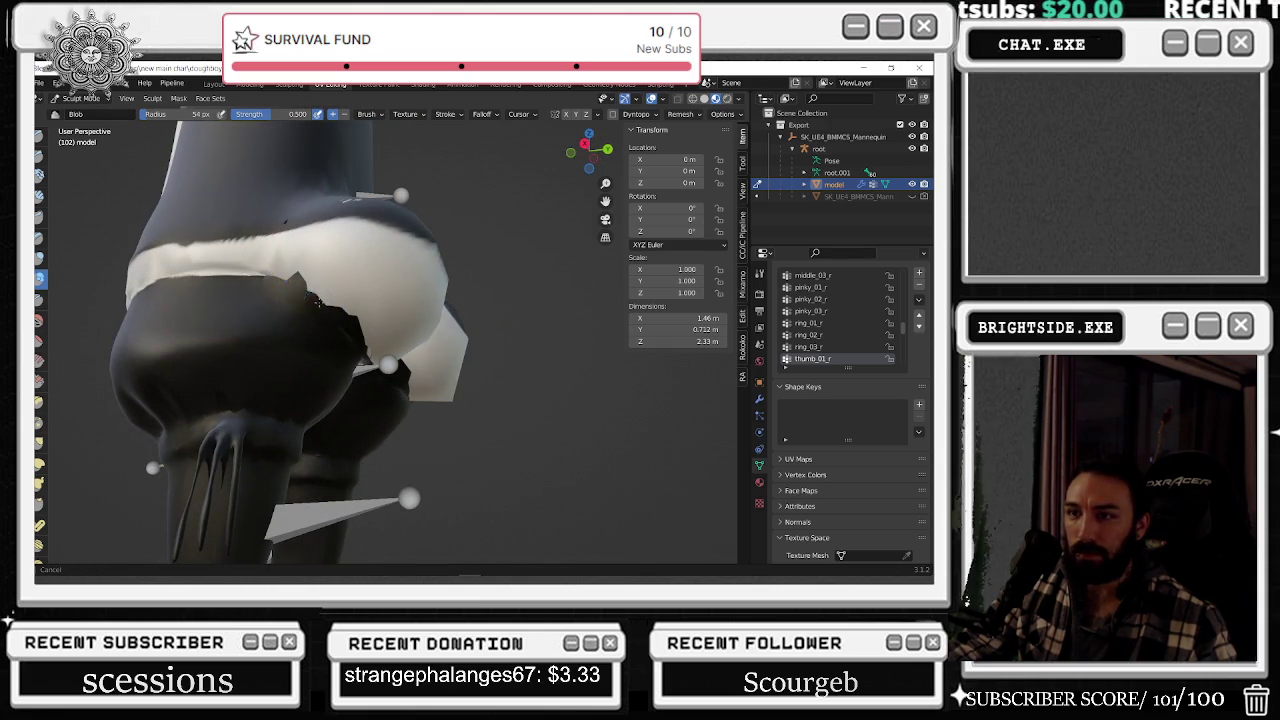
drag(303, 274, 319, 263)
mouse_move(319, 263)
middle_down()
mouse_move(443, 337)
mouse_move(430, 378)
middle_up()
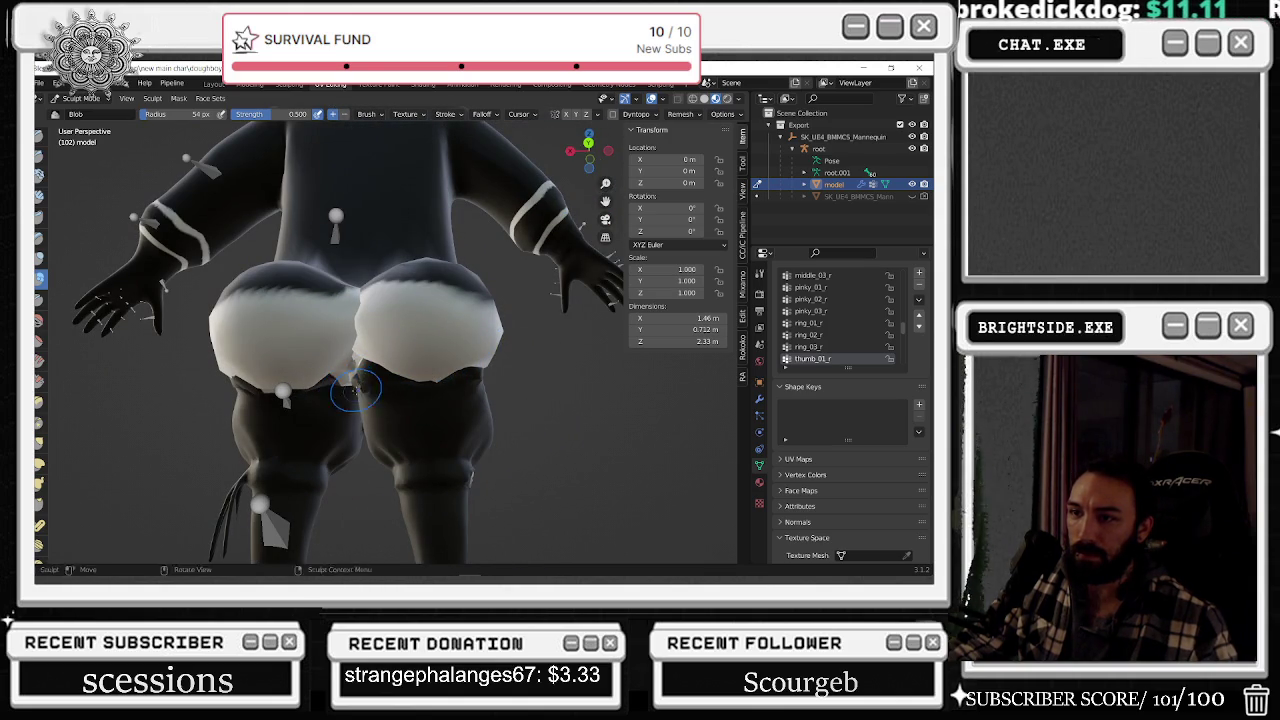
mouse_move(367, 387)
middle_down()
mouse_move(421, 398)
mouse_move(395, 350)
mouse_move(363, 343)
middle_up()
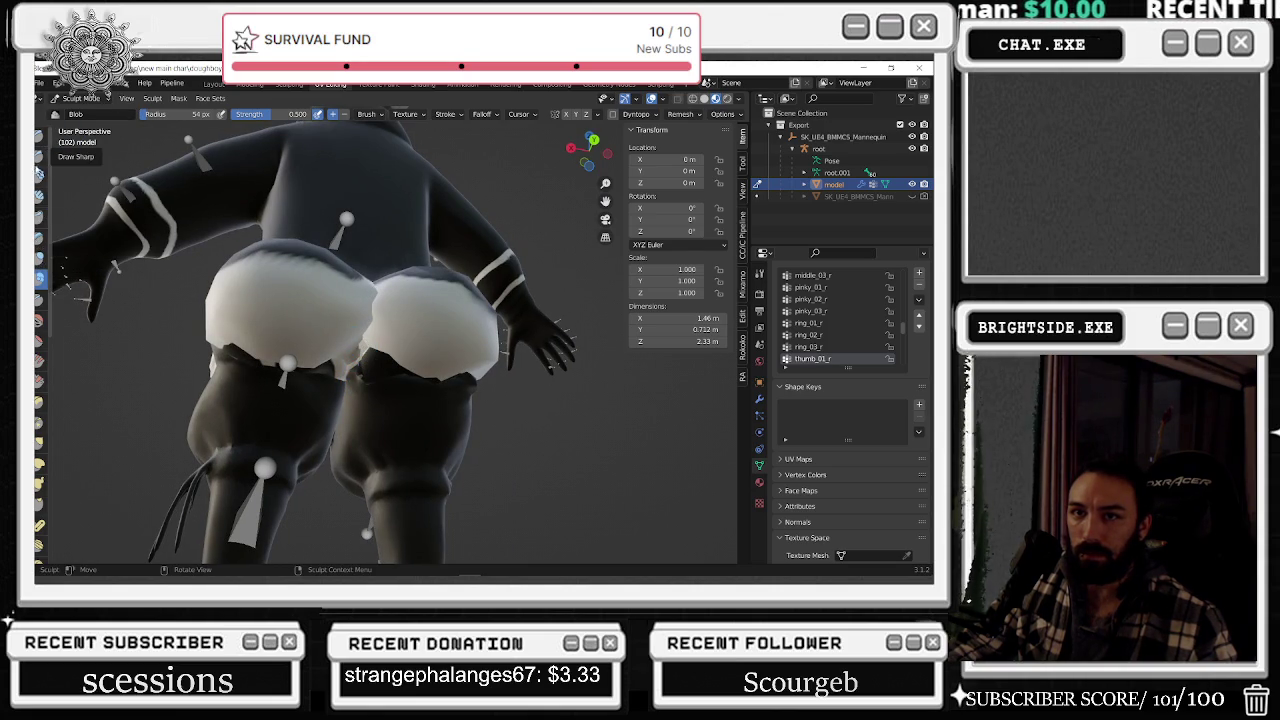
- Switch through the Draw brush and back to Smooth at 54 px radius
click(39, 131)
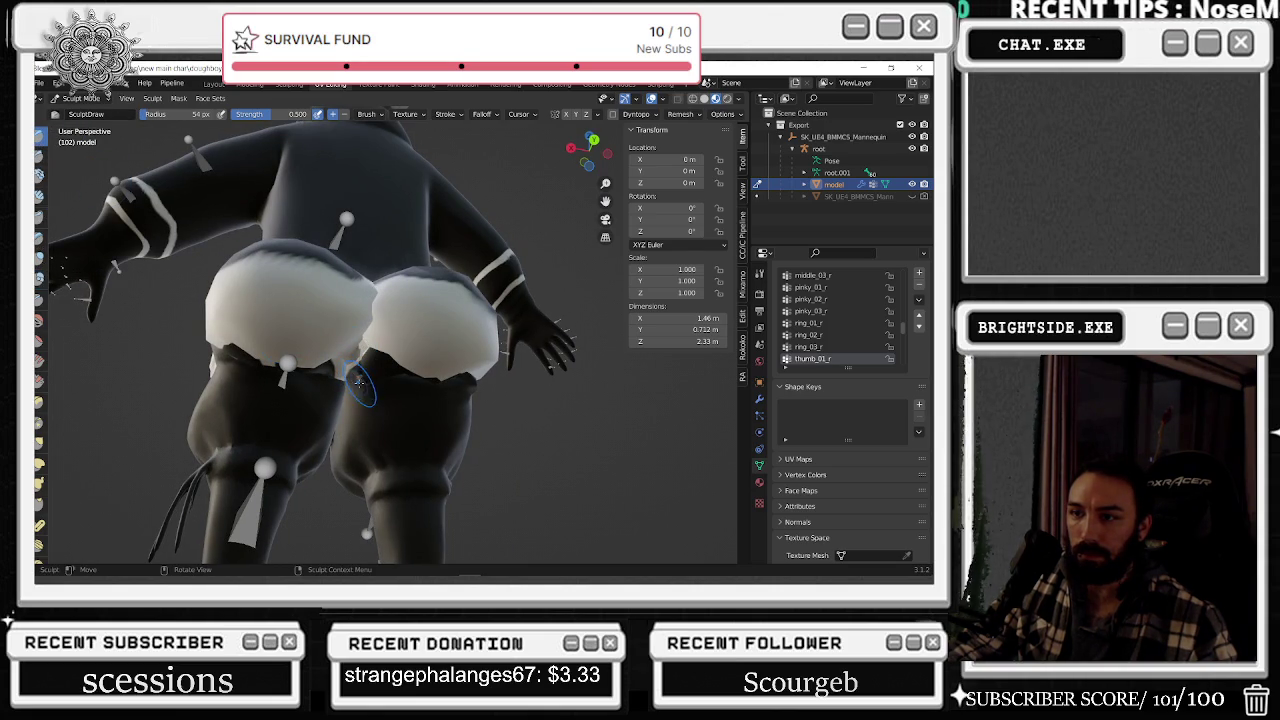
middle_drag(369, 358, 443, 408)
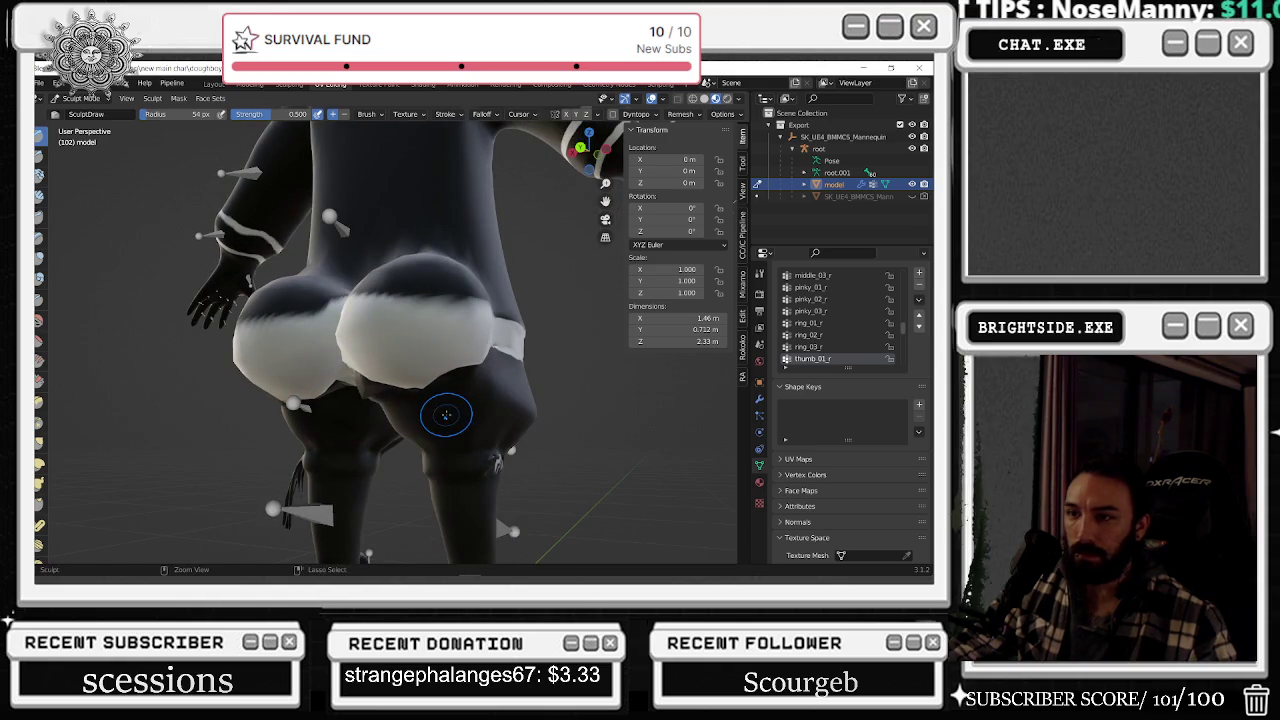
middle_drag(447, 351, 535, 338)
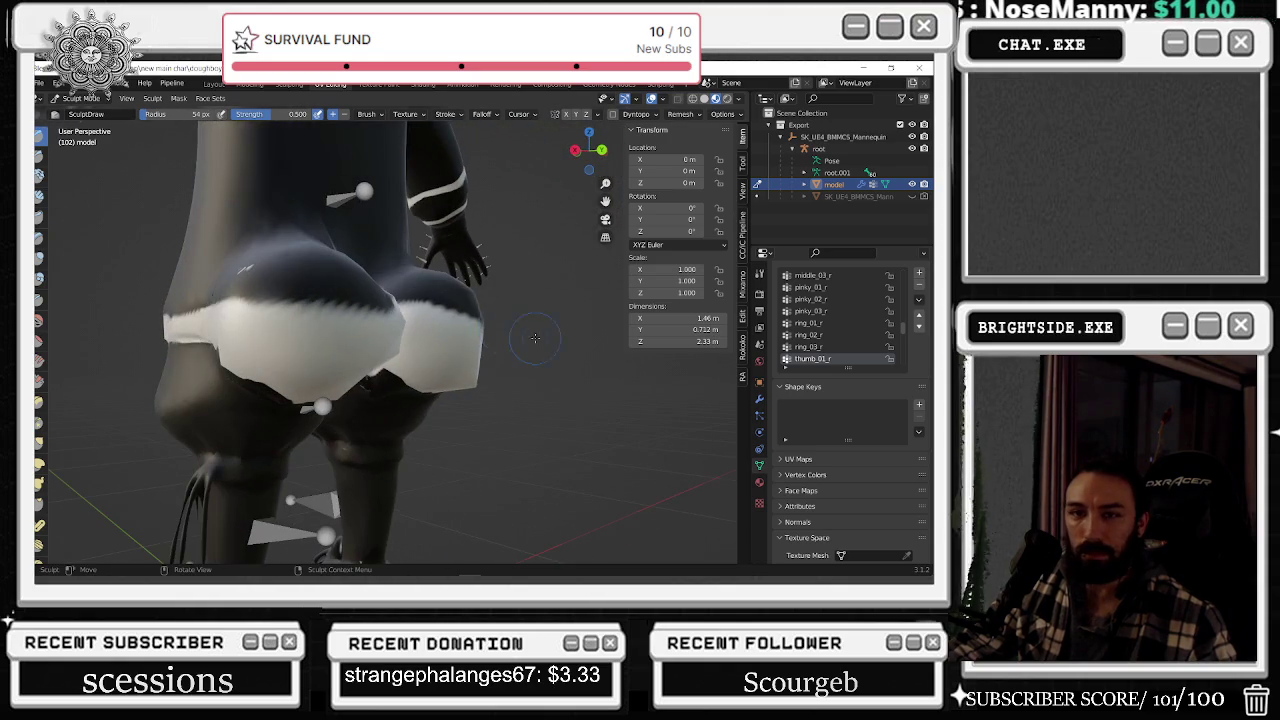
click(38, 320)
mouse_move(376, 382)
middle_down()
mouse_move(330, 322)
mouse_move(340, 300)
middle_up()
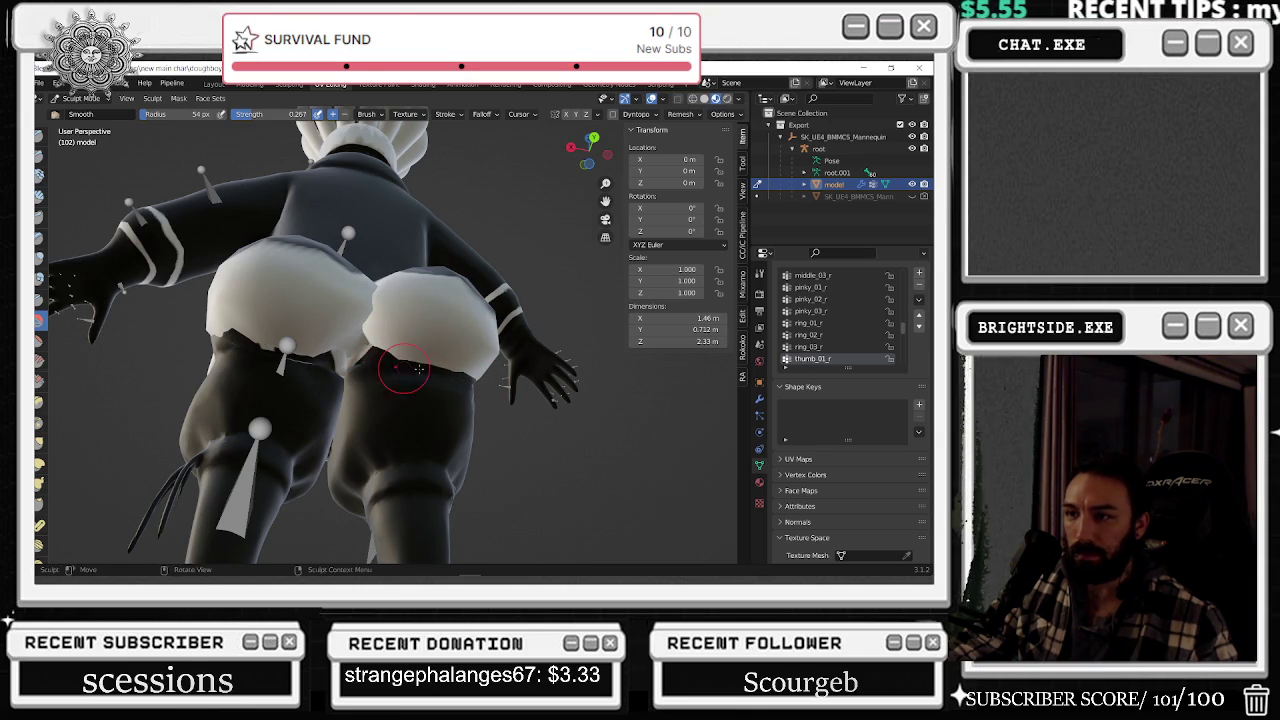
middle_drag(447, 377, 479, 436)
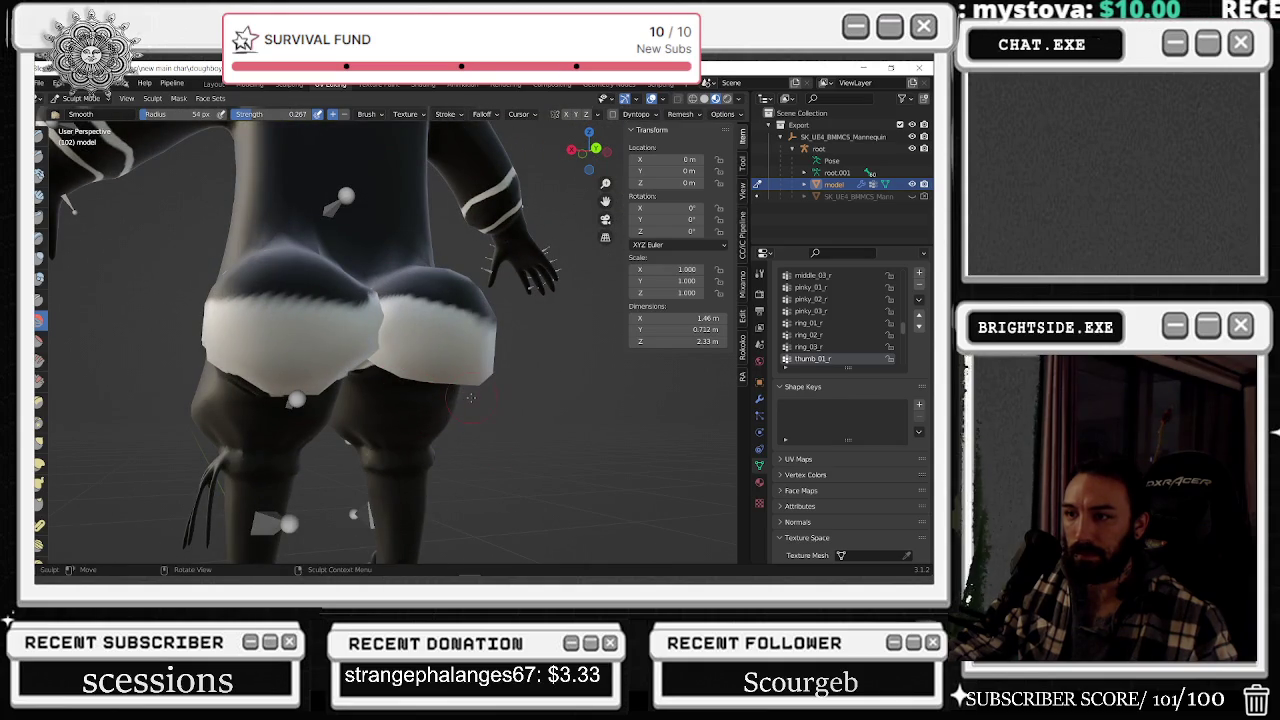
middle_drag(522, 354, 495, 371)
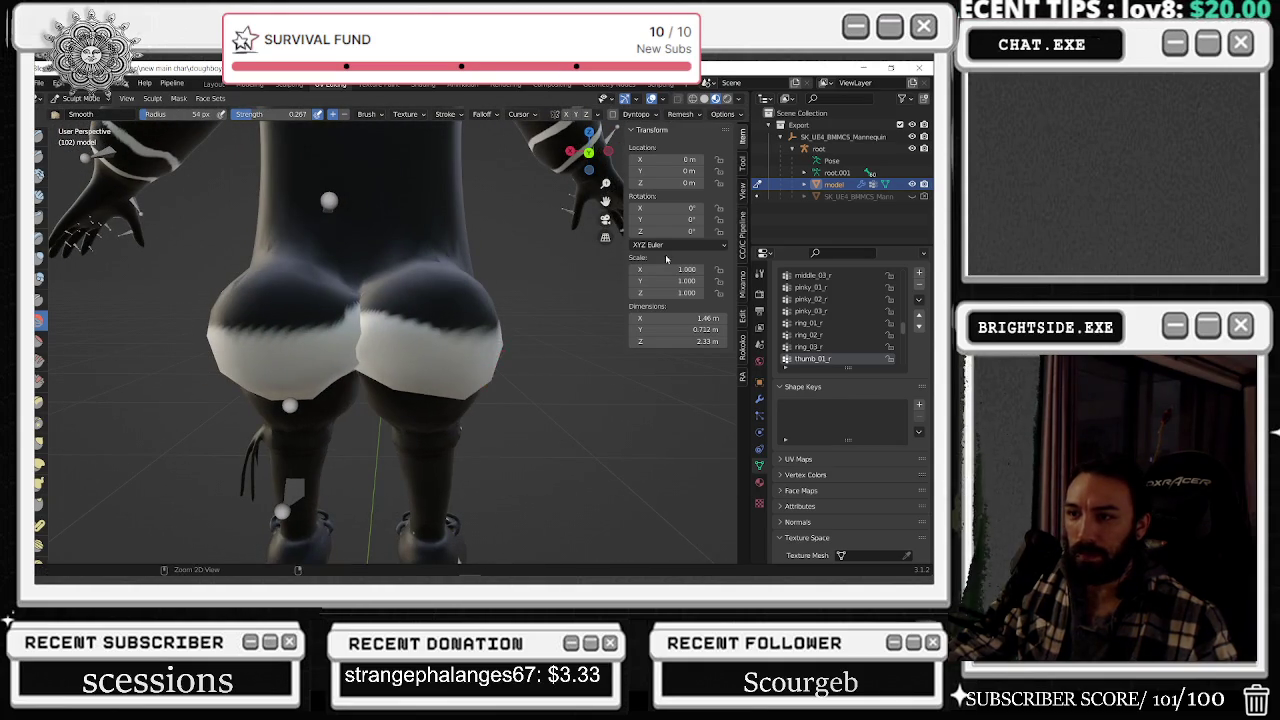
mouse_move(485, 370)
middle_down()
mouse_move(310, 387)
mouse_move(284, 418)
mouse_move(258, 389)
mouse_move(385, 390)
middle_up()
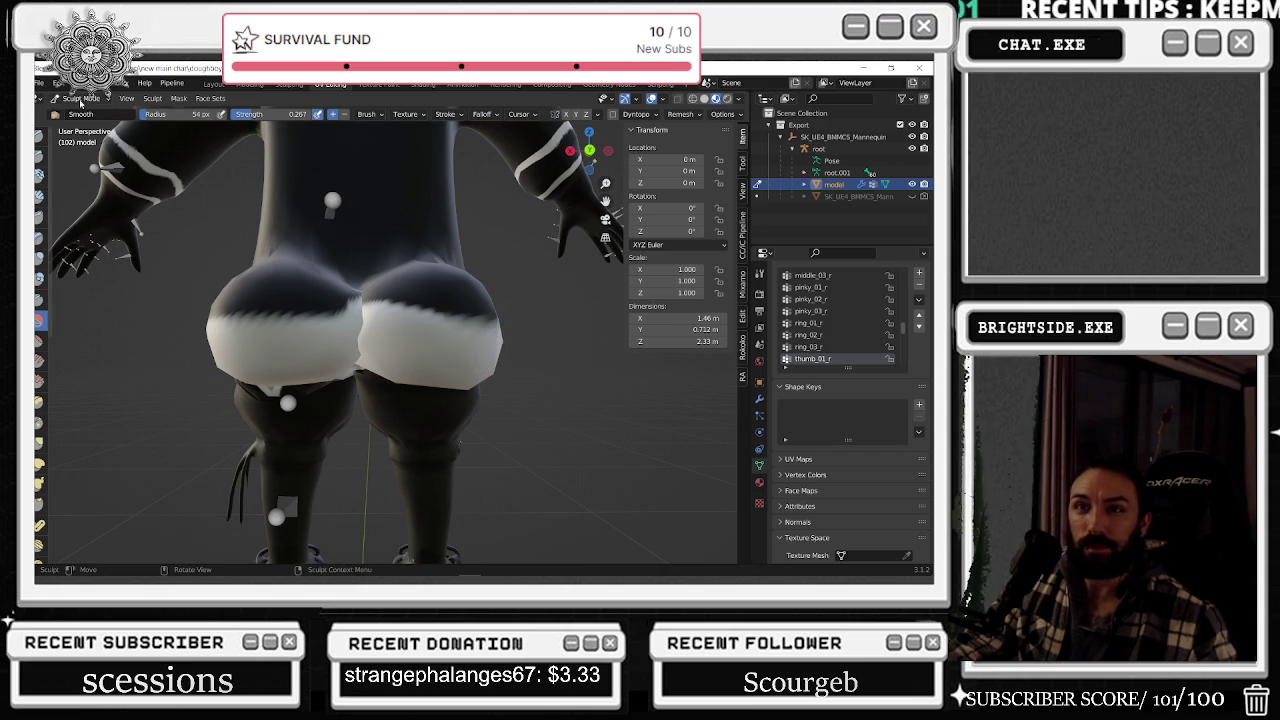
click(76, 100)
click(80, 122)
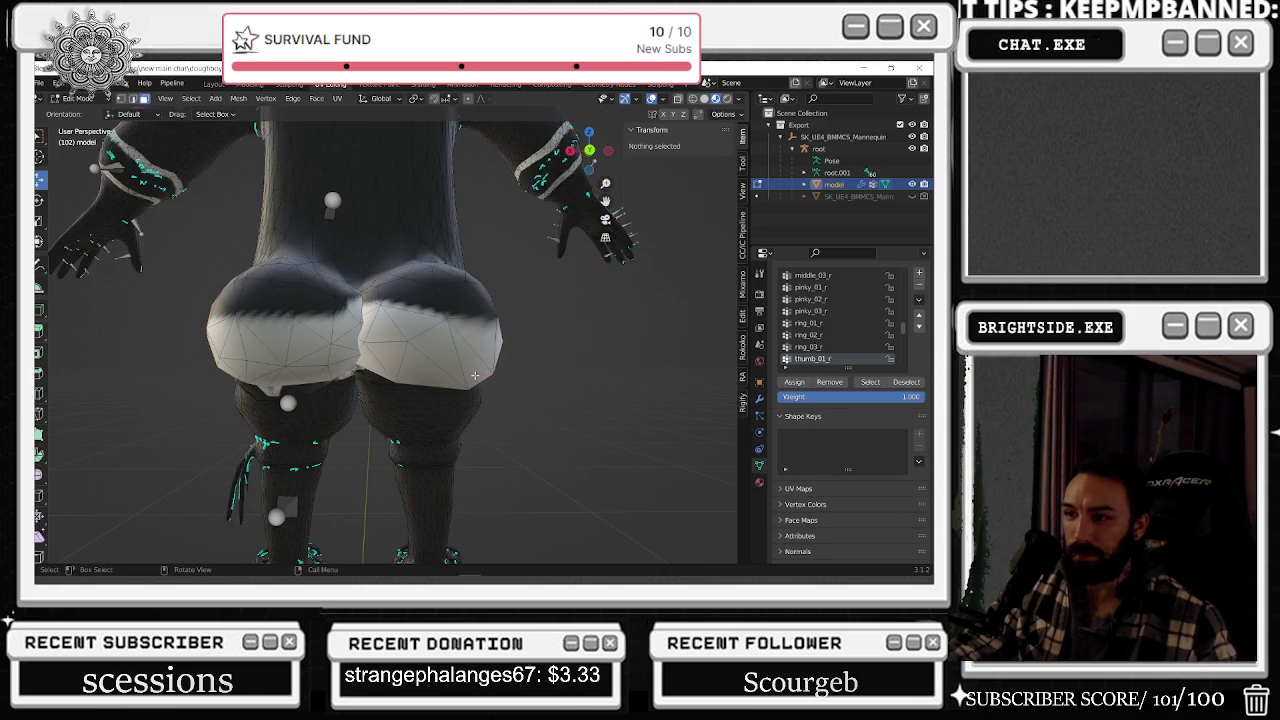
middle_drag(430, 380, 491, 402)
click(491, 400)
scroll(500, 410, up, 2)
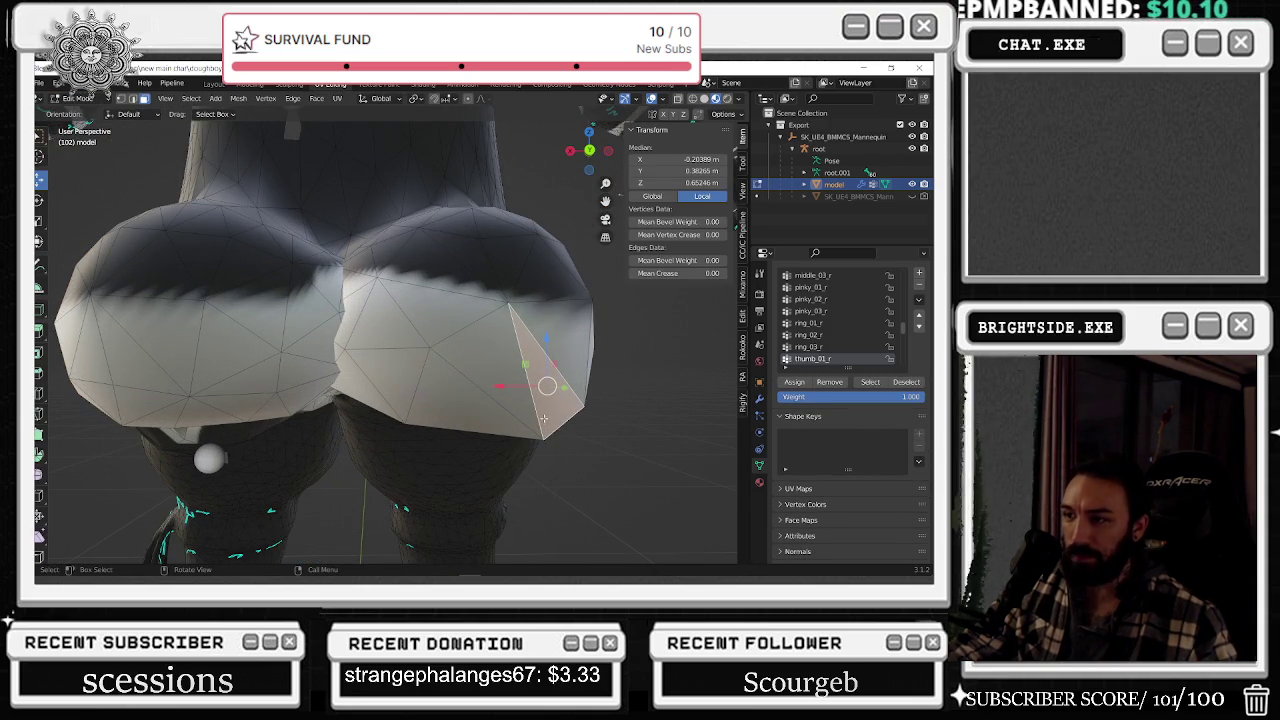
right_click(470, 325)
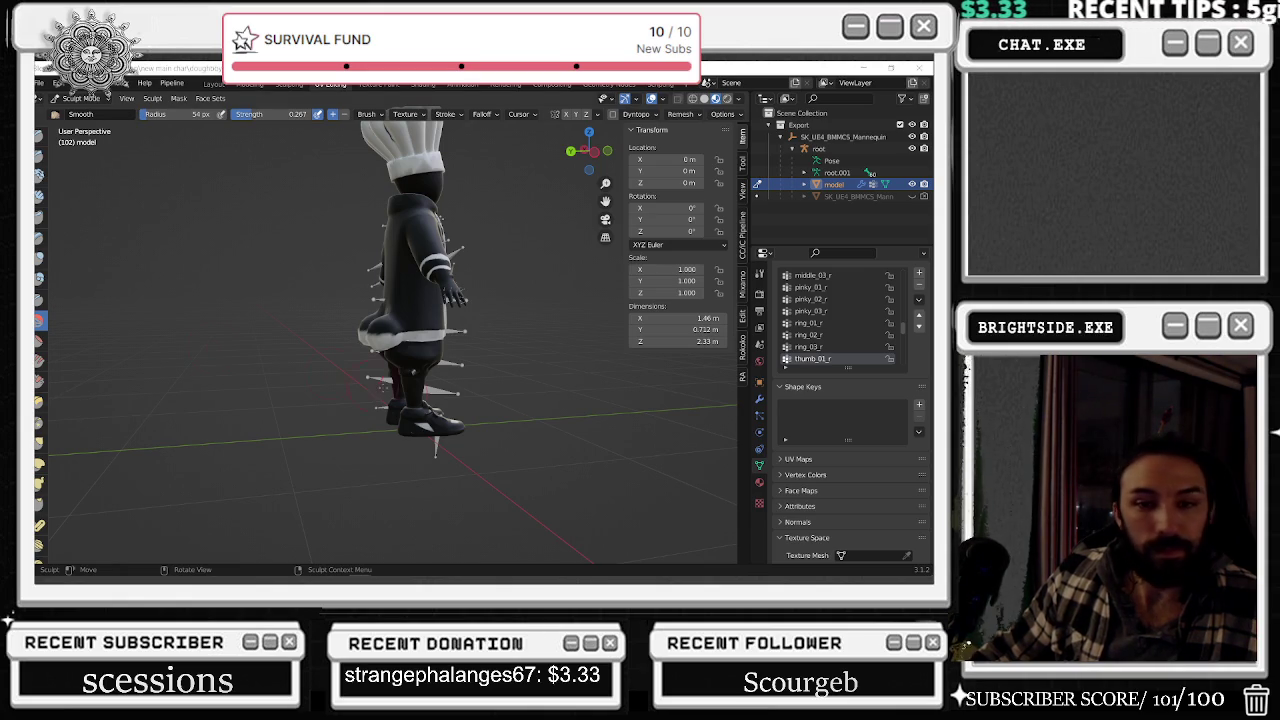
- Orbit around the hips, switching from Inflate/Deflate to the Blob brush at 54 px and 0.500 strength
mouse_move(407, 395)
middle_down()
mouse_move(453, 288)
mouse_move(425, 290)
mouse_move(420, 330)
middle_up()
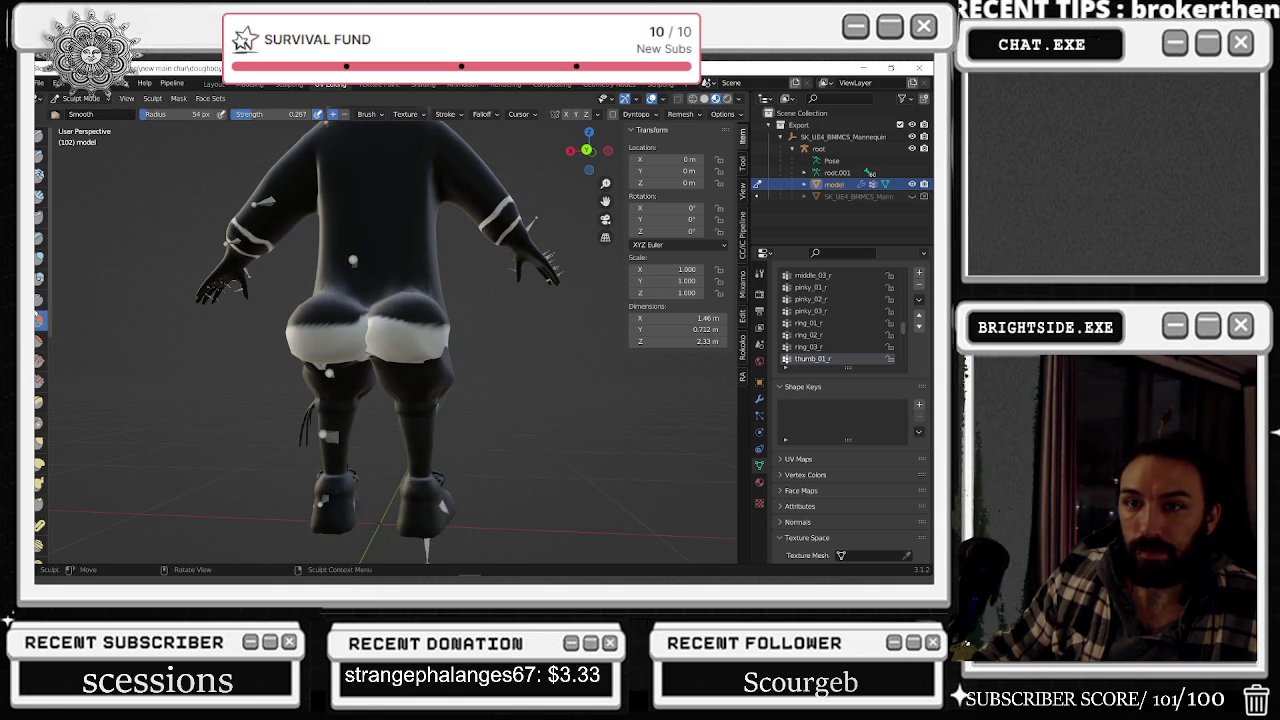
click(39, 258)
middle_drag(430, 343, 446, 369)
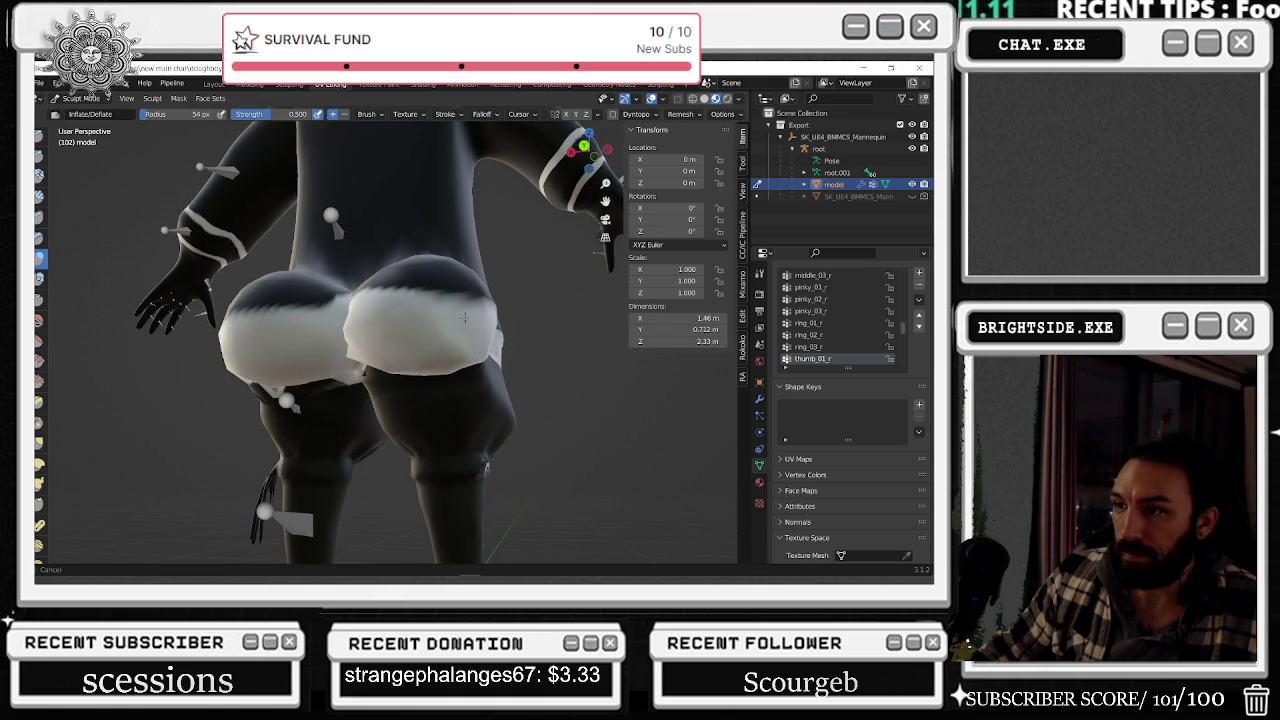
middle_drag(513, 332, 572, 350)
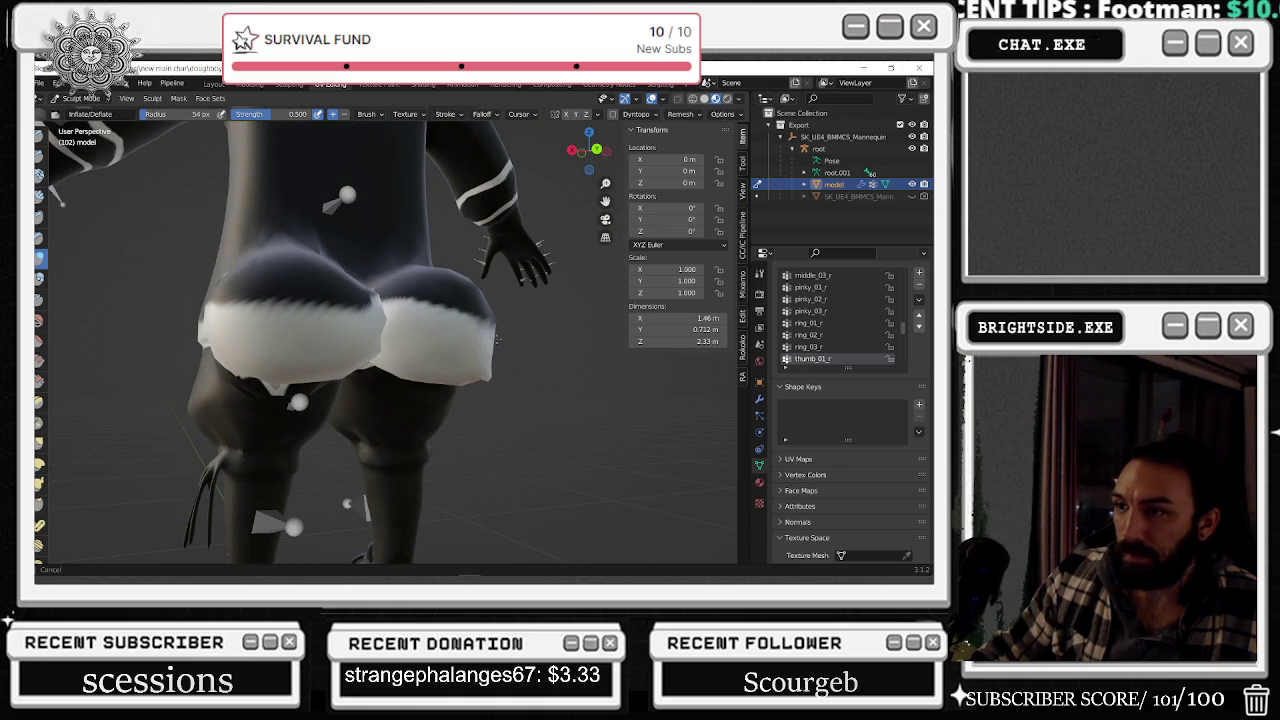
click(39, 279)
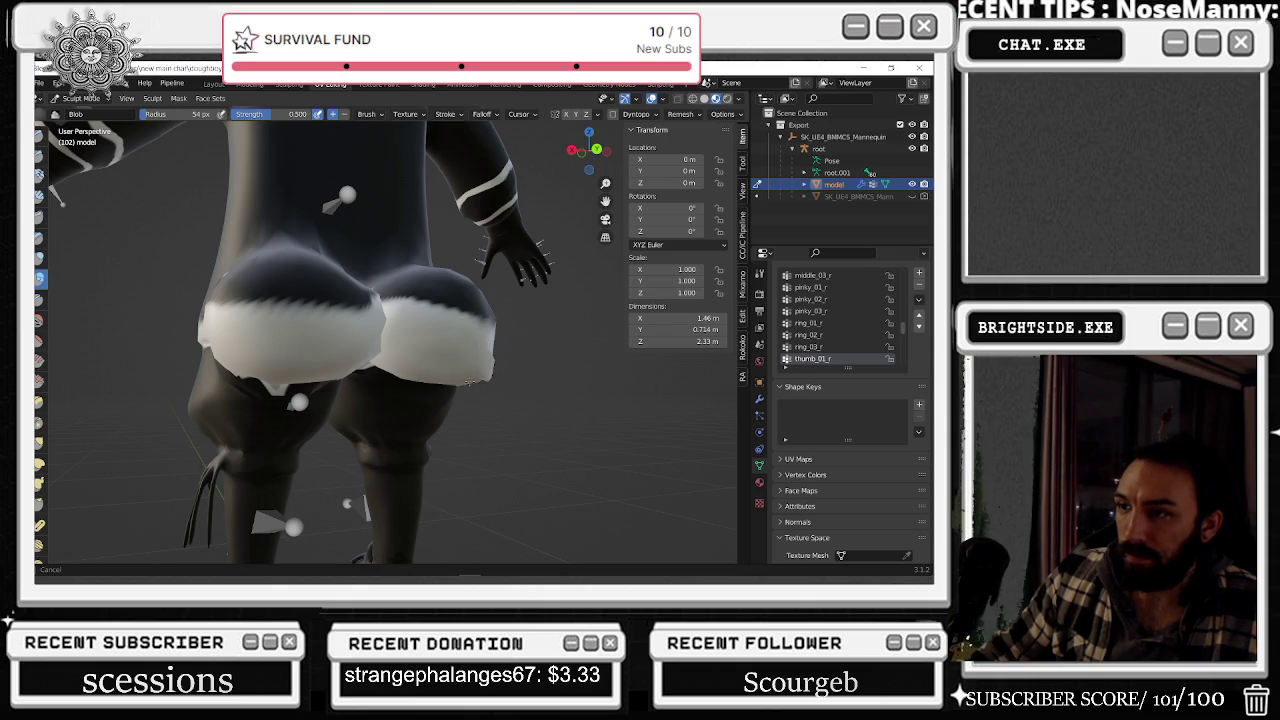
mouse_move(484, 335)
middle_down()
mouse_move(468, 355)
mouse_move(578, 311)
mouse_move(268, 299)
mouse_move(426, 272)
mouse_move(447, 405)
mouse_move(258, 378)
middle_up()
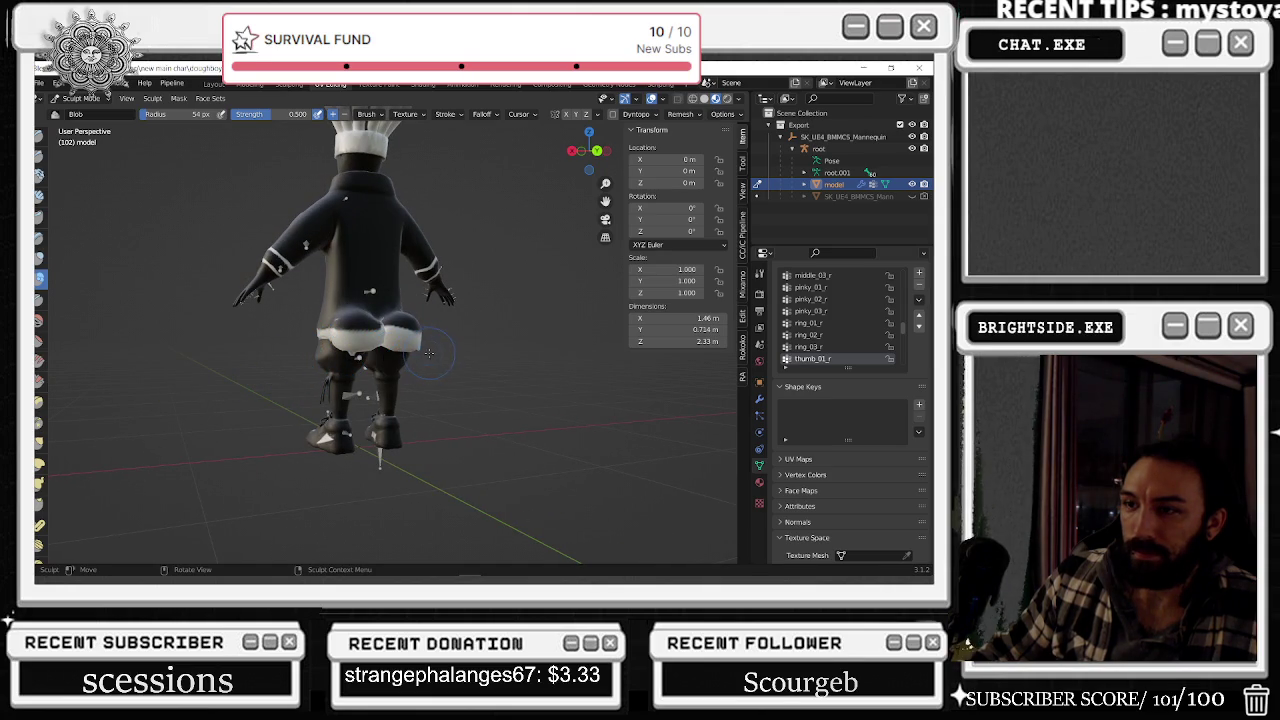
mouse_move(436, 360)
middle_down()
mouse_move(416, 383)
mouse_move(63, 257)
middle_up()
scroll(416, 383, up, 3)
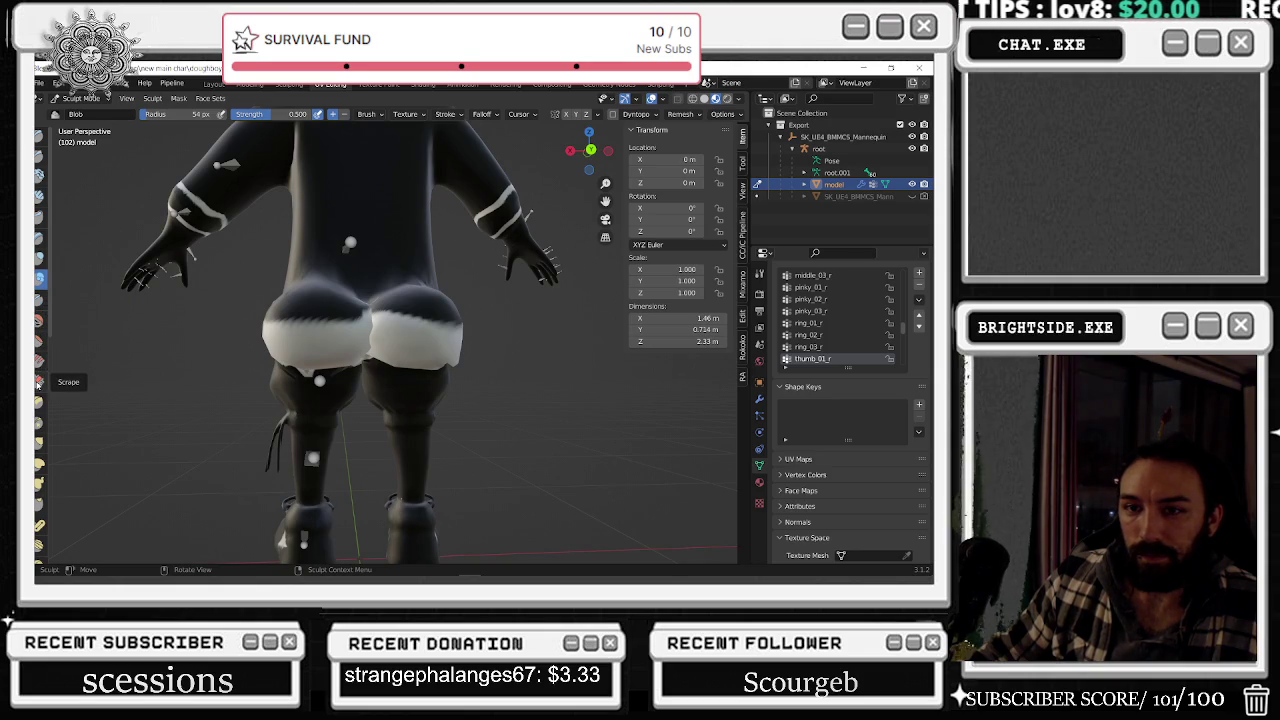
- Switch to the Grab brush and pull the shorts mesh near the leg into shape
click(39, 444)
ctrl+middle_drag(469, 364, 508, 387)
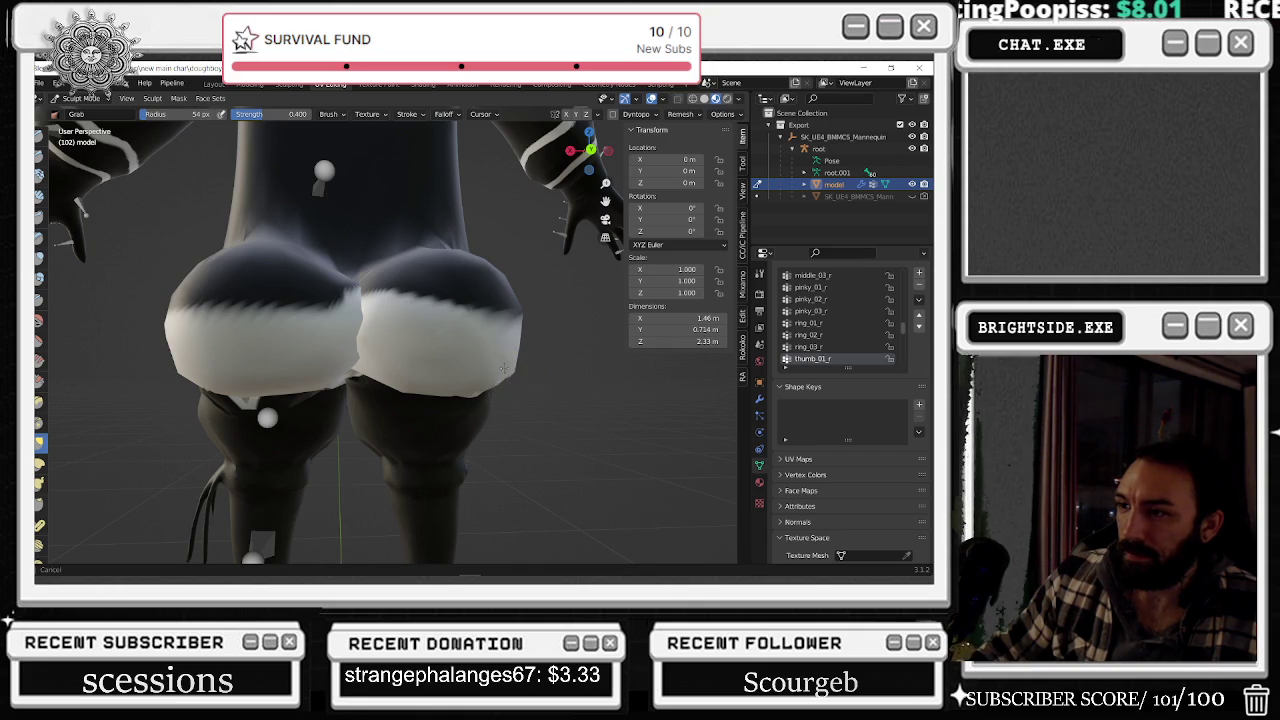
mouse_move(343, 389)
middle_down()
mouse_move(513, 395)
mouse_move(288, 408)
middle_up()
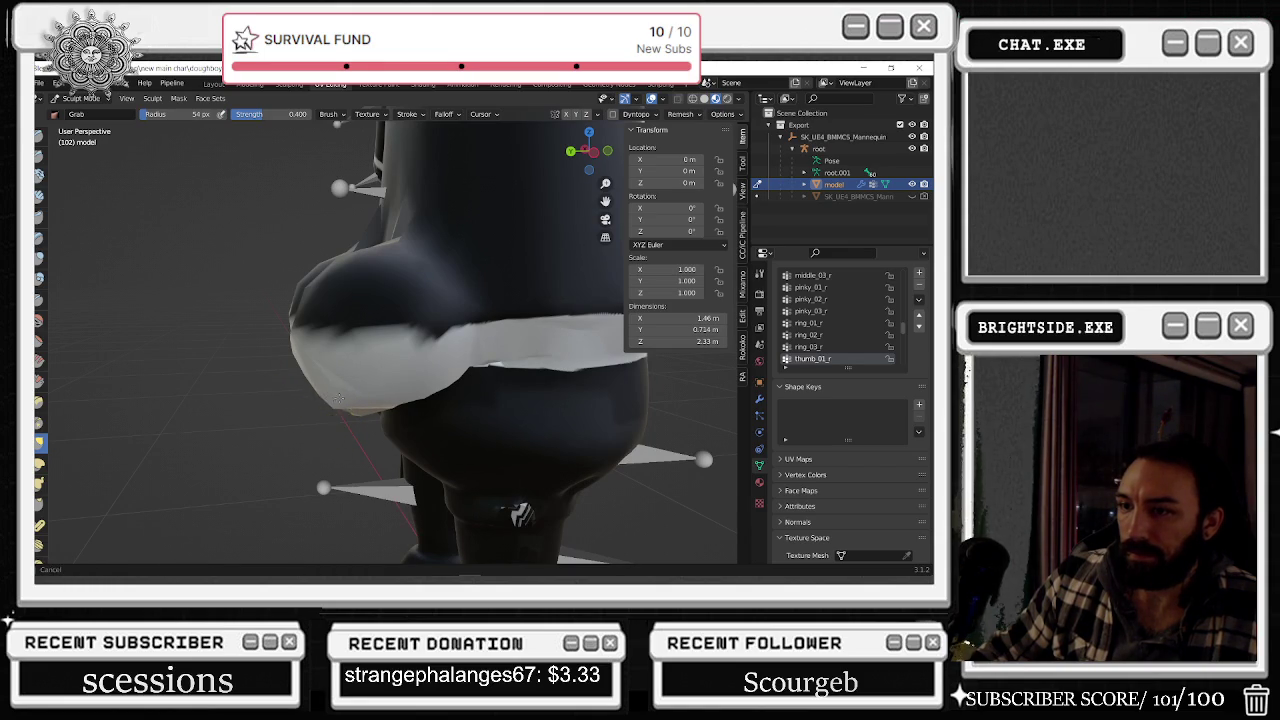
mouse_move(352, 430)
middle_down()
mouse_move(472, 392)
mouse_move(477, 414)
middle_up()
scroll(251, 400, up, 3)
mouse_move(233, 403)
middle_down()
mouse_move(200, 378)
mouse_move(237, 393)
middle_up()
scroll(194, 374, down, 3)
scroll(305, 390, down, 2)
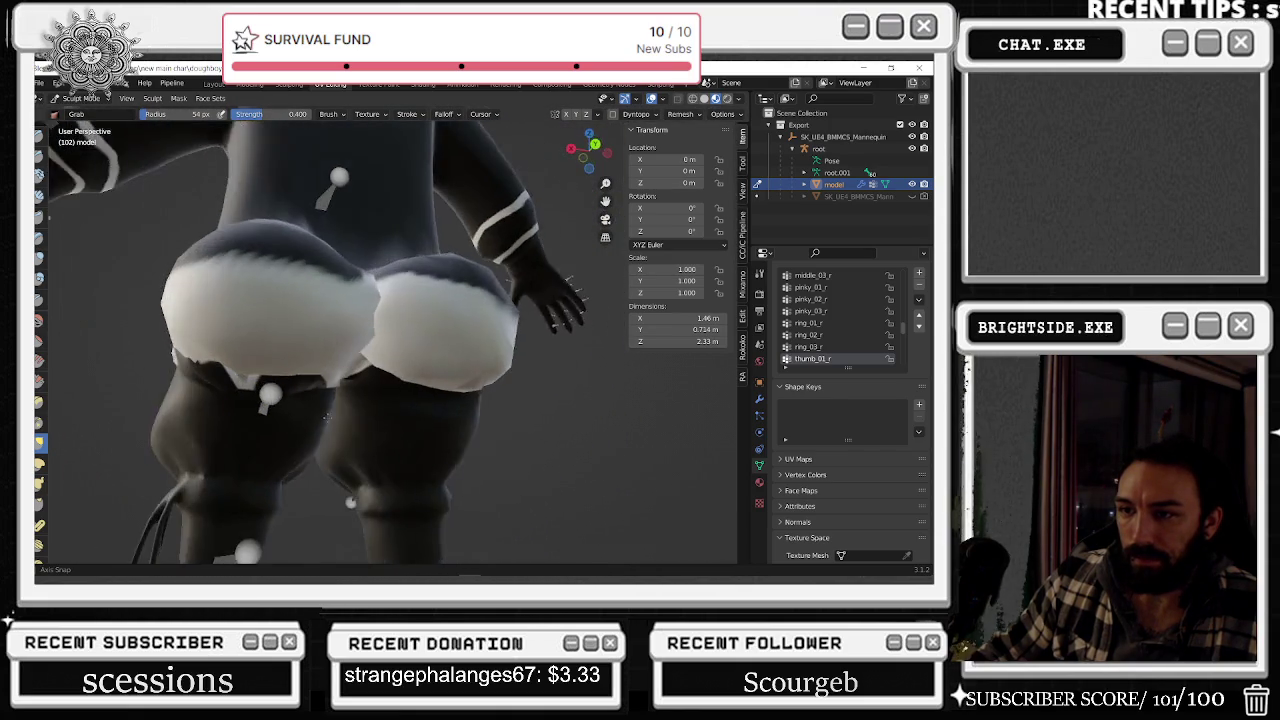
drag(246, 387, 252, 382)
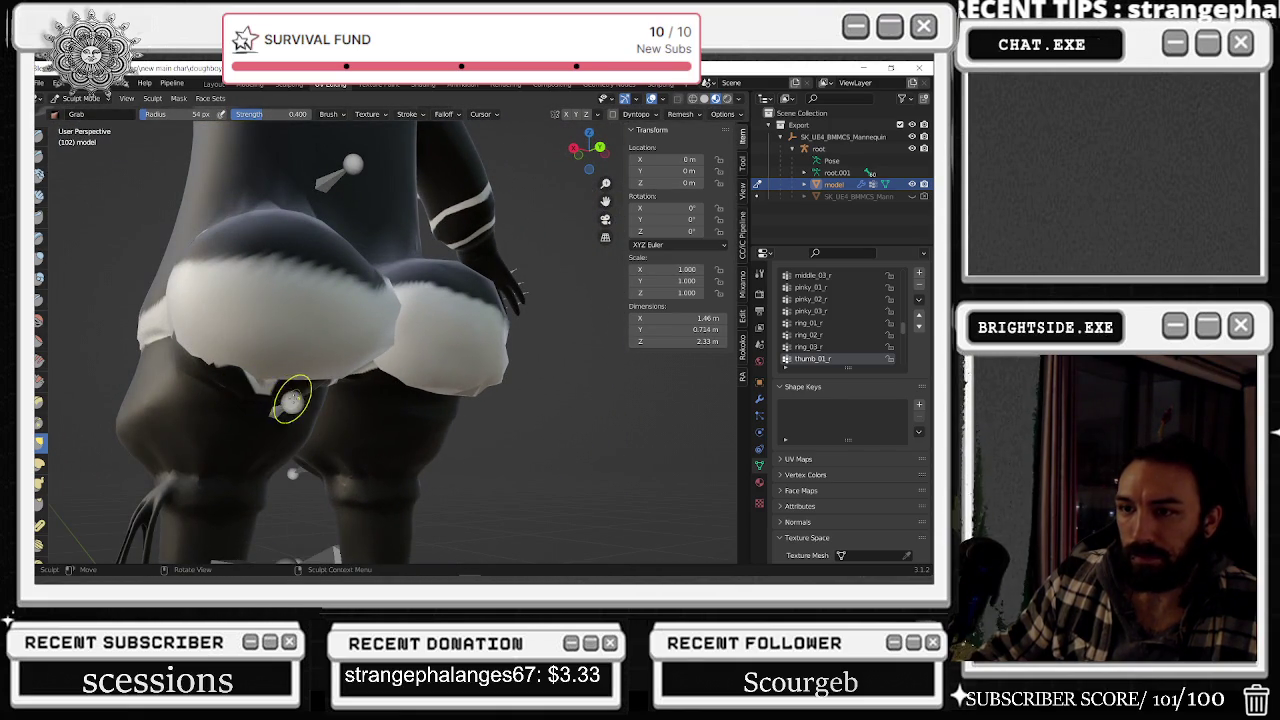
- Orbit the lower body to check the reshaped shorts from the side and high back
middle_drag(311, 346, 397, 354)
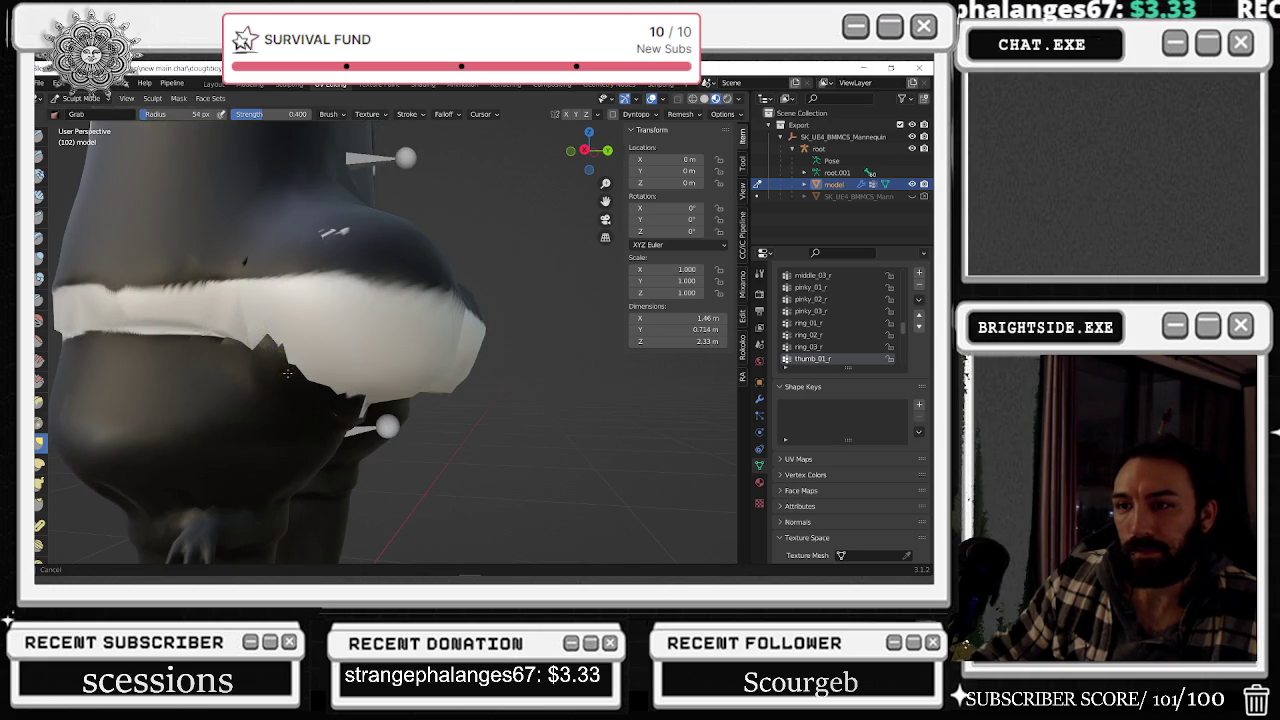
middle_drag(290, 352, 417, 357)
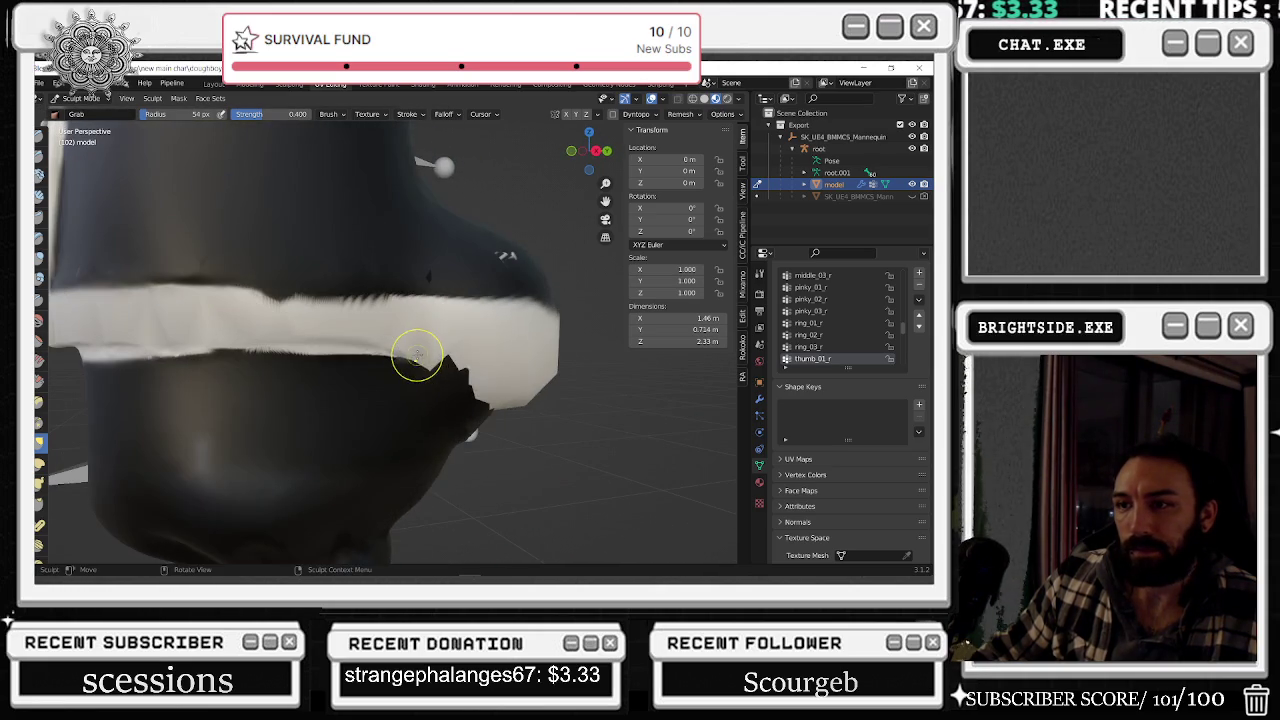
scroll(495, 337, down, 4)
scroll(430, 340, down, 3)
scroll(370, 345, down, 2)
mouse_move(492, 333)
middle_down()
mouse_move(417, 337)
mouse_move(598, 416)
mouse_move(594, 357)
middle_up()
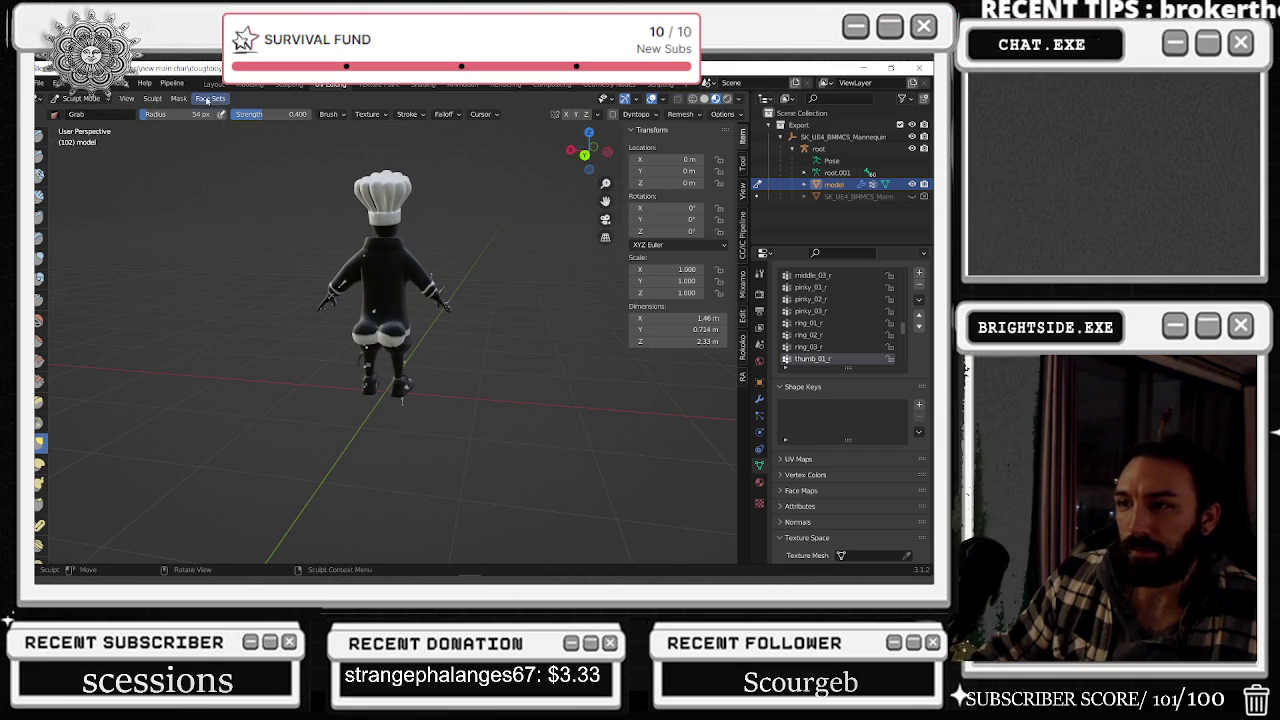
- Return to Object Mode and select the root armature together with the chef model mesh
click(78, 98)
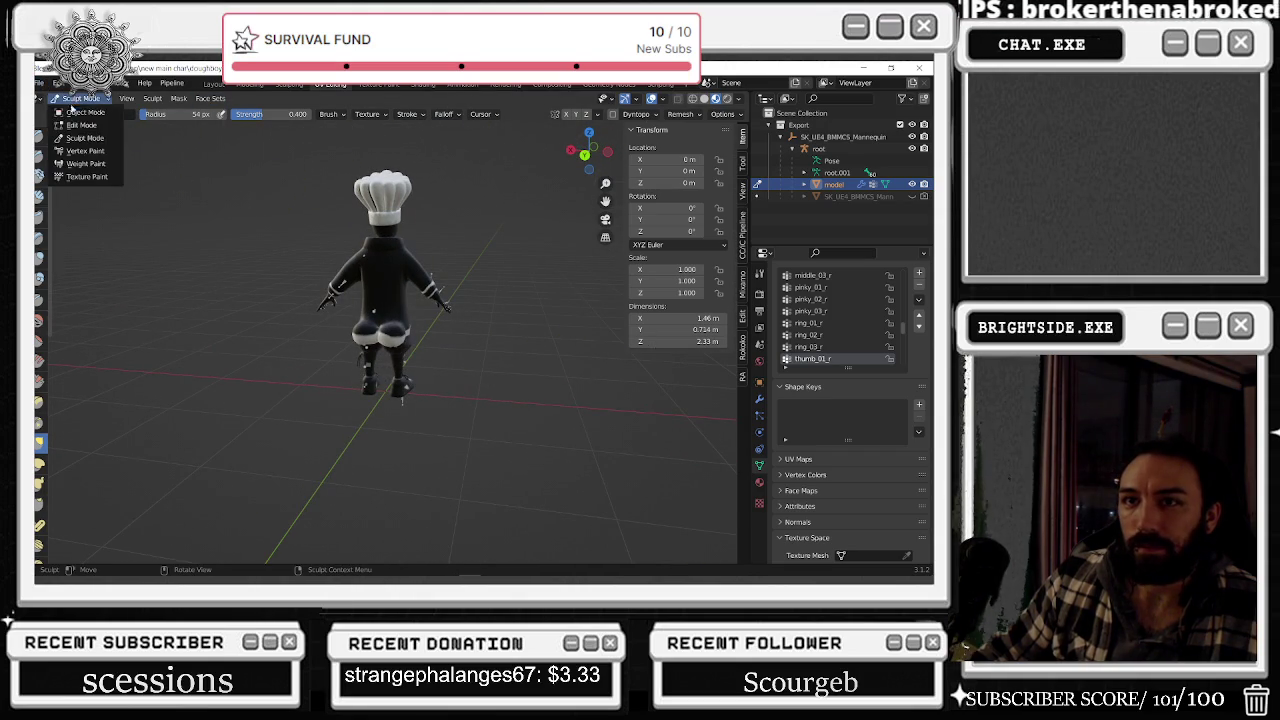
click(78, 112)
middle_drag(200, 250, 356, 255)
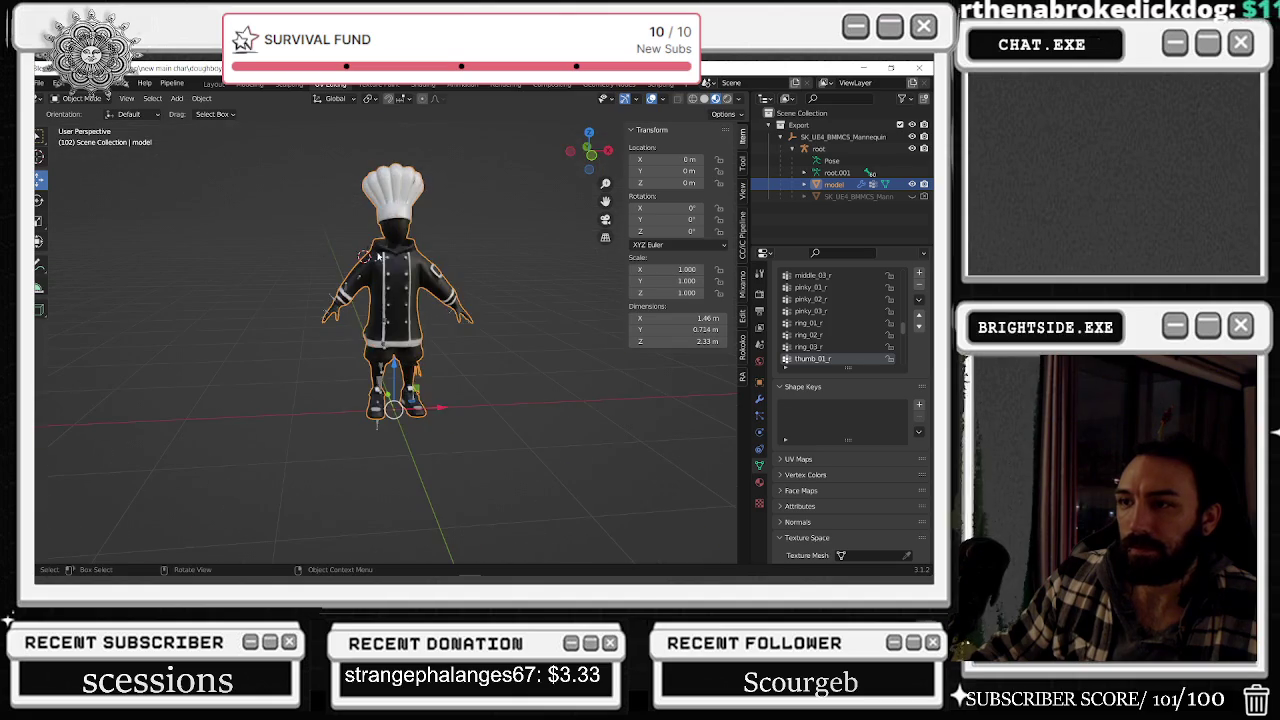
click(404, 258)
scroll(384, 247, up, 3)
ctrl+click(833, 184)
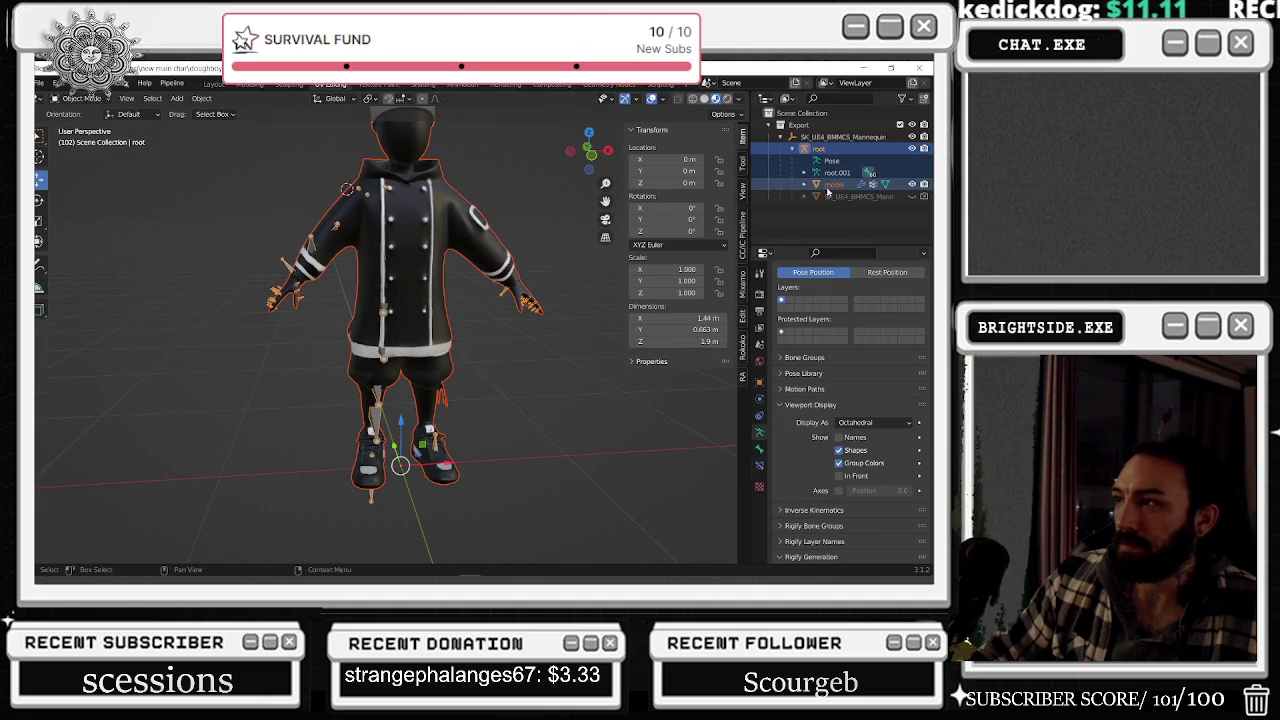
- Bring up the FBX (.fbx) export file browser from the File > Export menu
click(40, 82)
mouse_move(60, 255)
click(210, 352)
key(Escape)
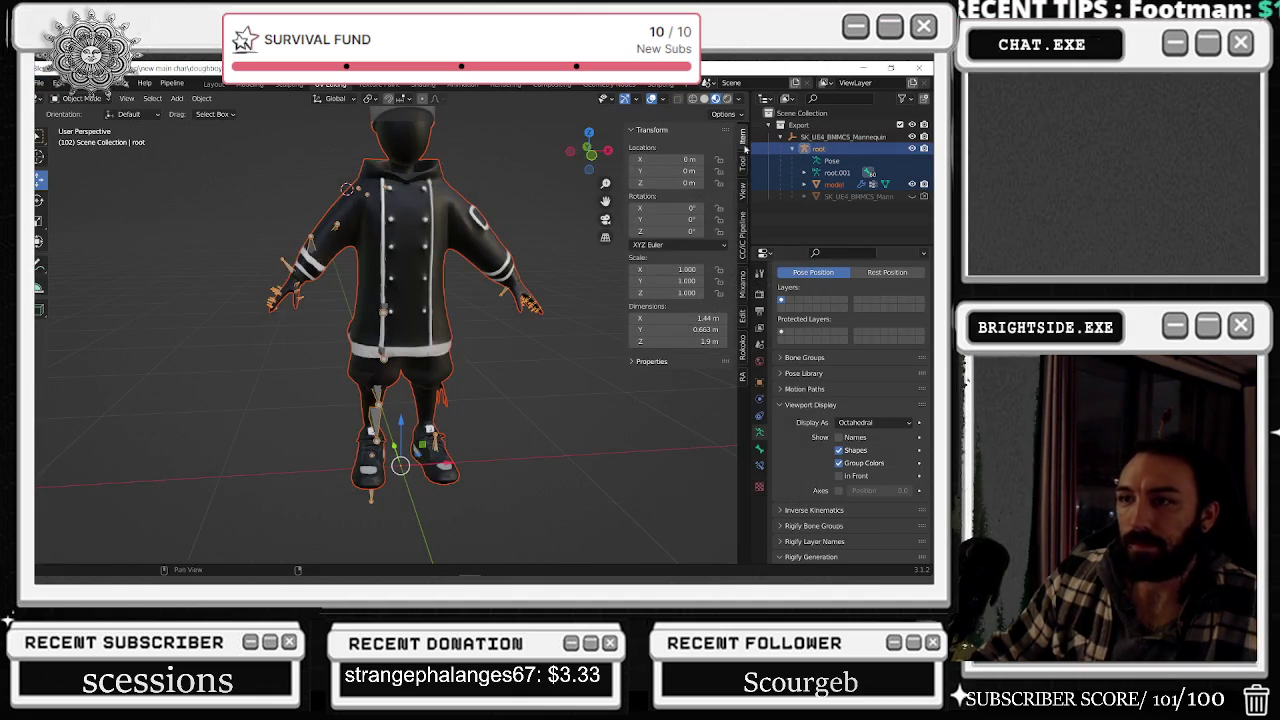
click(40, 82)
mouse_move(70, 272)
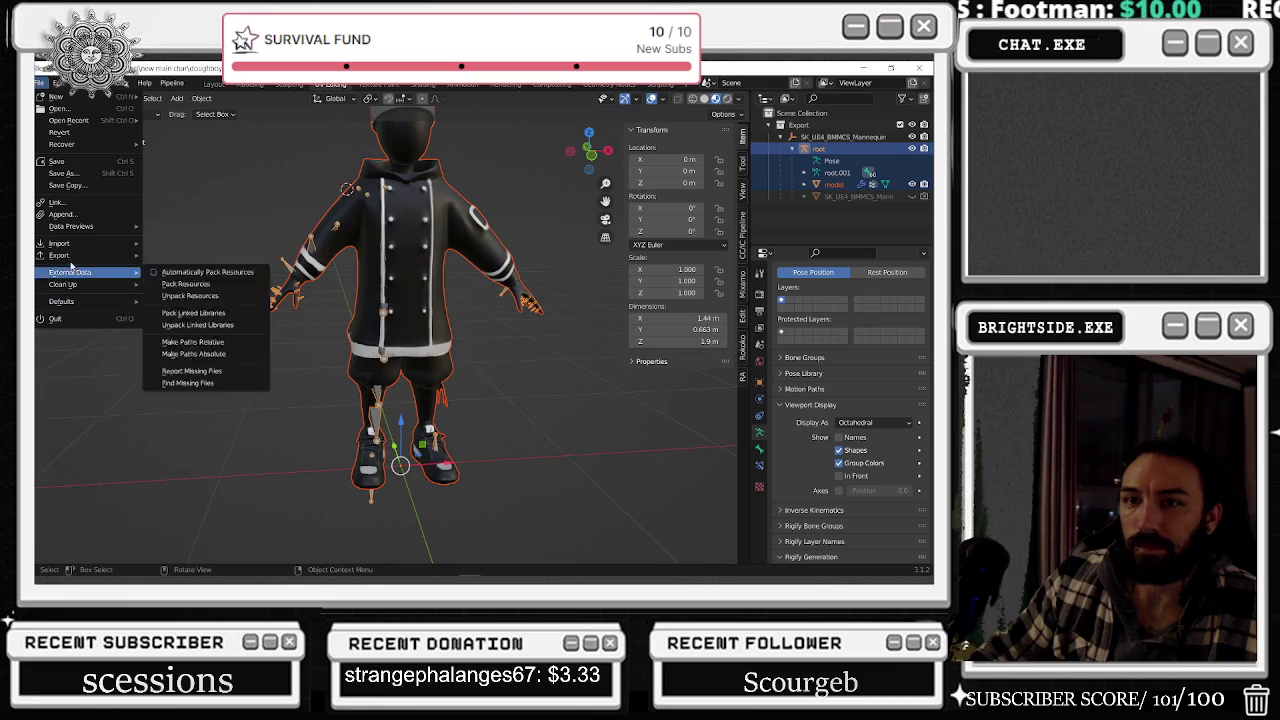
click(190, 361)
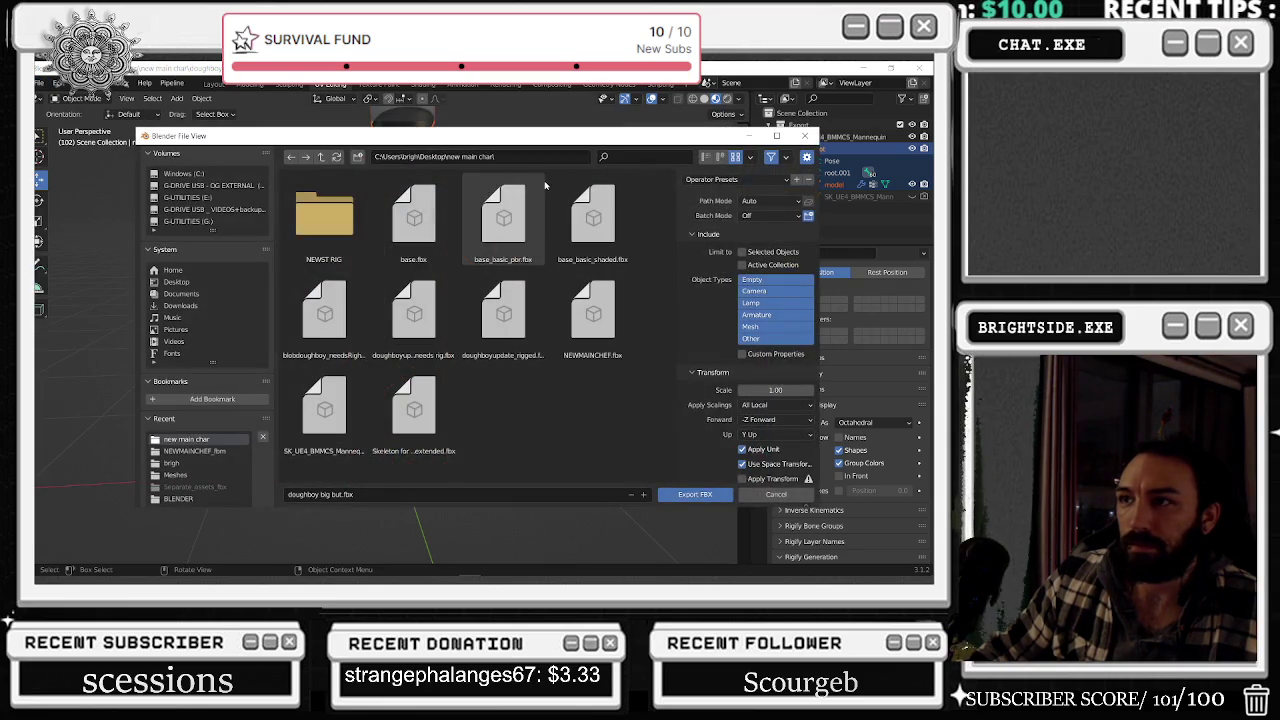
- In the NEWMAINCHEF_fbm folder, name the export NEWBUTT_doughboyupdate_RIGGED.fbx
click(194, 451)
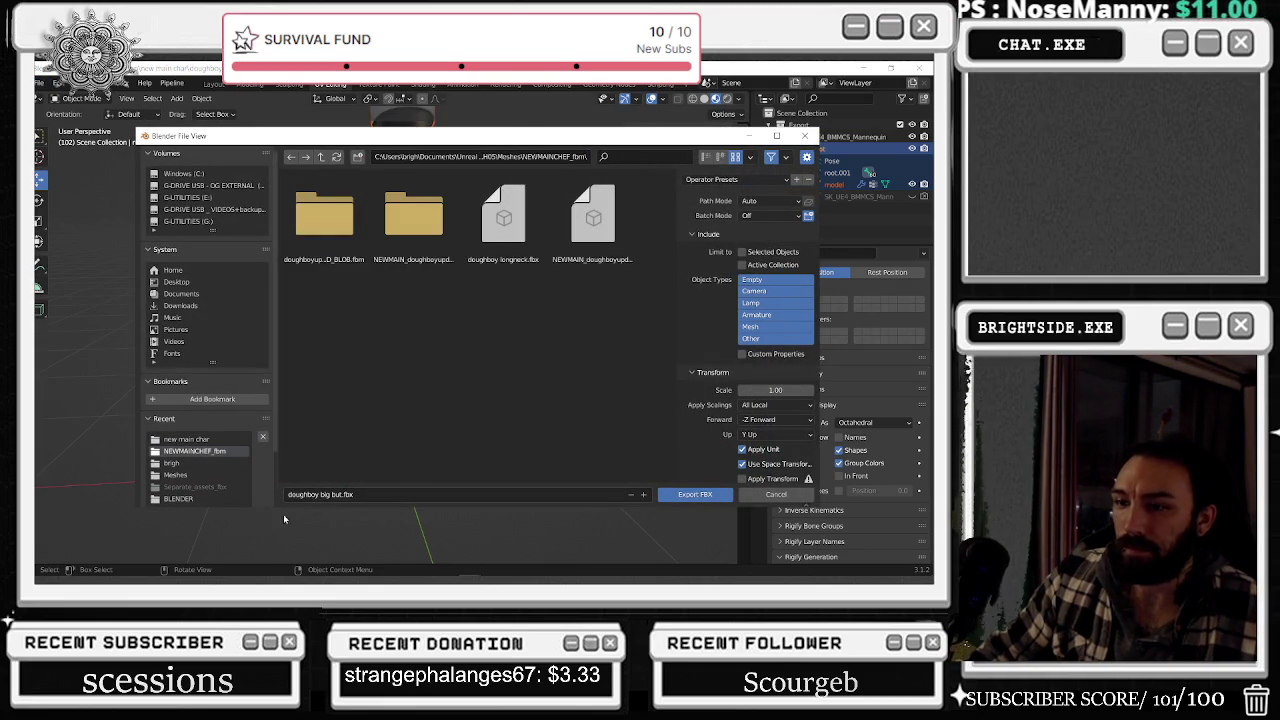
click(588, 218)
click(375, 494)
click(375, 494)
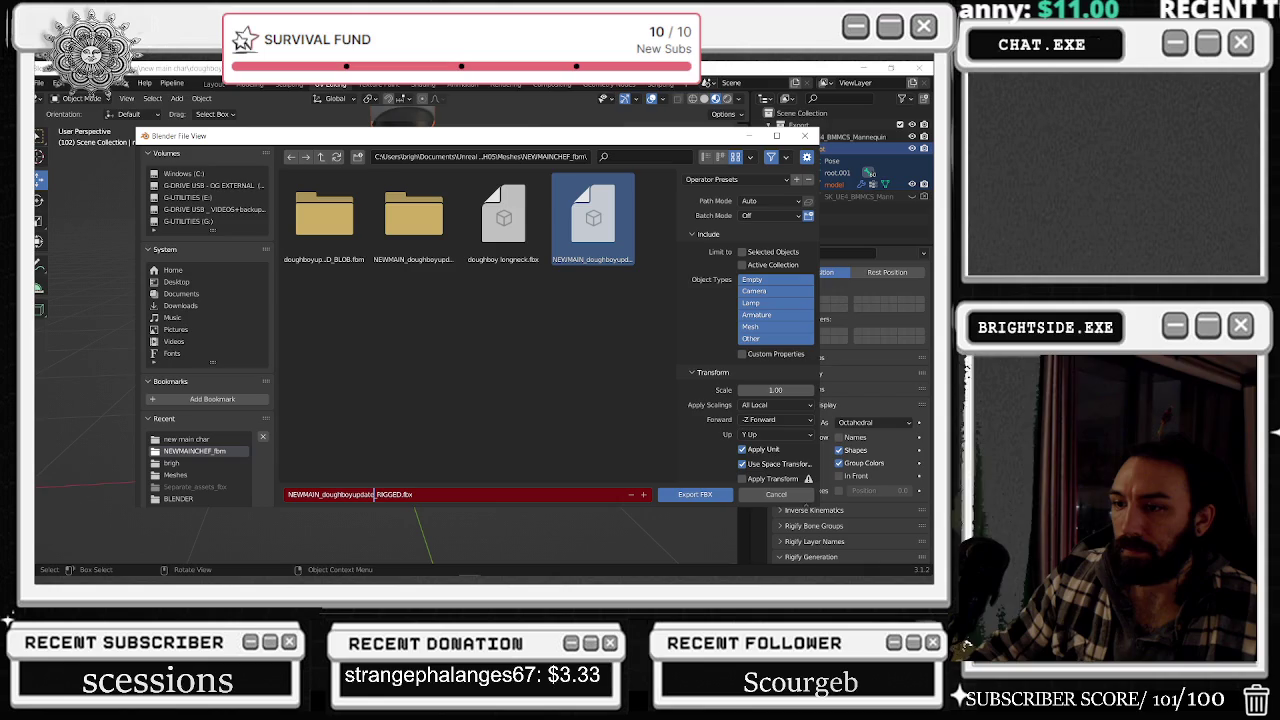
double_click(303, 494)
click(319, 494)
key(BackSpace)
key(BackSpace)
key(BackSpace)
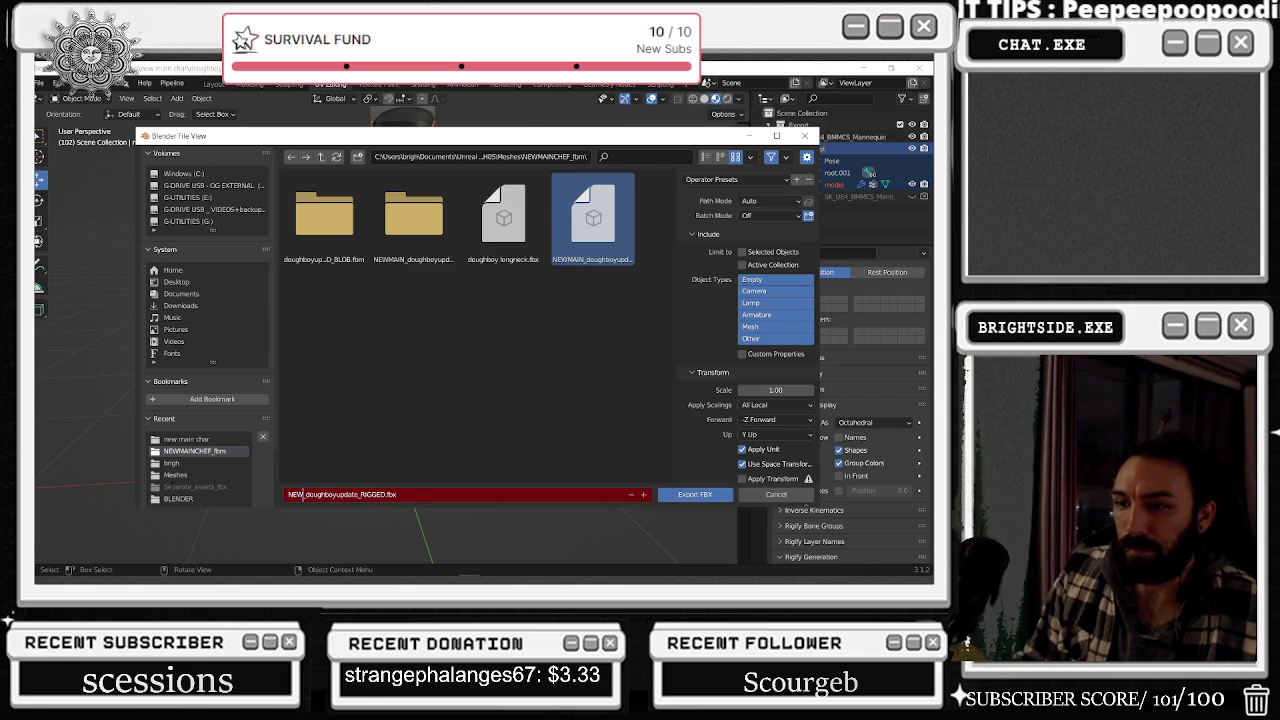
text(BUTT)
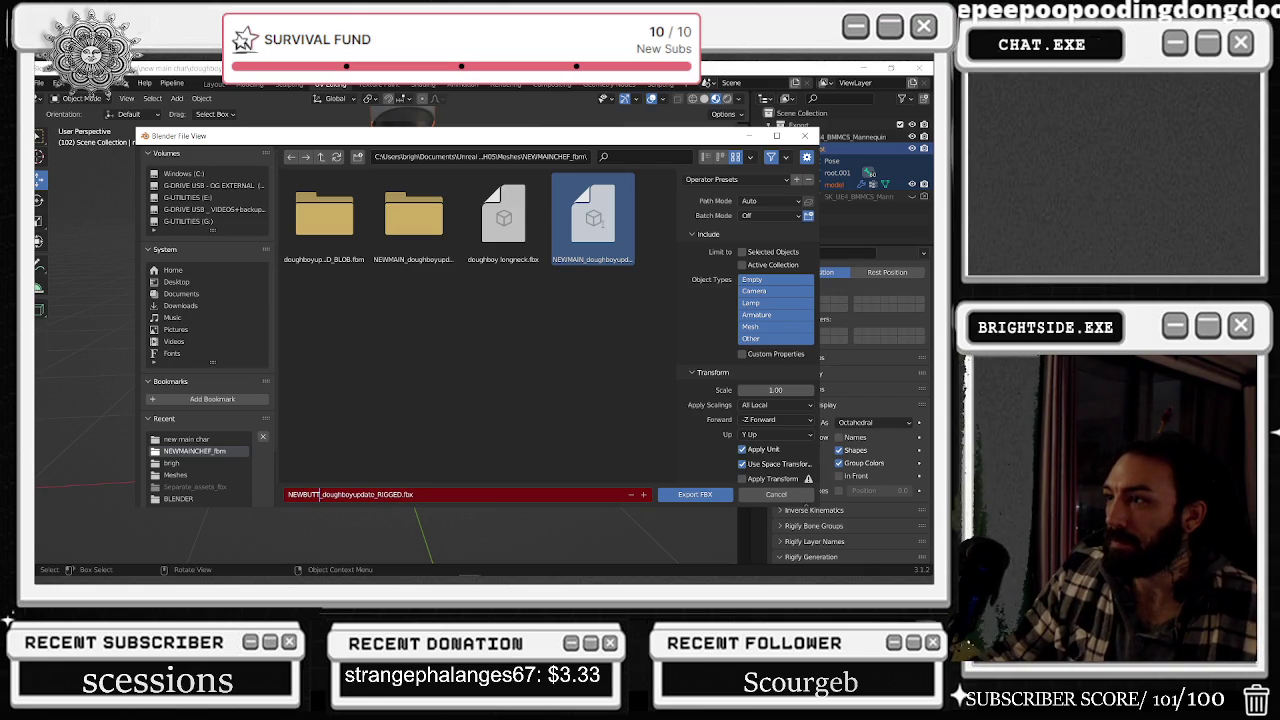
- Export only the selected Armature and Mesh objects to the FBX file
click(755, 201)
click(745, 214)
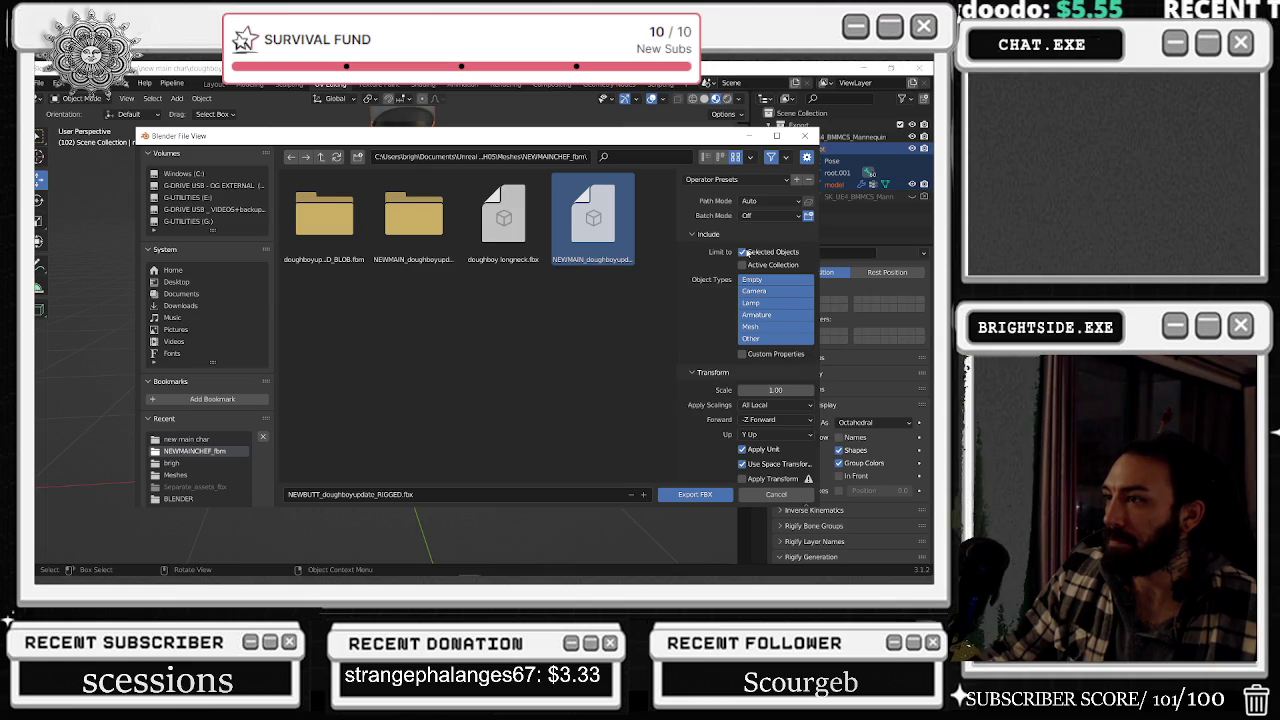
click(757, 314)
shift+click(759, 326)
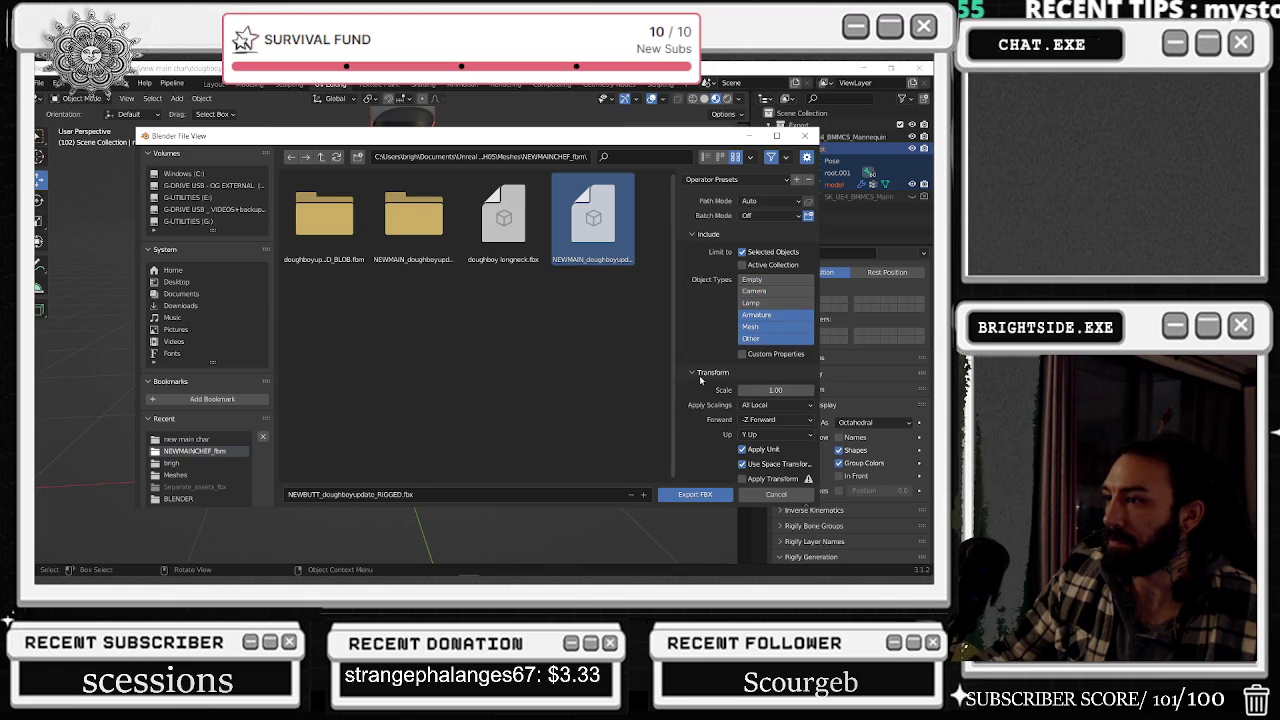
scroll(740, 380, down, 2)
scroll(699, 460, down, 3)
scroll(701, 421, down, 1)
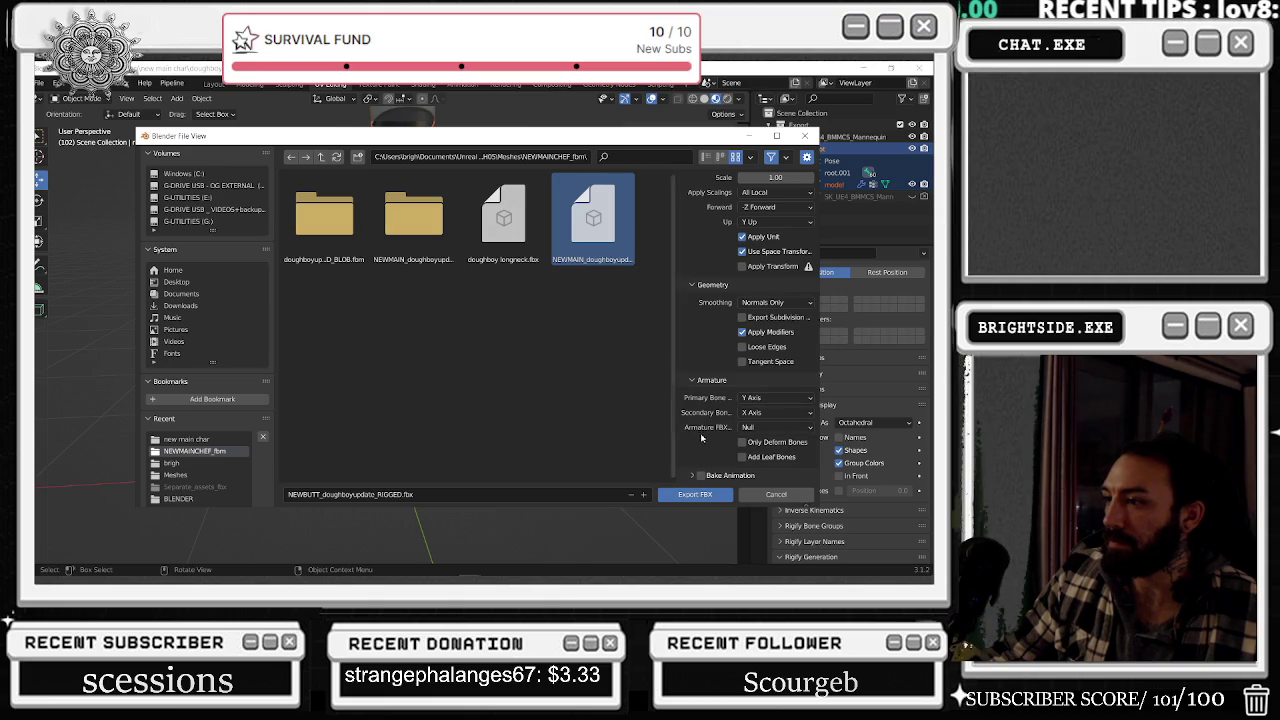
scroll(722, 352, up, 5)
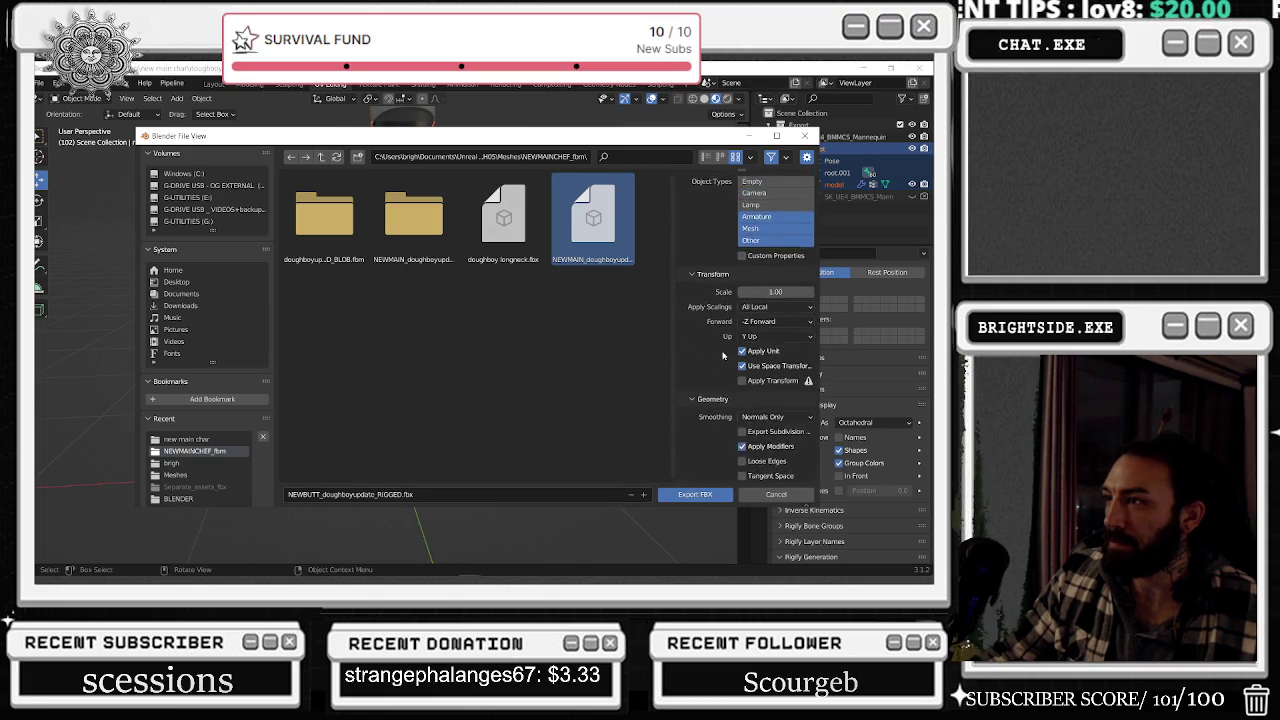
click(700, 494)
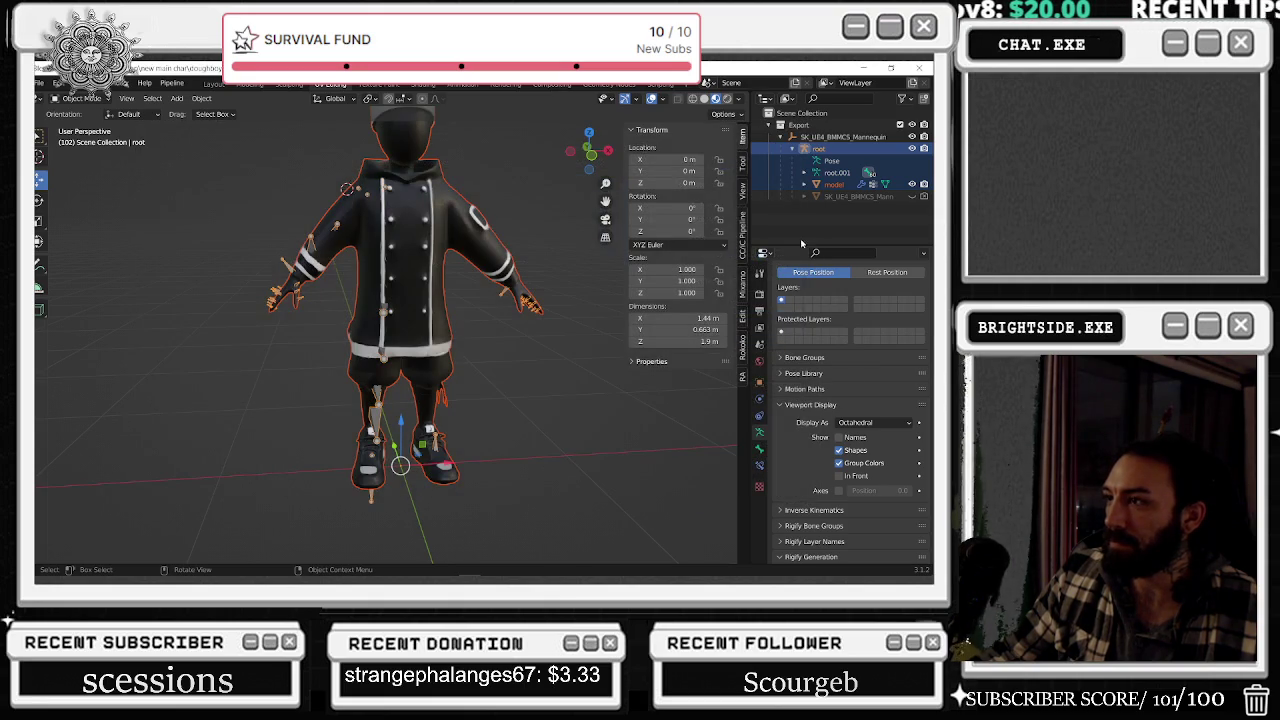